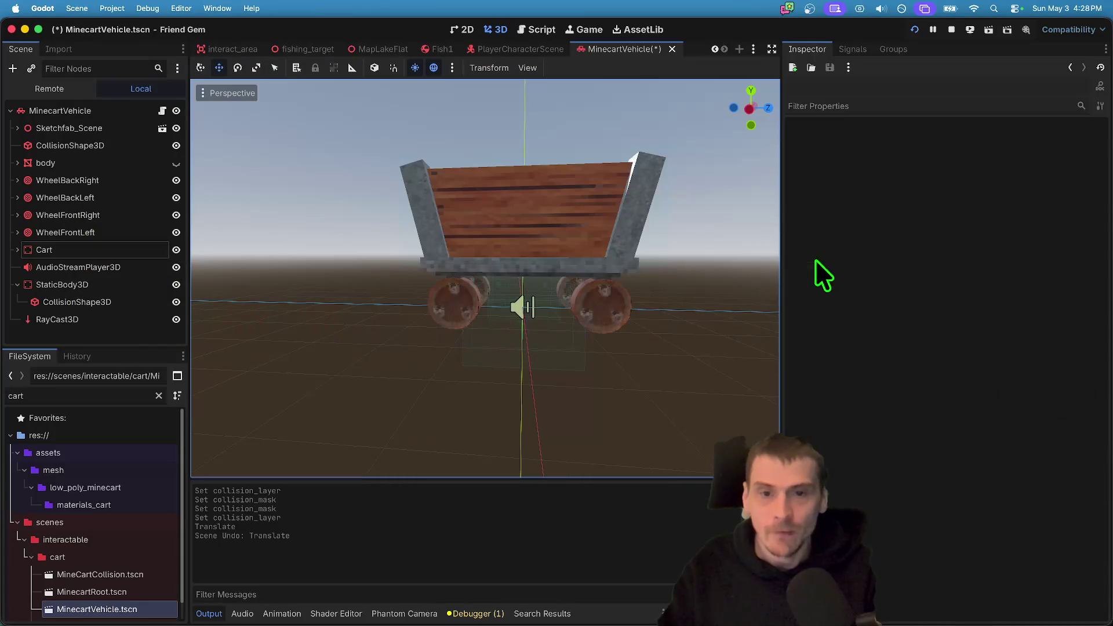
# Close the MapLakeFlat, Fish1, PlayerCharacterScene and MinecartVehicle tabs, saving MinecartVehicle, then open fishing_rod.gd.
pyautogui.click(291, 50)
pyautogui.moveTo(438, 51)
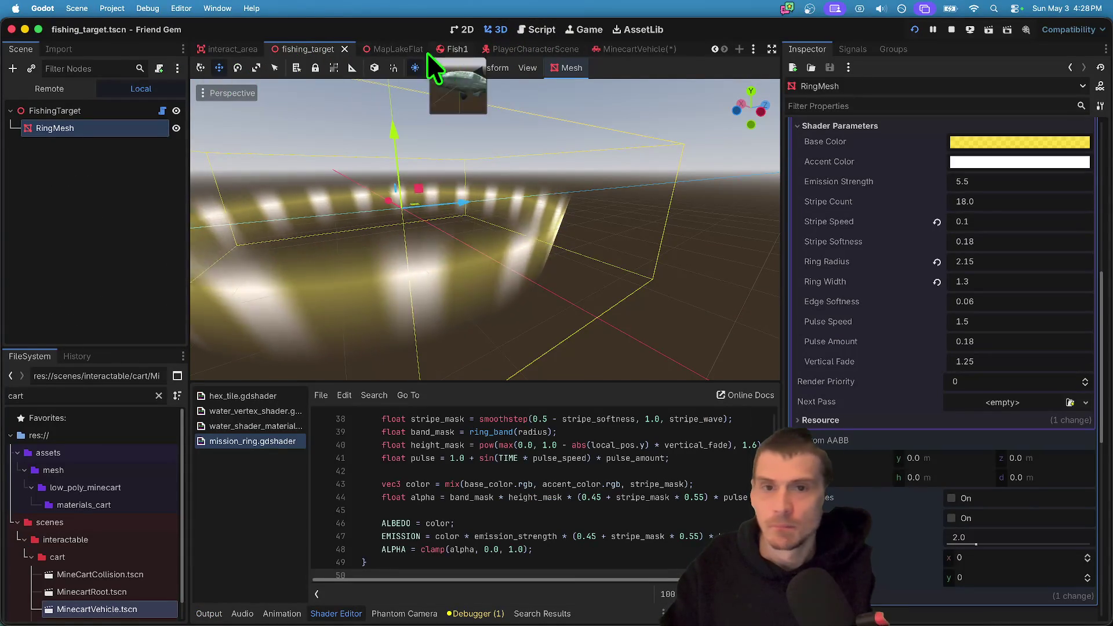
pyautogui.middleClick(466, 48)
pyautogui.middleClick(467, 49)
pyautogui.click(467, 49)
pyautogui.middleClick(468, 49)
pyautogui.press('Return')
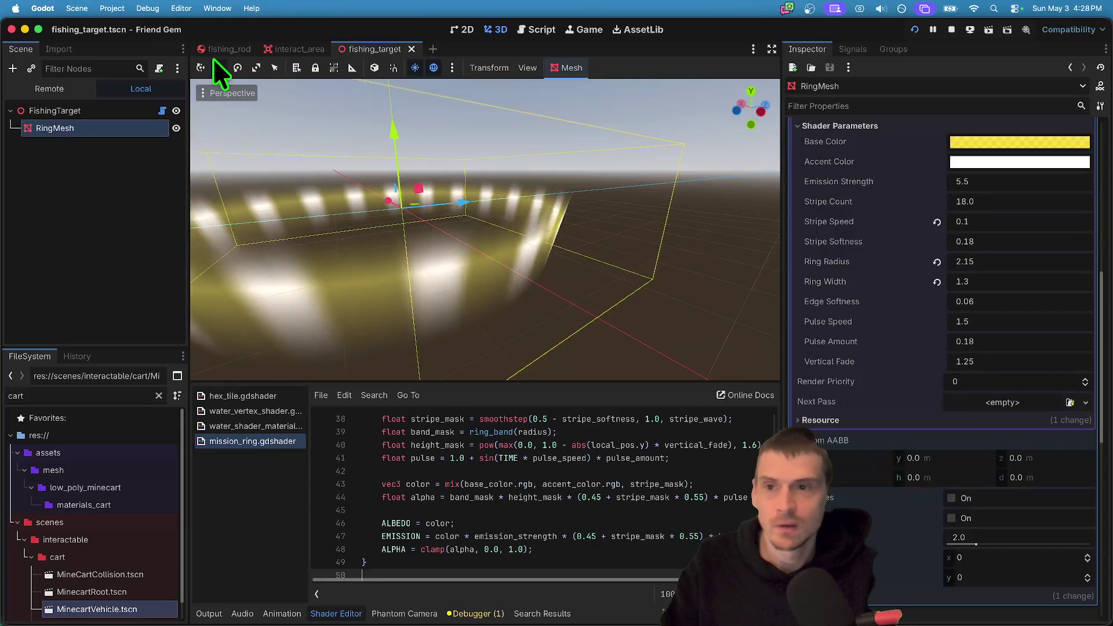
pyautogui.click(220, 50)
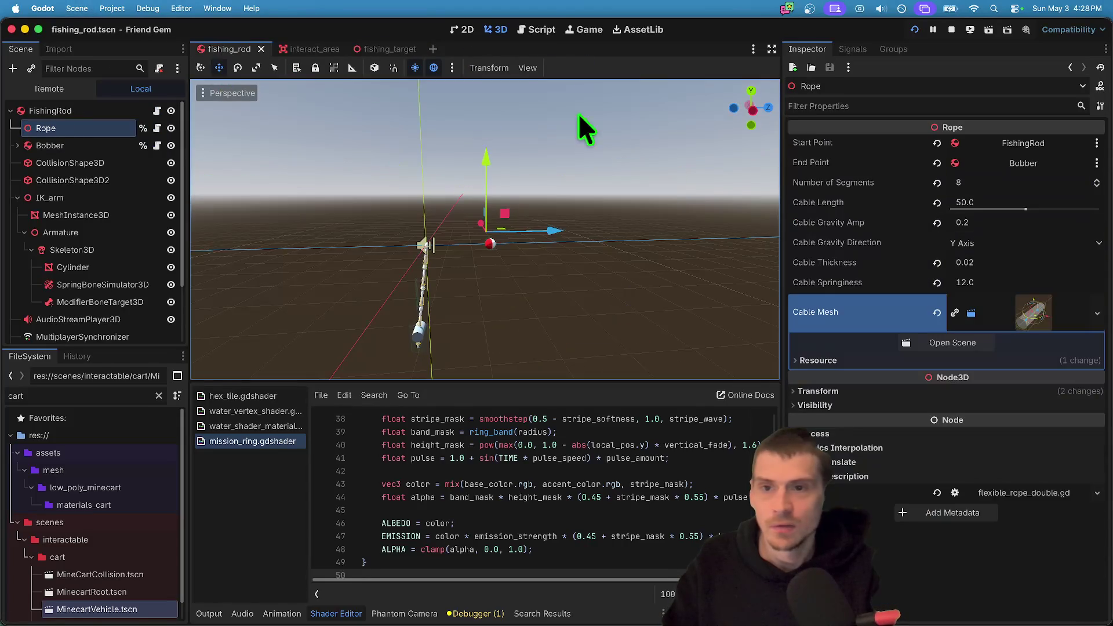
pyautogui.click(537, 29)
# Remove the old throwable reset lines and leave one blank line above the return.
pyautogui.scroll(-1, 593, 286)
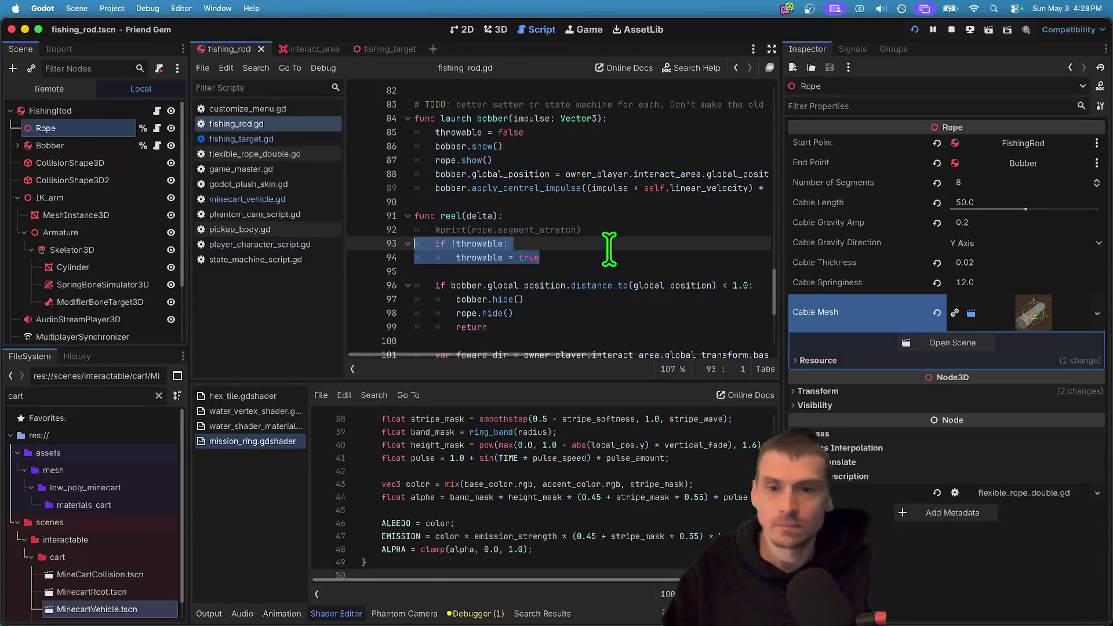
pyautogui.press('BackSpace')
pyautogui.press('Down')
pyautogui.press('Down')
pyautogui.press('Down')
pyautogui.press('Return')
pyautogui.press('Return')
pyautogui.press('Up')
pyautogui.press('Up')
pyautogui.press('Delete')
pyautogui.press('Delete')
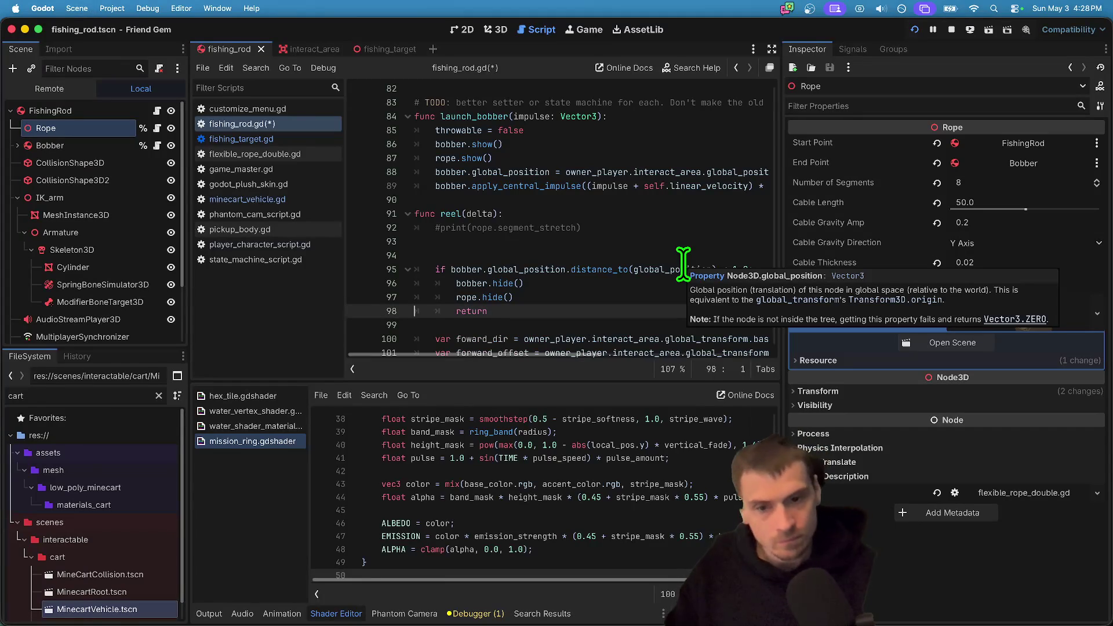
pyautogui.press('Return')
# Insert 'if !throwable:' with an indented 'throwable = true' above the return.
pyautogui.click(733, 269)
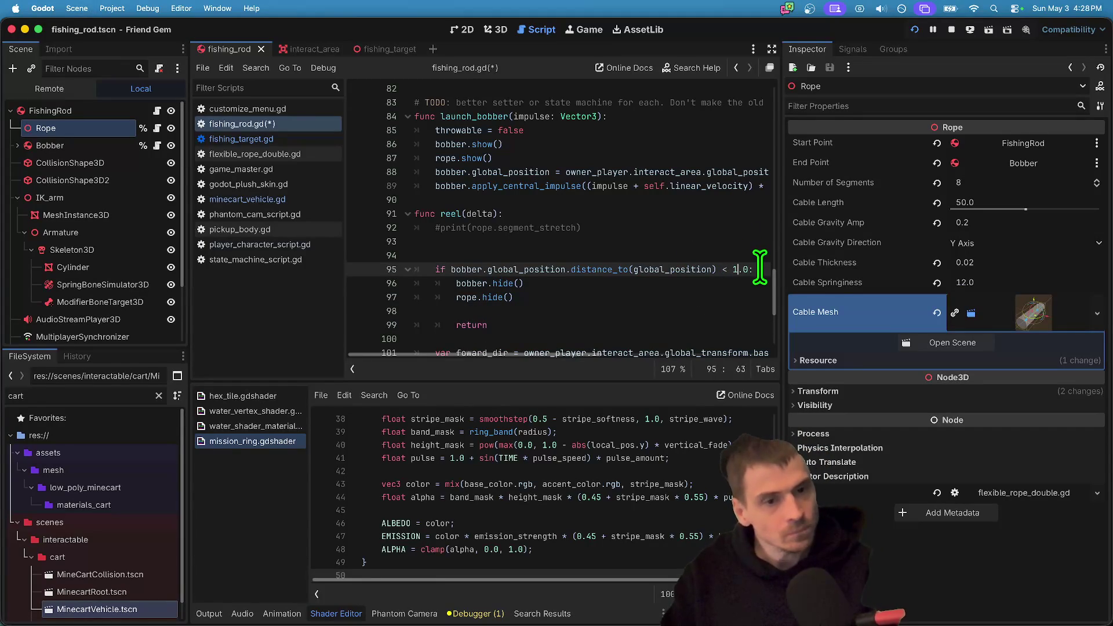
pyautogui.press('Down')
pyautogui.press('Down')
pyautogui.press('Down')
pyautogui.write('if !throwable:')
pyautogui.press('Return')
pyautogui.write('throwable = true')
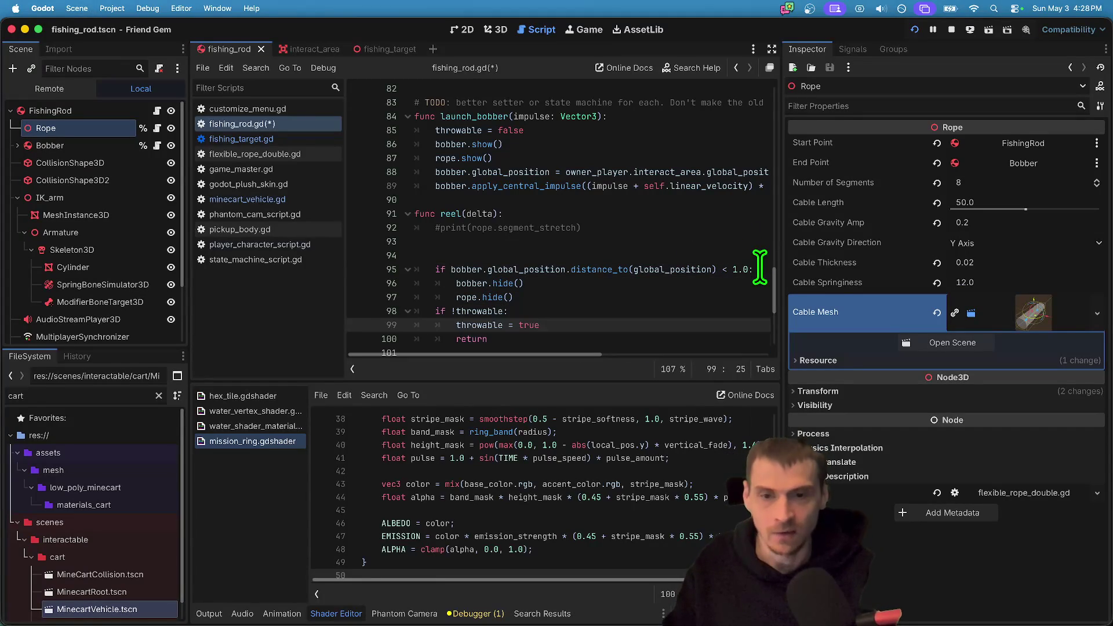
pyautogui.press('Up')
pyautogui.press('Home')
pyautogui.press('Home')
pyautogui.press('Down')
pyautogui.press('Tab')
pyautogui.press('Up')
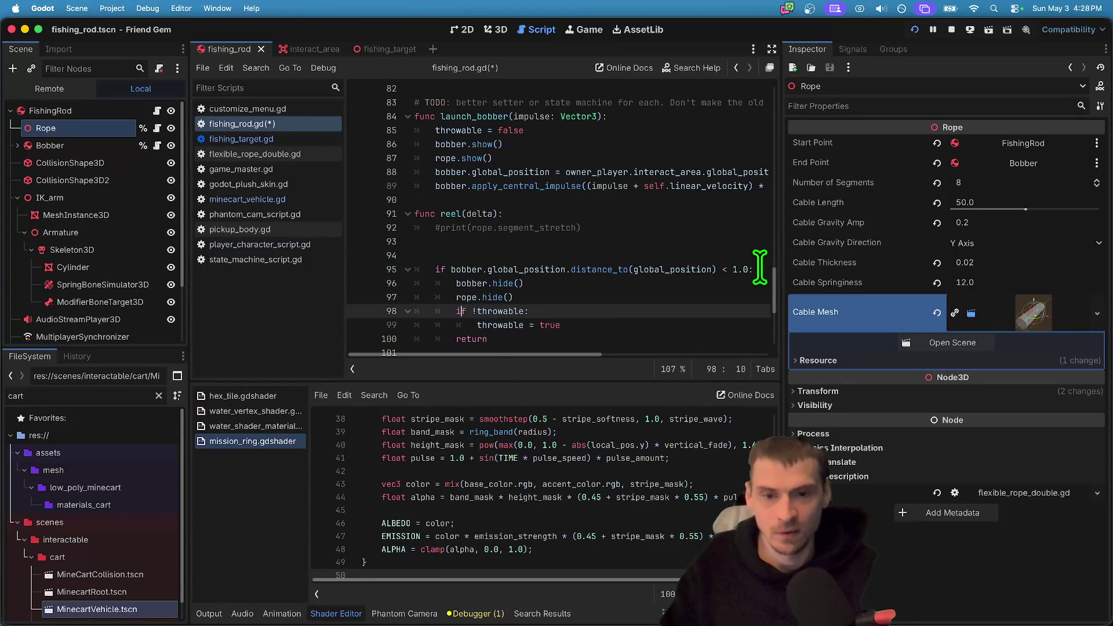
# Add the Input.is_action_just_released("primary") check to the throwable condition.
pyautogui.write('npu')
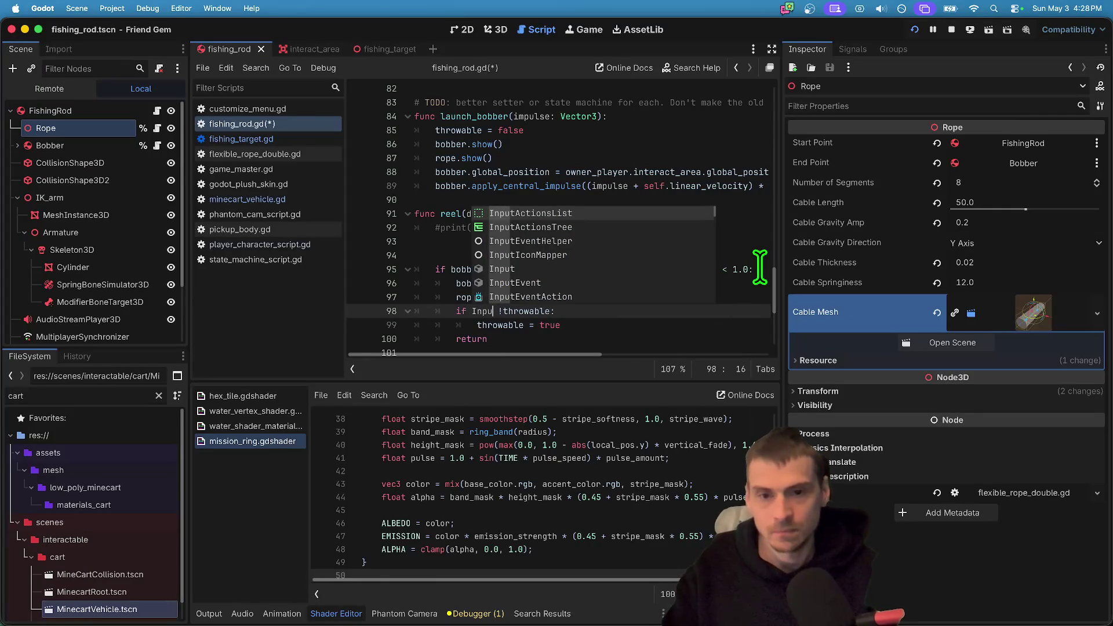
pyautogui.press('Down')
pyautogui.press('Down')
pyautogui.press('Down')
pyautogui.press('Return')
pyautogui.write('.isac')
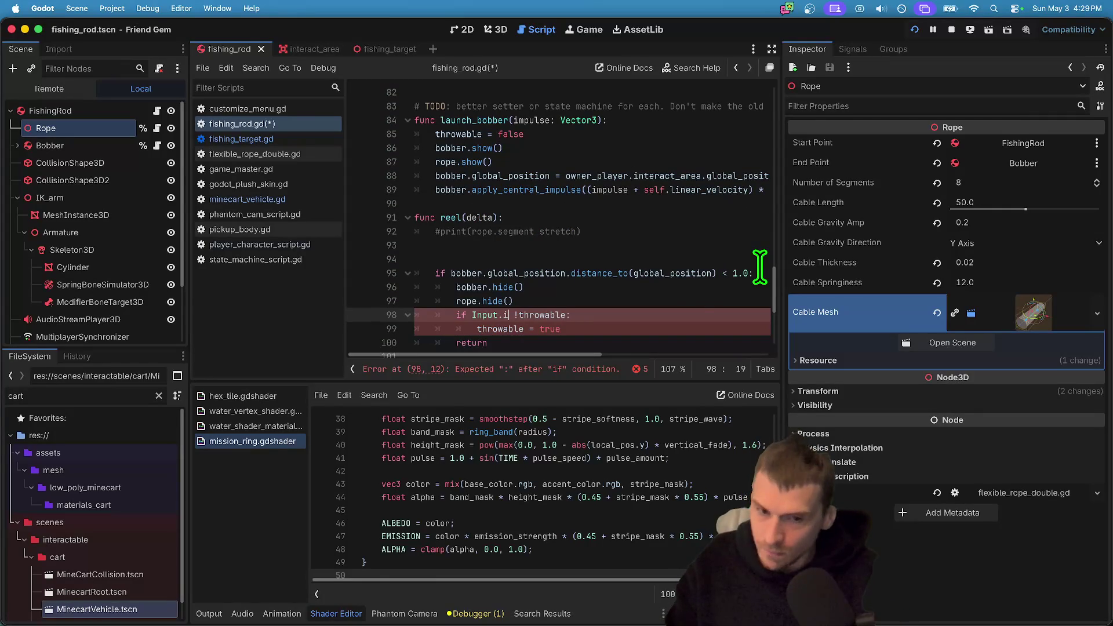
pyautogui.press('Down')
pyautogui.press('Down')
pyautogui.press('Return')
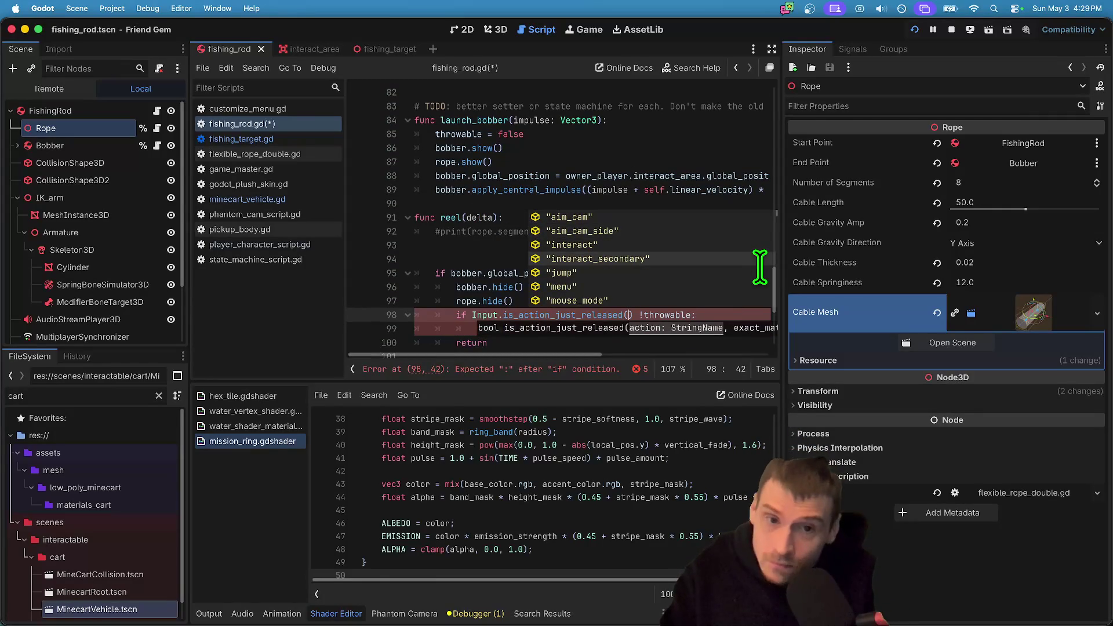
pyautogui.write('t')
pyautogui.press('BackSpace')
pyautogui.write('pr')
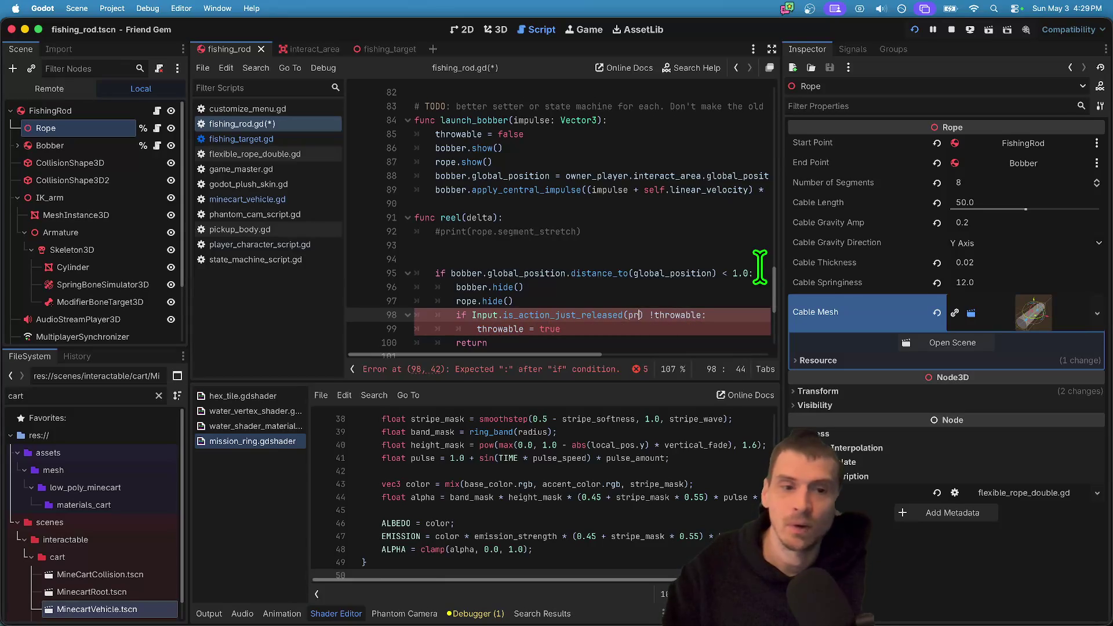
pyautogui.write('rimary"')
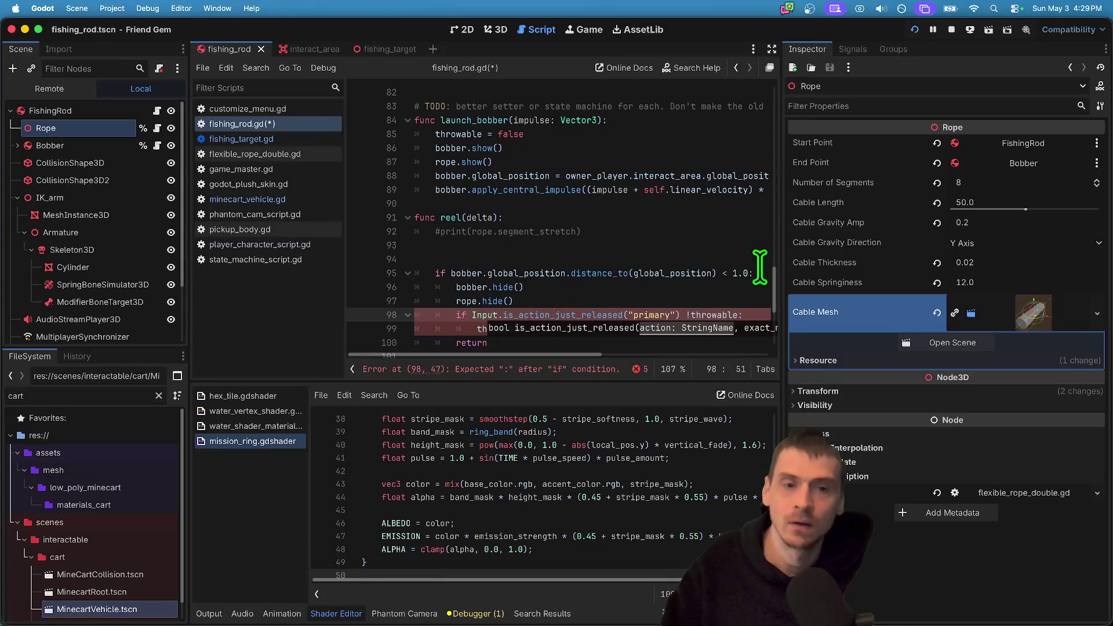
pyautogui.press('Return')
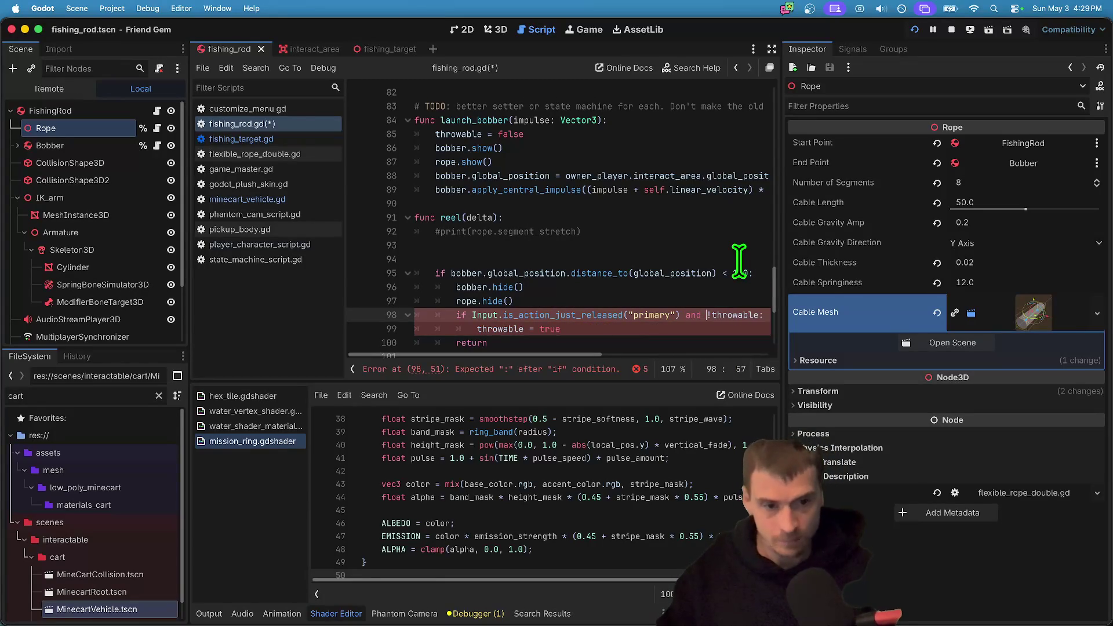
pyautogui.press('Down')
pyautogui.press('Down')
pyautogui.press('Home')
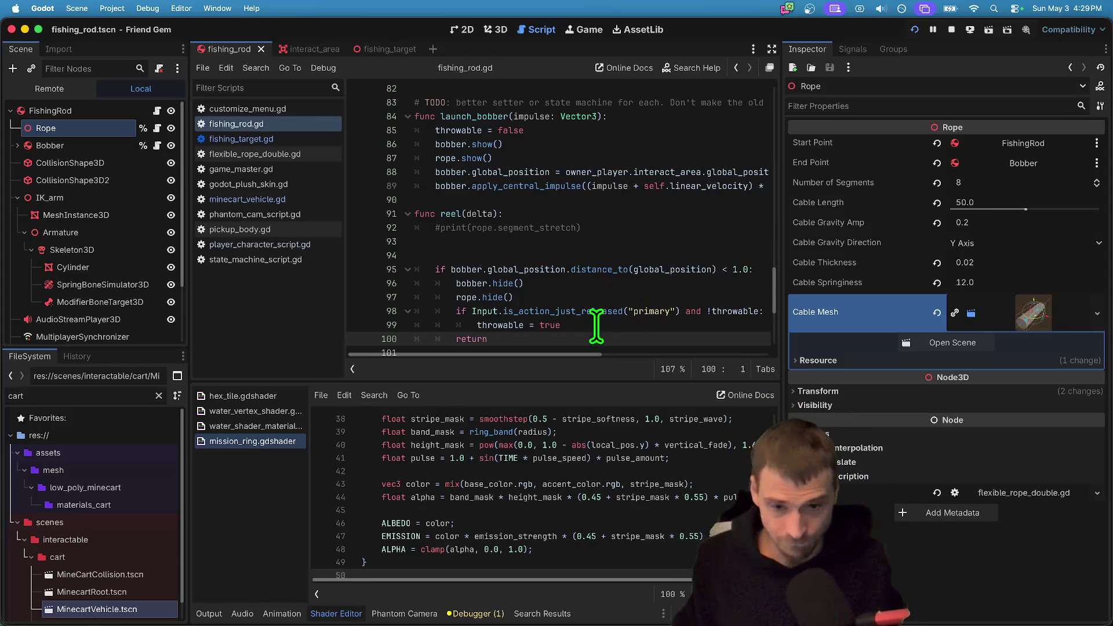
# Save fishing_rod.gd and move the game window to the top-left.
pyautogui.moveTo(584, 306)
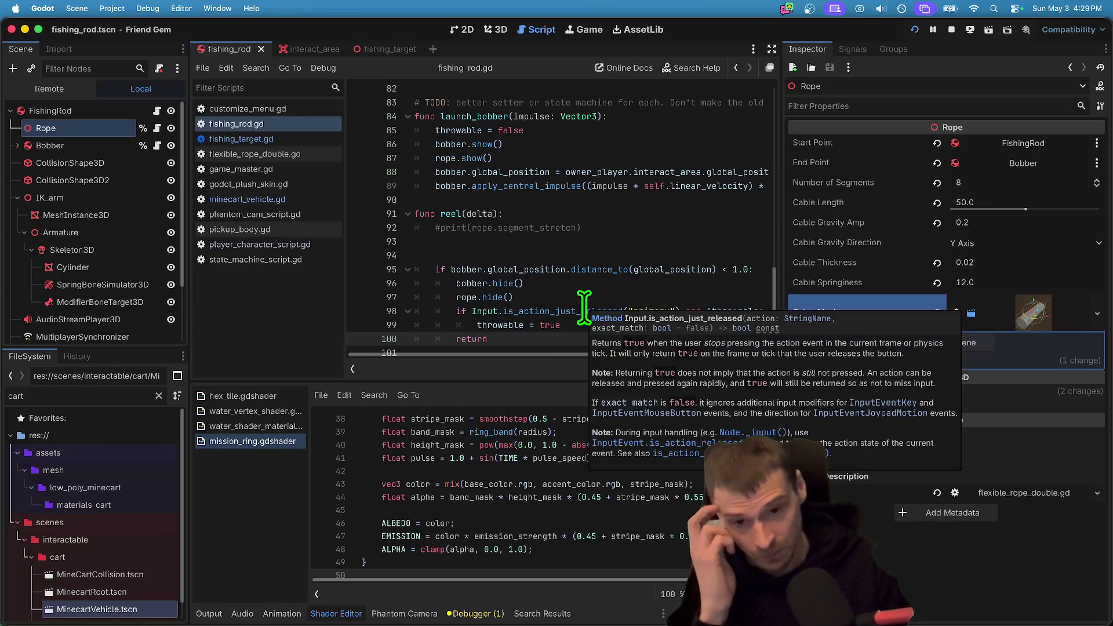
pyautogui.scroll(-2, 586, 298)
pyautogui.press('super+s')
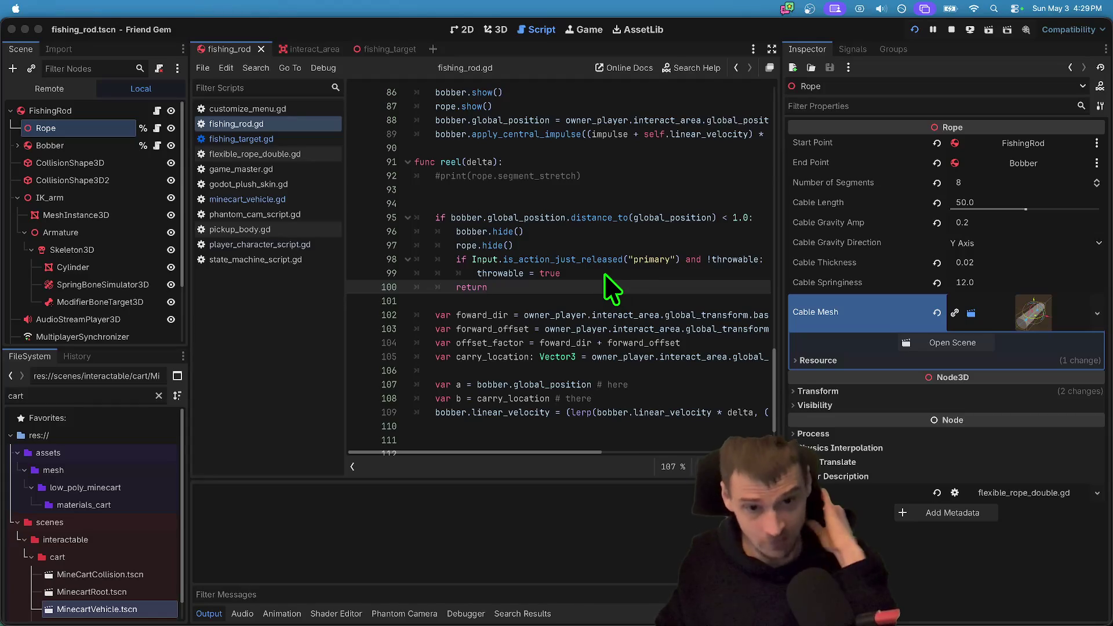
pyautogui.moveTo(590, 214)
pyautogui.mouseDown()
pyautogui.moveTo(615, 433)
pyautogui.moveTo(232, 44)
pyautogui.moveTo(291, 311)
pyautogui.moveTo(235, 85)
pyautogui.mouseUp()
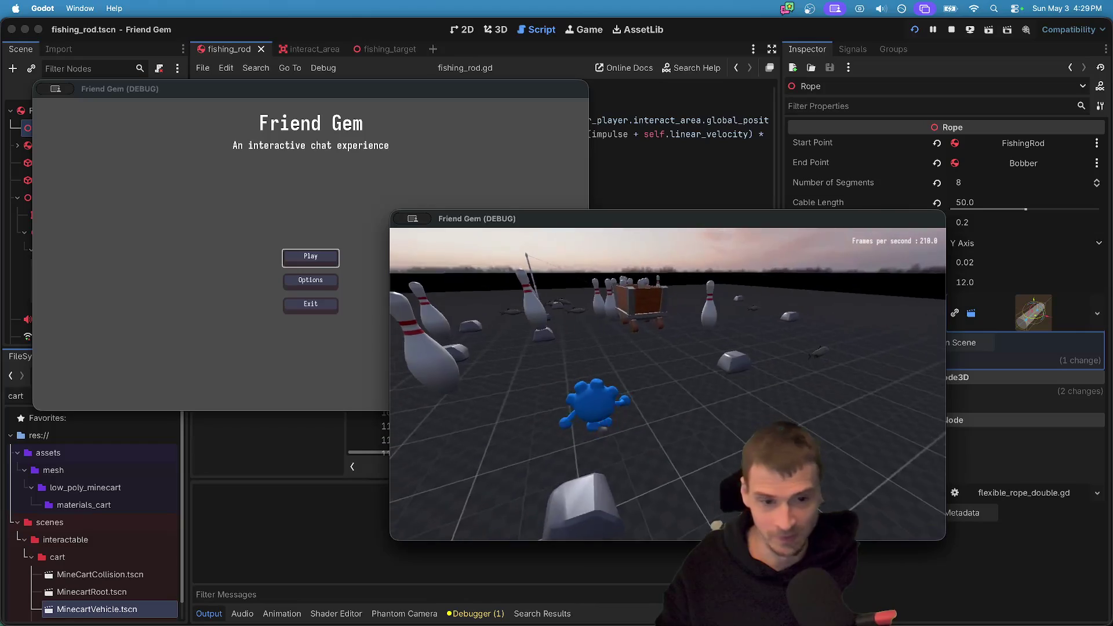
# Pick up the fishing rod with E in the running game, then return to the editor.
pyautogui.press('e')
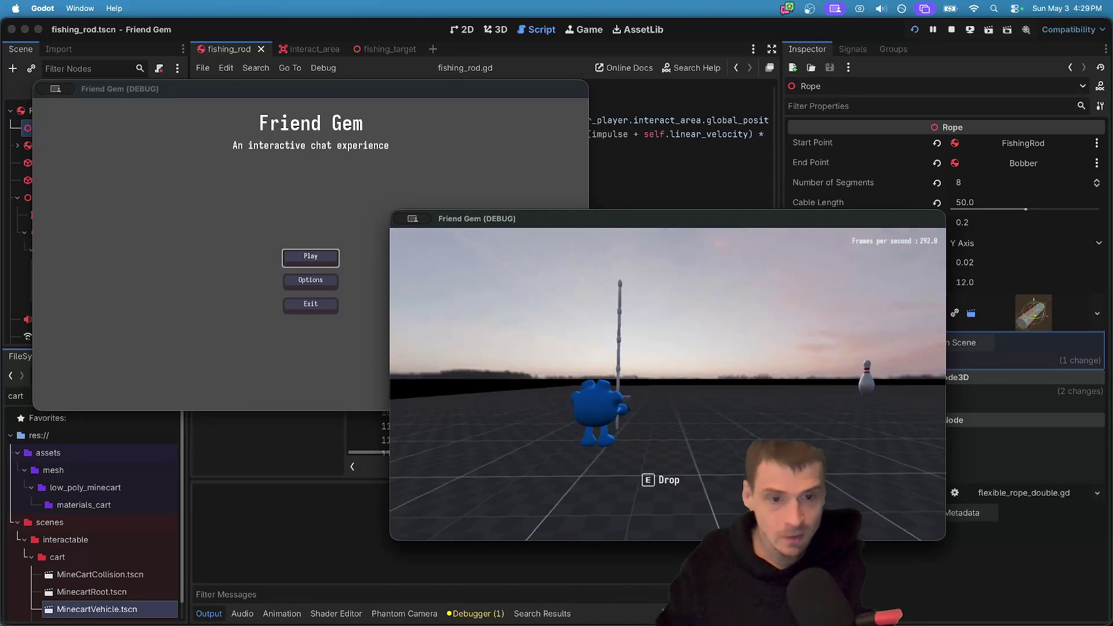
pyautogui.press('super+Tab')
pyautogui.press('super+Tab')
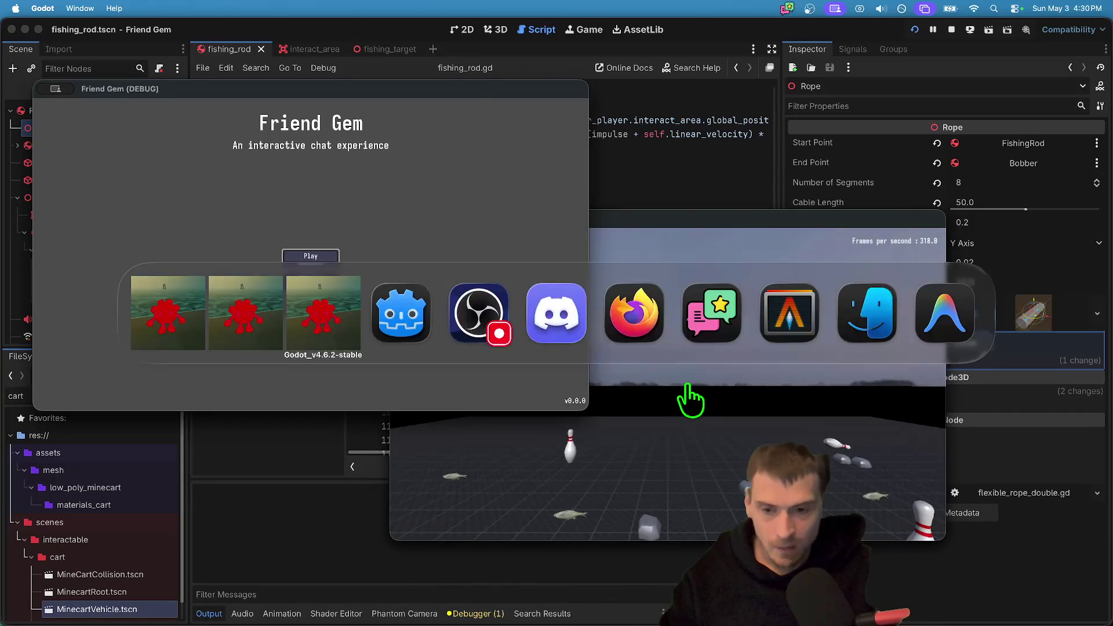
pyautogui.scroll(-1, 671, 332)
# Move the primary-release check above bobber.hide() and rope.hide(), indent them under it, and save.
pyautogui.hotkey('shift', 'Up')
pyautogui.hotkey('shift', 'Up')
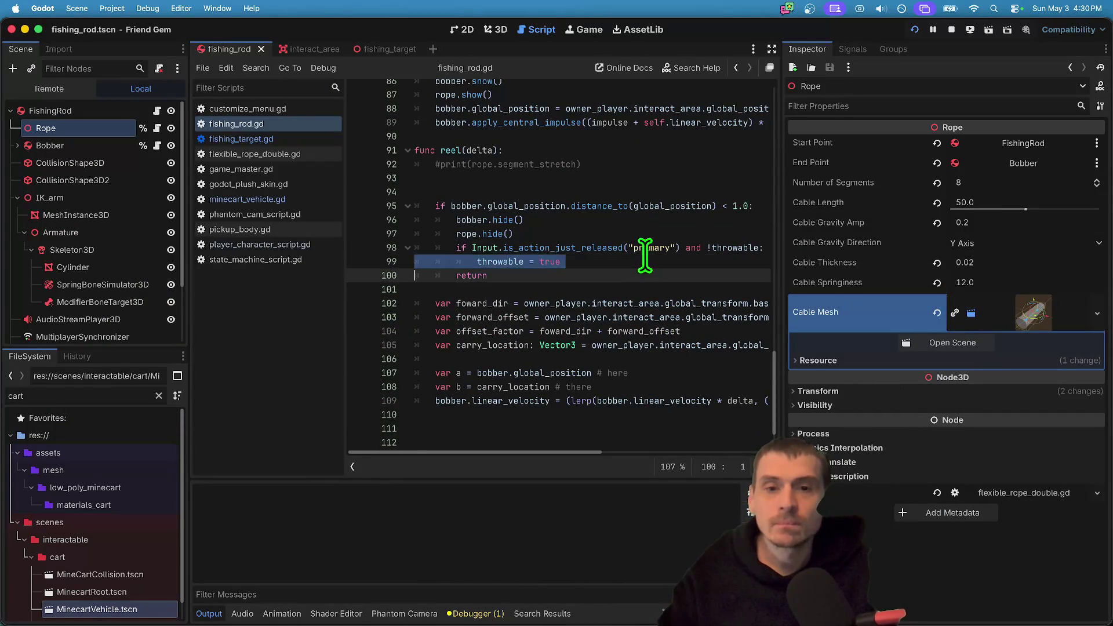
pyautogui.press('BackSpace')
pyautogui.press('Up')
pyautogui.press('Up')
pyautogui.press('Return')
pyautogui.write('if Input.is_action_just_released("primary") and !throwable: \t\t\tthrowable = true')
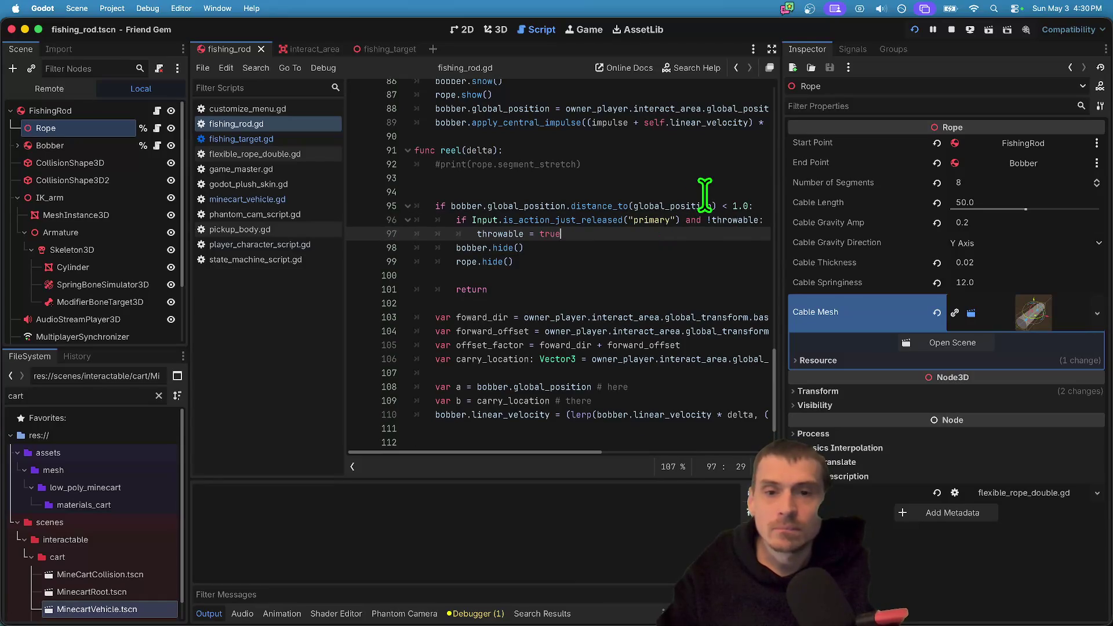
pyautogui.hotkey('shift', 'Down')
pyautogui.hotkey('shift', 'Down')
pyautogui.press('BackSpace')
pyautogui.hotkey('ctrl', 'z')
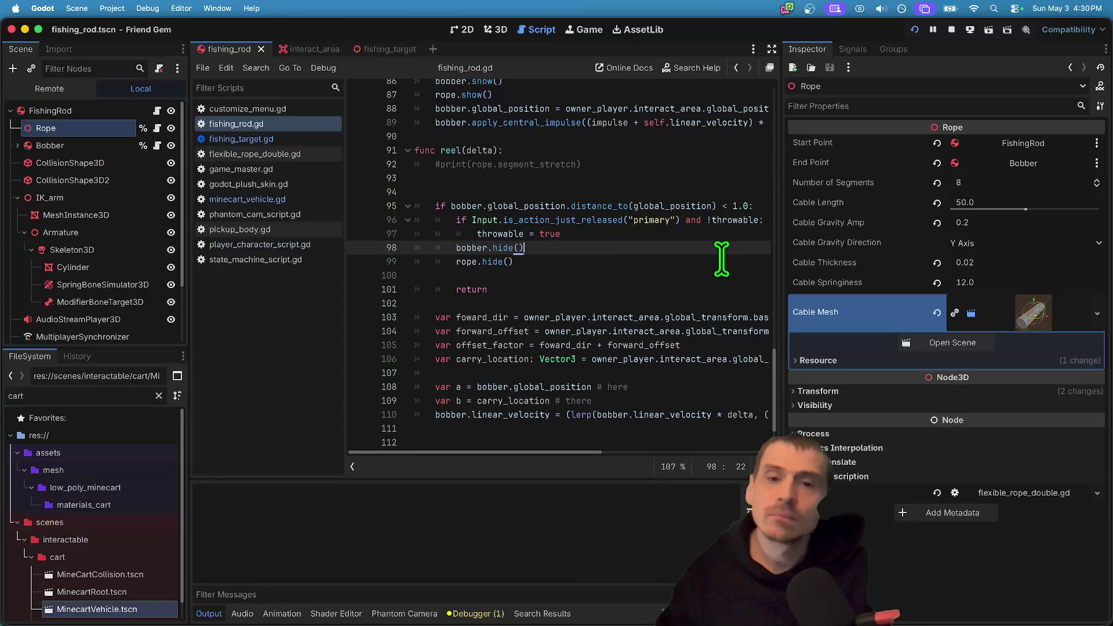
pyautogui.hotkey('ctrl', 'z')
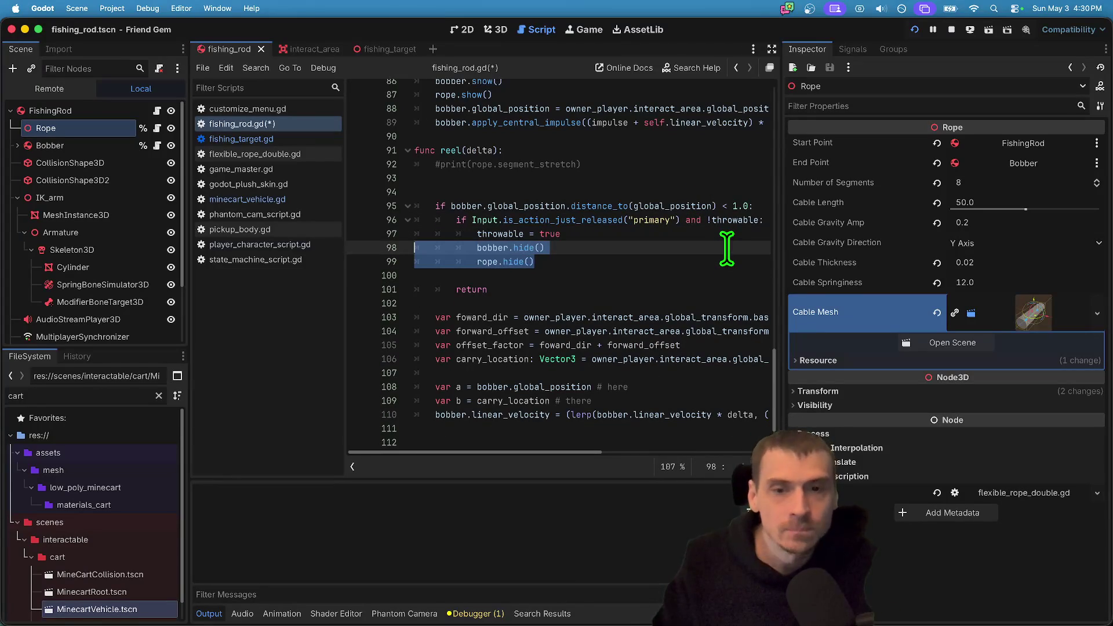
pyautogui.press('Down')
pyautogui.press('Down')
pyautogui.press('Delete')
pyautogui.hotkey('ctrl', 's')
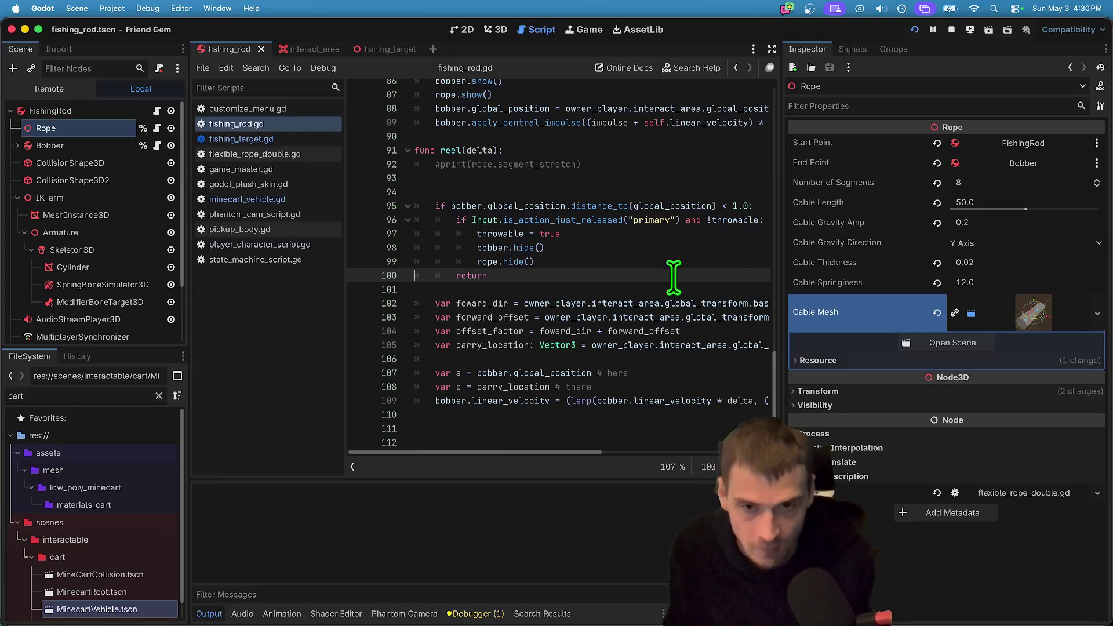
# Review the updated reel code and widen the code editor panel.
pyautogui.scroll(15, 691, 284)
pyautogui.scroll(5, 659, 306)
pyautogui.scroll(-2, 659, 306)
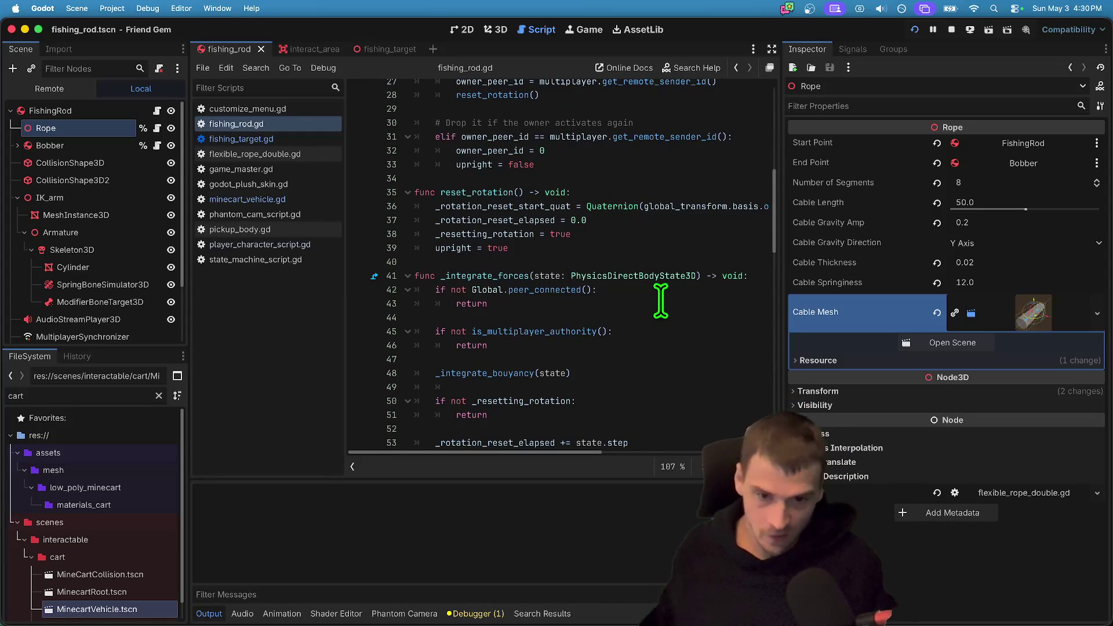
pyautogui.scroll(-2, 661, 313)
pyautogui.scroll(2, 702, 307)
pyautogui.scroll(-5, 699, 313)
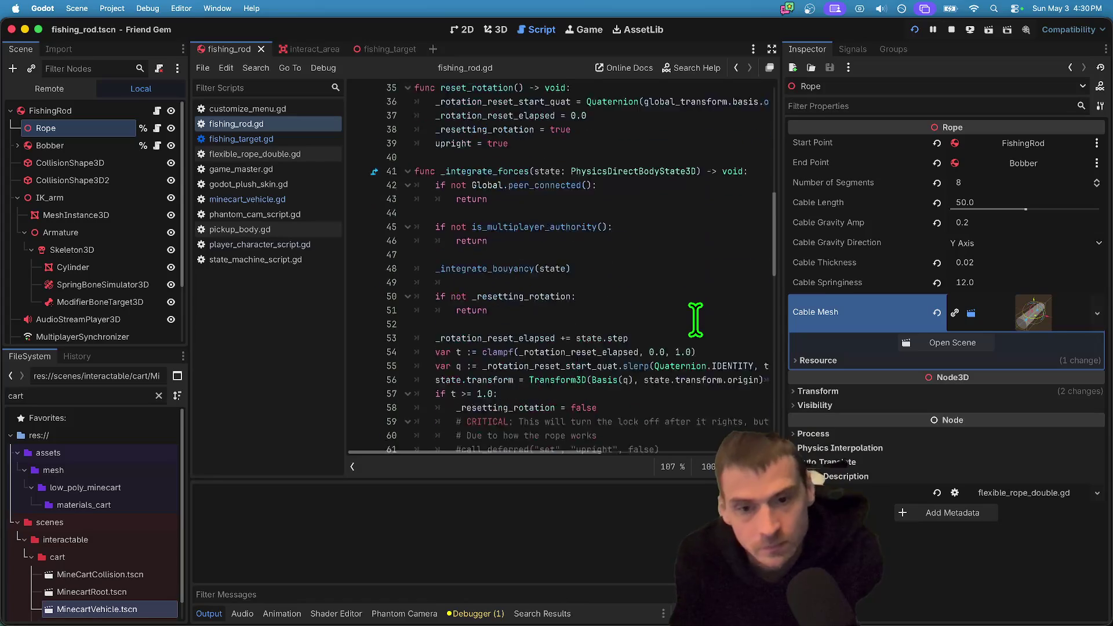
pyautogui.scroll(2, 737, 294)
pyautogui.moveTo(782, 263); pyautogui.dragTo(986, 261)
pyautogui.press('super+Tab')
pyautogui.press('super+Tab')
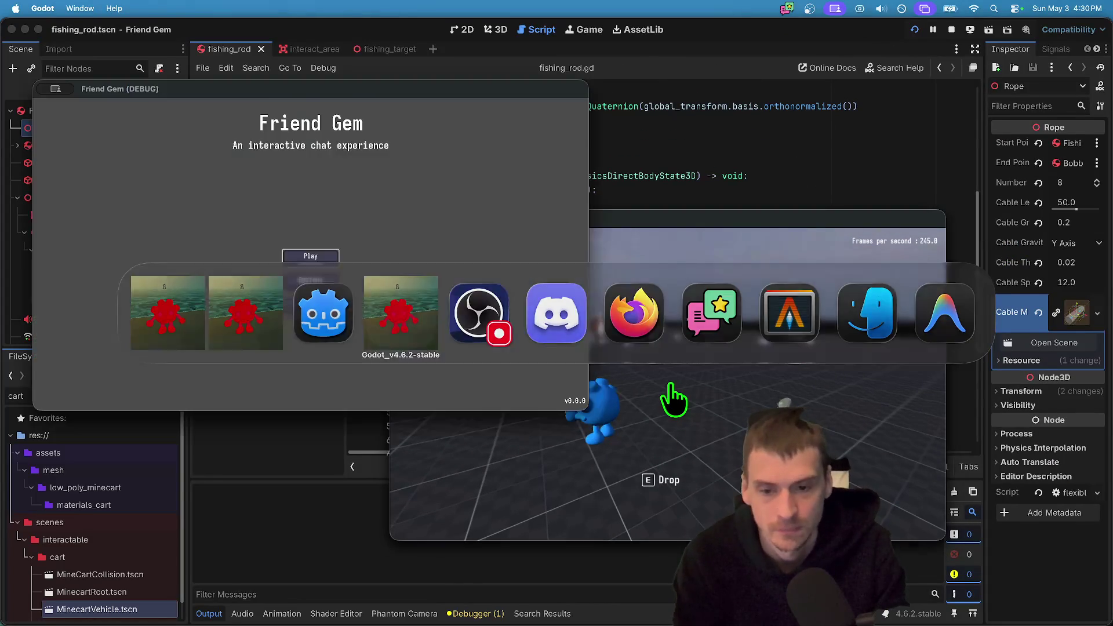
# Load the MapLakeFlat forest lake level from the in-game admin map list.
pyautogui.press('super+Tab')
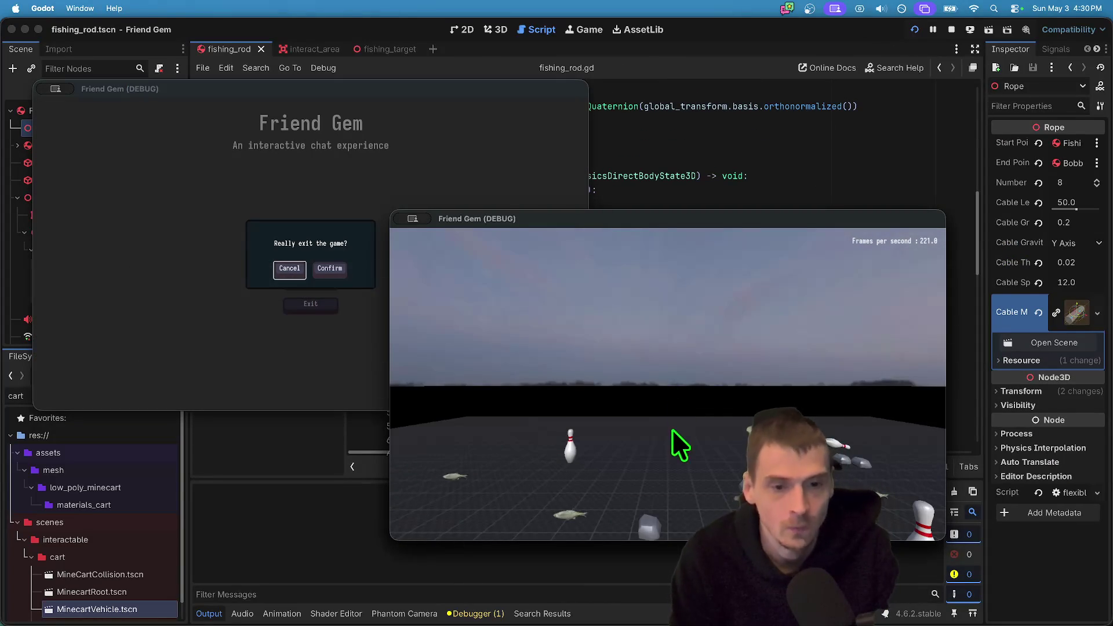
pyautogui.press('Escape')
pyautogui.click(696, 410)
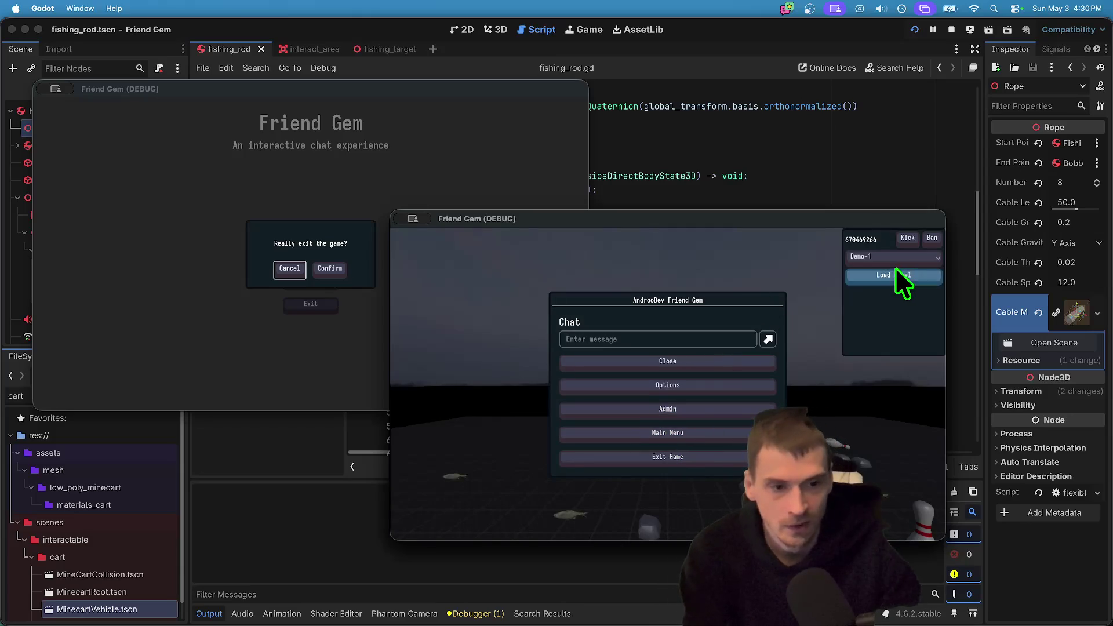
pyautogui.click(905, 258)
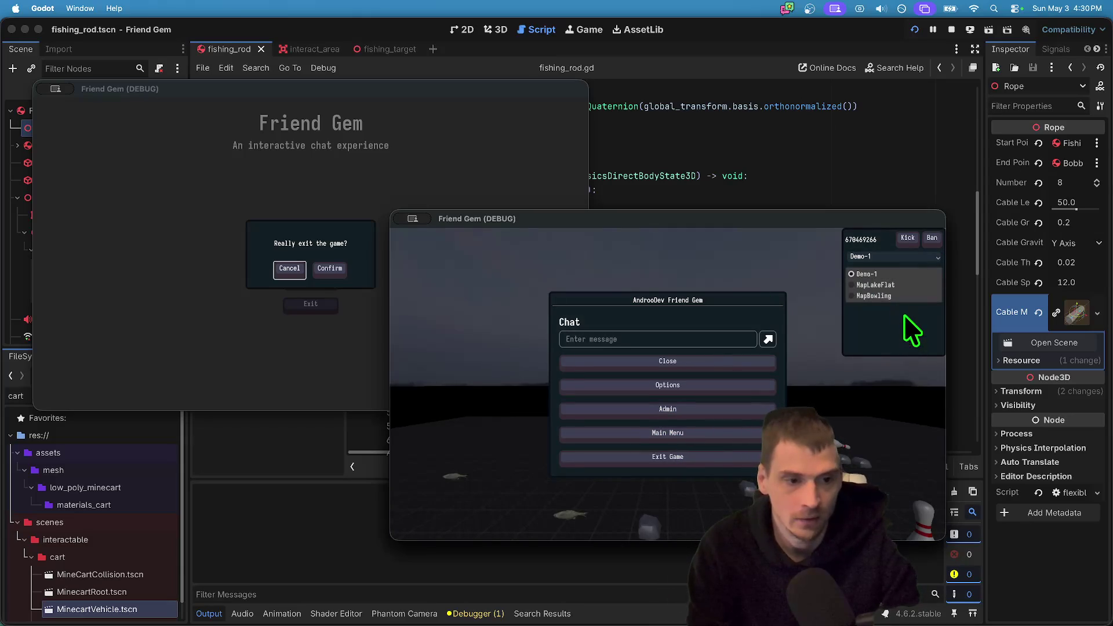
pyautogui.click(922, 285)
pyautogui.click(923, 281)
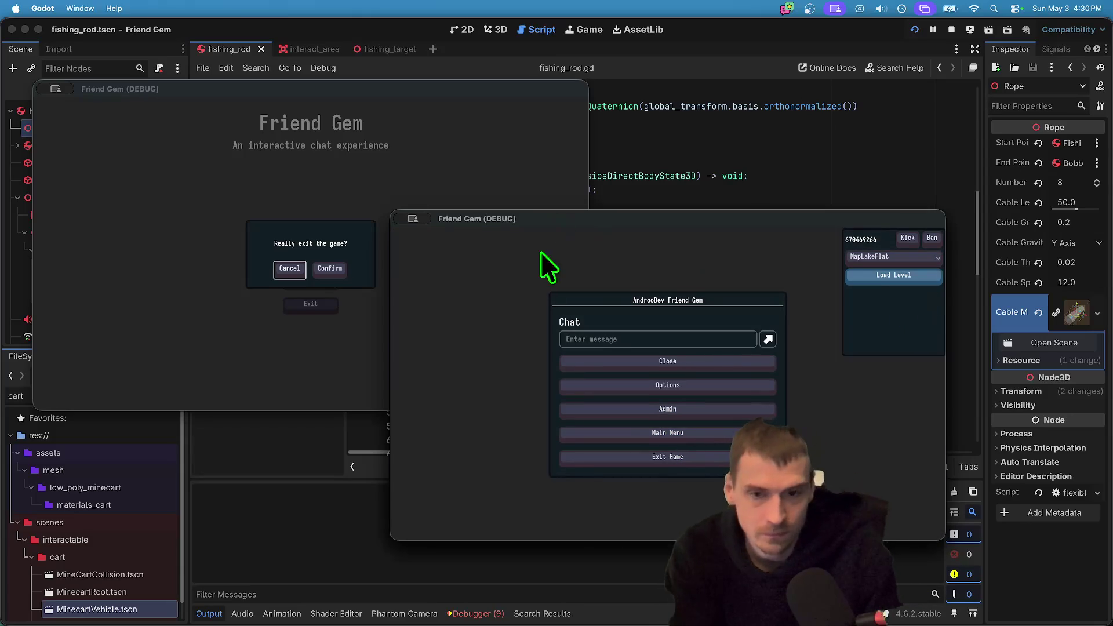
pyautogui.click(307, 280)
pyautogui.click(295, 264)
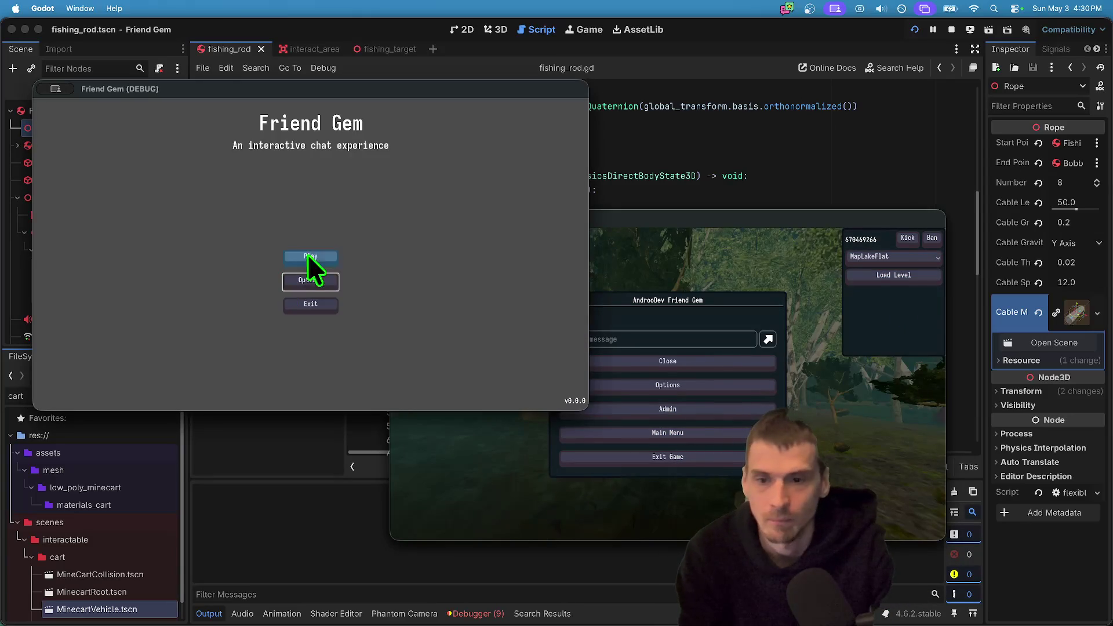
# Join the hosted multiplayer game from the second debug window.
pyautogui.click(310, 252)
pyautogui.click(392, 183)
pyautogui.click(767, 264)
pyautogui.click(287, 238)
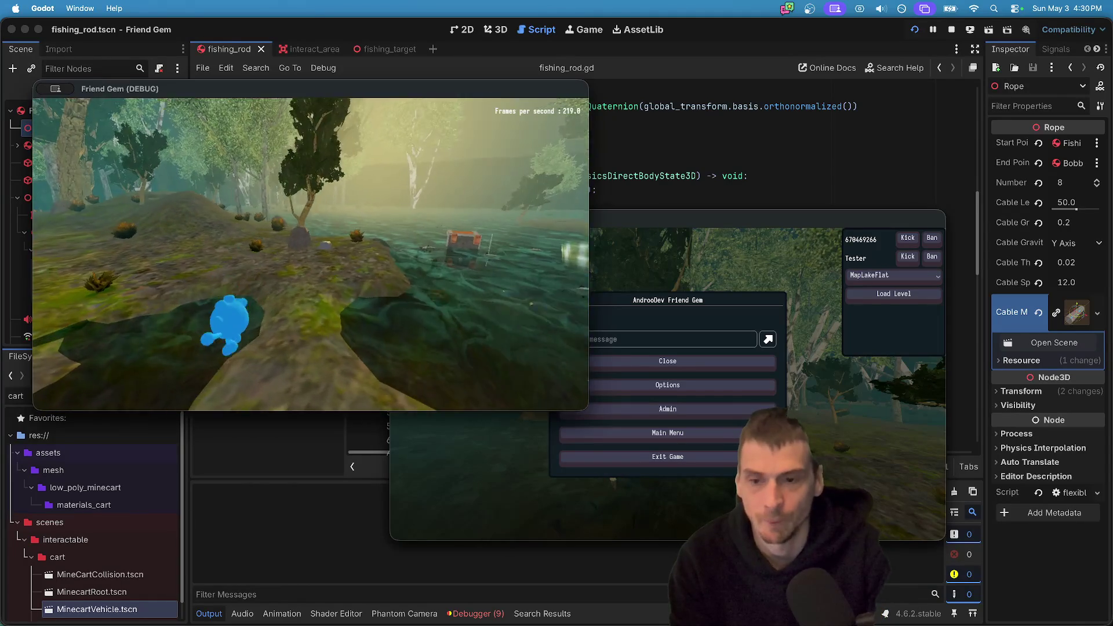
pyautogui.click(395, 277)
pyautogui.press('Escape')
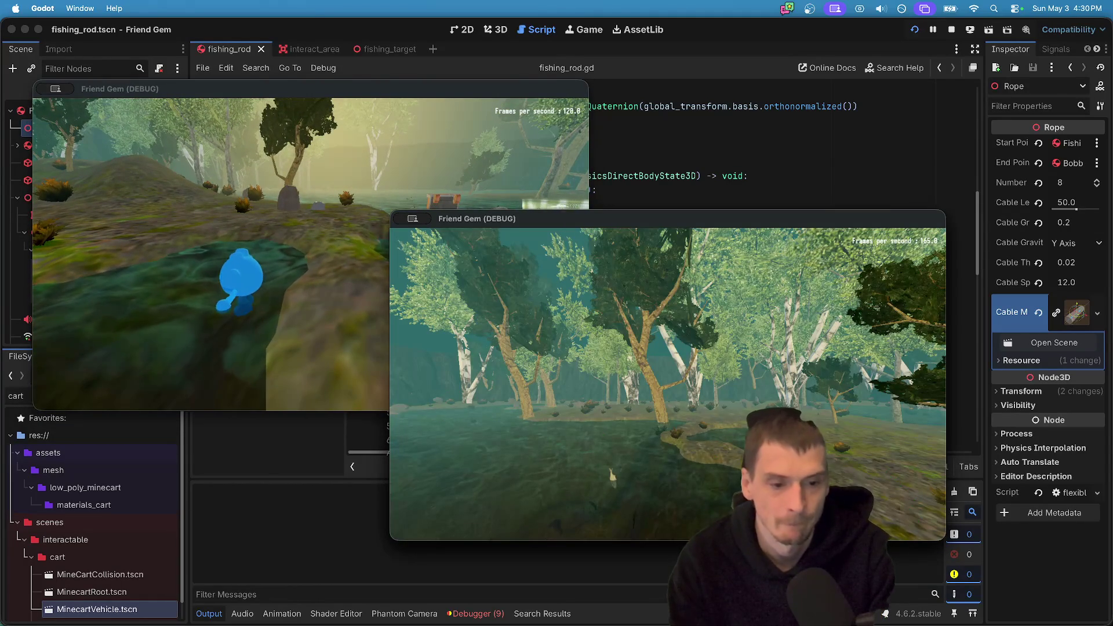
pyautogui.press('super+Tab')
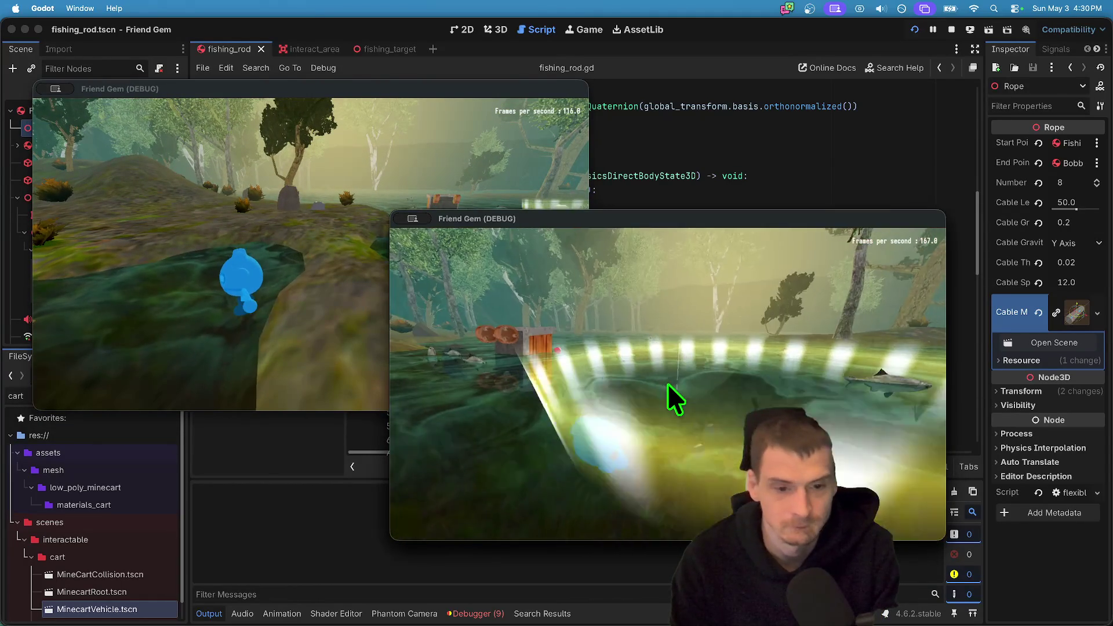
# Walk the character through the water and along the shore carrying the fishing rod.
pyautogui.press('s')
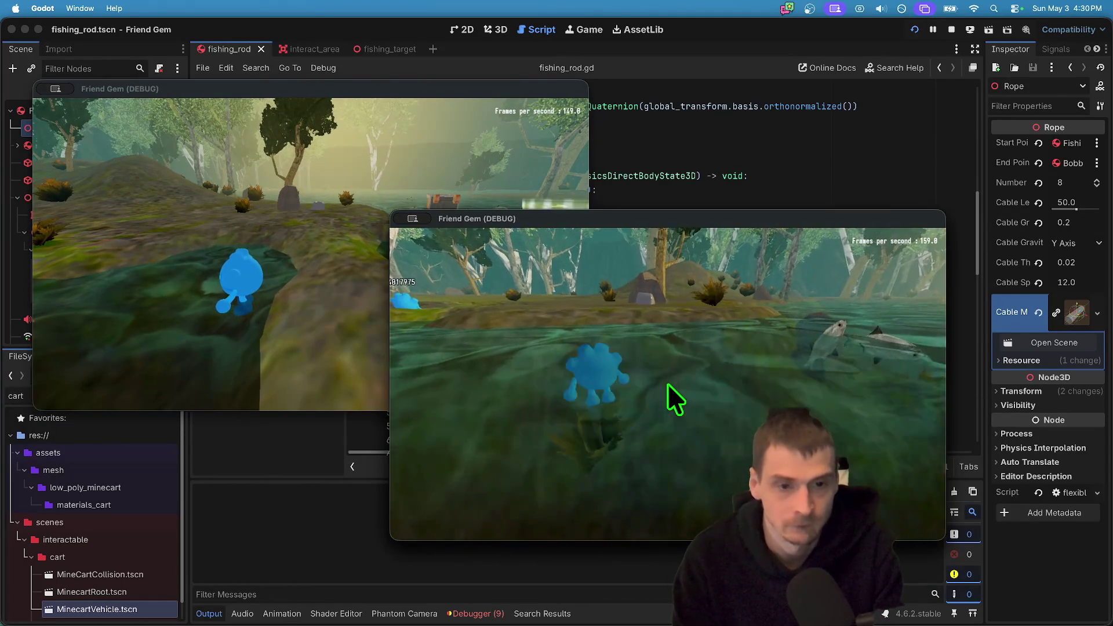
pyautogui.press('w')
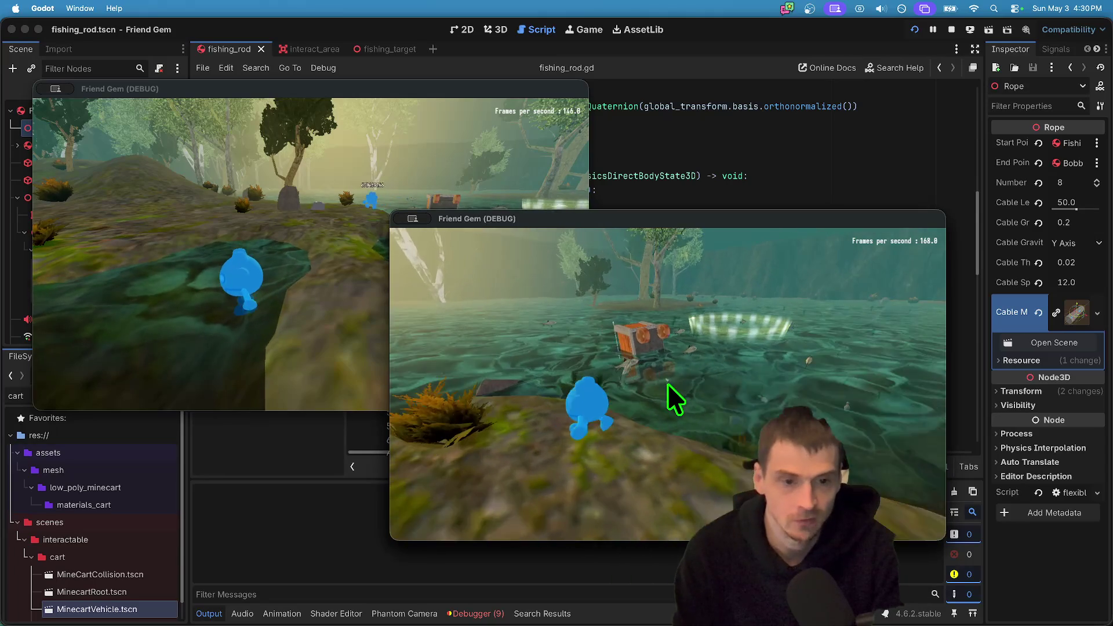
pyautogui.press('w')
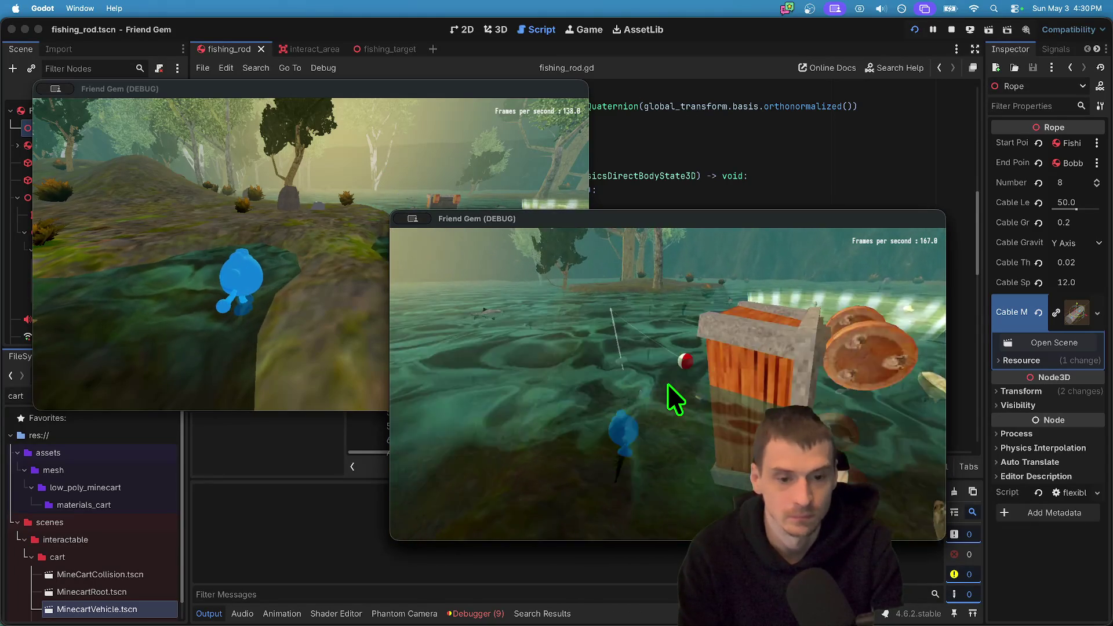
pyautogui.press('w')
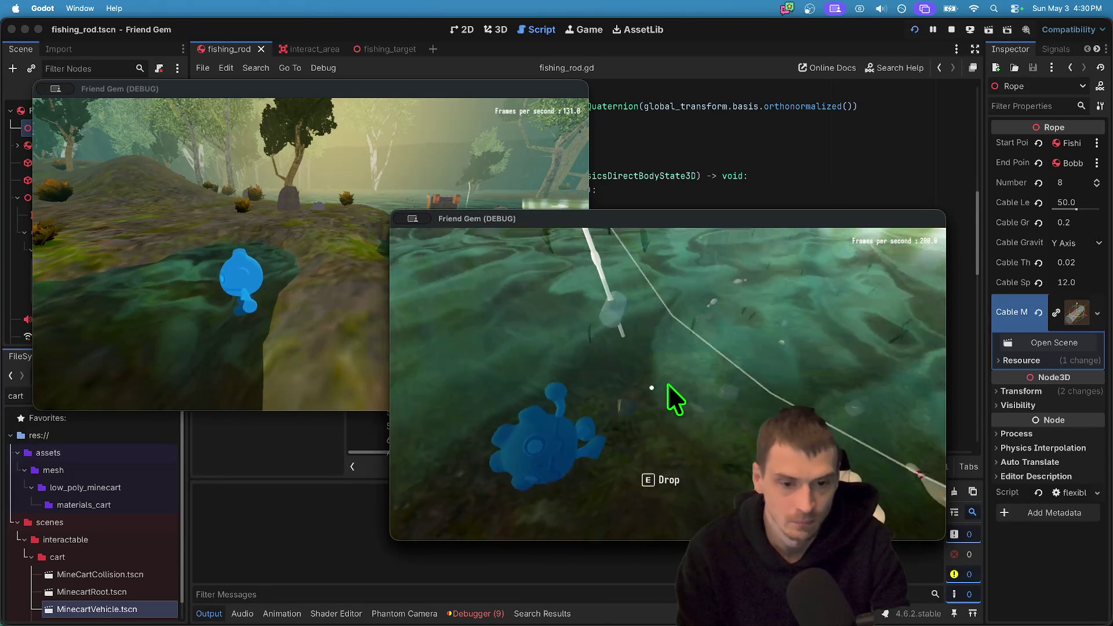
pyautogui.press('w')
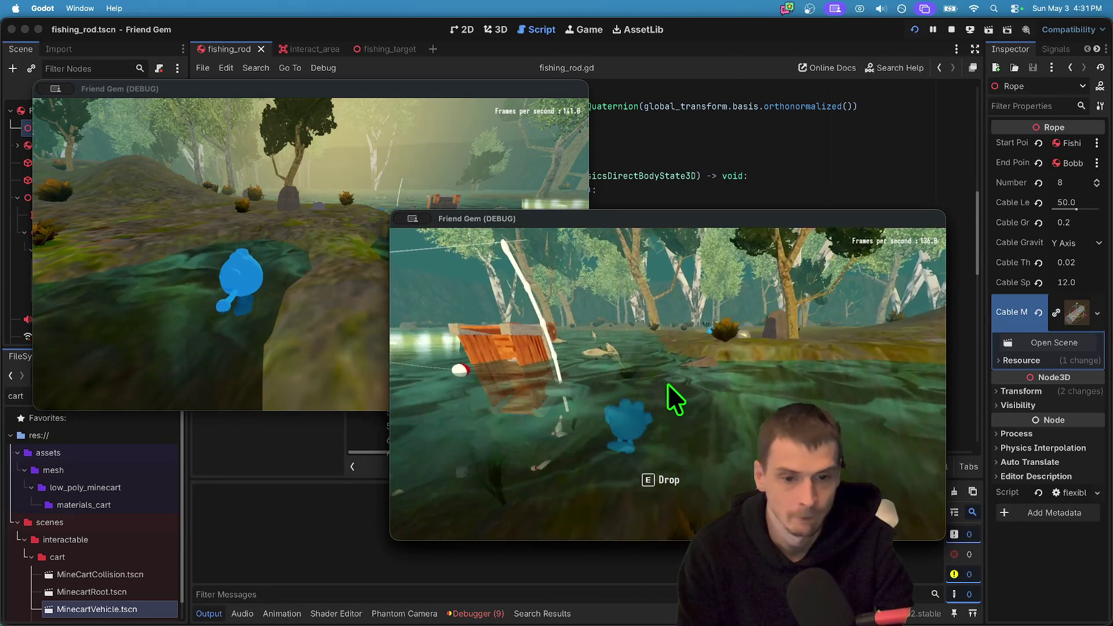
pyautogui.press('w')
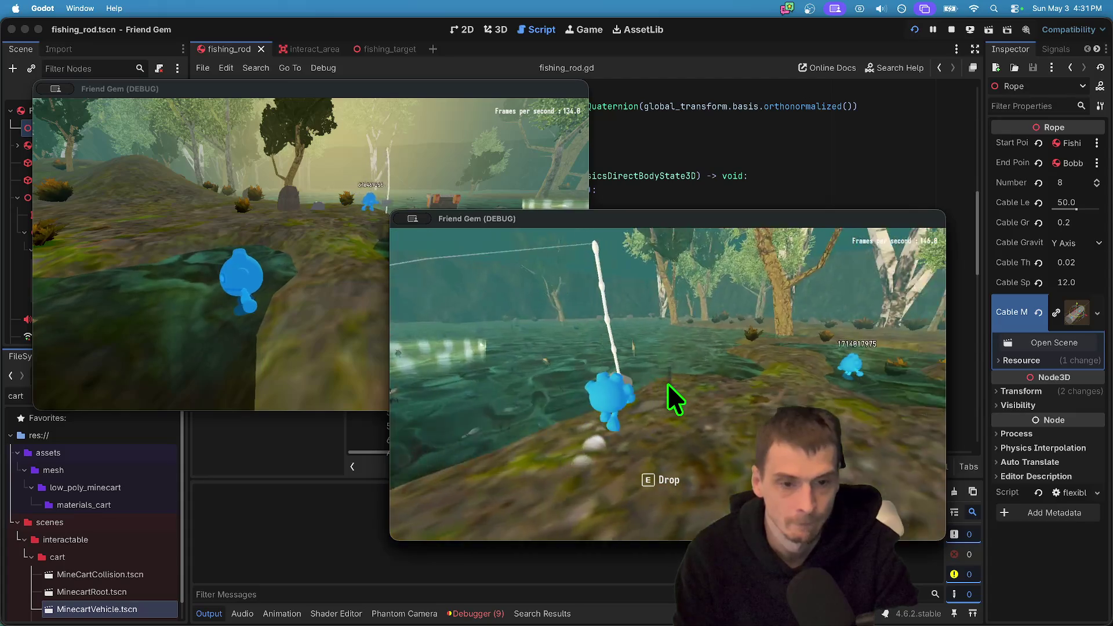
pyautogui.press('a')
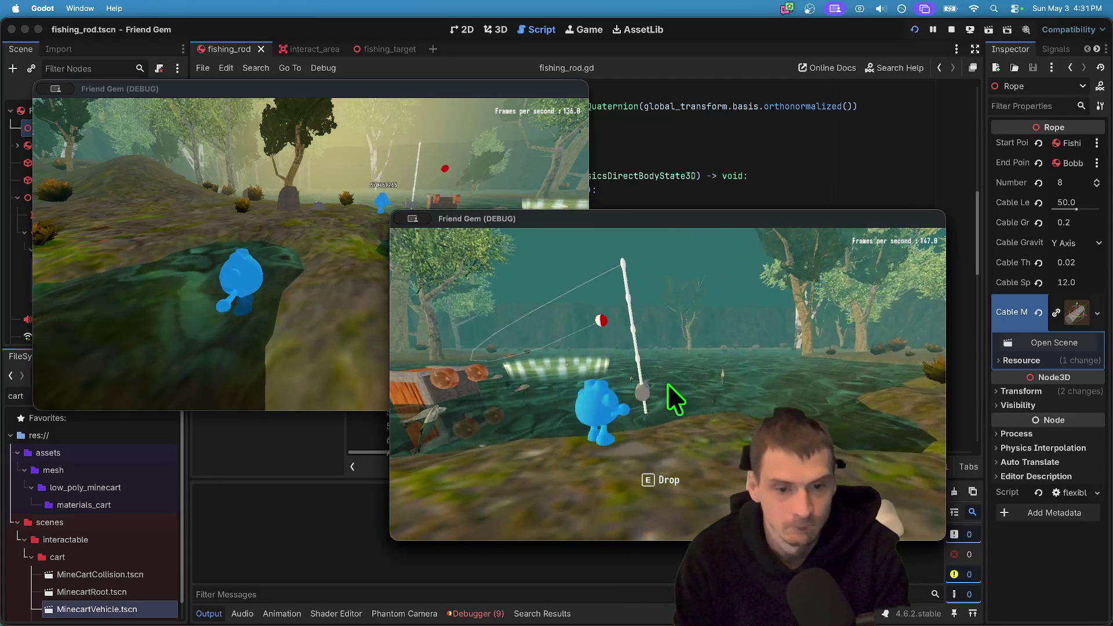
pyautogui.press('w')
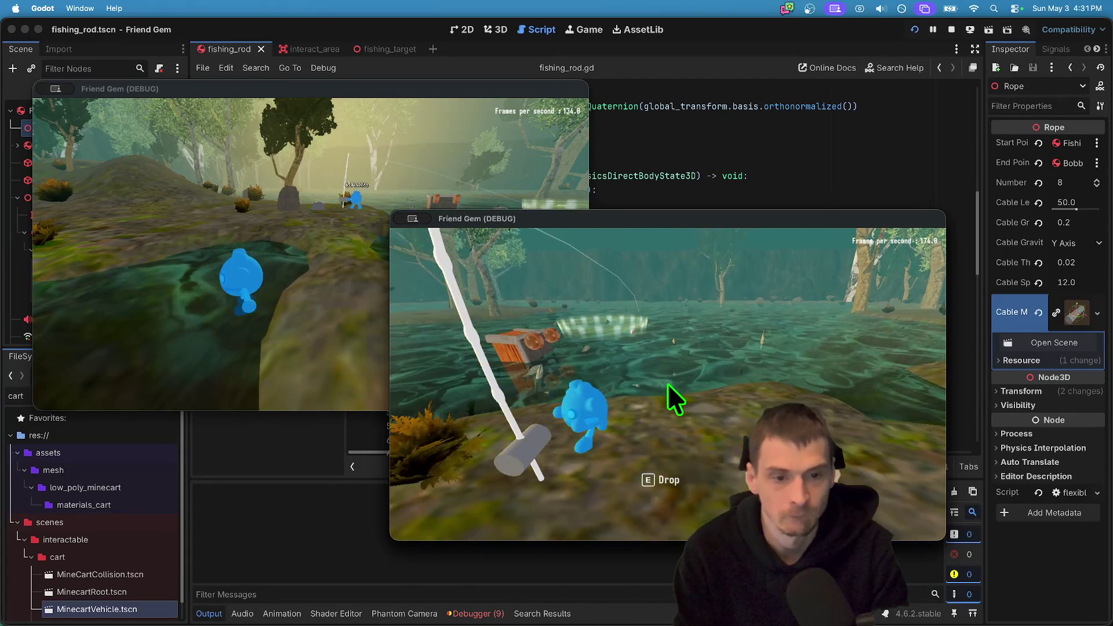
pyautogui.press('d')
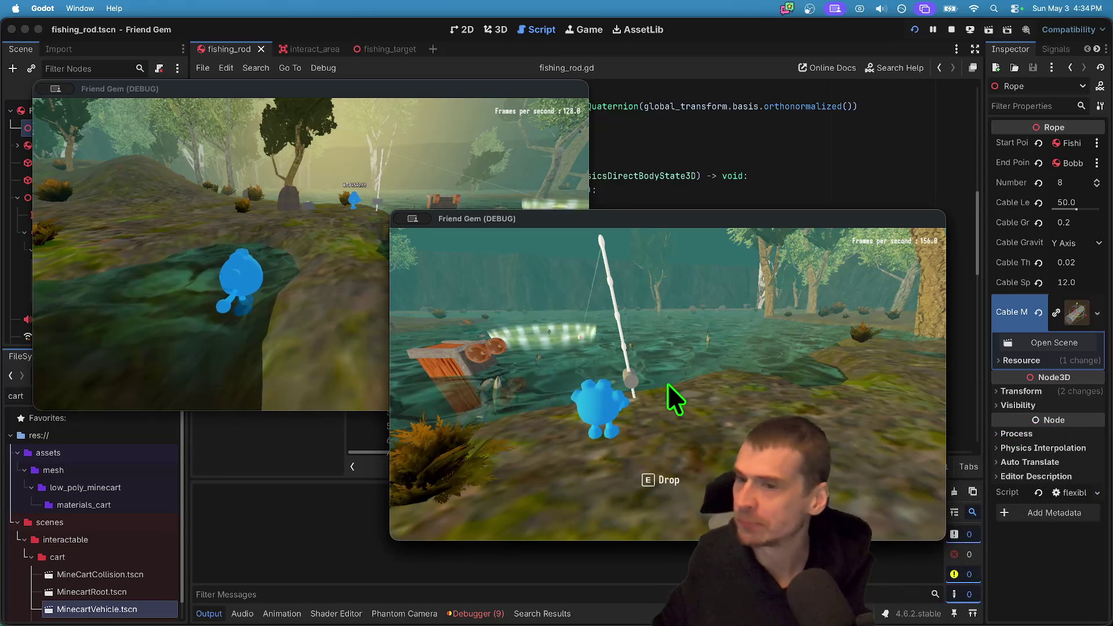
pyautogui.press('super+Tab')
pyautogui.press('super+Tab')
pyautogui.press('super+Tab')
pyautogui.press('super+Tab')
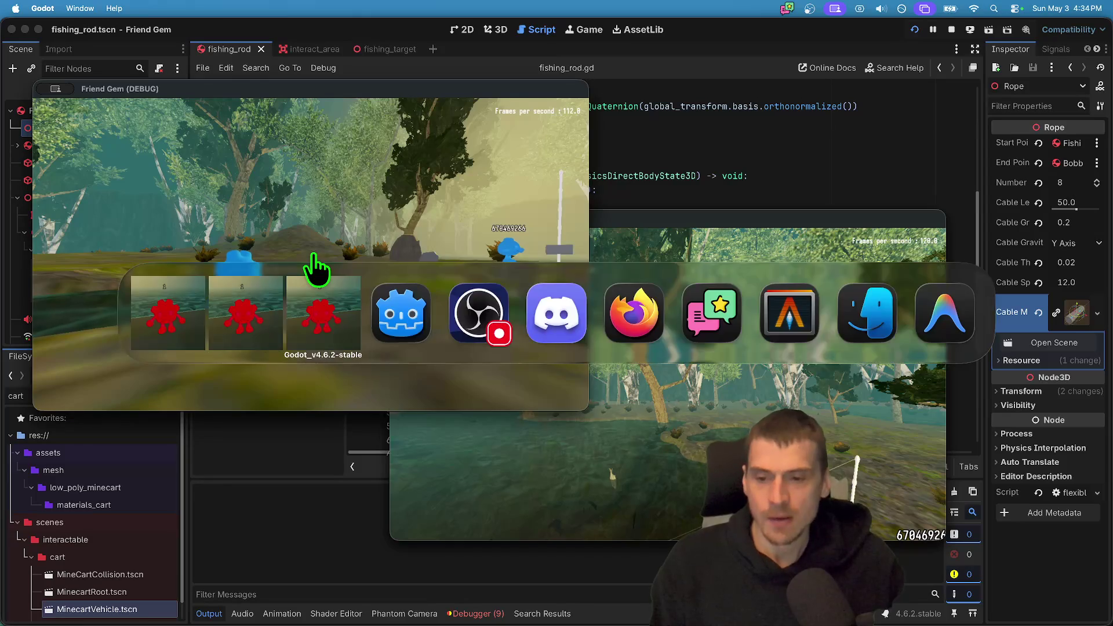
pyautogui.press('w')
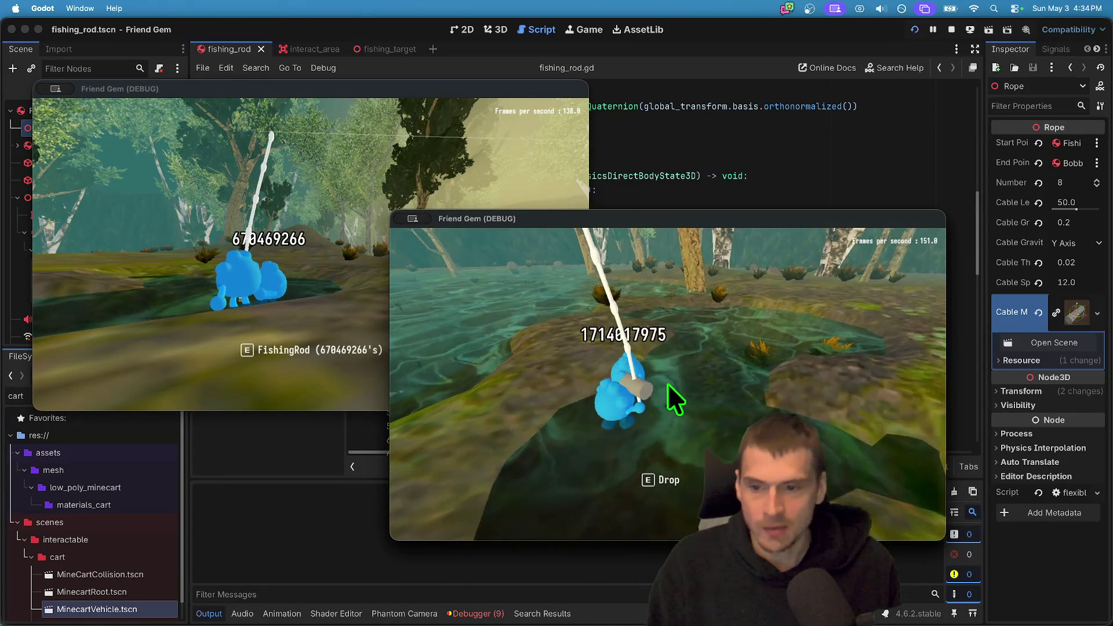
pyautogui.press('Escape')
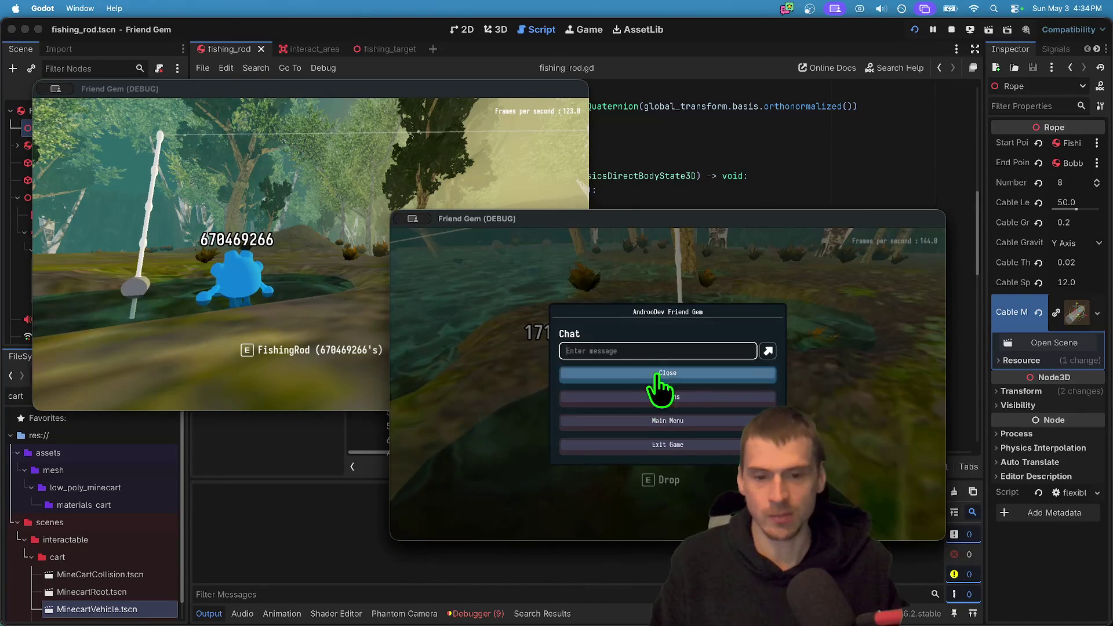
# Enter a new username in the Customize options and return to the game.
pyautogui.click(670, 397)
pyautogui.write('Andoo')
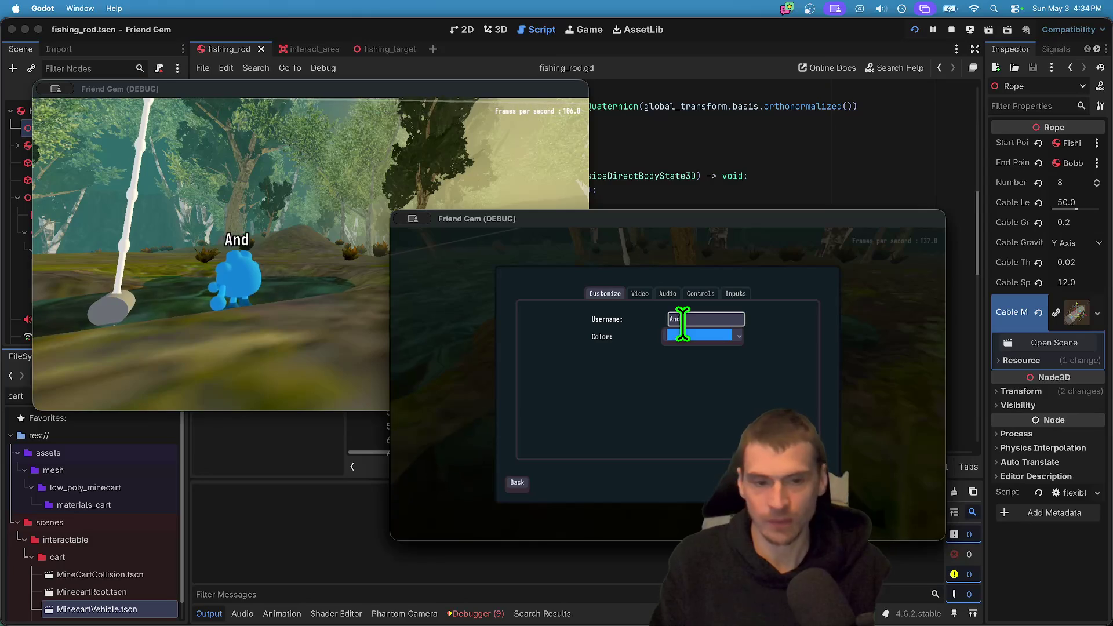
pyautogui.press('Escape')
pyautogui.press('Escape')
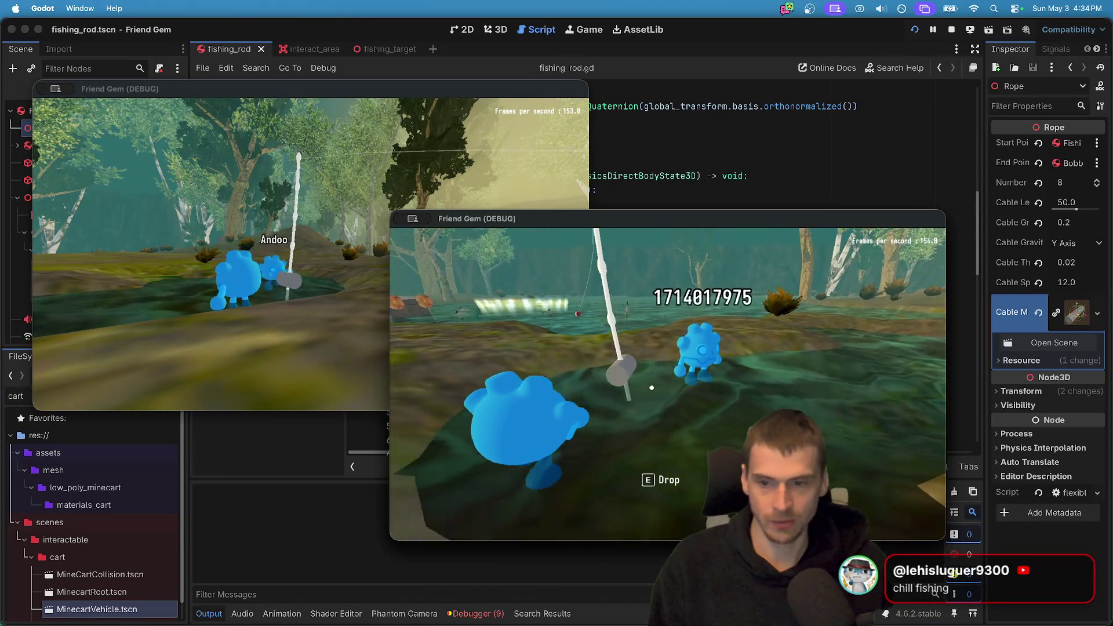
pyautogui.press('super+Tab')
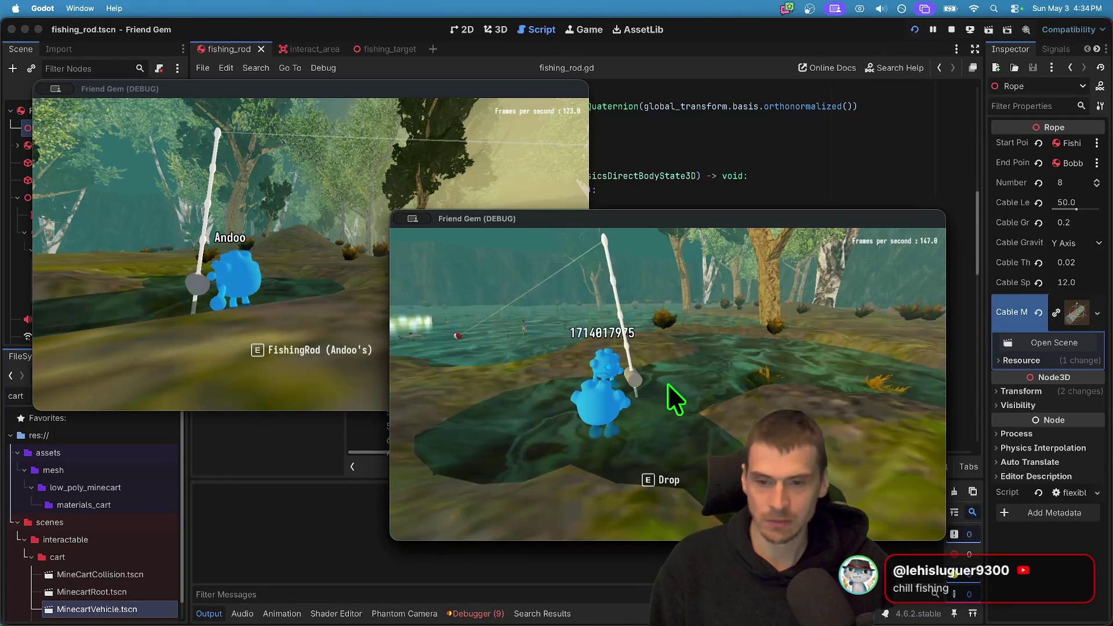
# Walk the first player's character to the other player's fishing rod by the water.
pyautogui.press('super+Tab')
pyautogui.press('w')
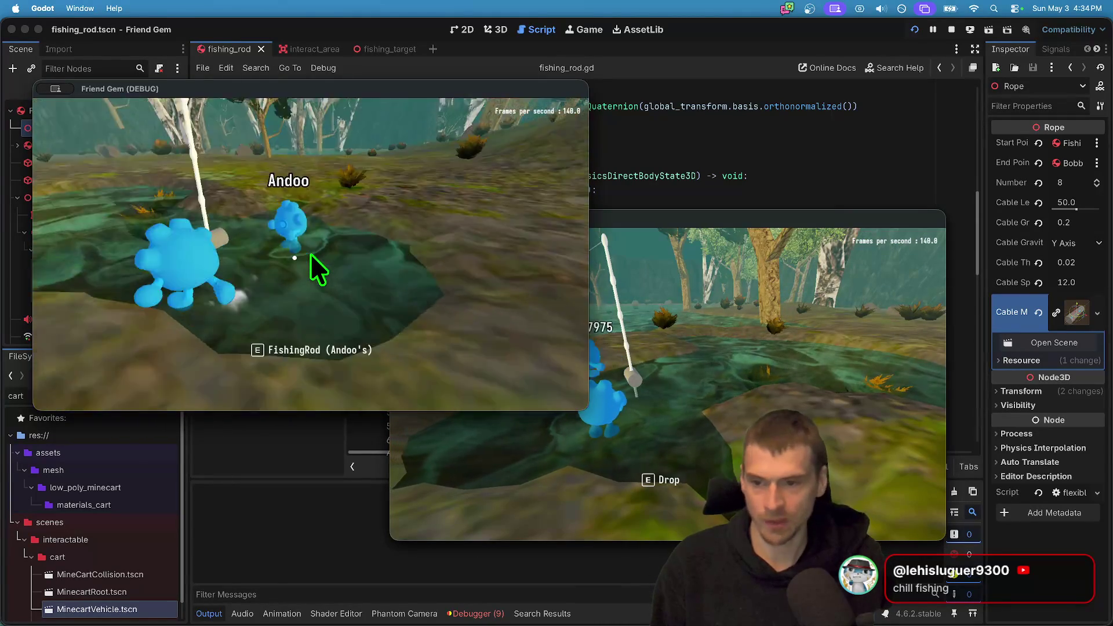
pyautogui.press('w')
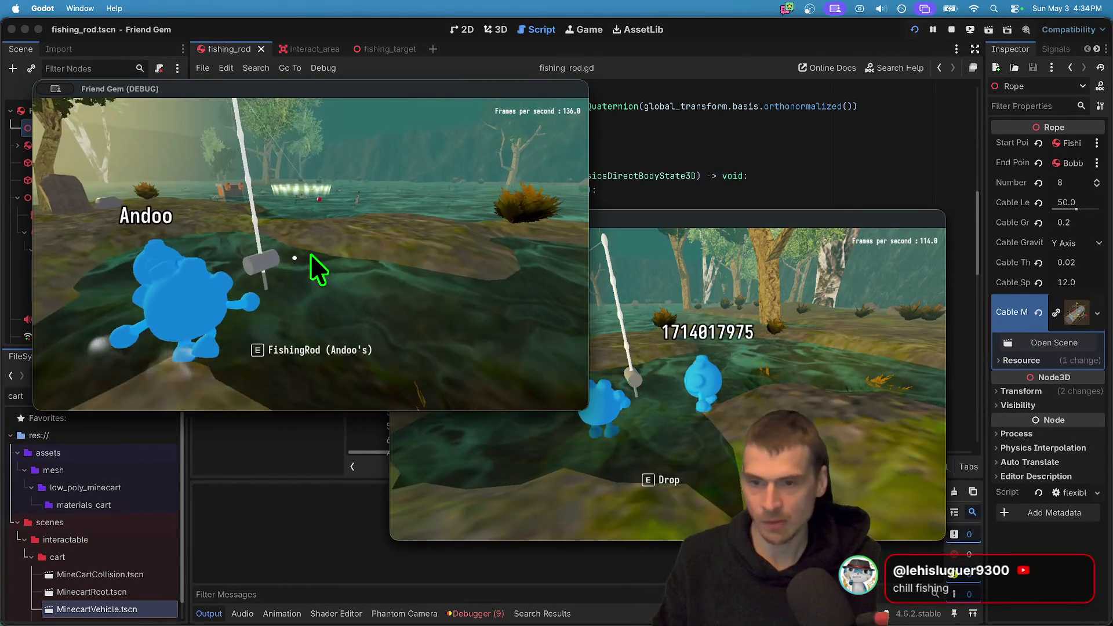
pyautogui.press('w')
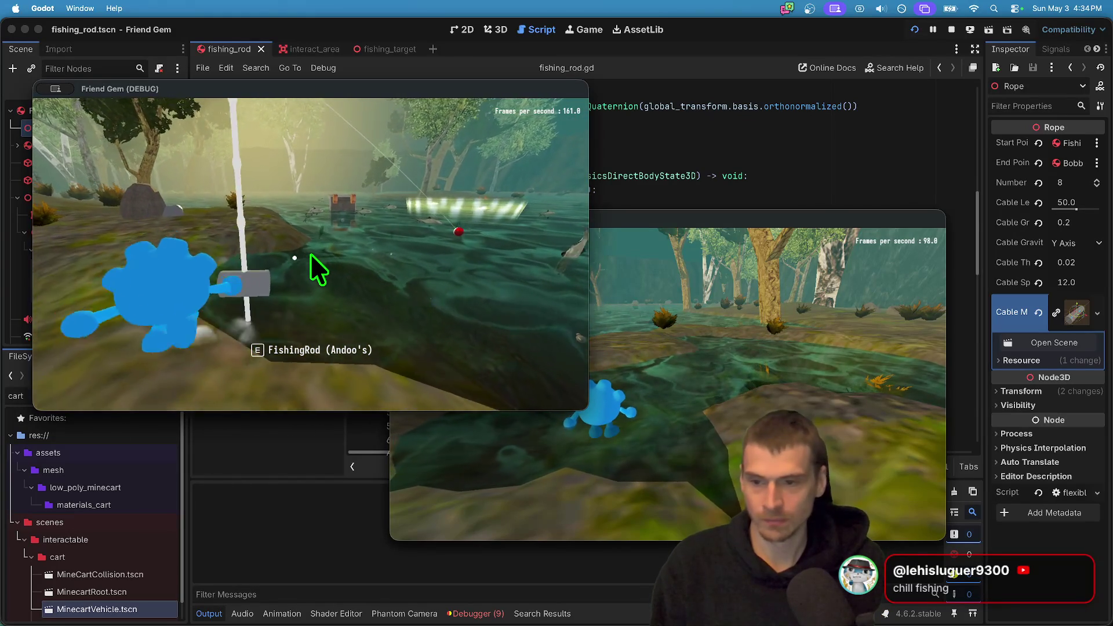
pyautogui.press('s')
pyautogui.press('w')
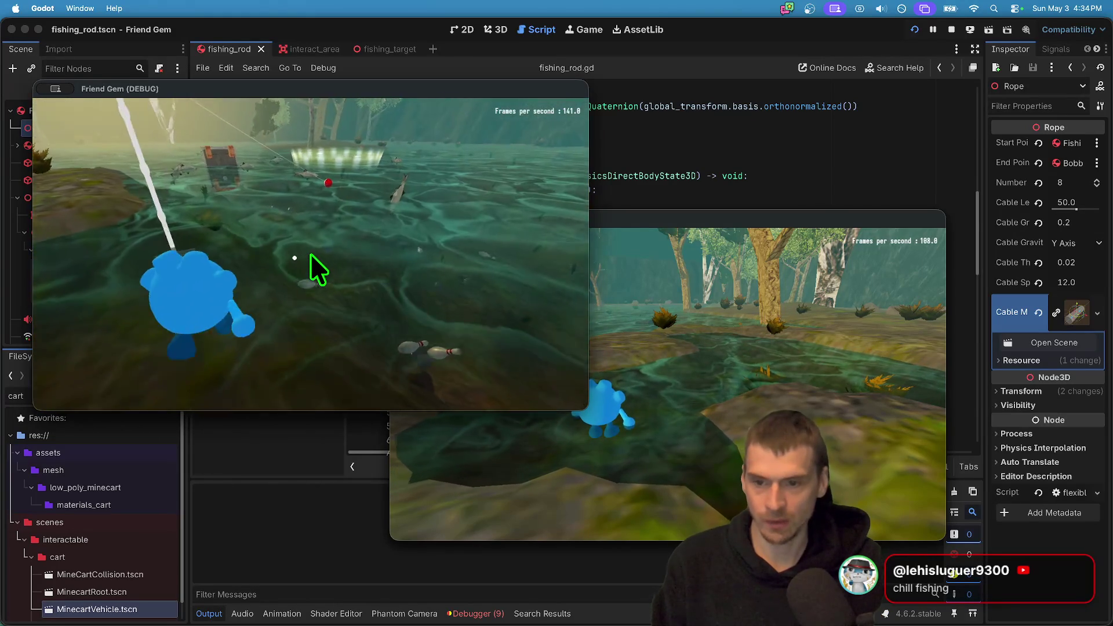
pyautogui.press('w')
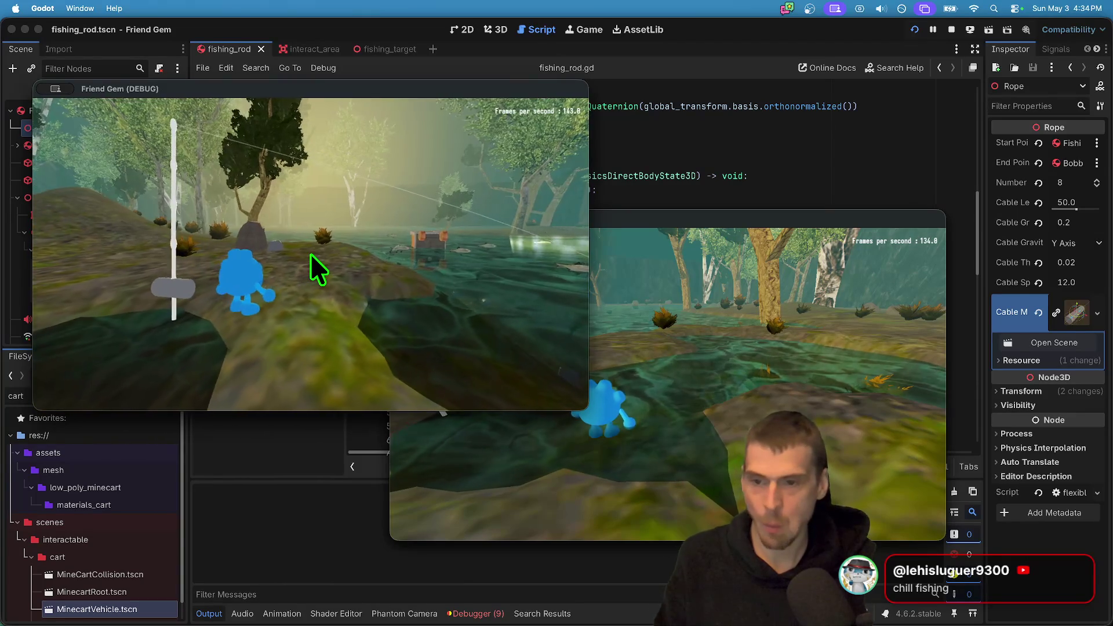
# Pick up the rod, carry it toward the pond, and drop it.
pyautogui.press('e')
pyautogui.press('d')
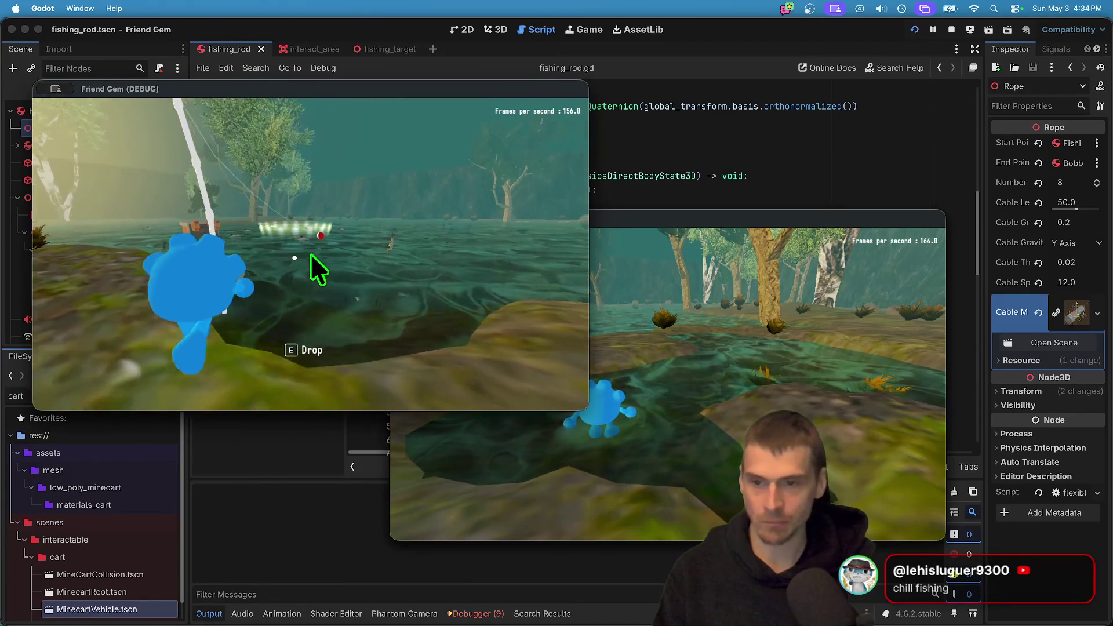
pyautogui.press('a')
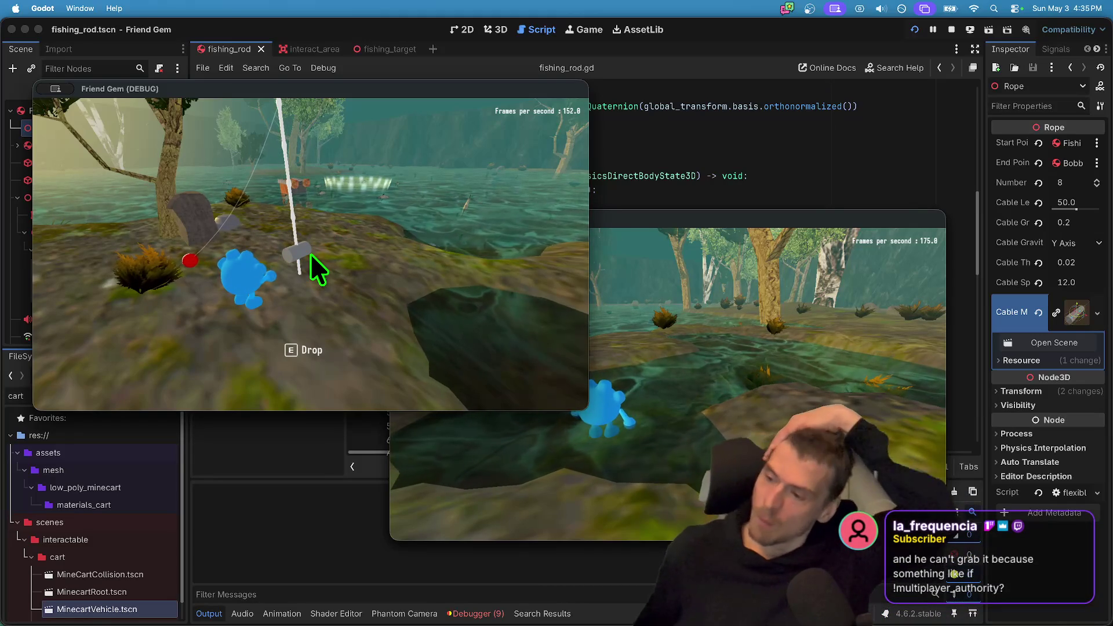
pyautogui.press('a')
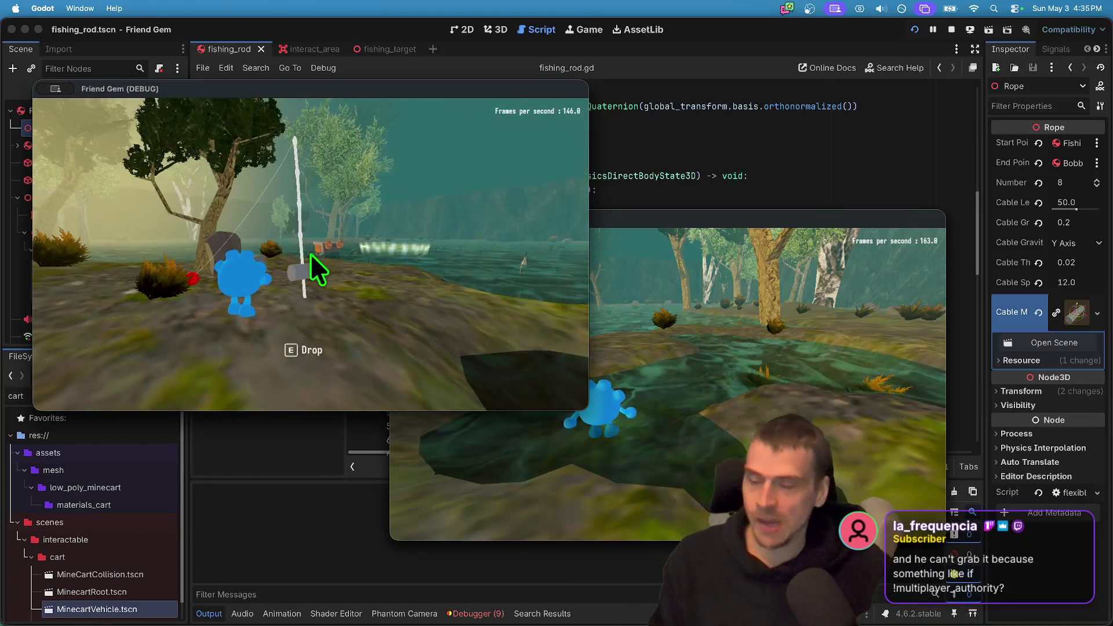
pyautogui.press('w')
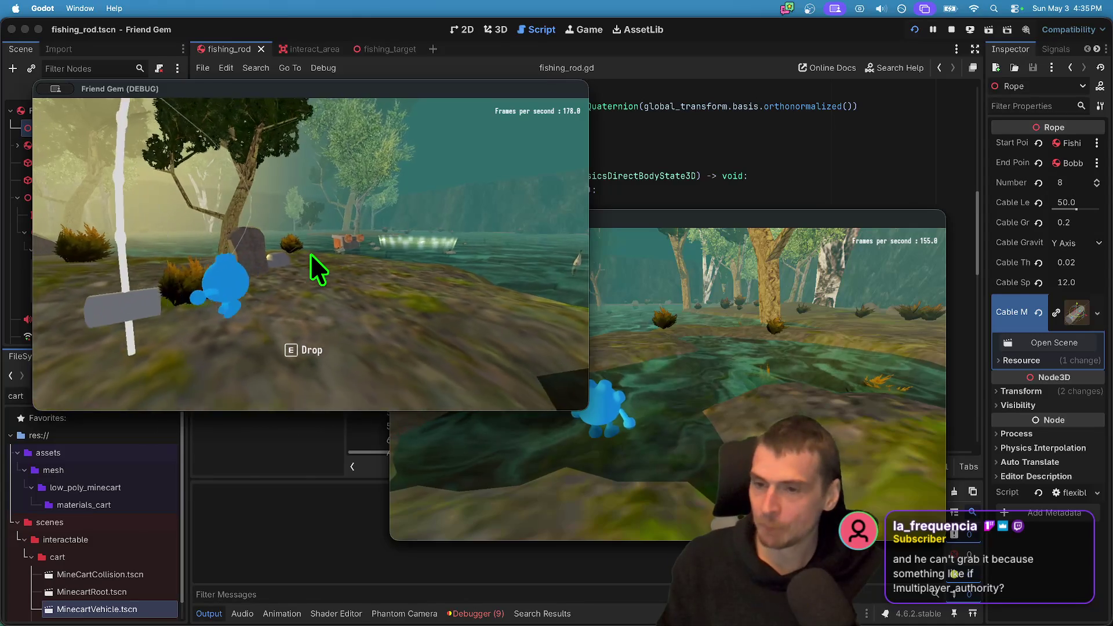
pyautogui.press('w')
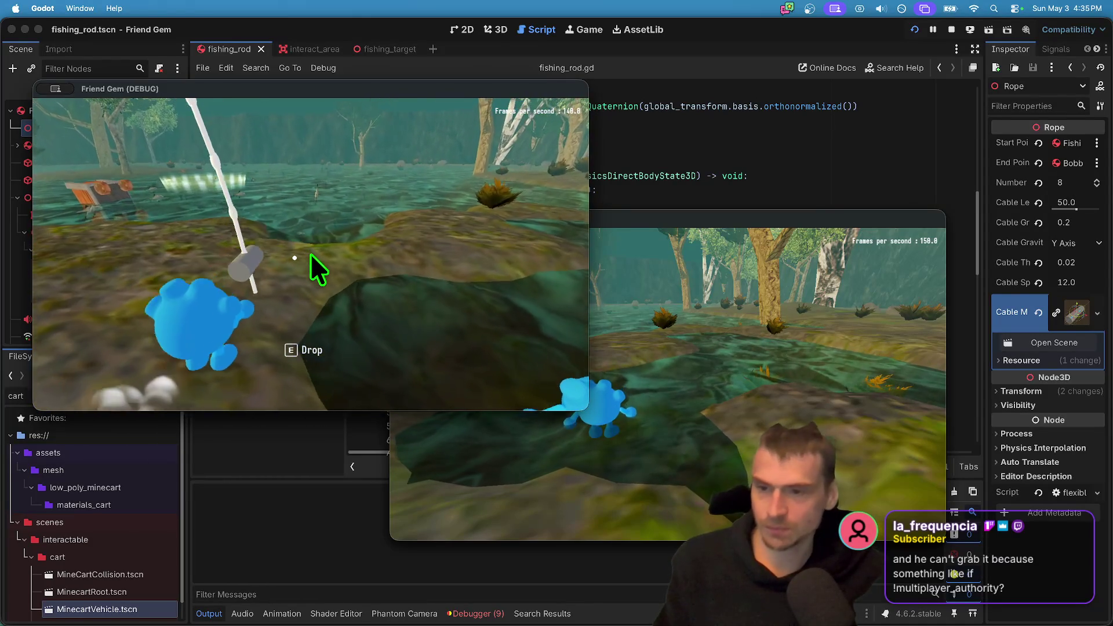
pyautogui.press('w')
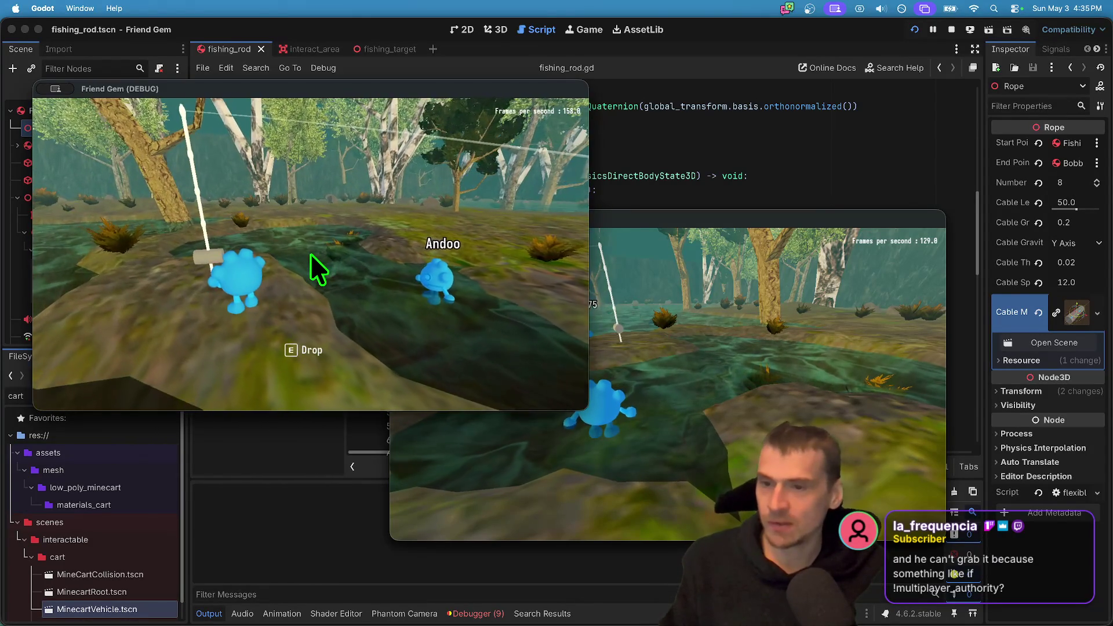
pyautogui.press('e')
# Have the second player pick up the dropped rod, then select FishingRod in the editor.
pyautogui.click(638, 377)
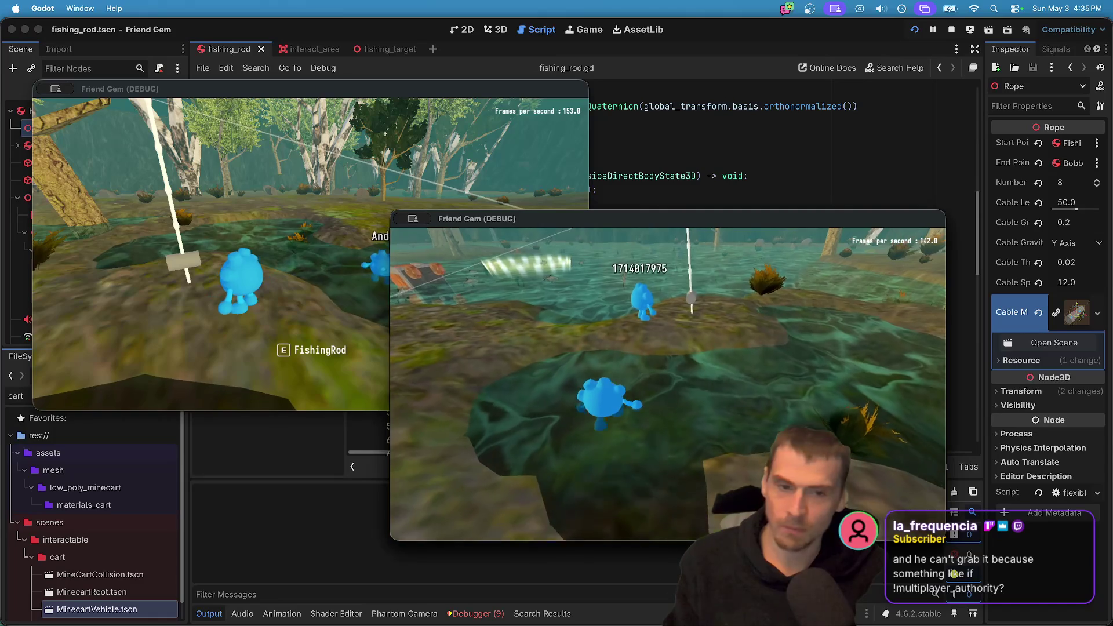
pyautogui.press('w')
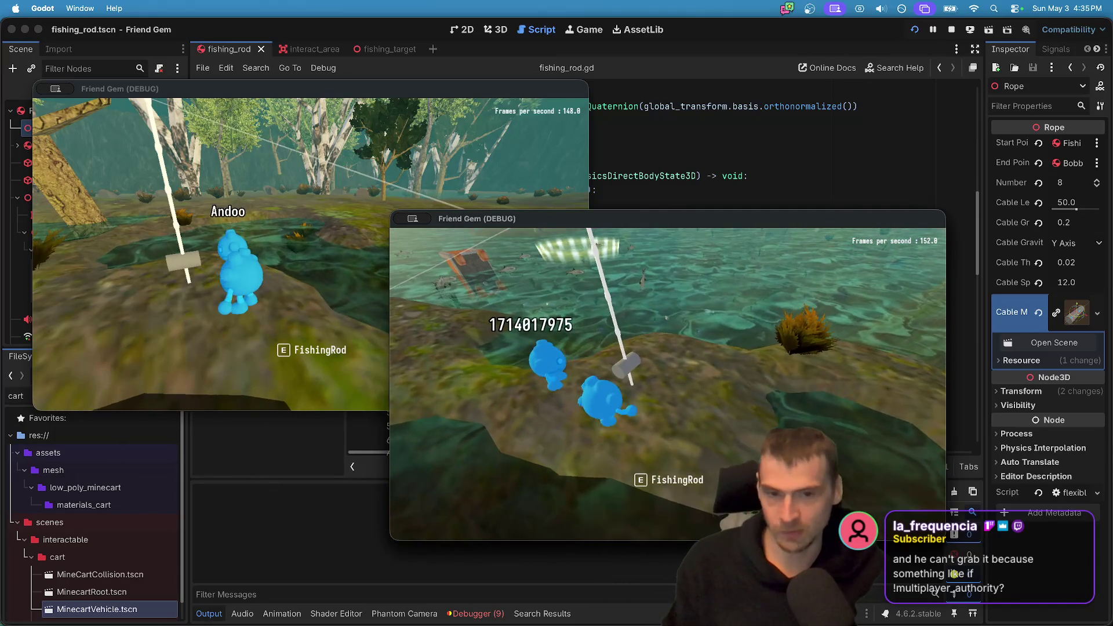
pyautogui.press('e')
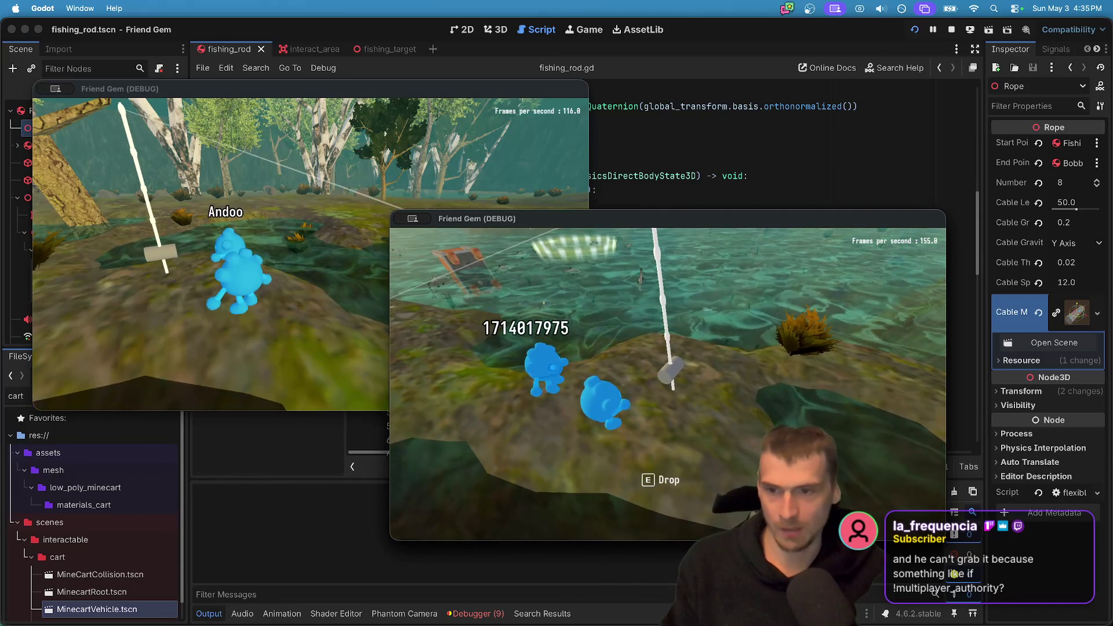
pyautogui.press('w')
pyautogui.press('a')
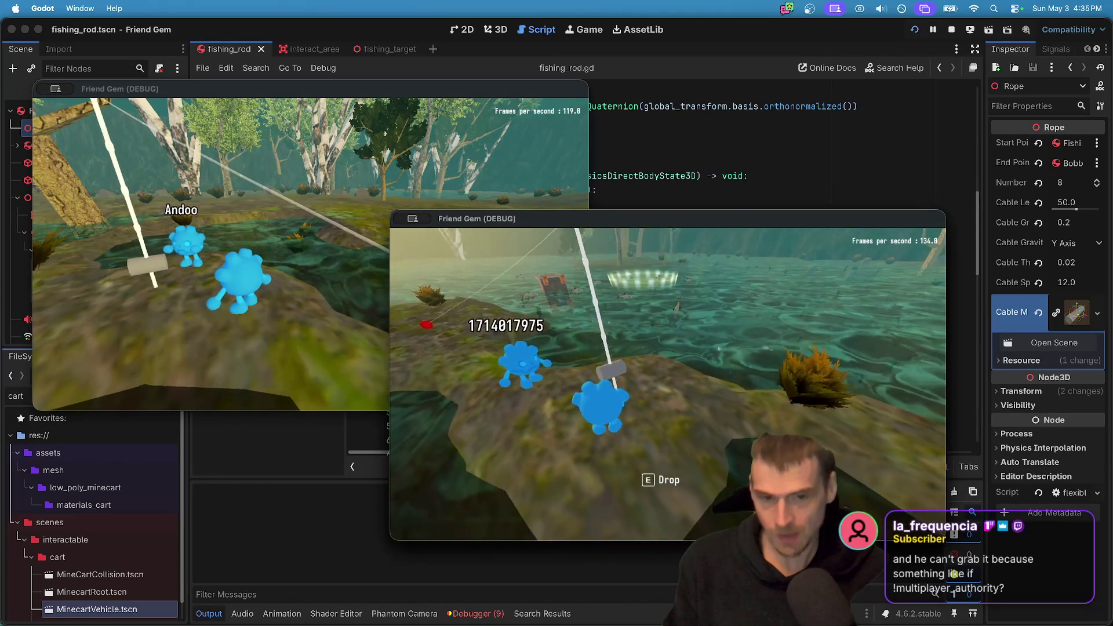
pyautogui.press('a')
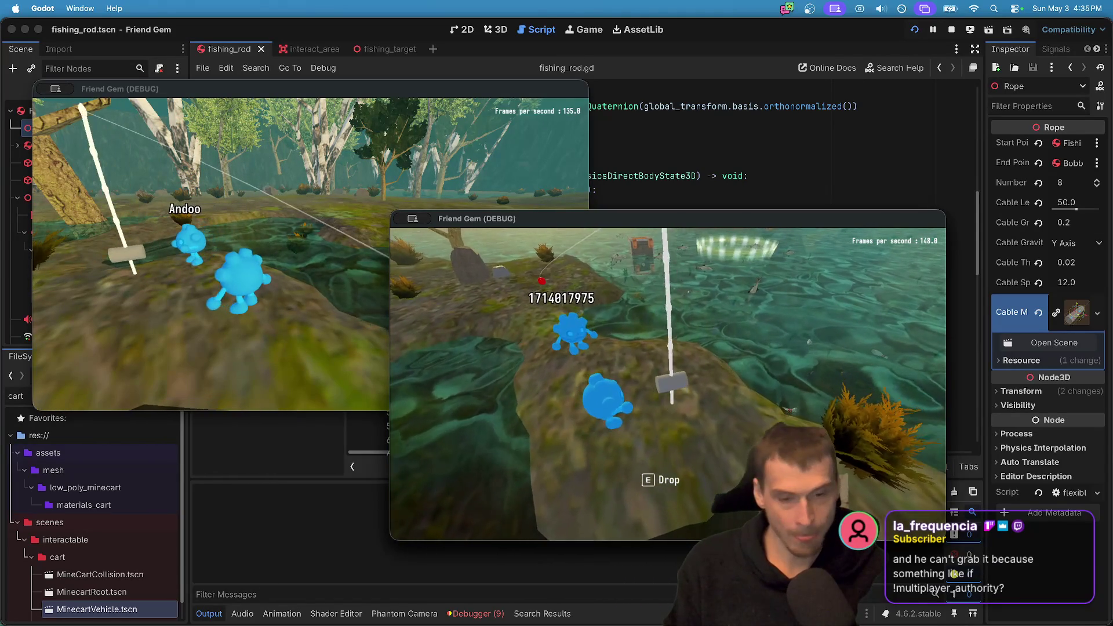
pyautogui.press('super+Tab')
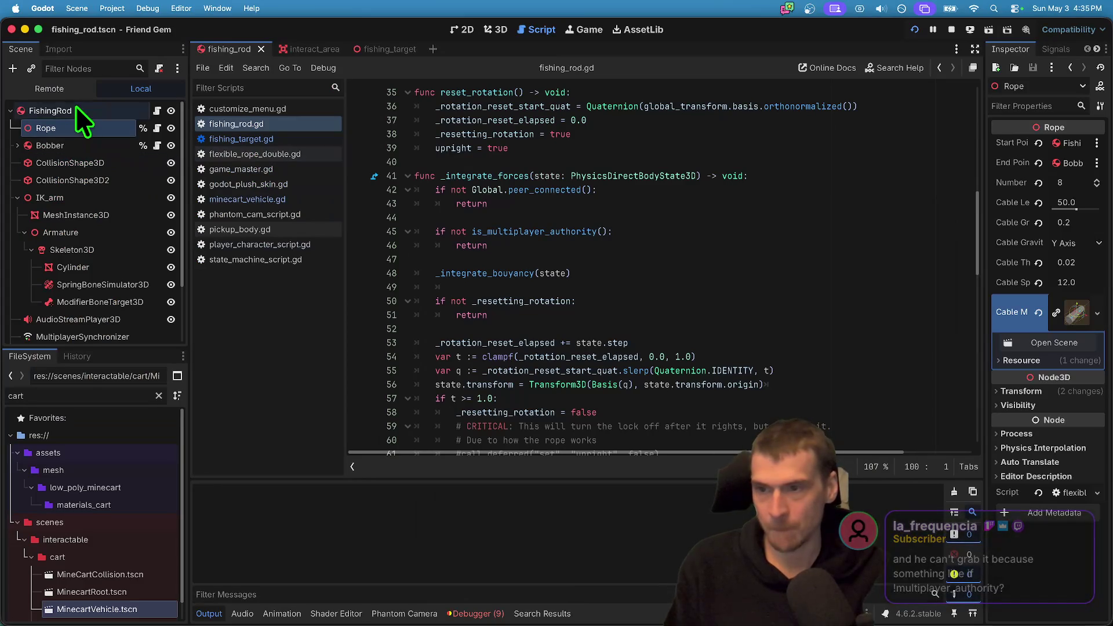
pyautogui.click(75, 109)
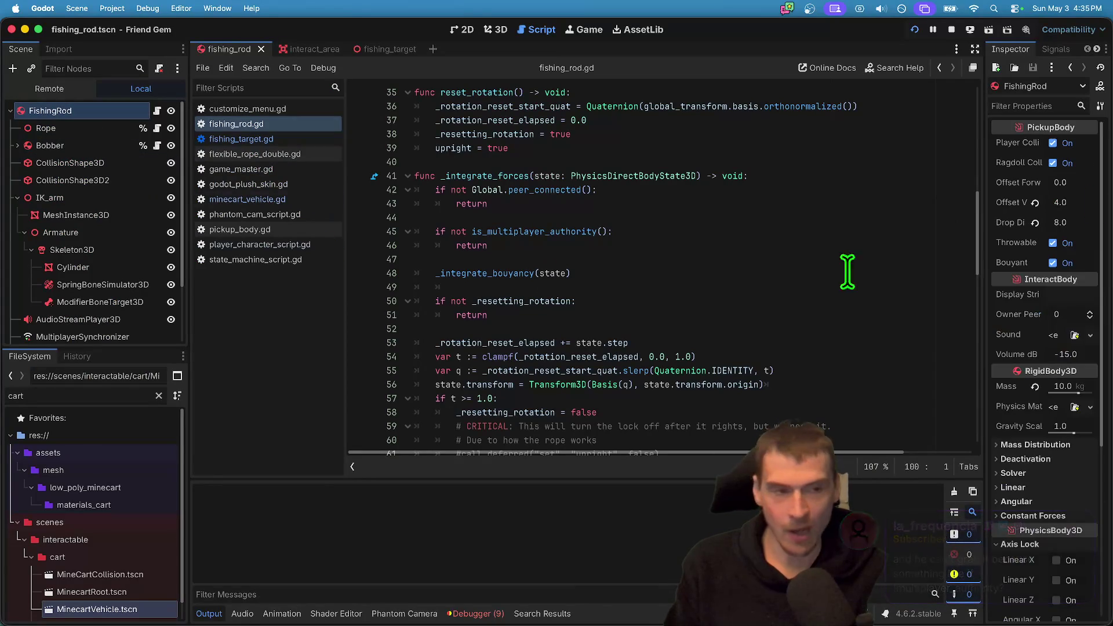
# Set FishingRod's Offset Forward to 0.5, then drag it to -0.3 and check the held rod in game.
pyautogui.click(1086, 181)
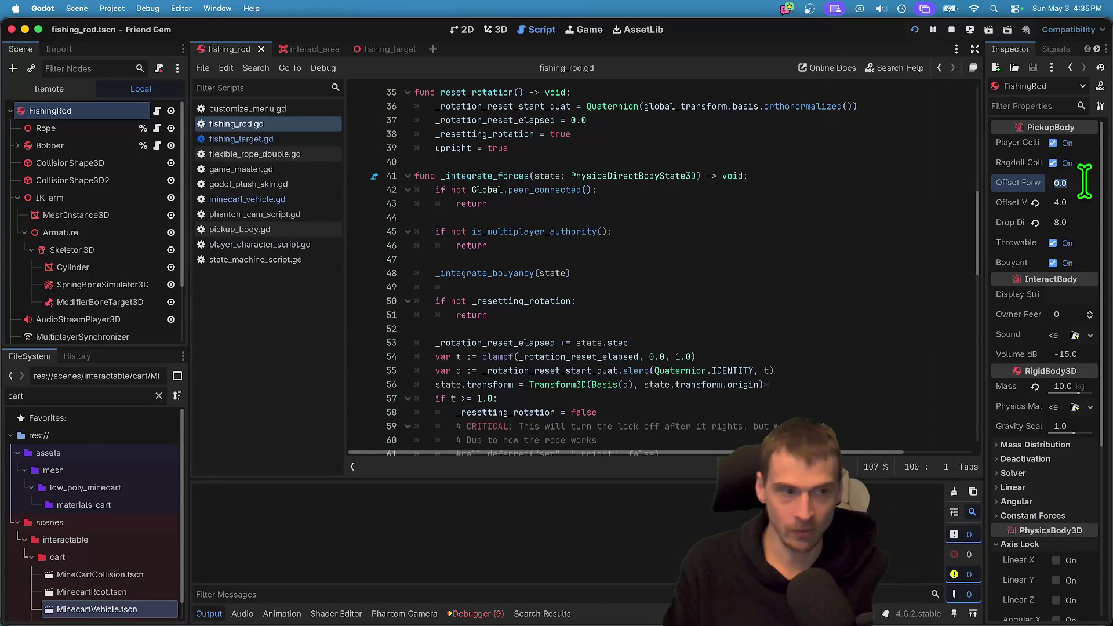
pyautogui.press('Return')
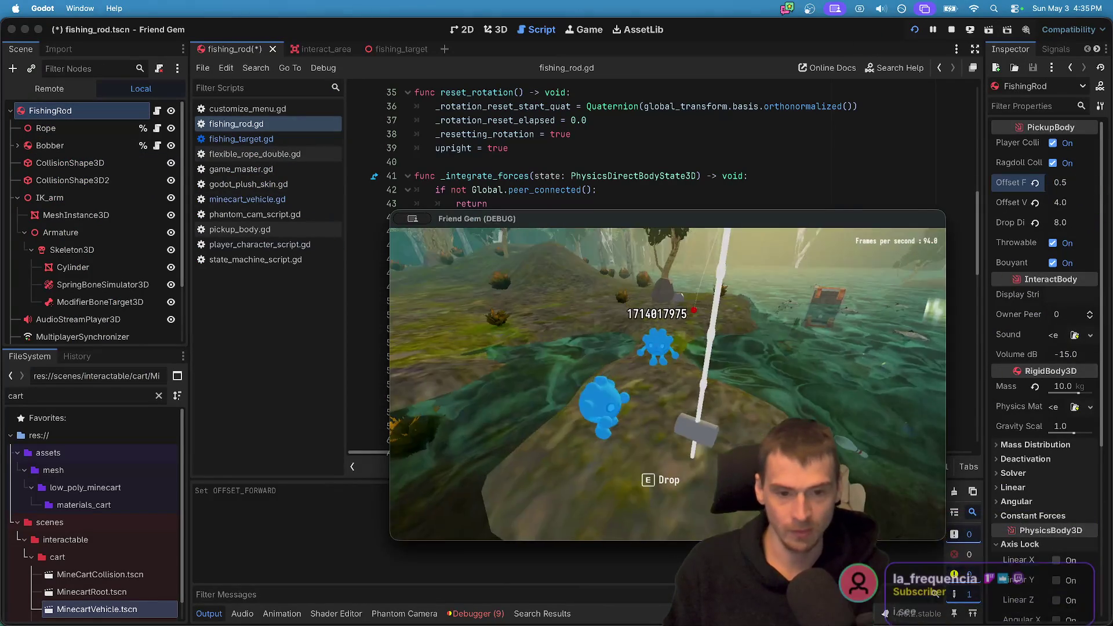
pyautogui.moveTo(1082, 186); pyautogui.dragTo(1055, 186)
pyautogui.press('super+Tab')
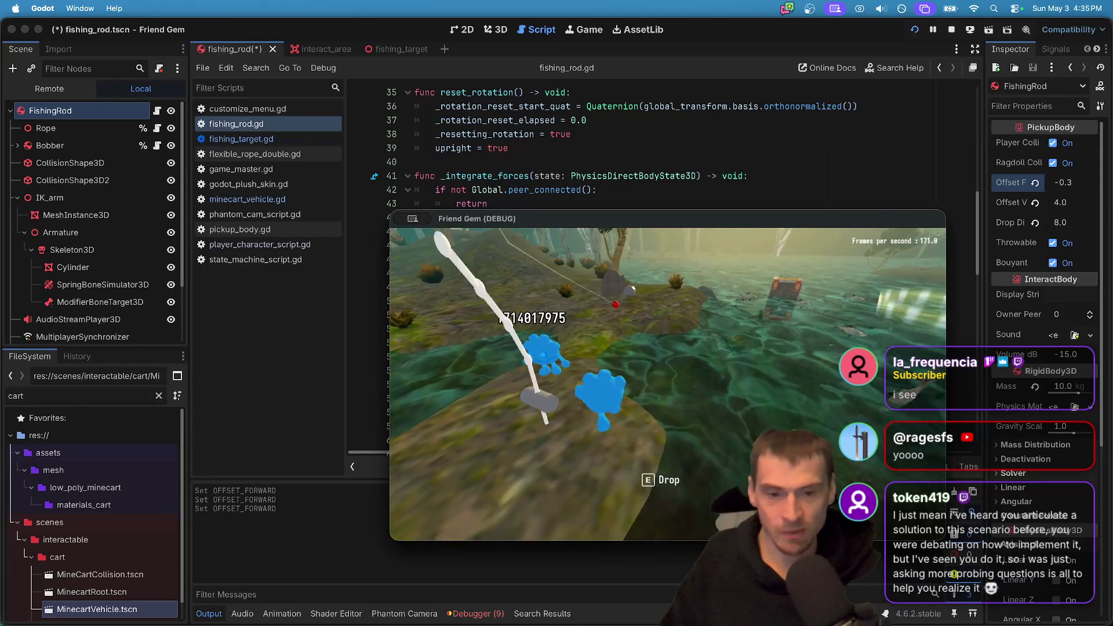
pyautogui.press('super+Tab')
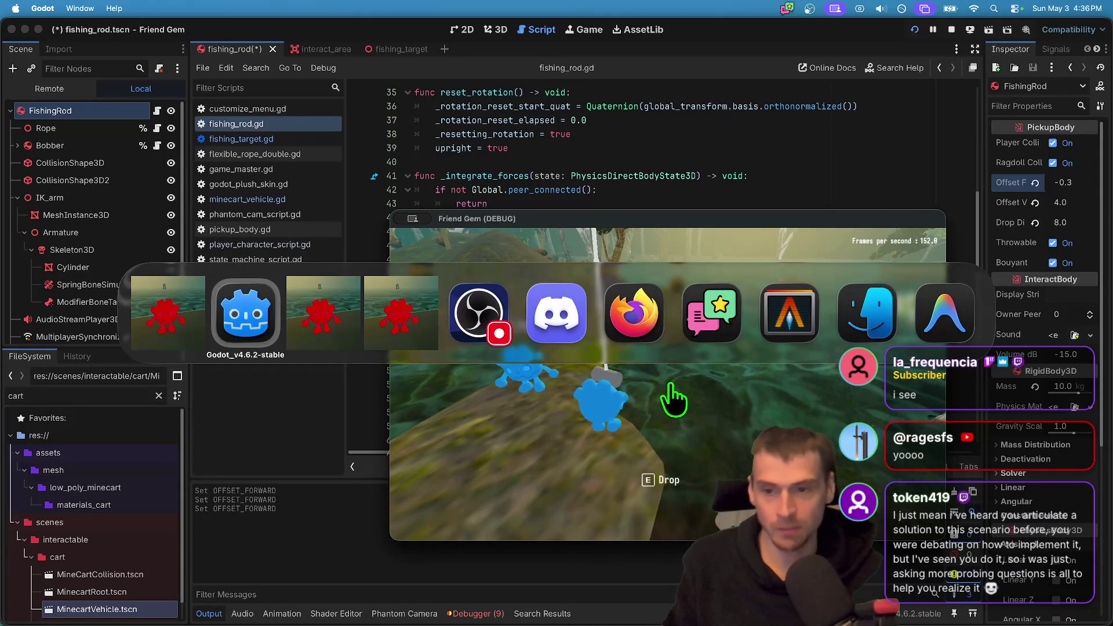
# Open the interact_area scene in 3D, frame its collision sphere, and select InteractArea.
pyautogui.click(499, 30)
pyautogui.click(325, 49)
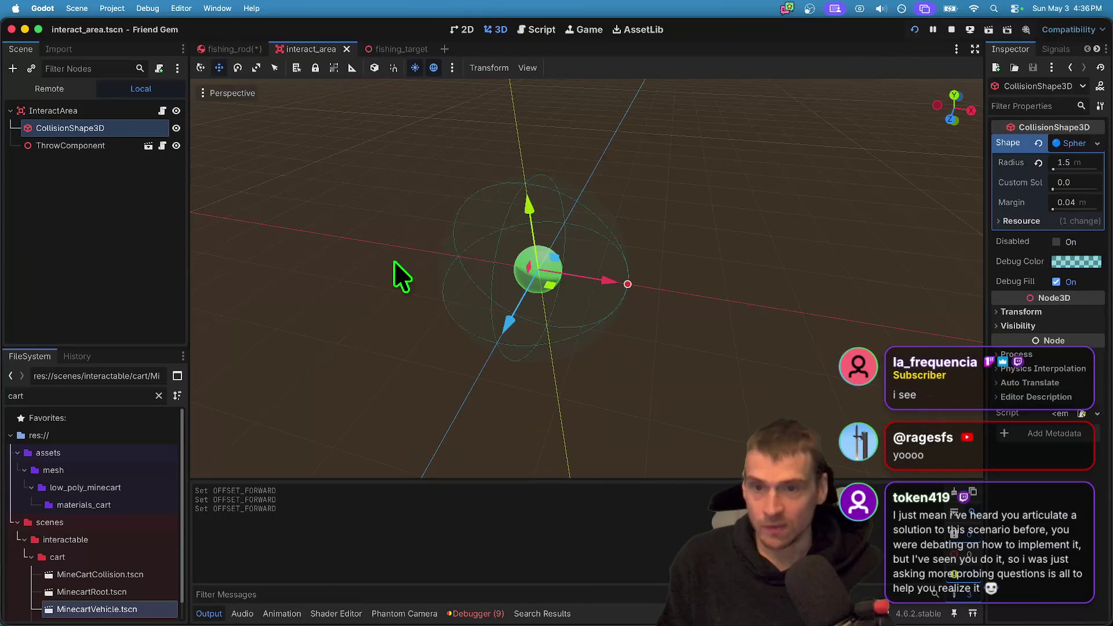
pyautogui.press('f')
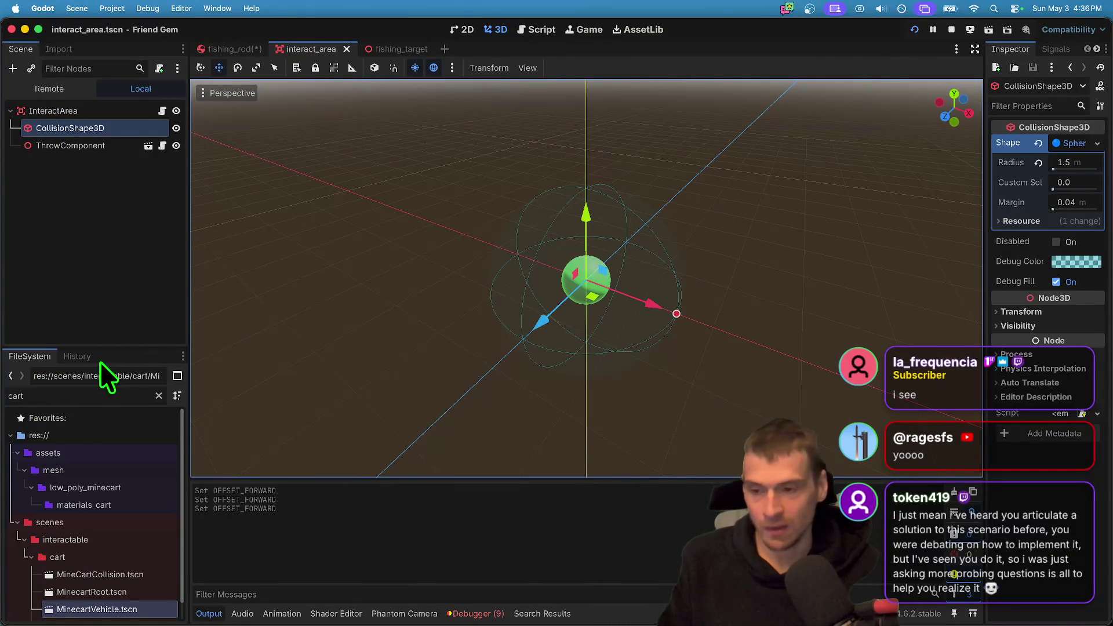
pyautogui.moveTo(139, 348); pyautogui.dragTo(139, 281)
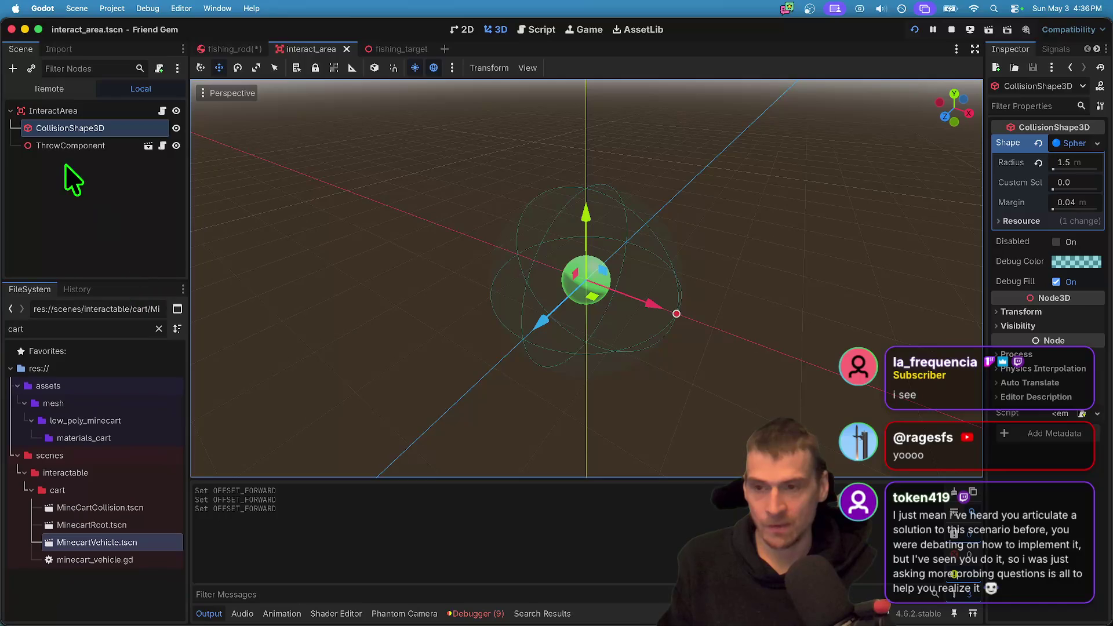
pyautogui.click(67, 139)
pyautogui.click(68, 124)
pyautogui.click(72, 109)
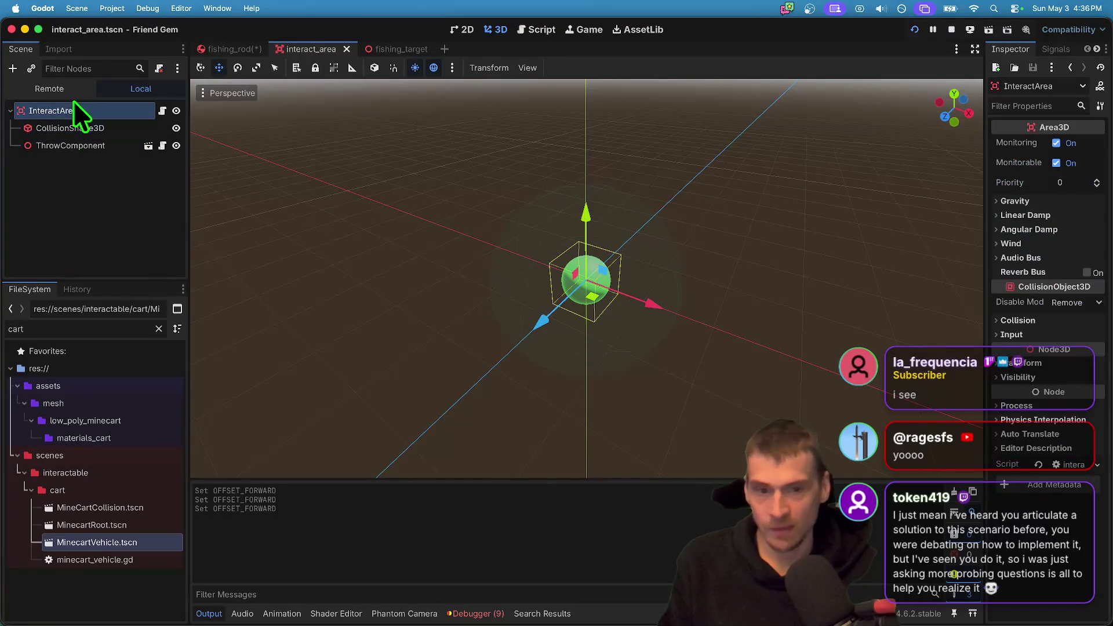
# Stop the running game windows and open InteractArea's attached script.
pyautogui.press('super+Tab')
pyautogui.press('super+shift+Tab')
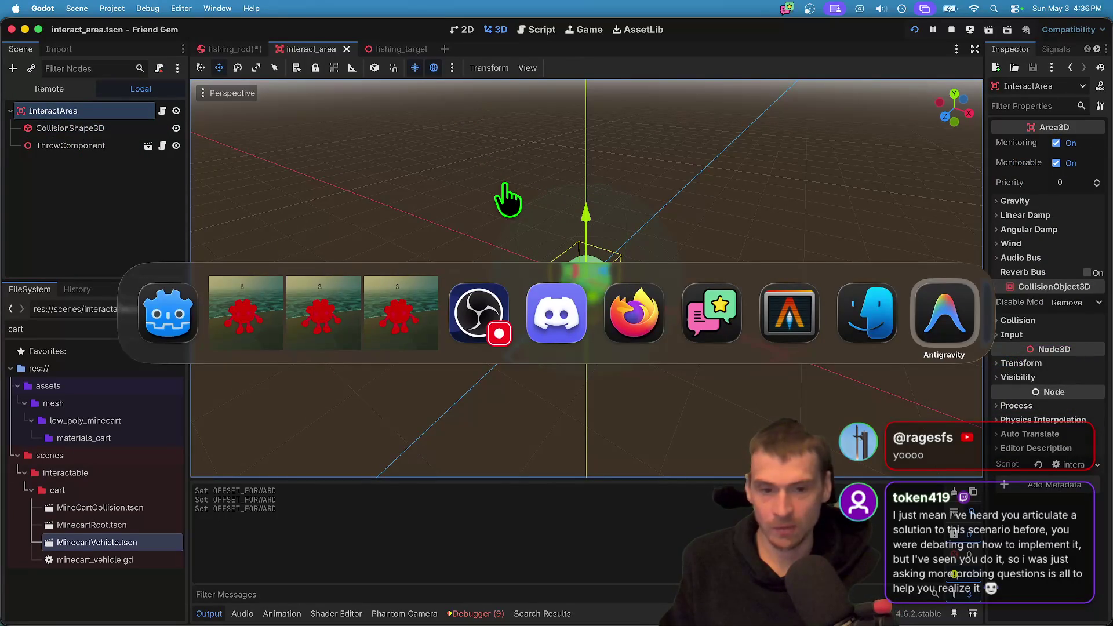
pyautogui.press('super+Tab')
pyautogui.press('super+Tab')
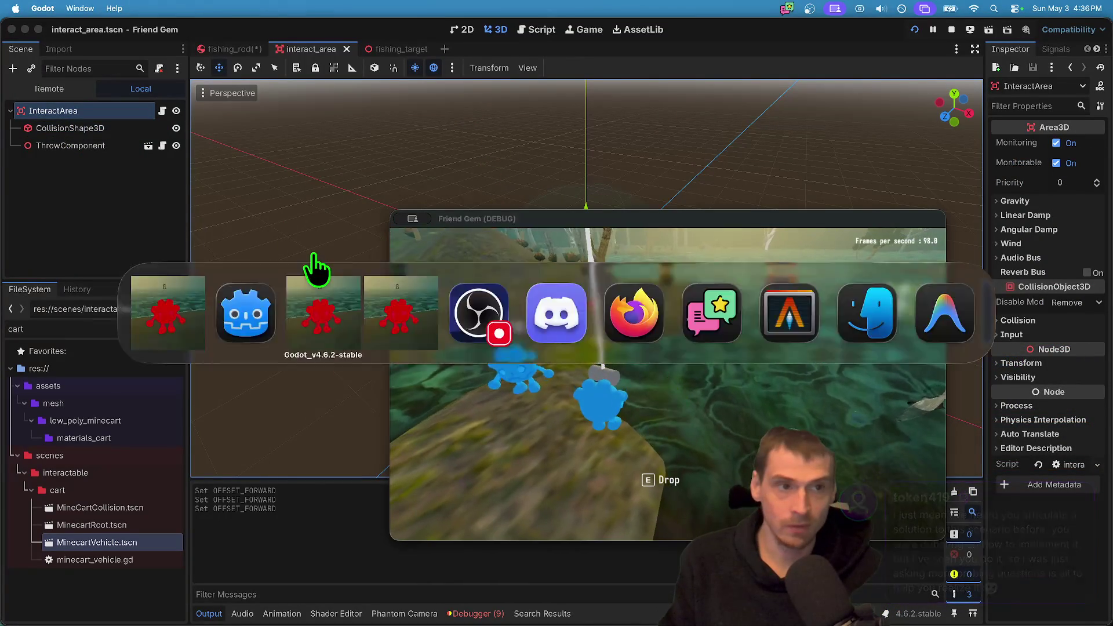
pyautogui.press('super+period')
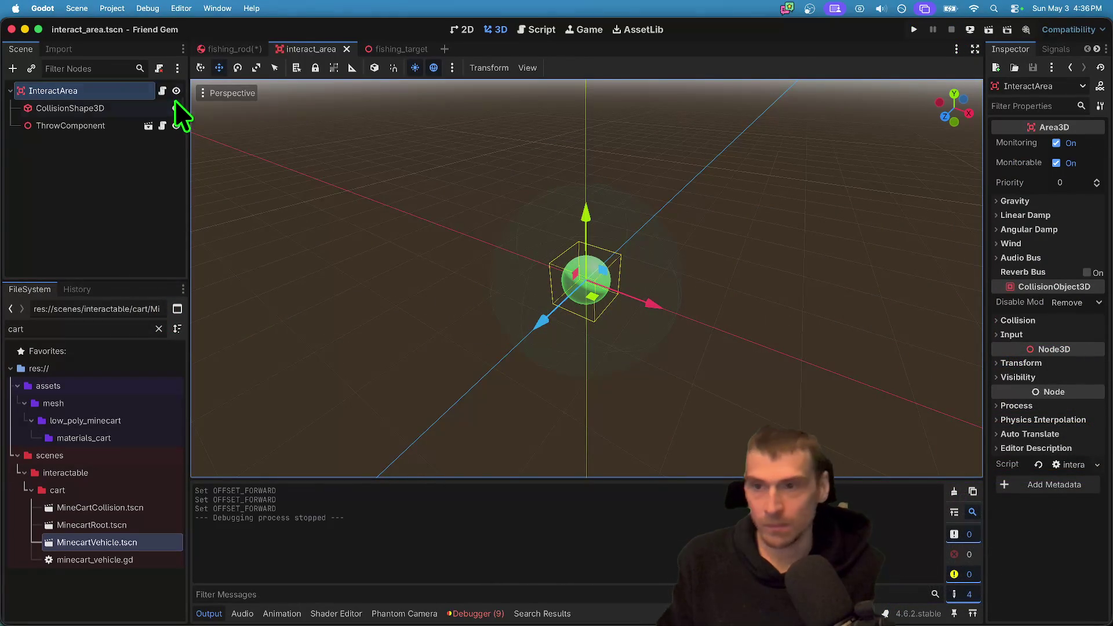
pyautogui.click(163, 91)
pyautogui.click(111, 8)
# Enable Debug > Visible Collision Shapes and scroll through interact_area.gd.
pyautogui.click(194, 62)
pyautogui.click(759, 234)
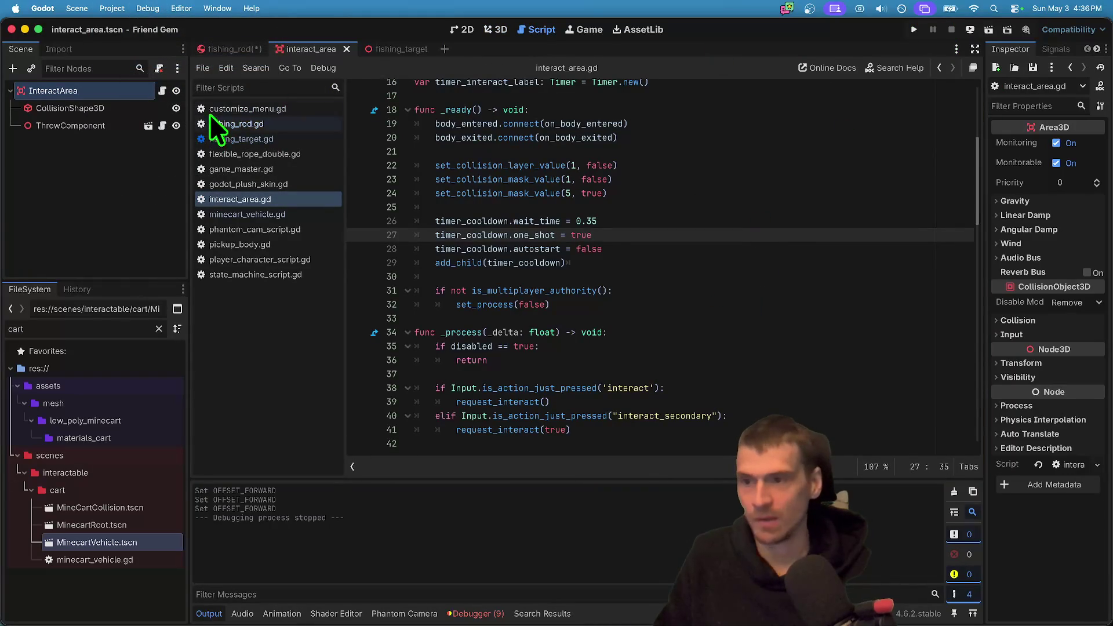
pyautogui.scroll(-10, 522, 187)
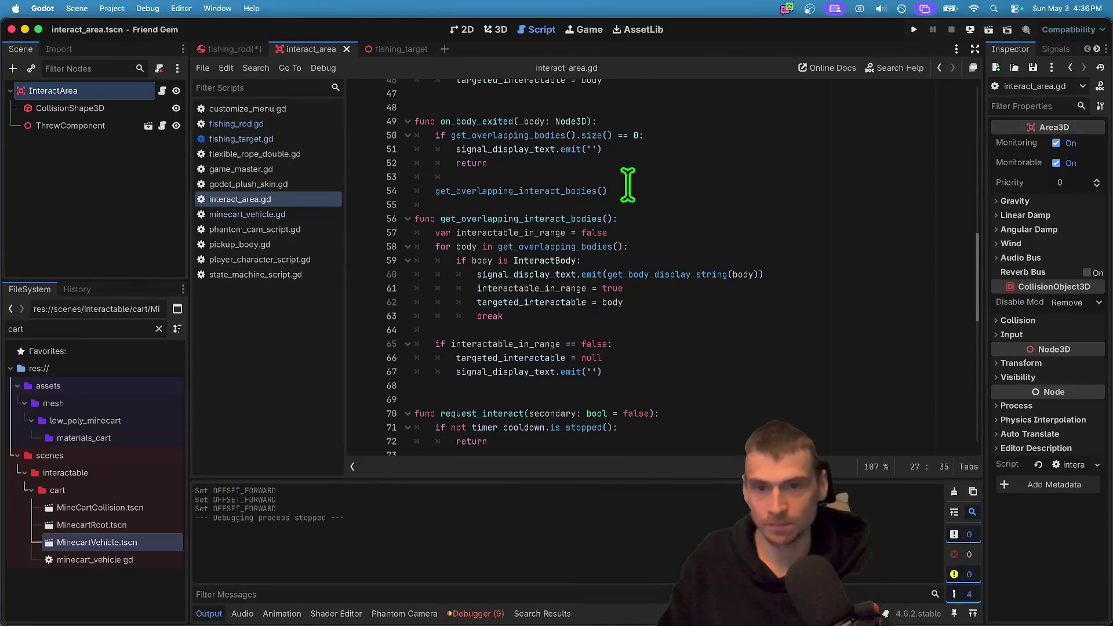
pyautogui.scroll(5, 589, 186)
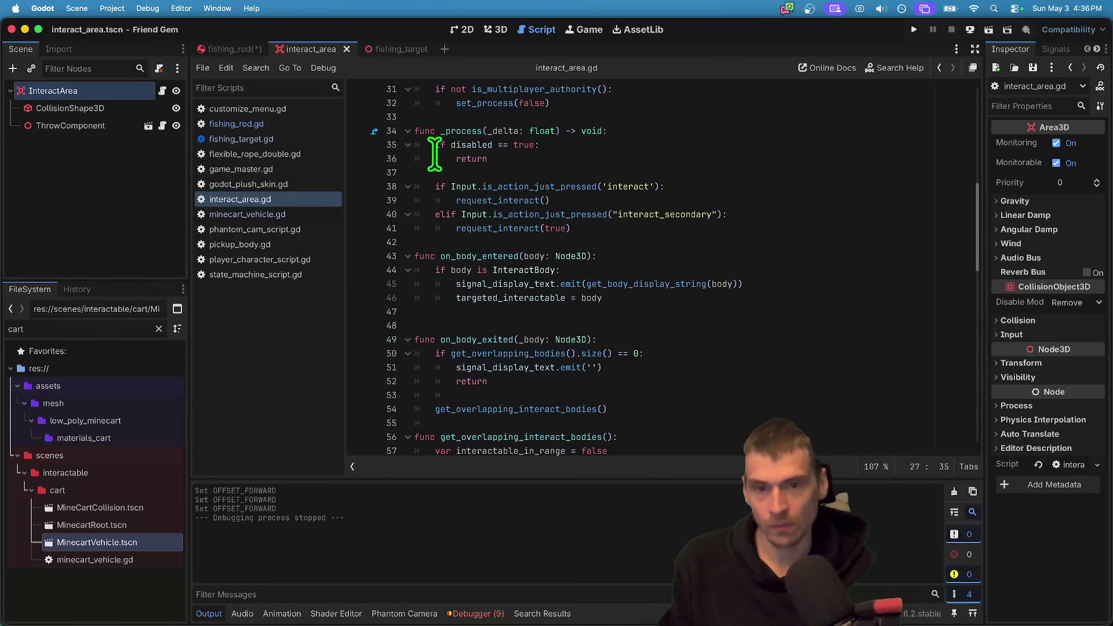
# Review the input checks in the _process function, then launch the game.
pyautogui.moveTo(433, 147); pyautogui.dragTo(845, 244)
pyautogui.click(845, 244)
pyautogui.hotkey('shift', 'Up')
pyautogui.hotkey('shift', 'Up')
pyautogui.hotkey('shift', 'Up')
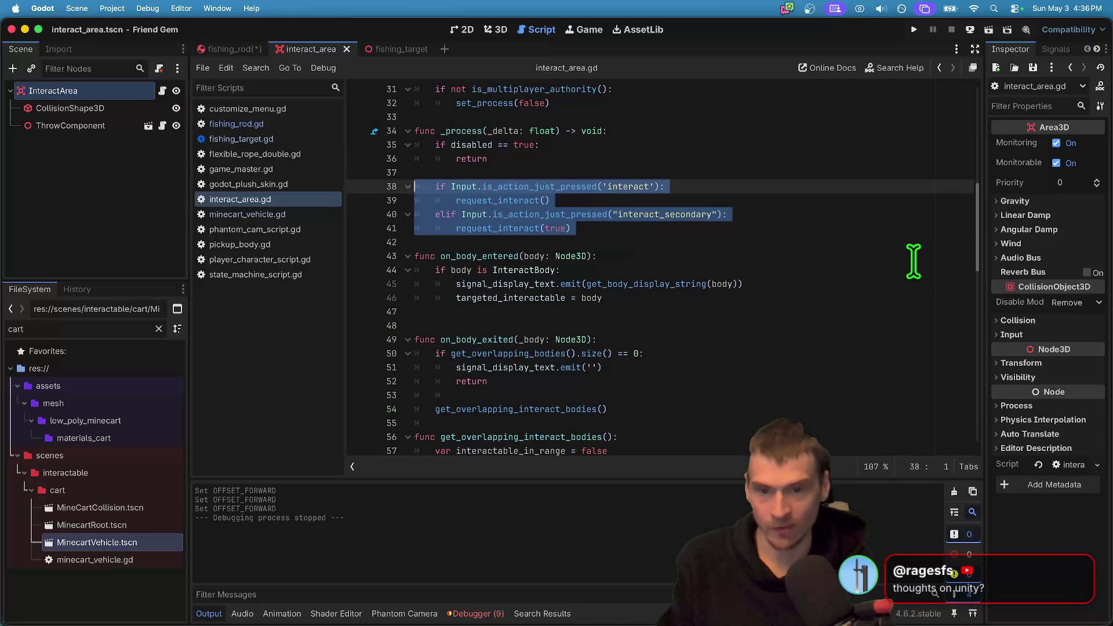
pyautogui.click(812, 257)
pyautogui.press('super+b')
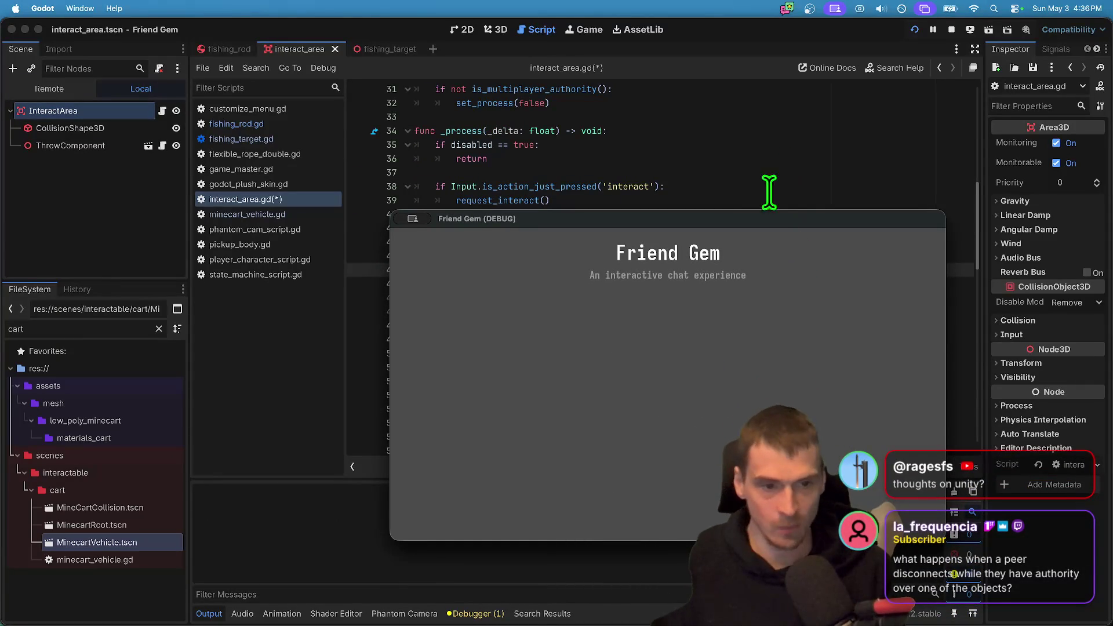
# Start play and walk the character through the bowling pins to the fishing rod by the cart.
pyautogui.click(667, 385)
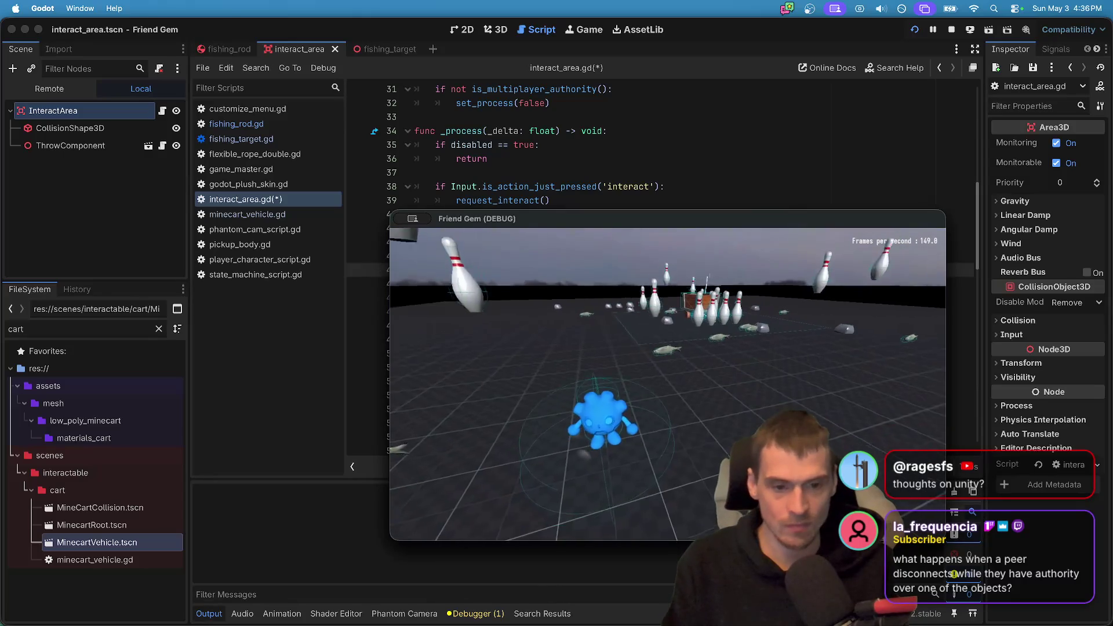
pyautogui.press('w')
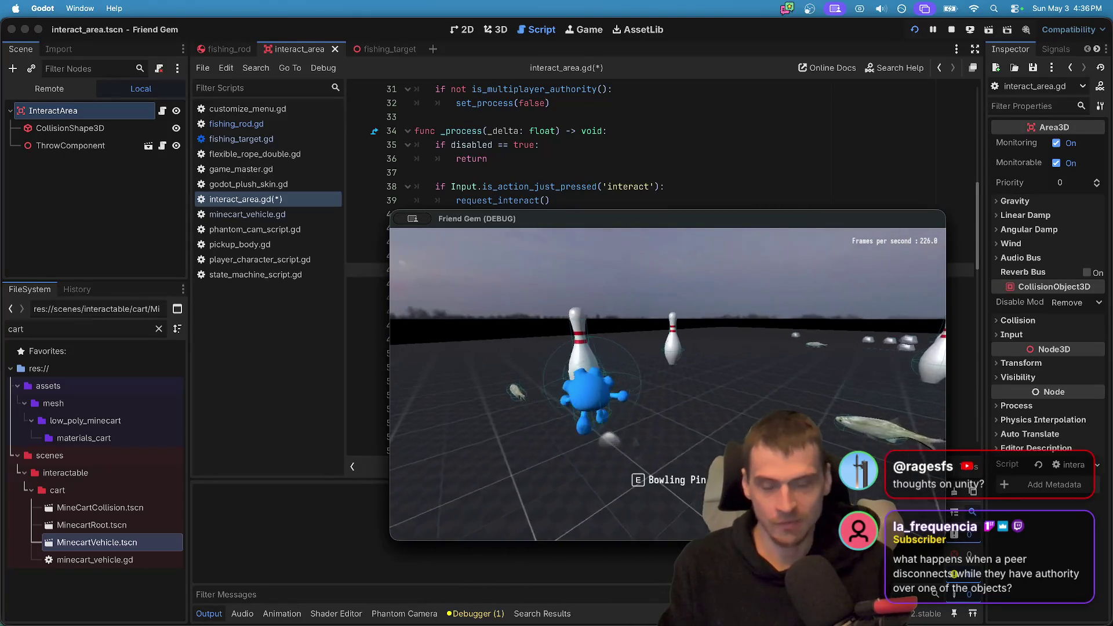
pyautogui.press('w')
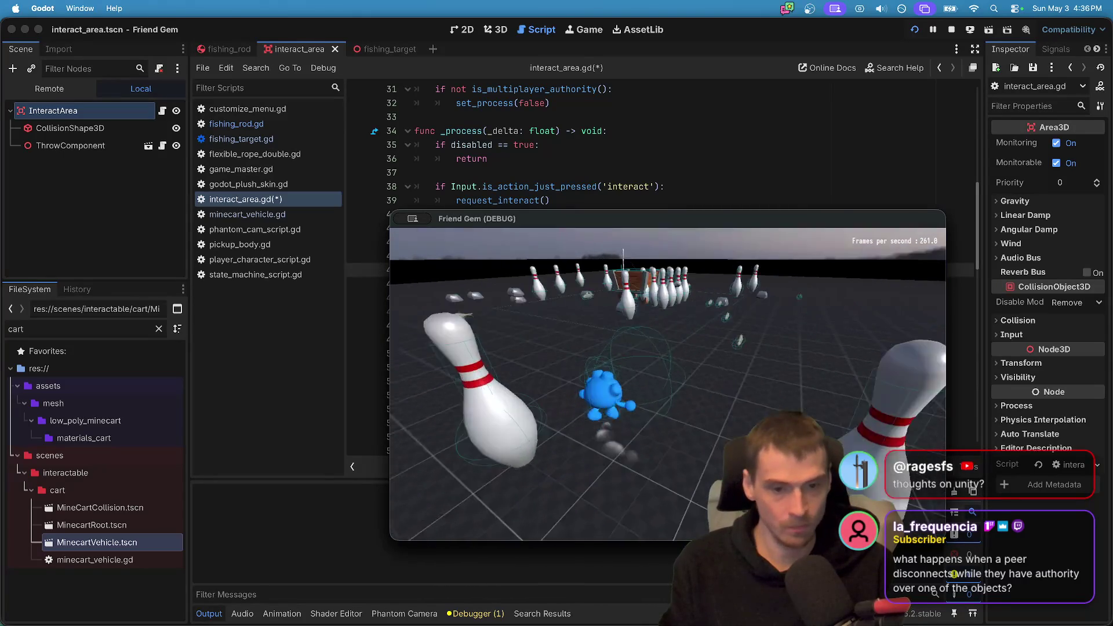
pyautogui.press('w')
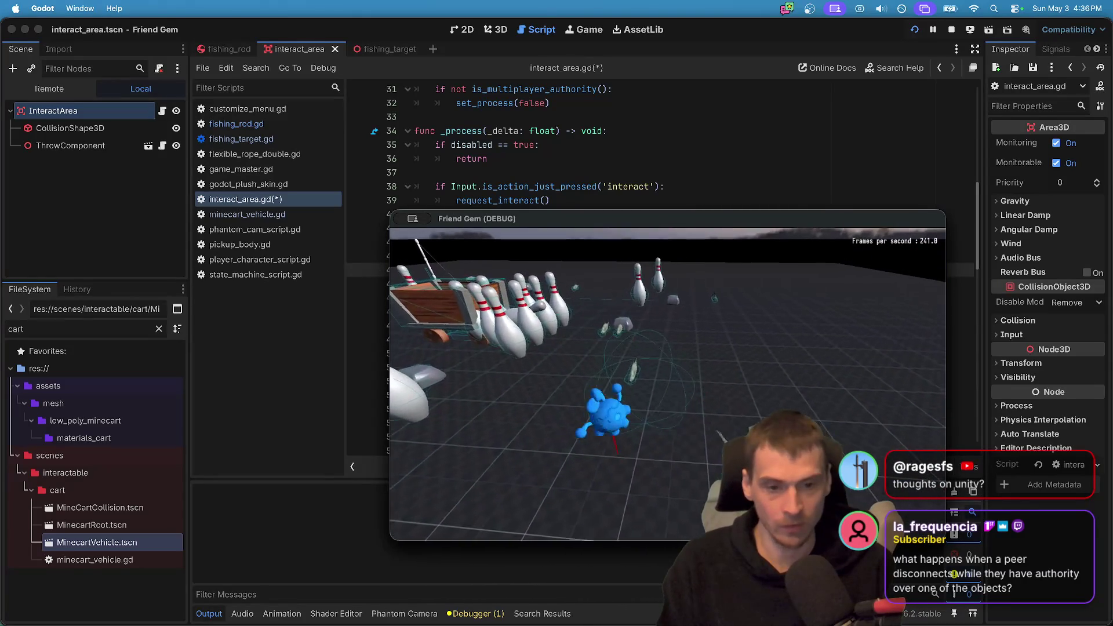
pyautogui.press('w')
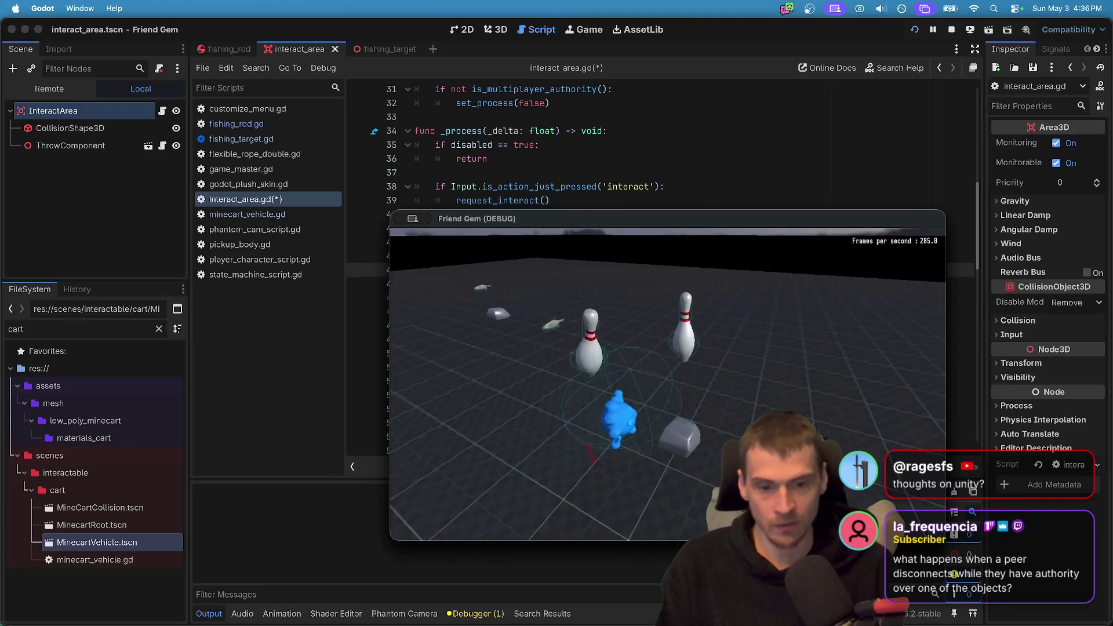
pyautogui.press('w')
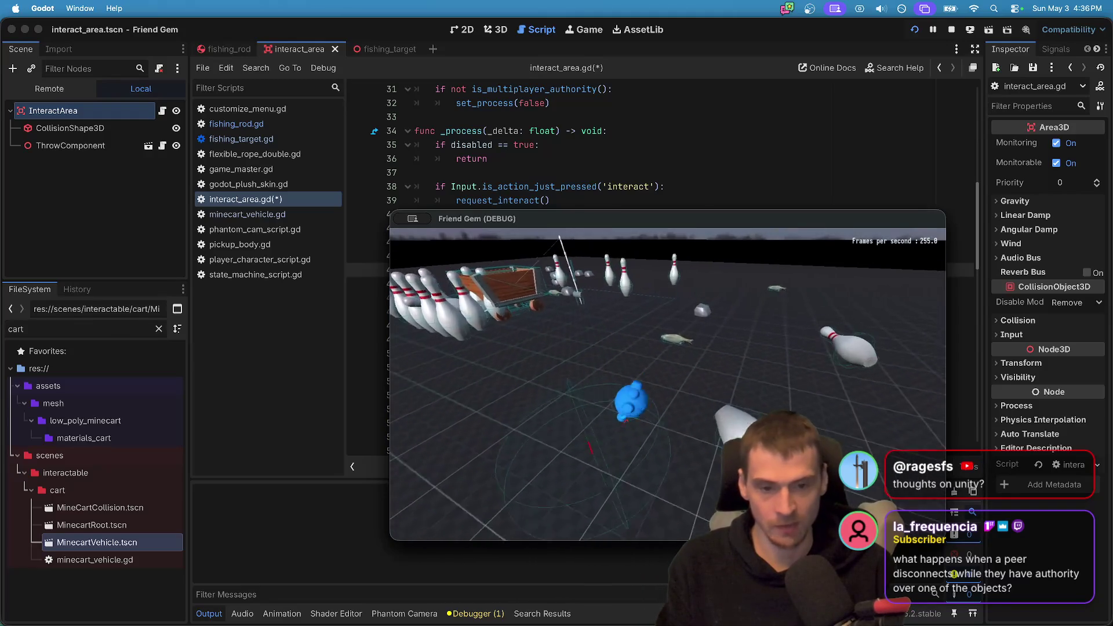
pyautogui.press('w')
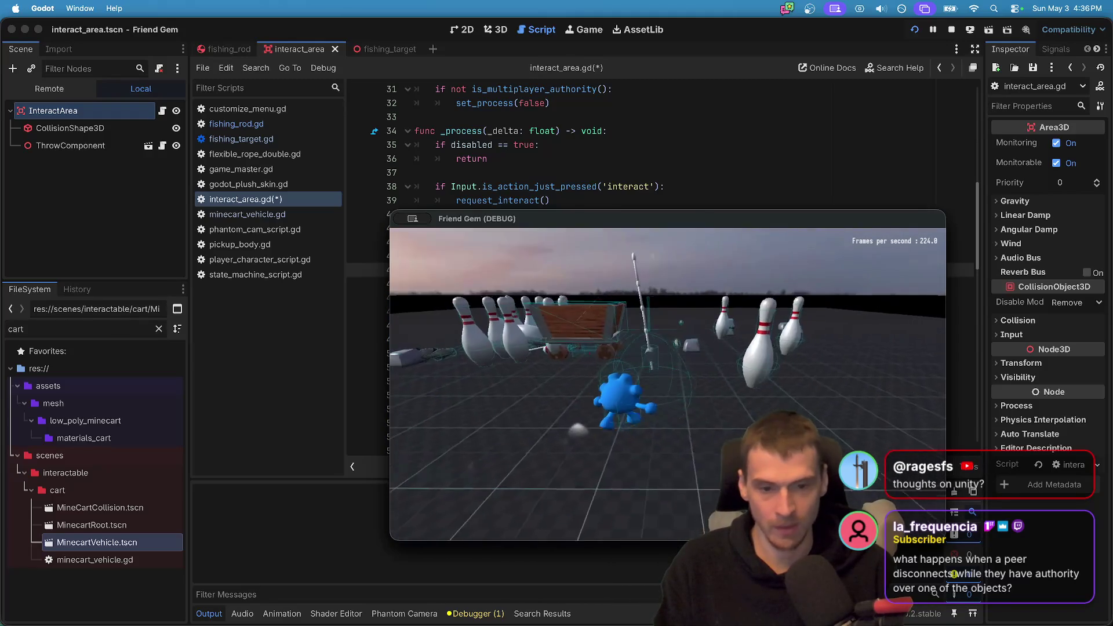
# Pick up and drop the fishing rod, then return to the main menu and the script editor.
pyautogui.press('e')
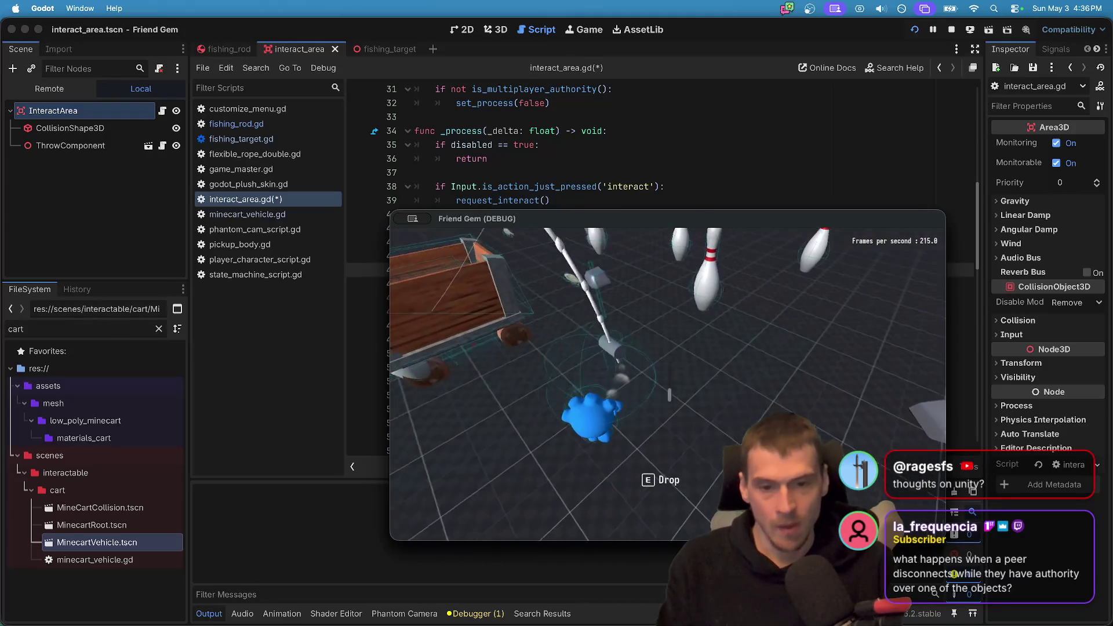
pyautogui.press('e')
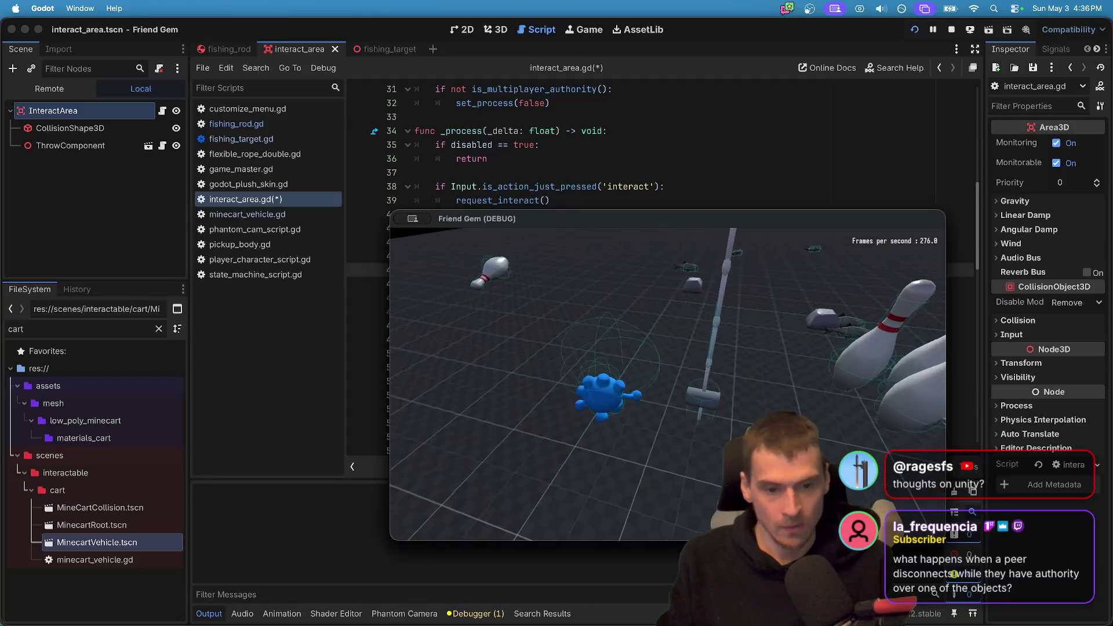
pyautogui.press('Escape')
pyautogui.click(642, 120)
pyautogui.scroll(2, 642, 120)
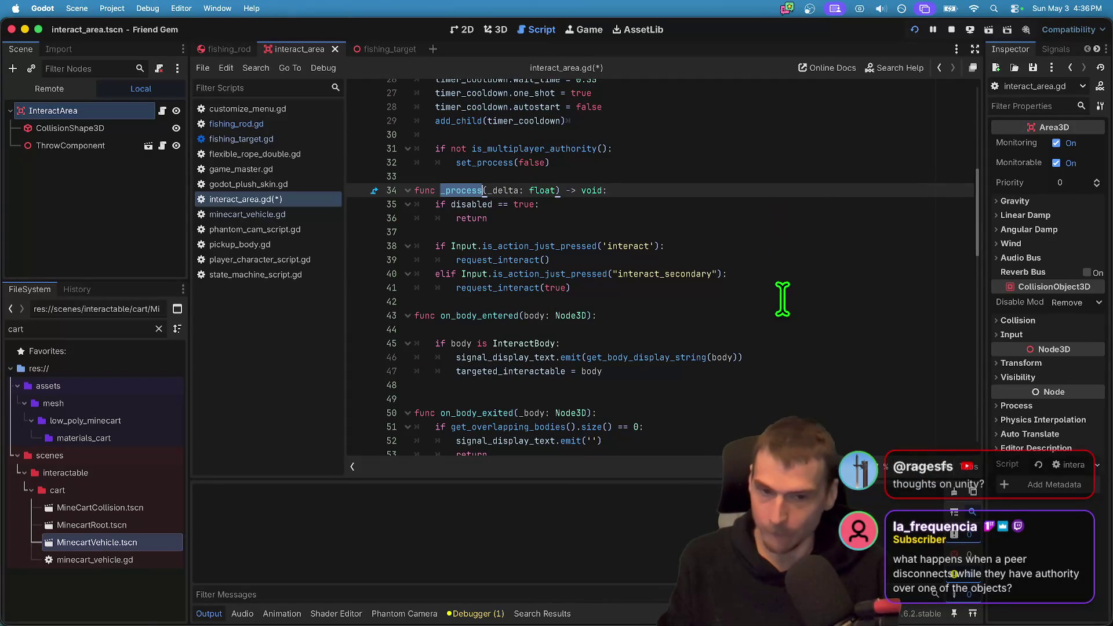
# Review the 'interact' input checks on lines 38–39 and save interact_area.gd.
pyautogui.moveTo(416, 245)
pyautogui.mouseDown()
pyautogui.moveTo(771, 246)
pyautogui.moveTo(785, 269)
pyautogui.moveTo(777, 231)
pyautogui.moveTo(784, 293)
pyautogui.mouseUp()
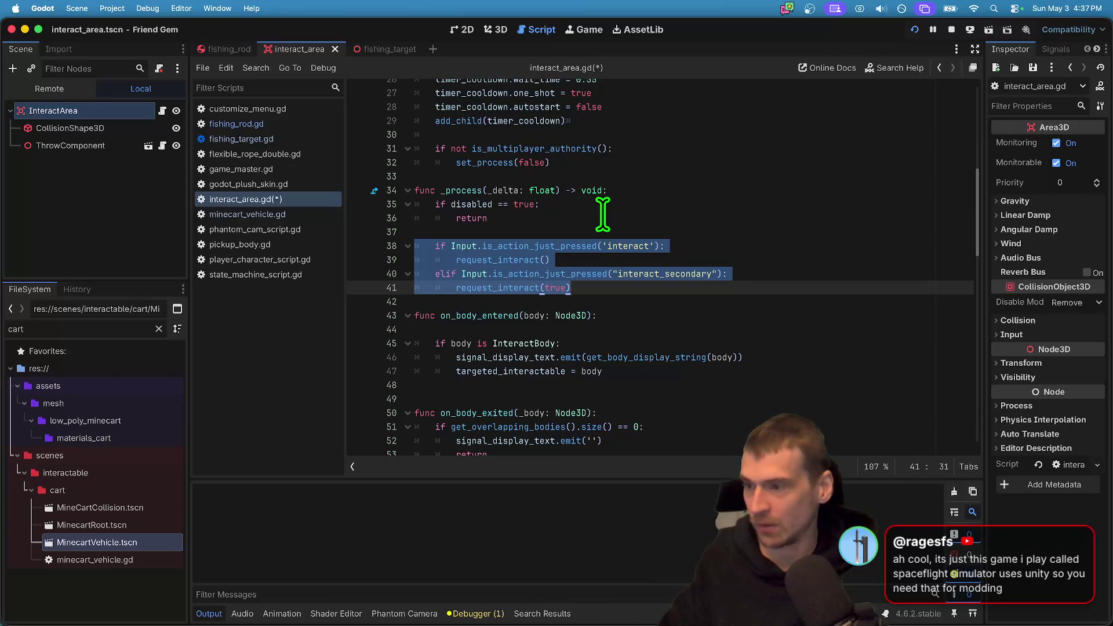
pyautogui.scroll(-20, 603, 215)
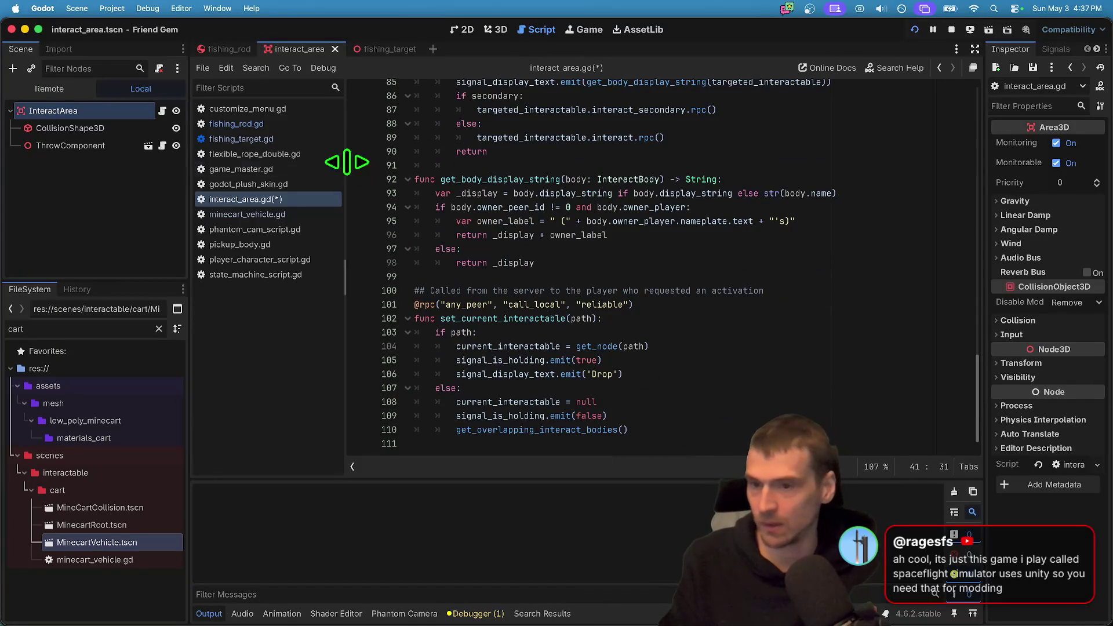
pyautogui.hotkey('ctrl', 's')
pyautogui.scroll(20, 522, 199)
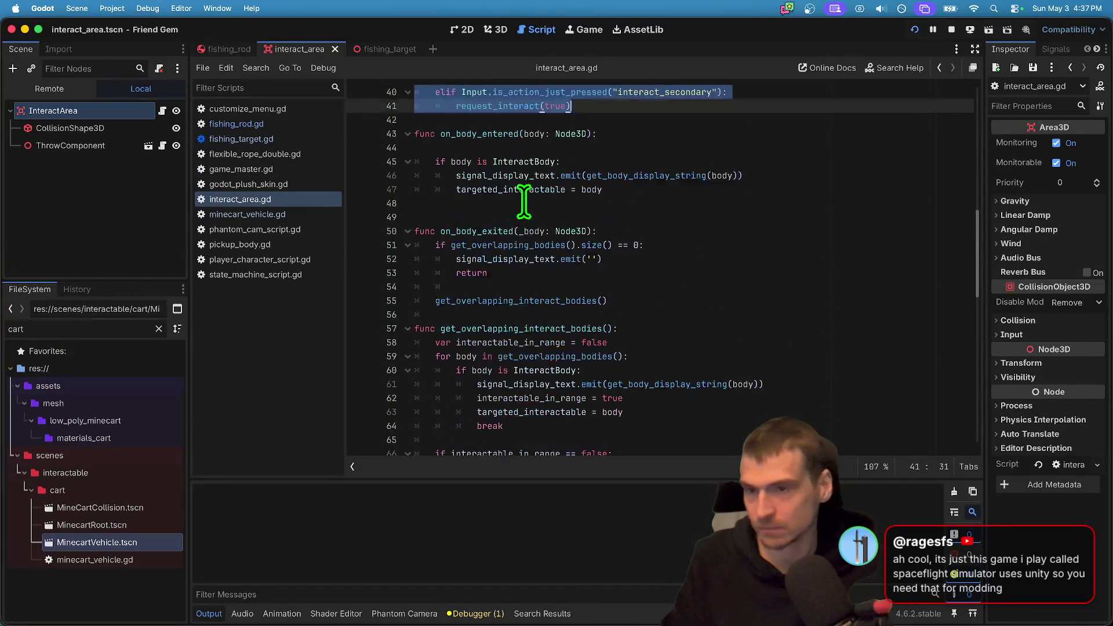
pyautogui.scroll(3, 455, 218)
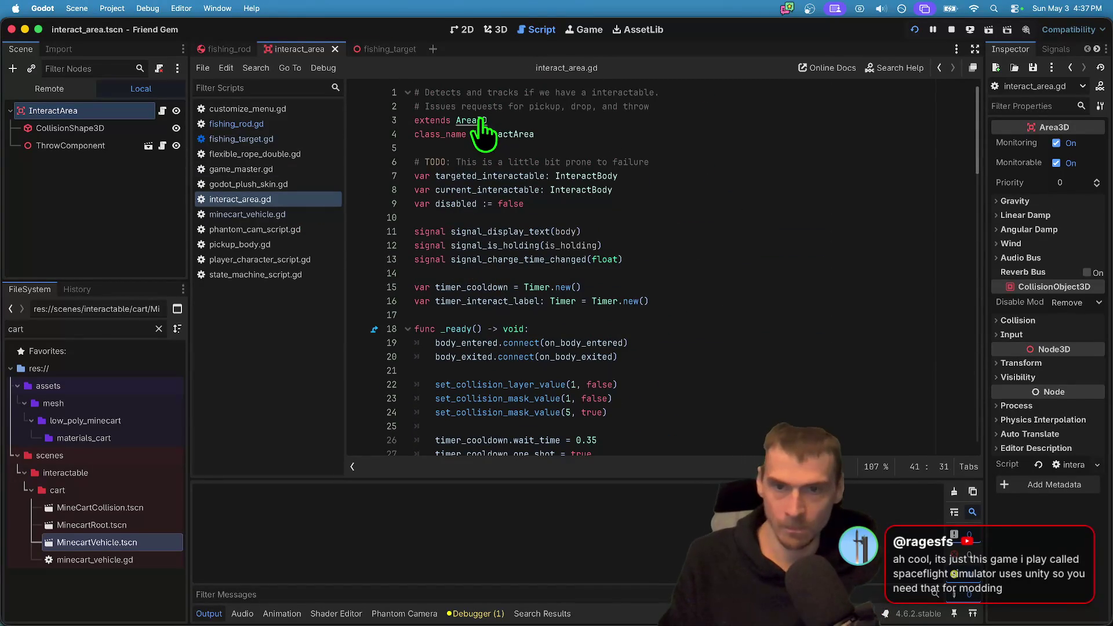
# Look over the InteractArea class declaration, then switch to the fishing_rod scene.
pyautogui.keyDown('super'); pyautogui.click(497, 134); pyautogui.keyUp('super')
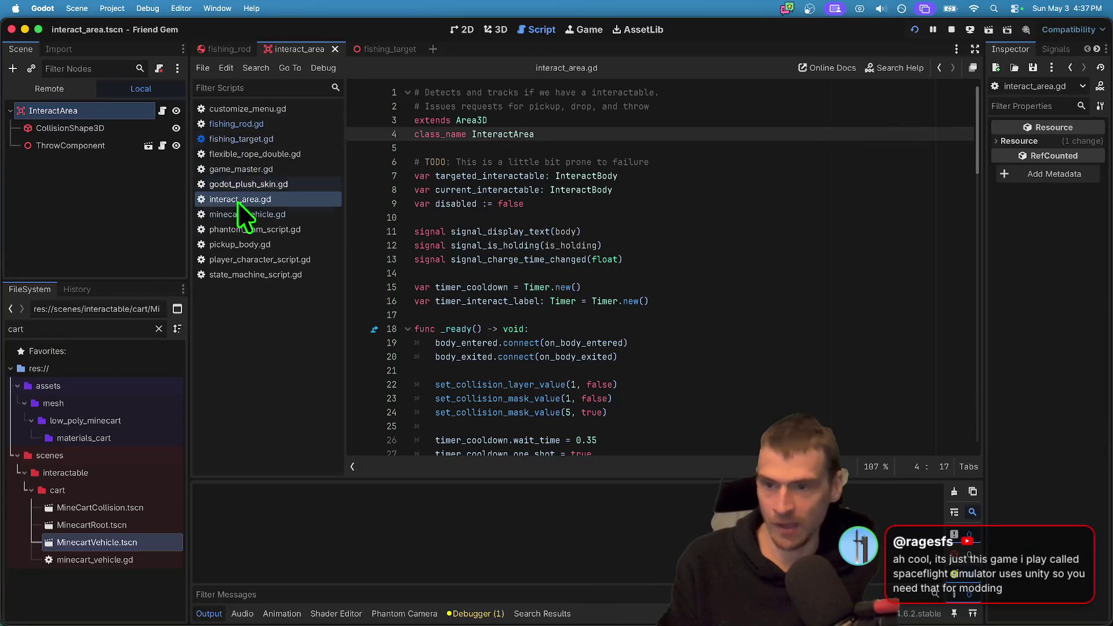
pyautogui.scroll(-3, 903, 211)
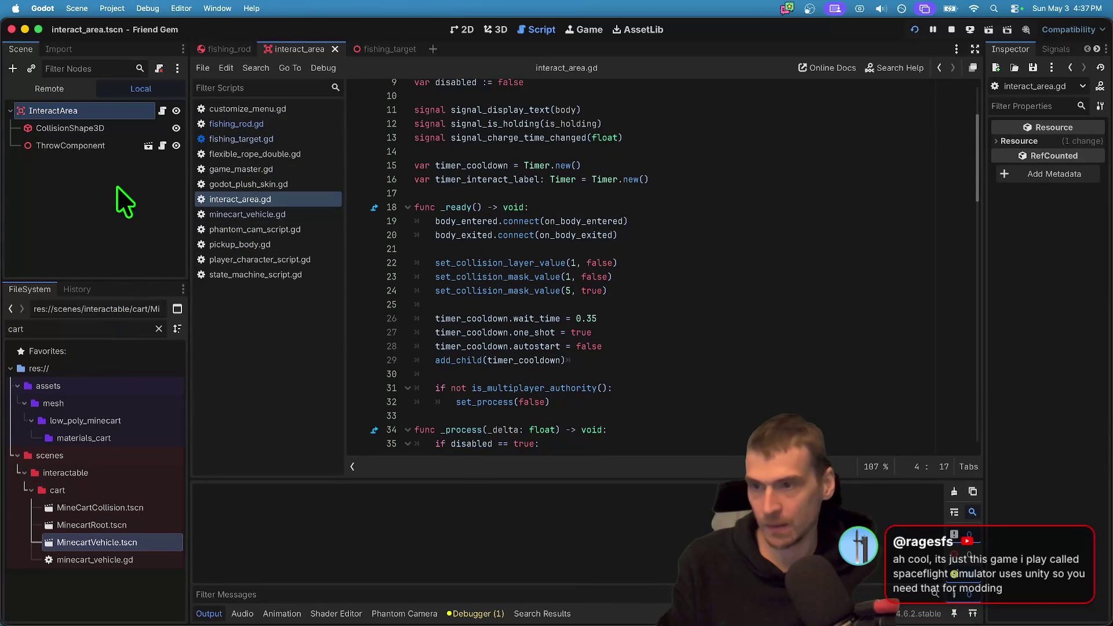
pyautogui.hotkey('ctrl', 'shift', 'Tab')
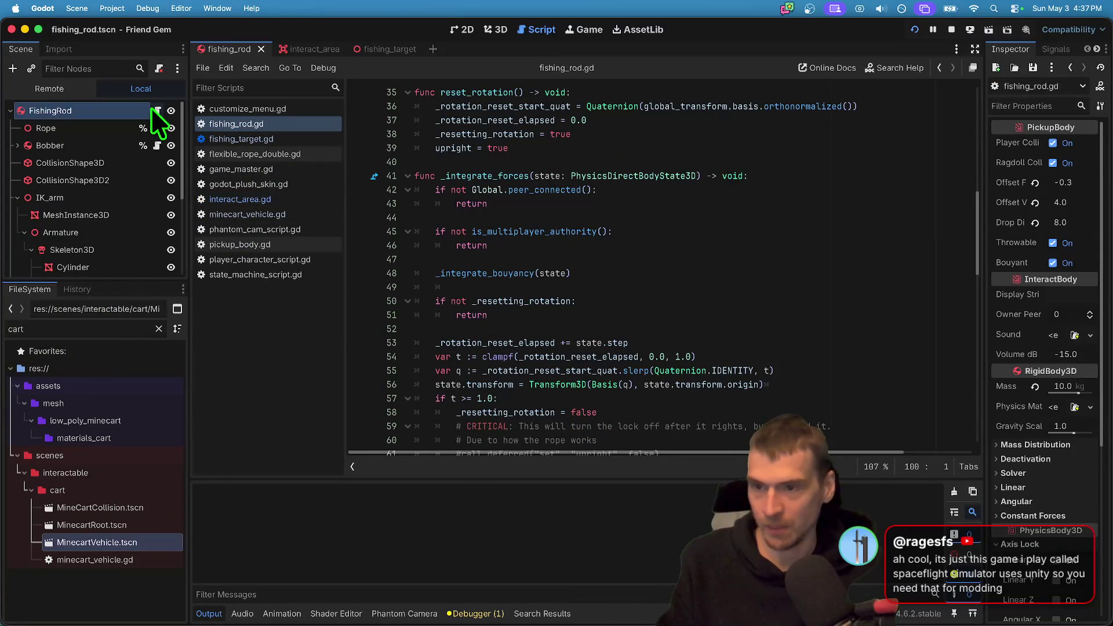
# Open pickup_body.gd and scroll down to its _exit_tree function.
pyautogui.keyDown('super'); pyautogui.click(505, 318); pyautogui.keyUp('super')
pyautogui.scroll(-15, 696, 232)
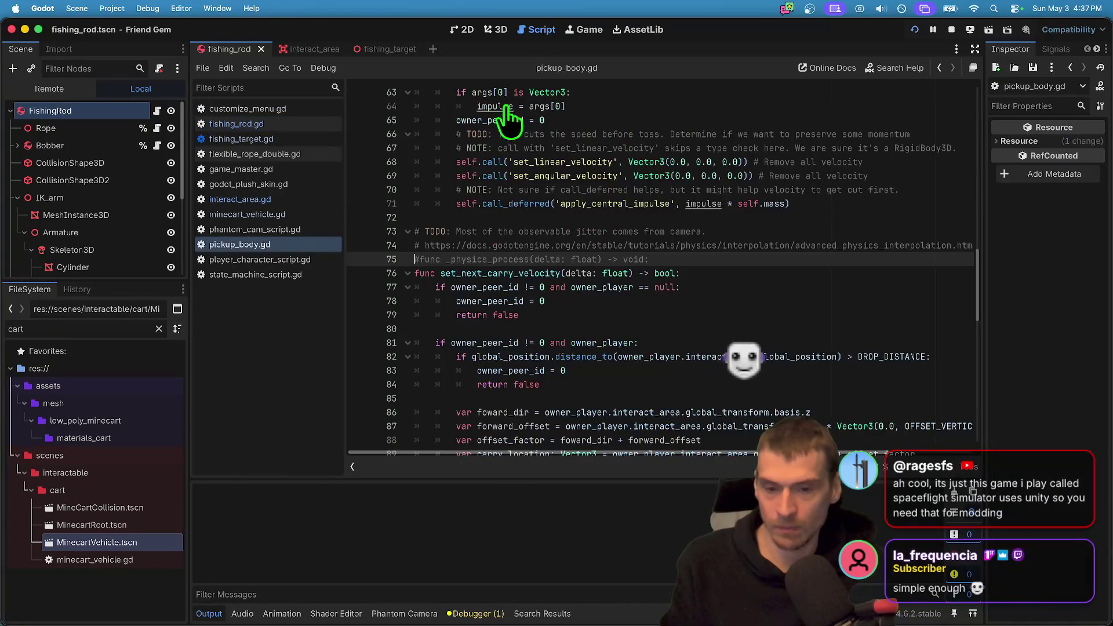
pyautogui.scroll(-8, 792, 406)
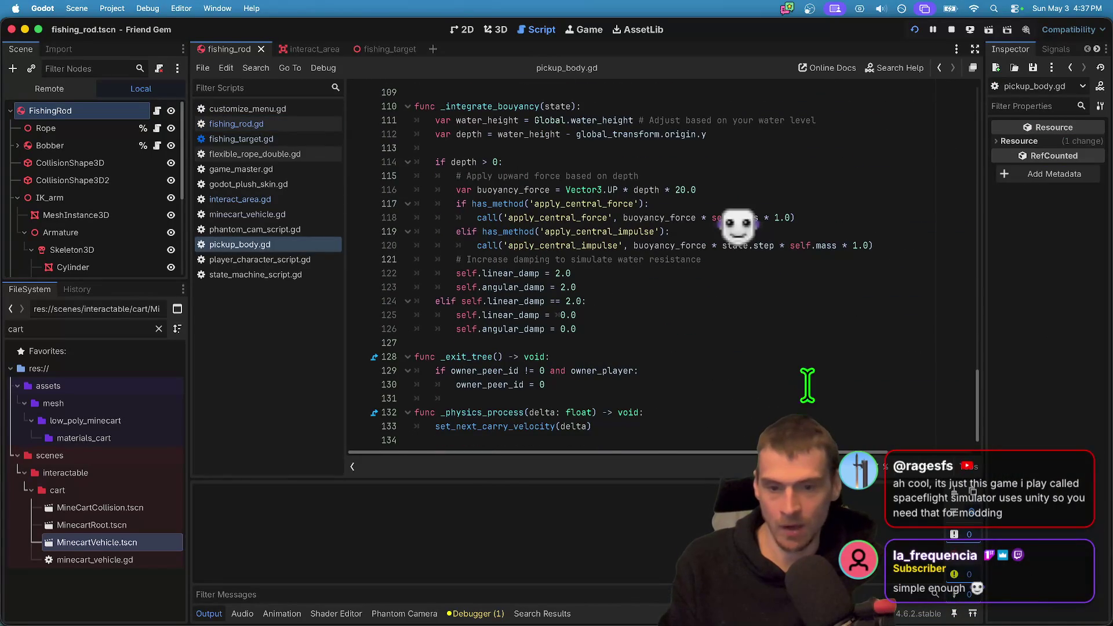
pyautogui.moveTo(807, 387); pyautogui.dragTo(850, 339)
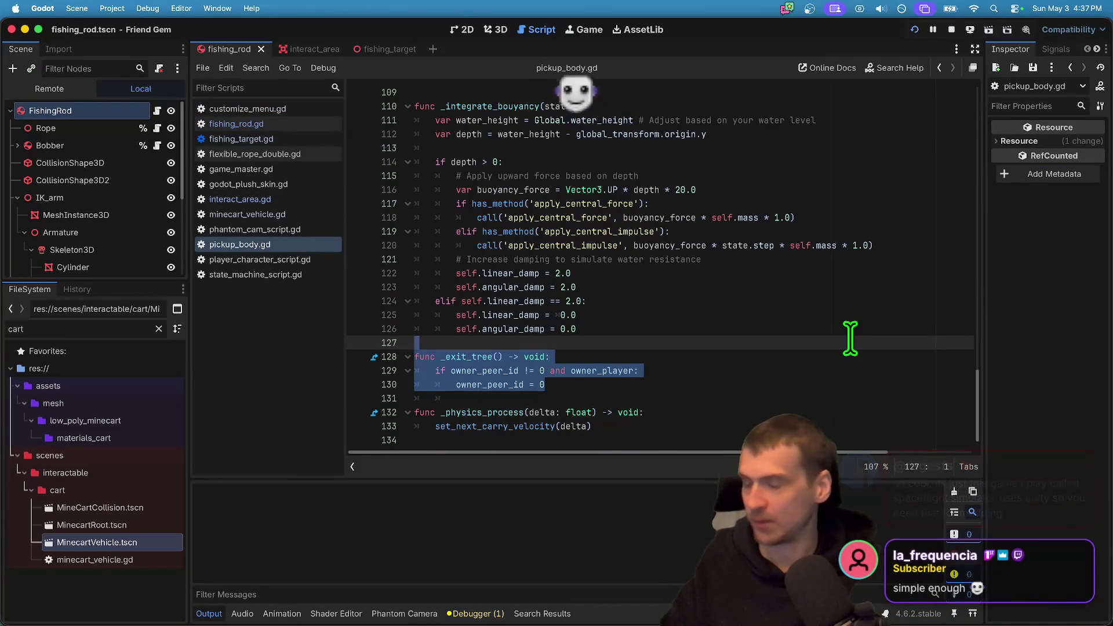
pyautogui.click(849, 359)
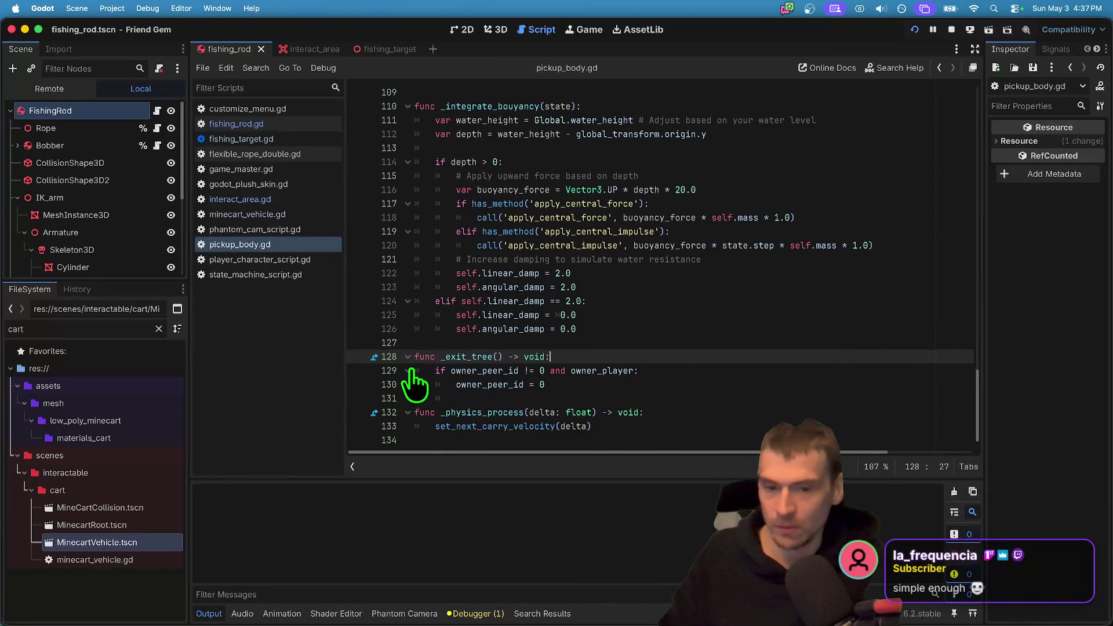
# Review the _exit_tree header and owner_peer_id reset block, then return to interact_area.gd.
pyautogui.moveTo(866, 364); pyautogui.dragTo(350, 356)
pyautogui.moveTo(634, 370); pyautogui.dragTo(369, 355)
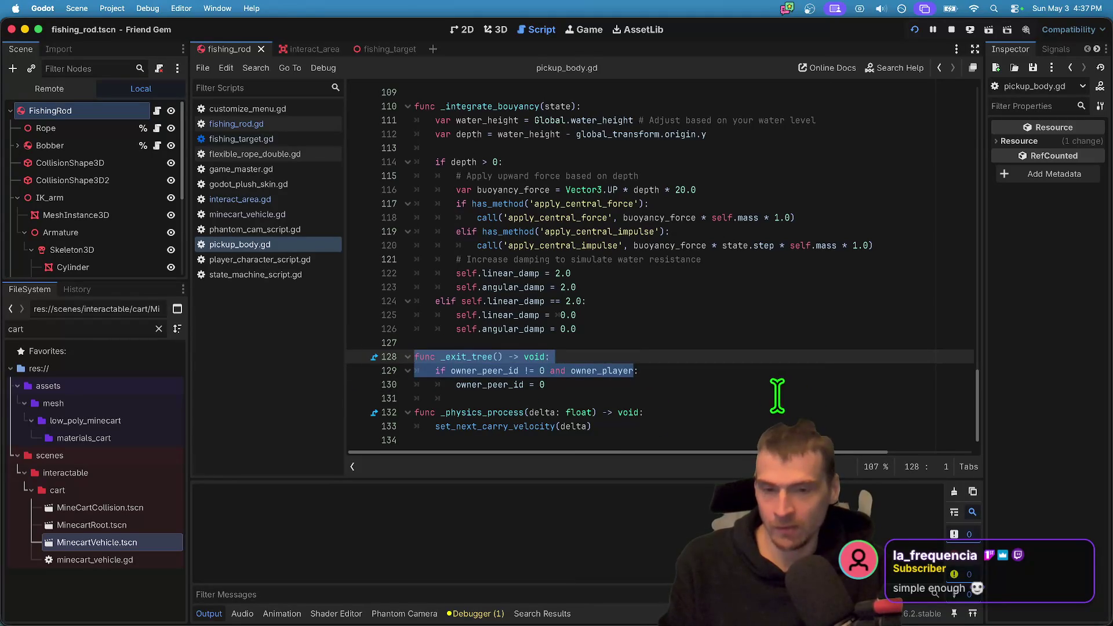
pyautogui.moveTo(779, 396); pyautogui.dragTo(167, 368)
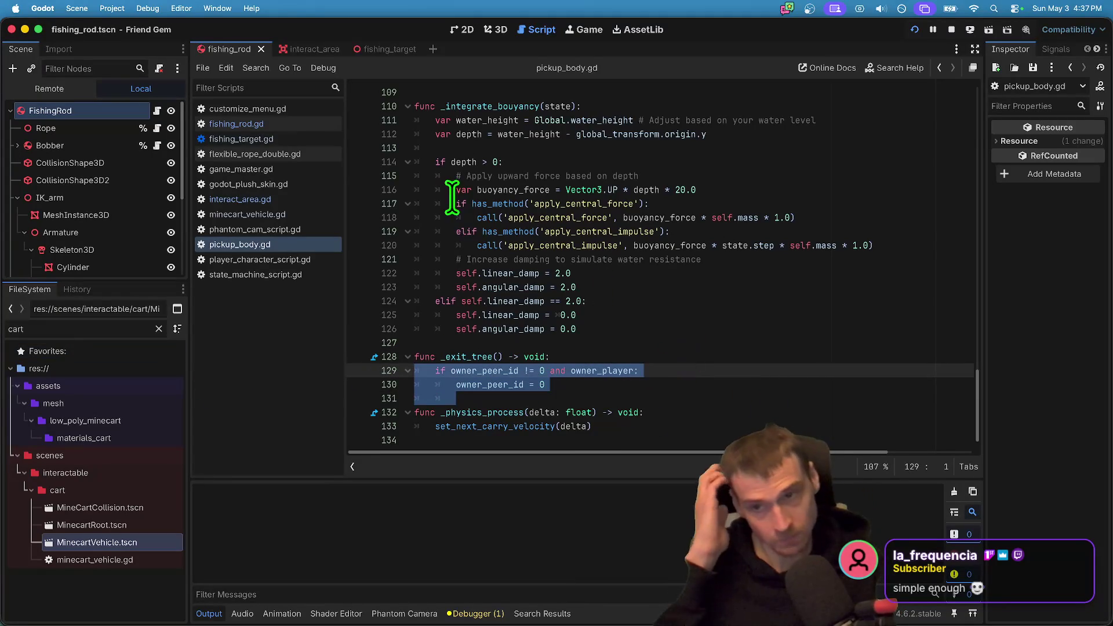
pyautogui.click(280, 195)
pyautogui.scroll(-5, 928, 307)
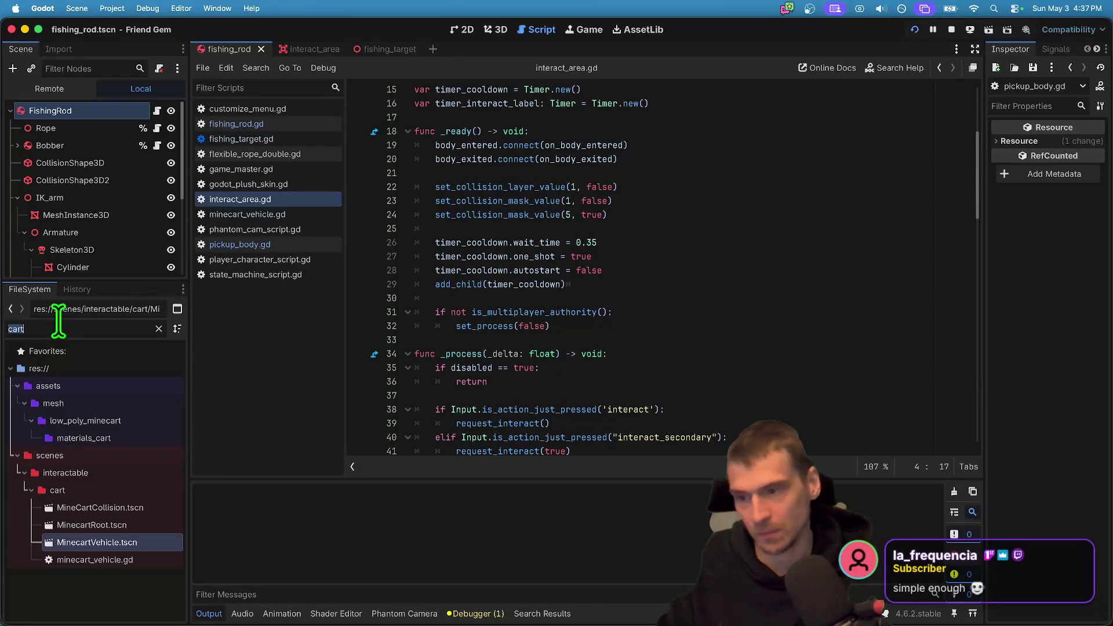
# Filter the FileSystem by 'char' and open PlayerCharacterScene.tscn.
pyautogui.write('char')
pyautogui.scroll(-3, 90, 577)
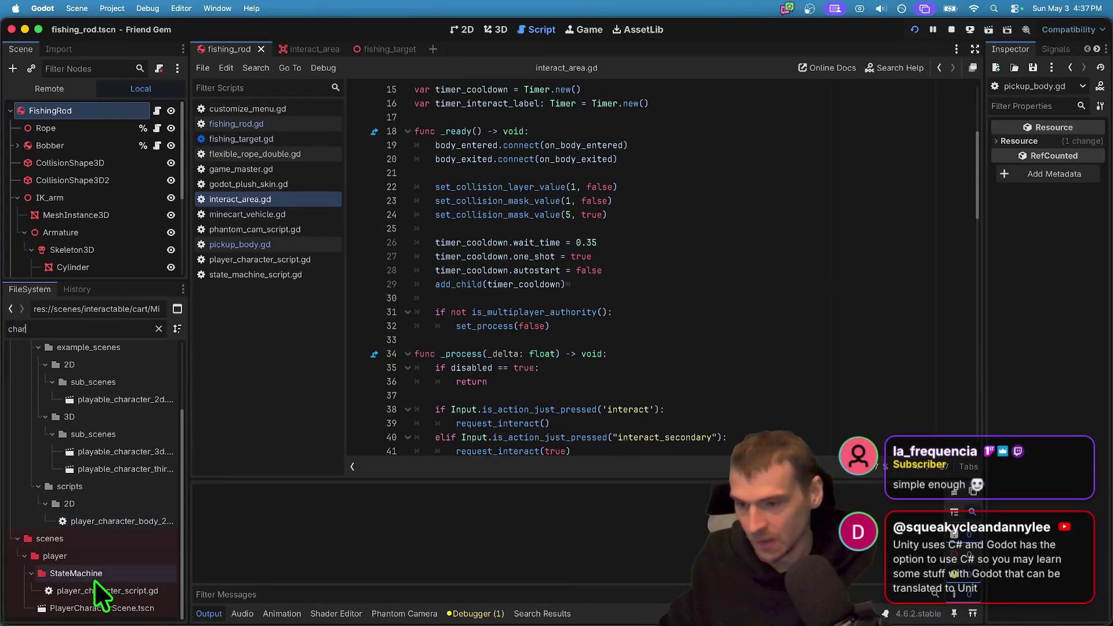
pyautogui.doubleClick(95, 607)
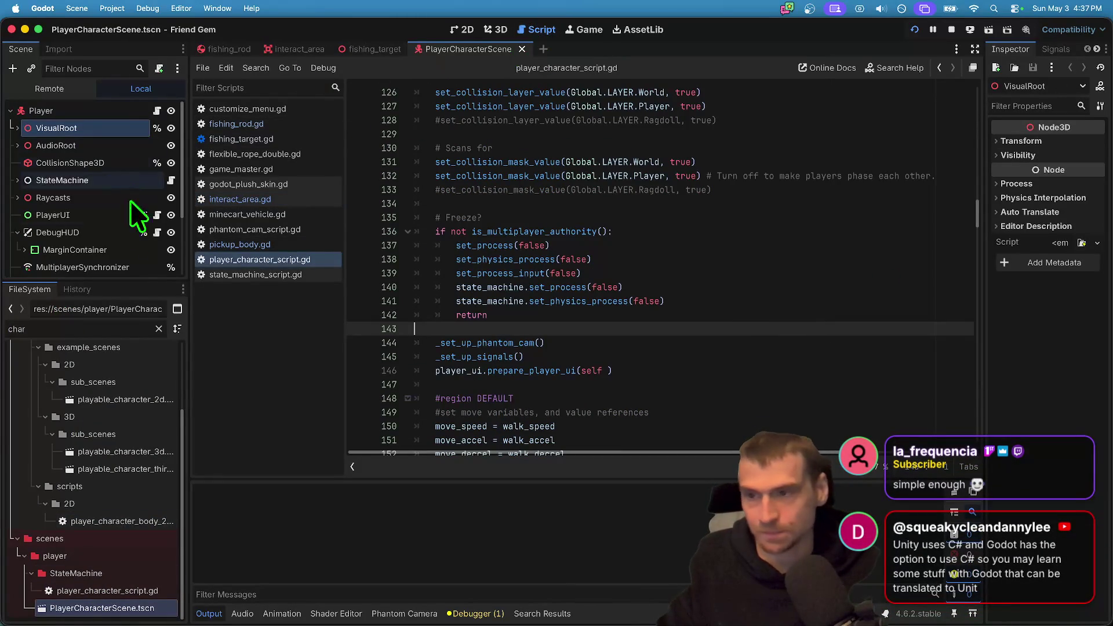
pyautogui.moveTo(132, 283); pyautogui.dragTo(132, 461)
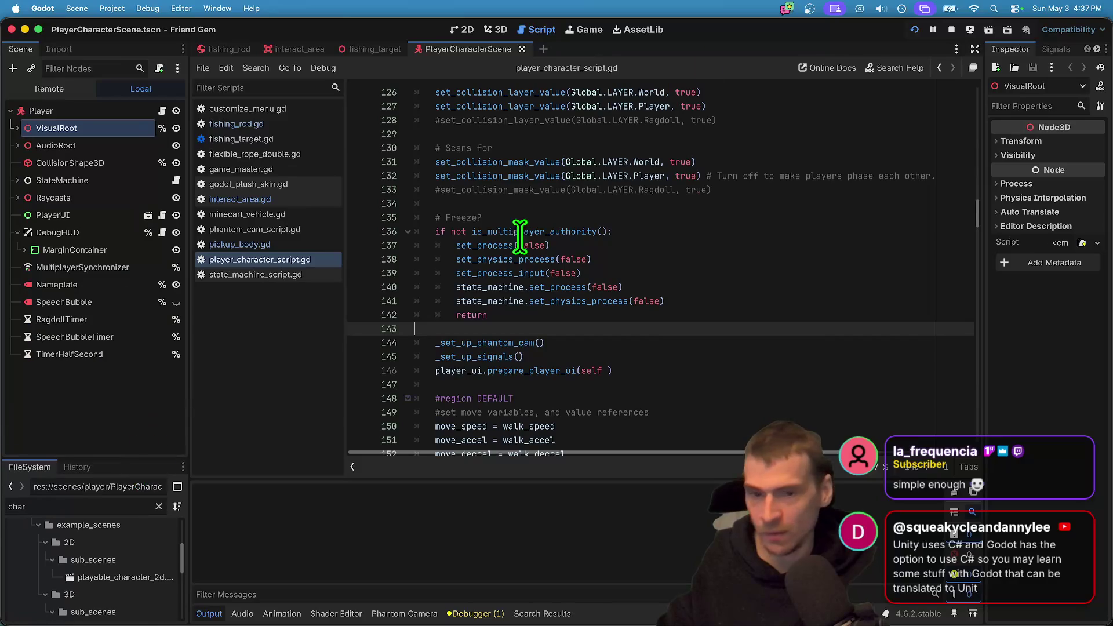
# Review the Freeze? authority-check block (lines 135–142), then show the player in 3D.
pyautogui.moveTo(419, 200); pyautogui.dragTo(666, 323)
pyautogui.click(667, 317)
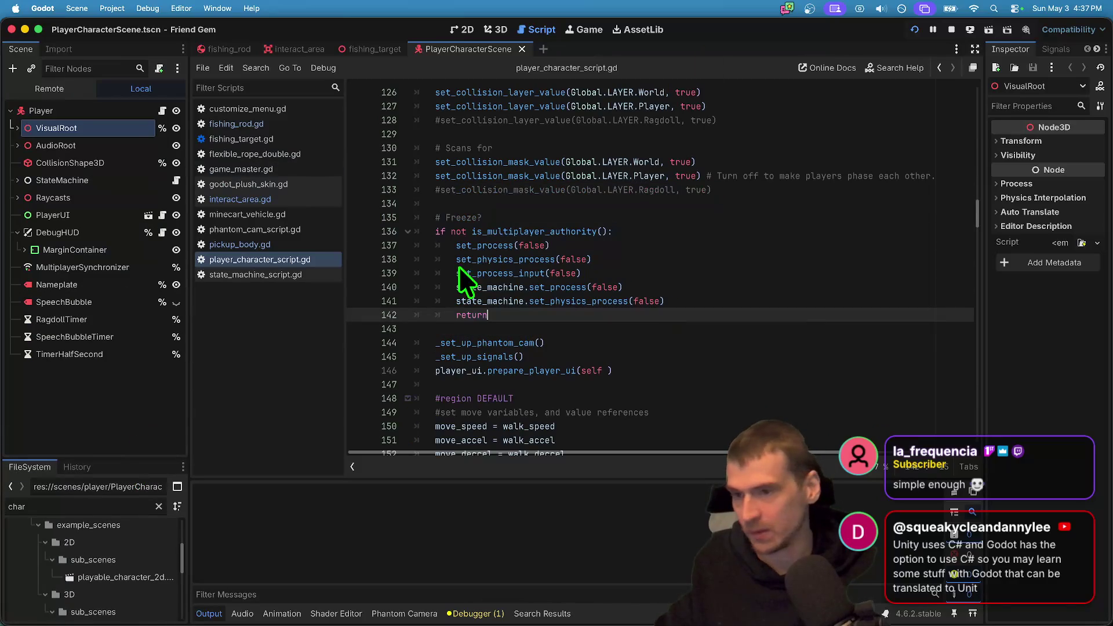
pyautogui.click(112, 446)
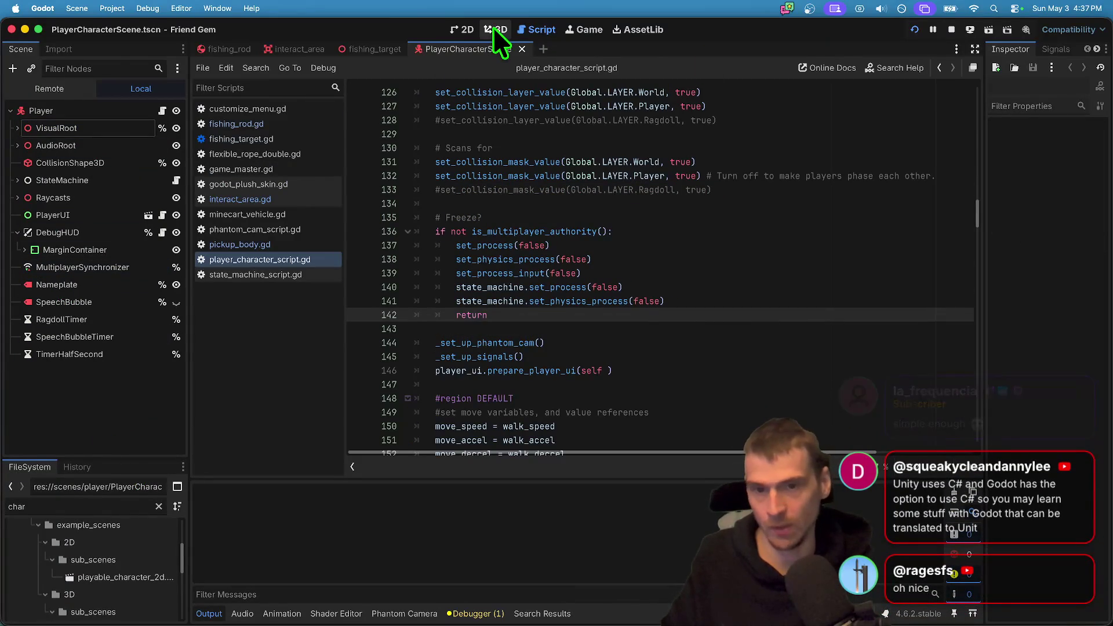
pyautogui.moveTo(747, 309); pyautogui.dragTo(368, 221)
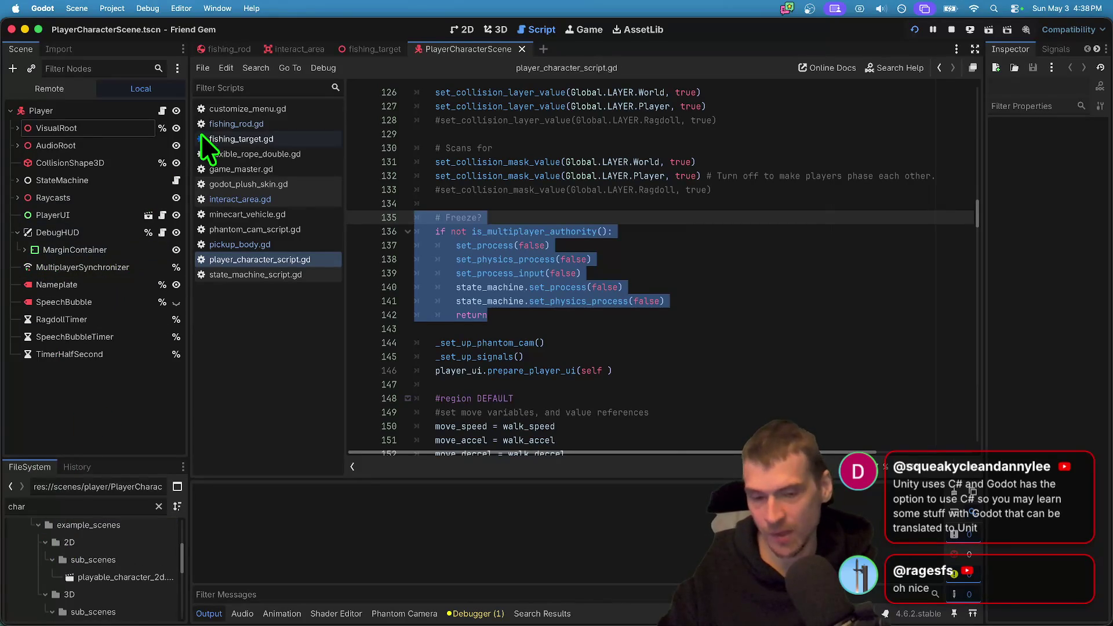
pyautogui.press('super+Tab')
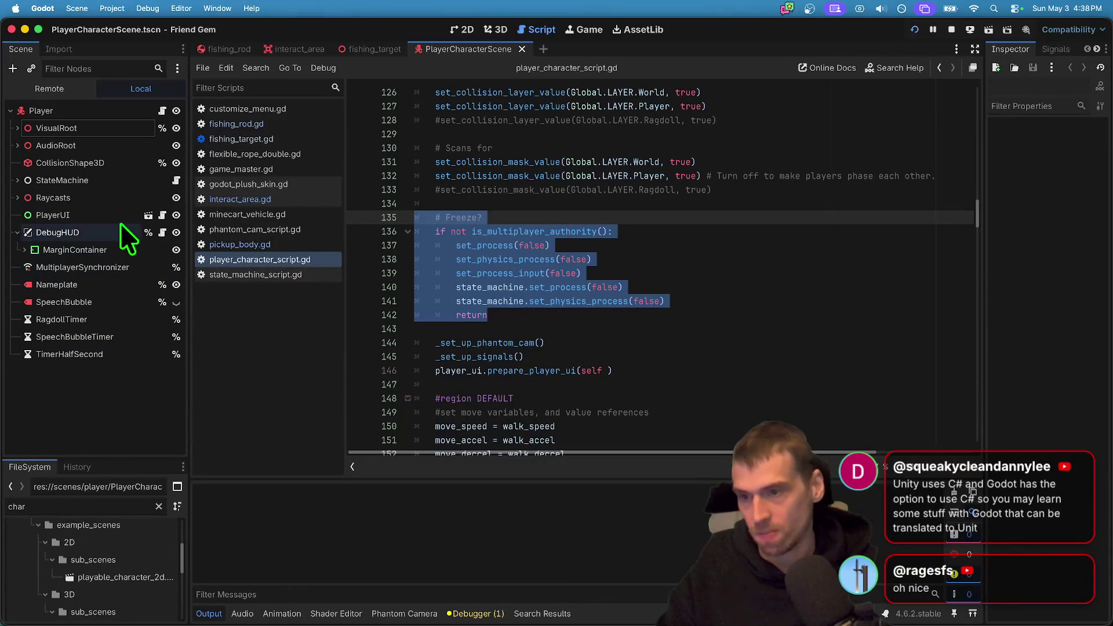
pyautogui.click(496, 29)
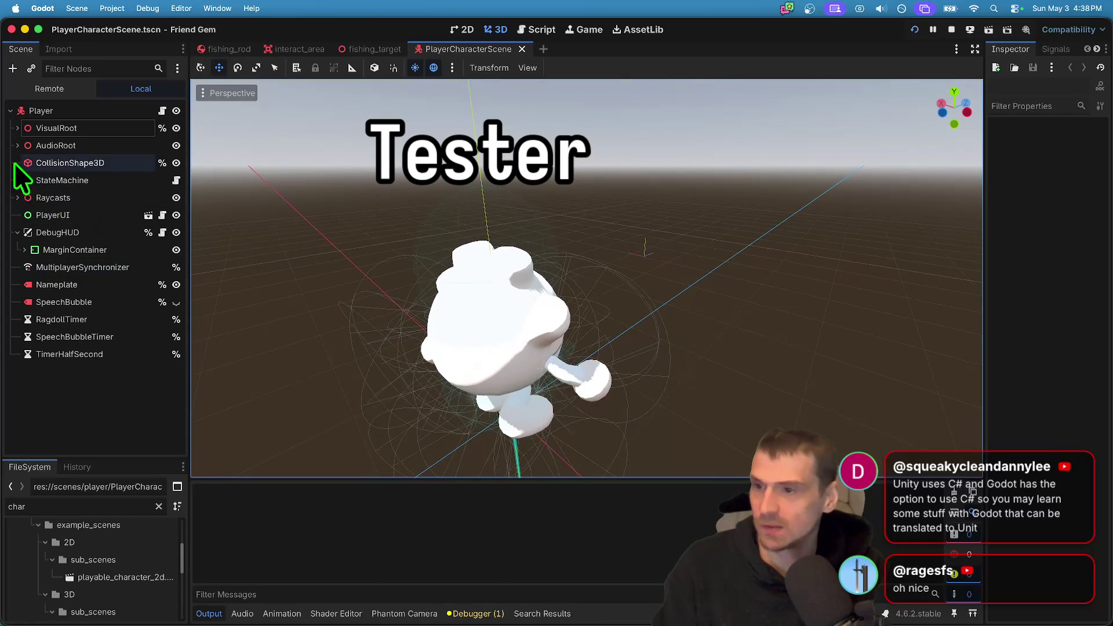
# Expand VisualRoot and make InteractArea's green sphere visible, then bring the running game forward.
pyautogui.click(18, 128)
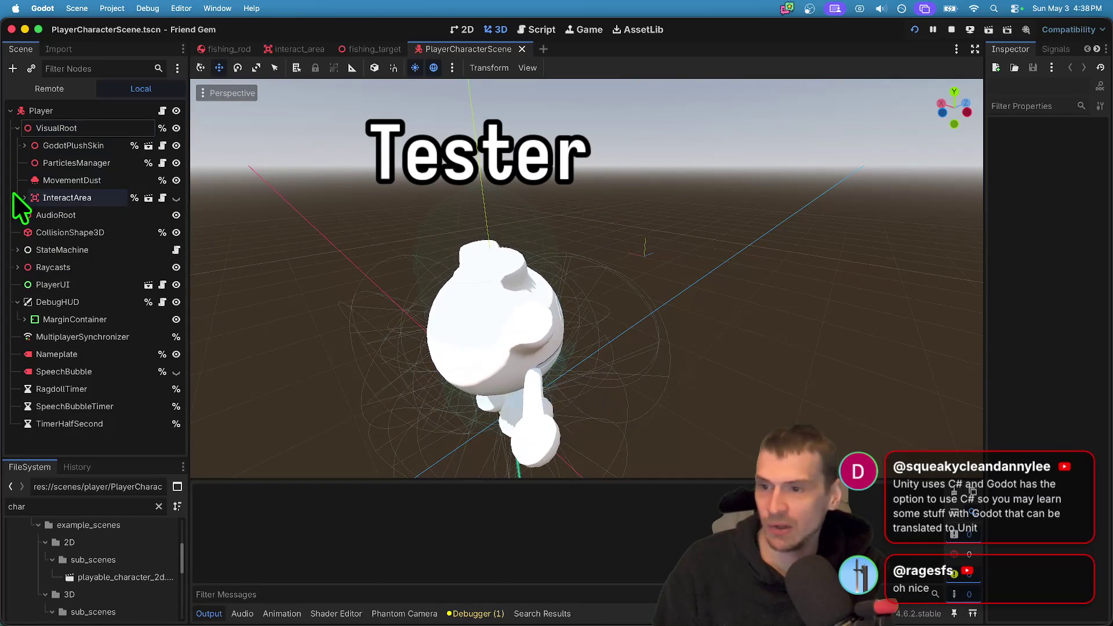
pyautogui.click(176, 198)
pyautogui.hscroll(-5, 372, 254)
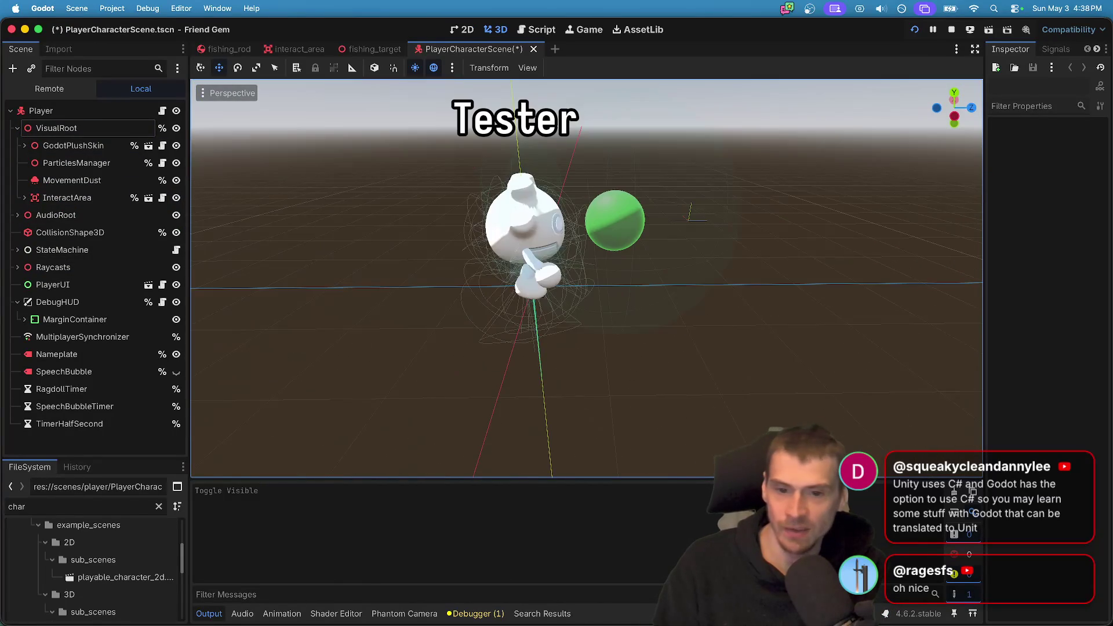
pyautogui.hscroll(-5, 586, 279)
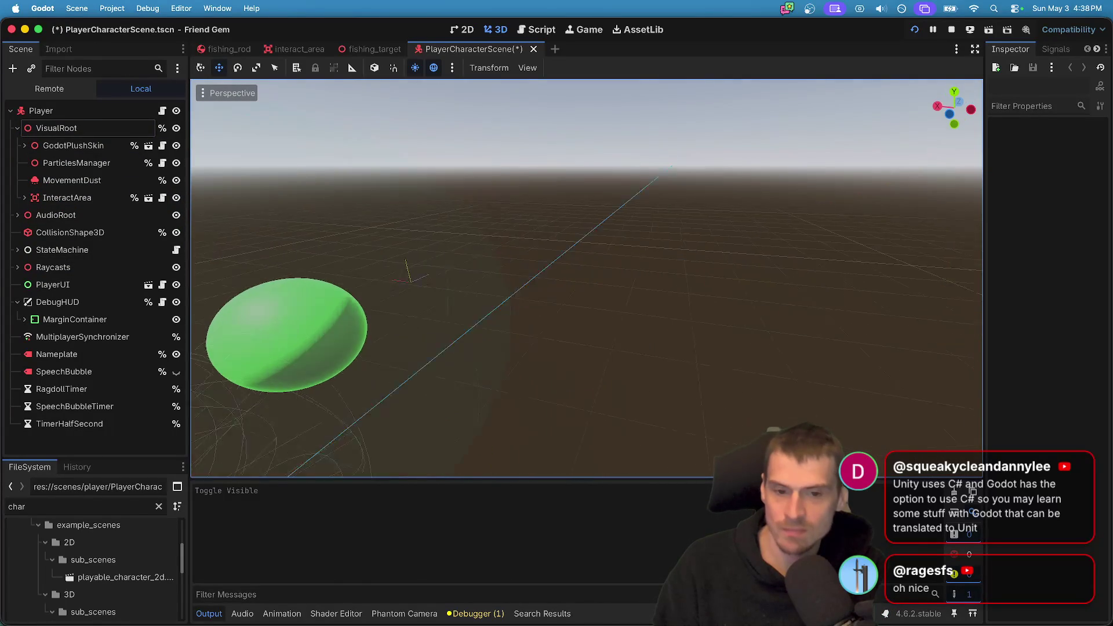
pyautogui.press('super+Tab')
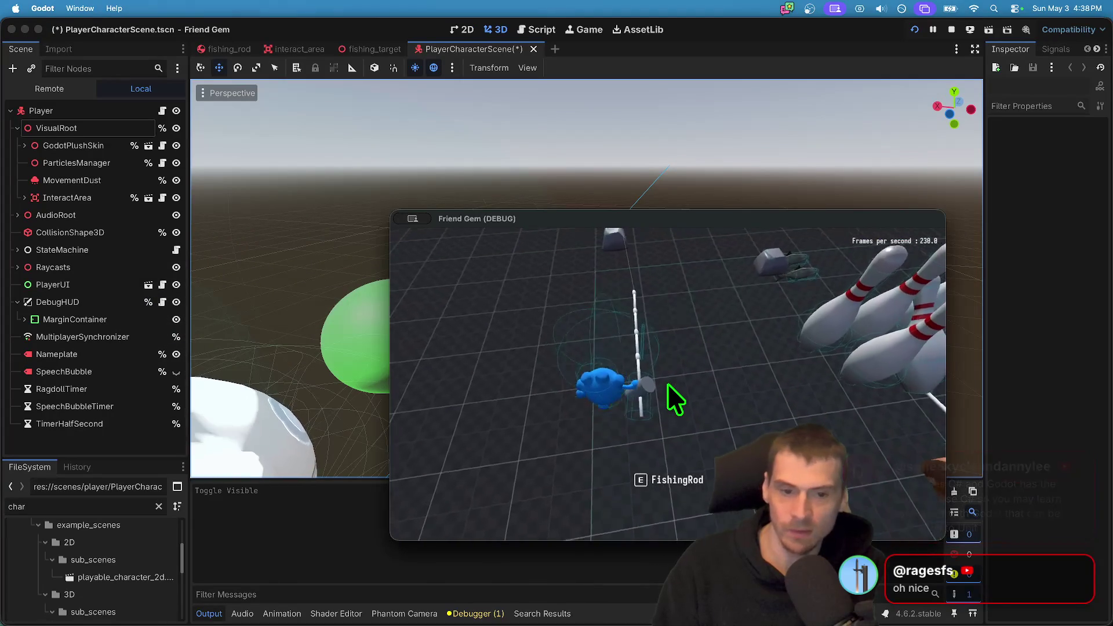
# Walk to the grey rock, pick it up and drop it on the ground.
pyautogui.press('w')
pyautogui.press('e')
pyautogui.press('e')
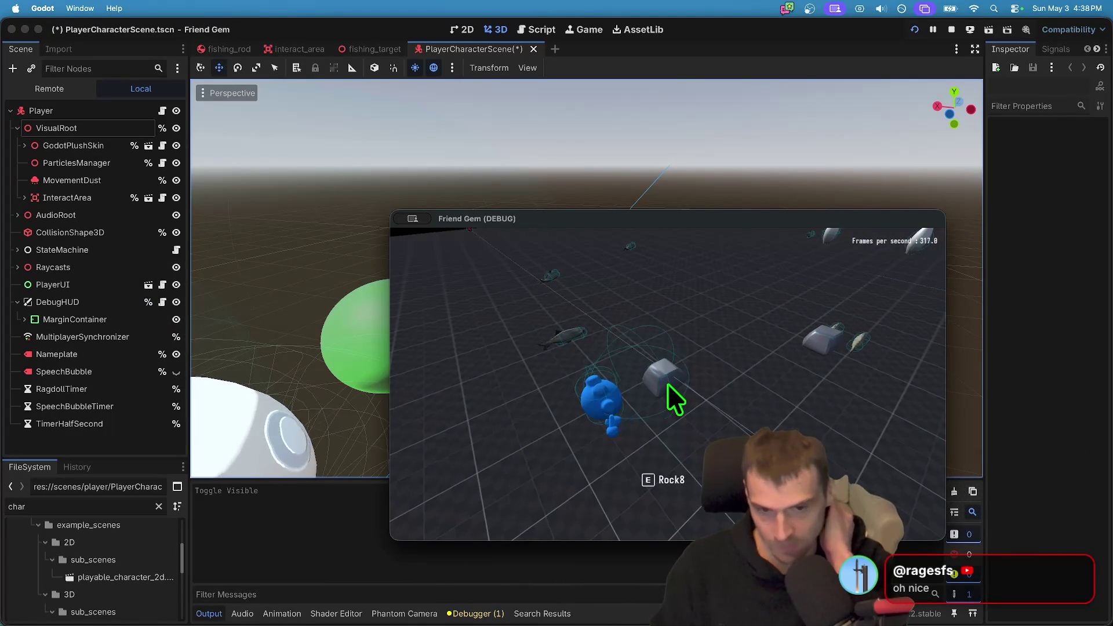
pyautogui.press('w')
pyautogui.press('d')
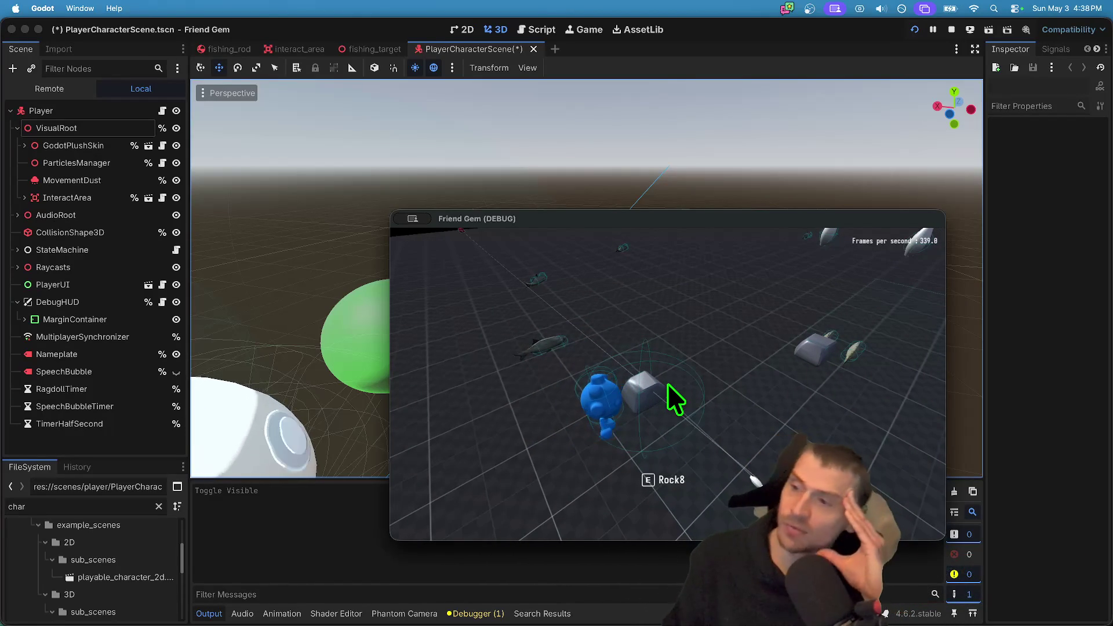
pyautogui.press('e')
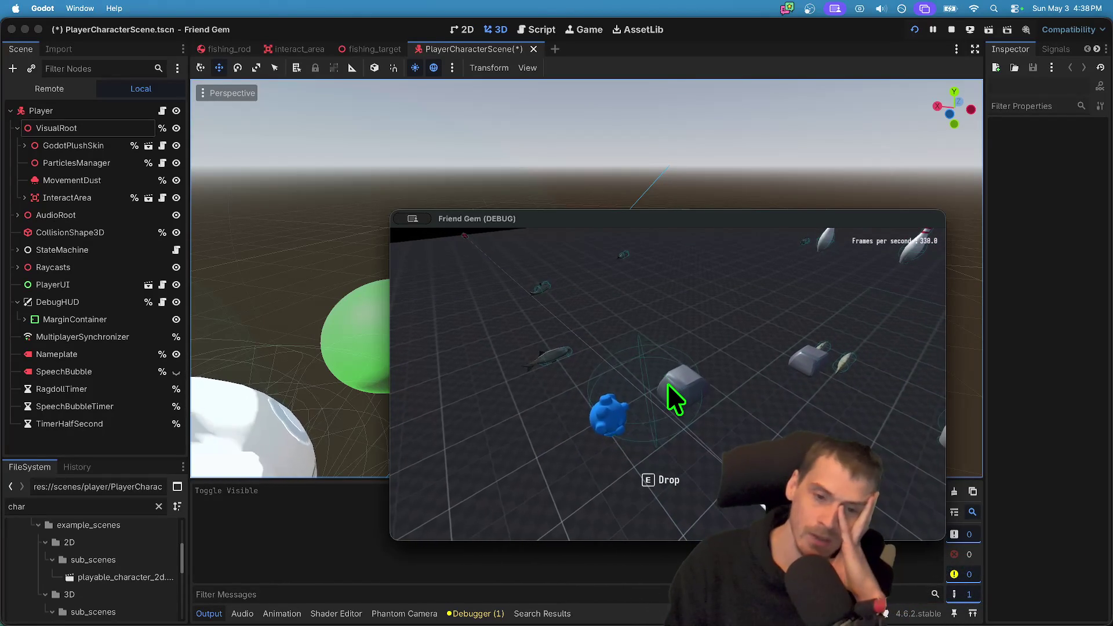
pyautogui.press('e')
# Walk past the fish to the fishing rod and pick it up.
pyautogui.press('a')
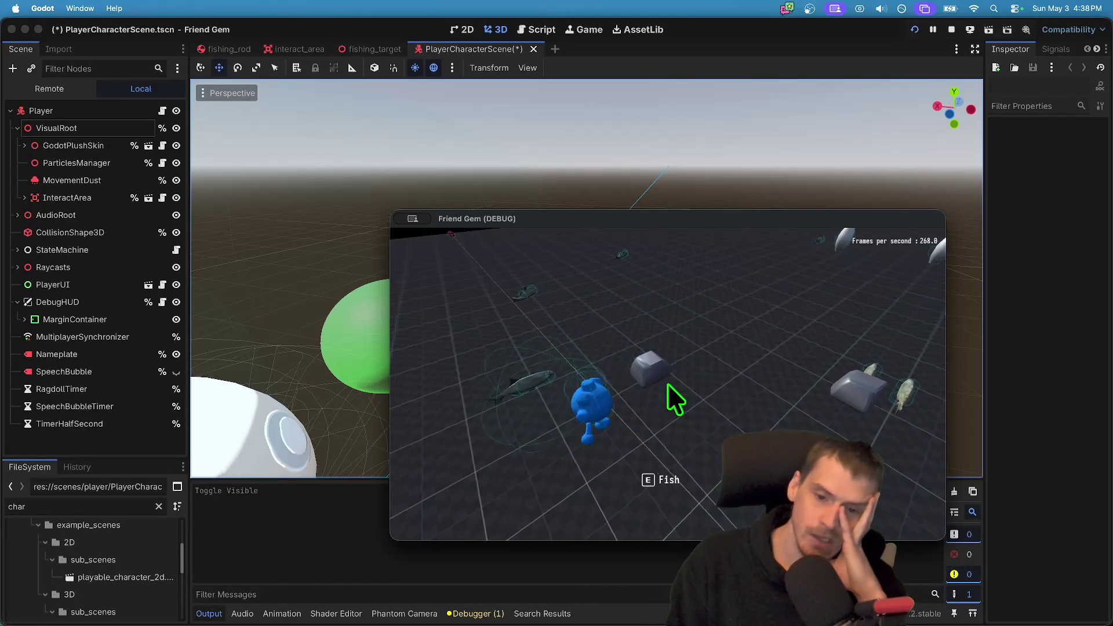
pyautogui.press('a')
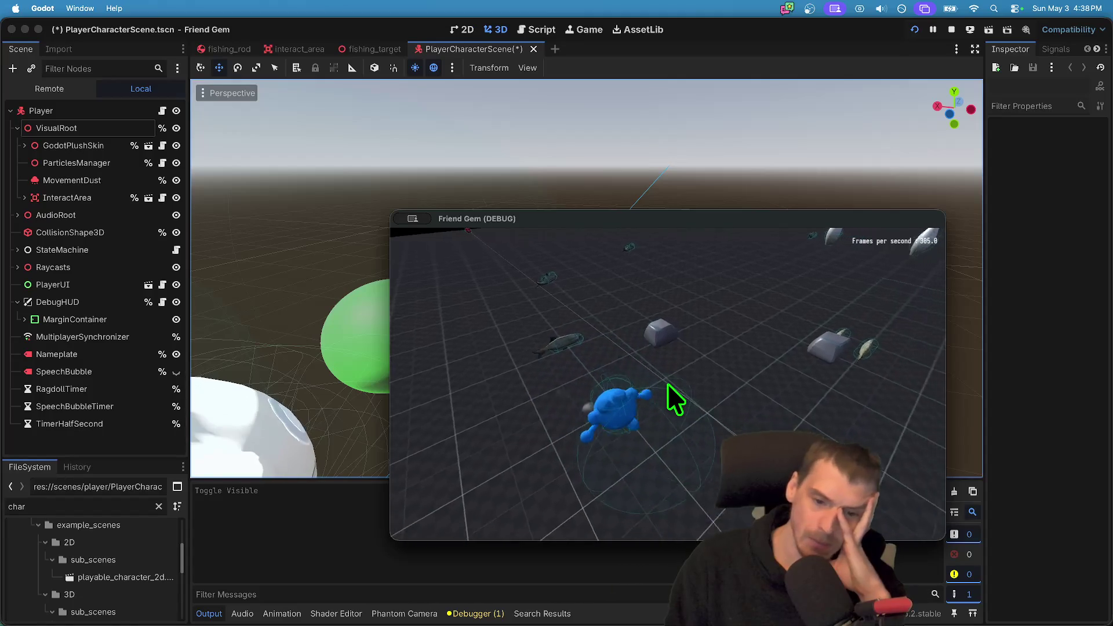
pyautogui.press('w')
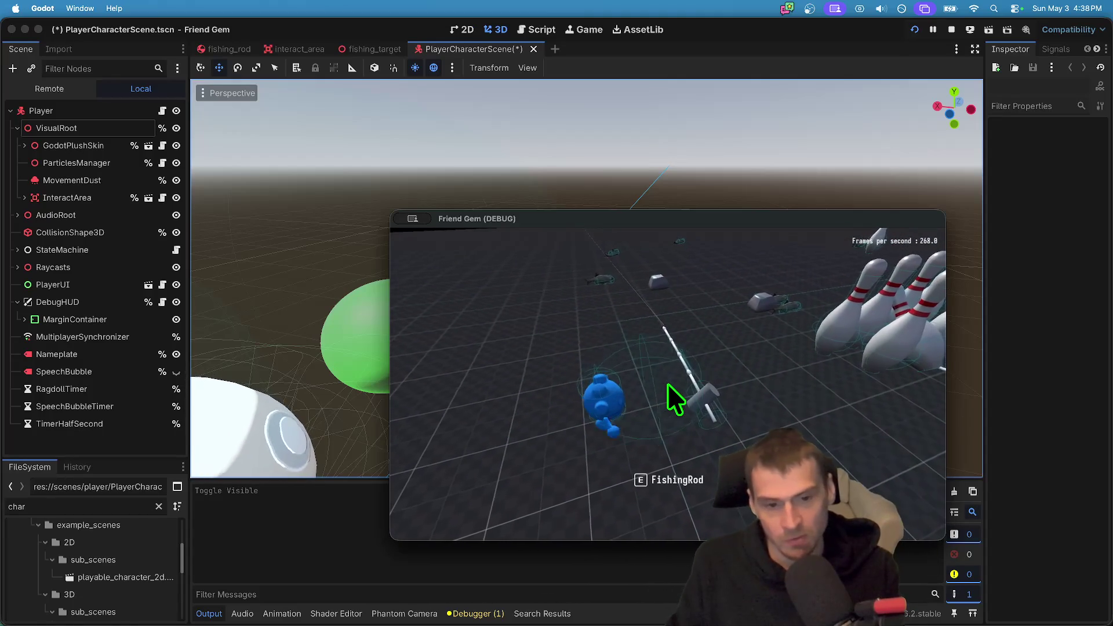
pyautogui.press('super+Tab')
pyautogui.press('e')
# Turn toward the bowling pins and cart and cast the bobber out.
pyautogui.press('a')
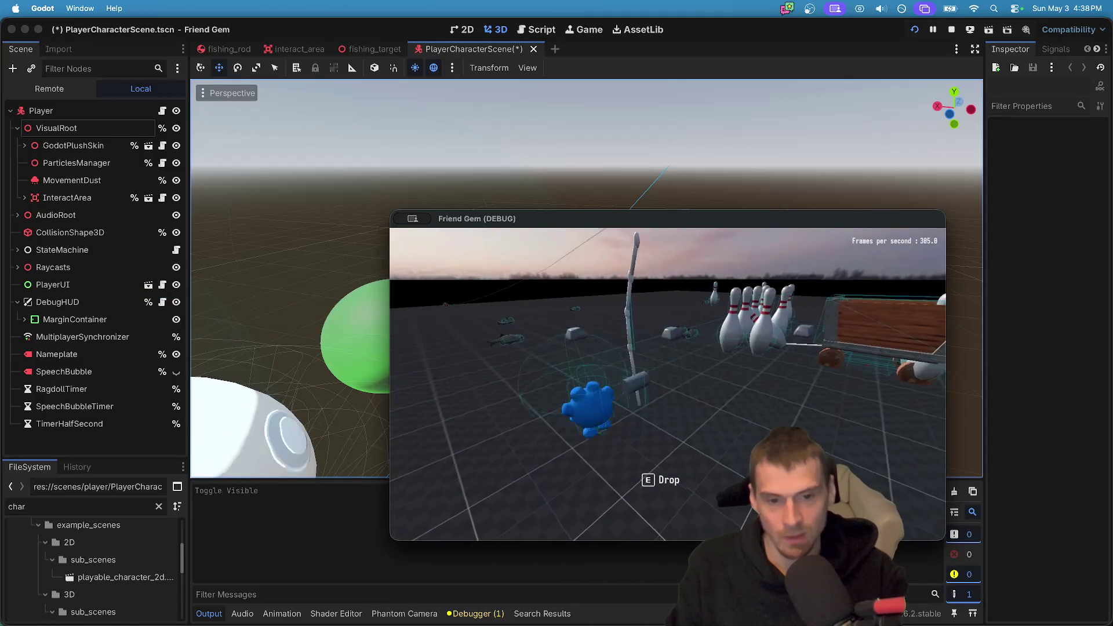
pyautogui.press('d')
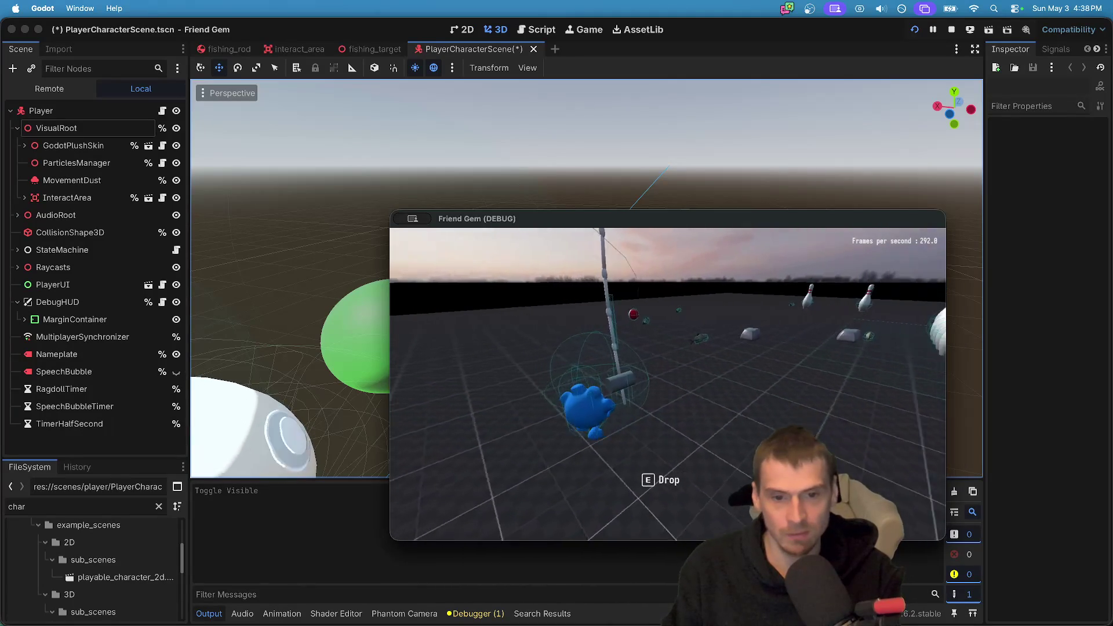
pyautogui.press('d')
pyautogui.press('d')
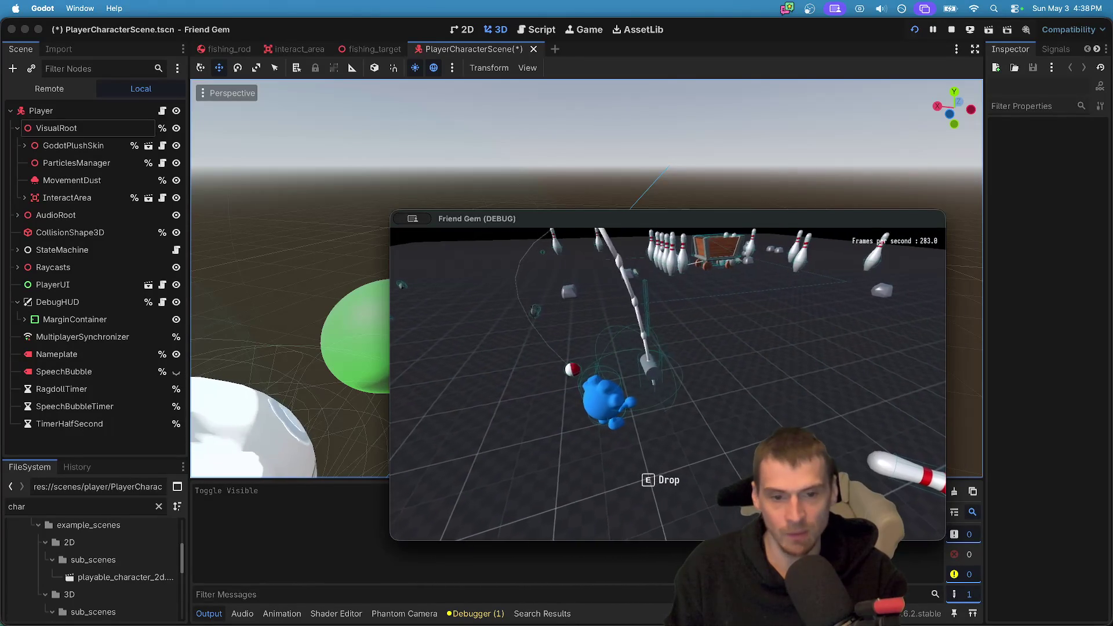
pyautogui.press('d')
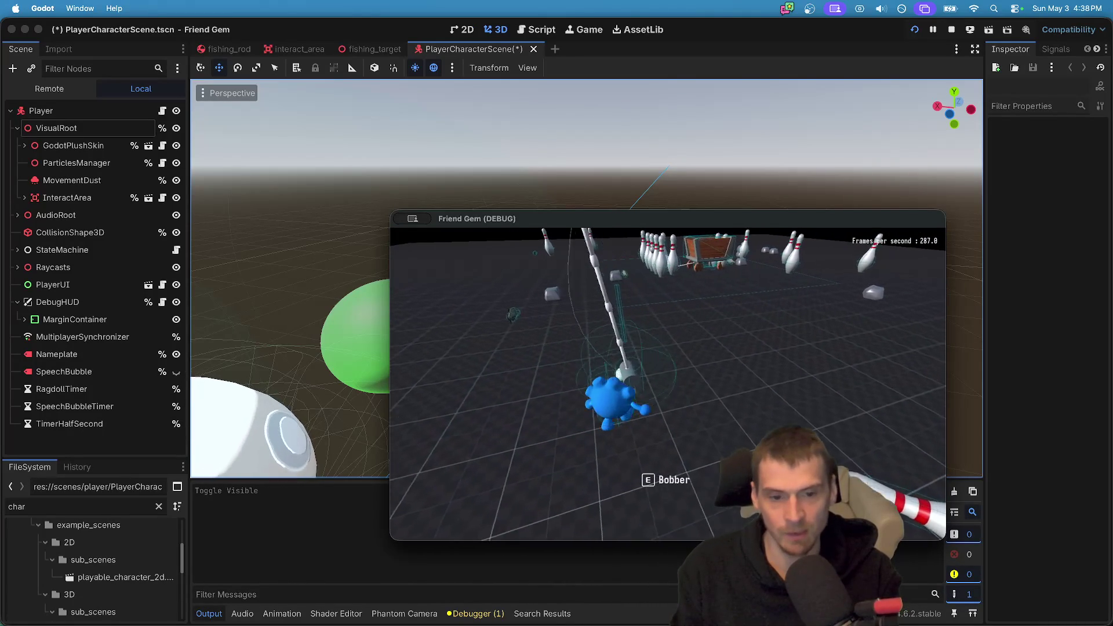
pyautogui.press('space')
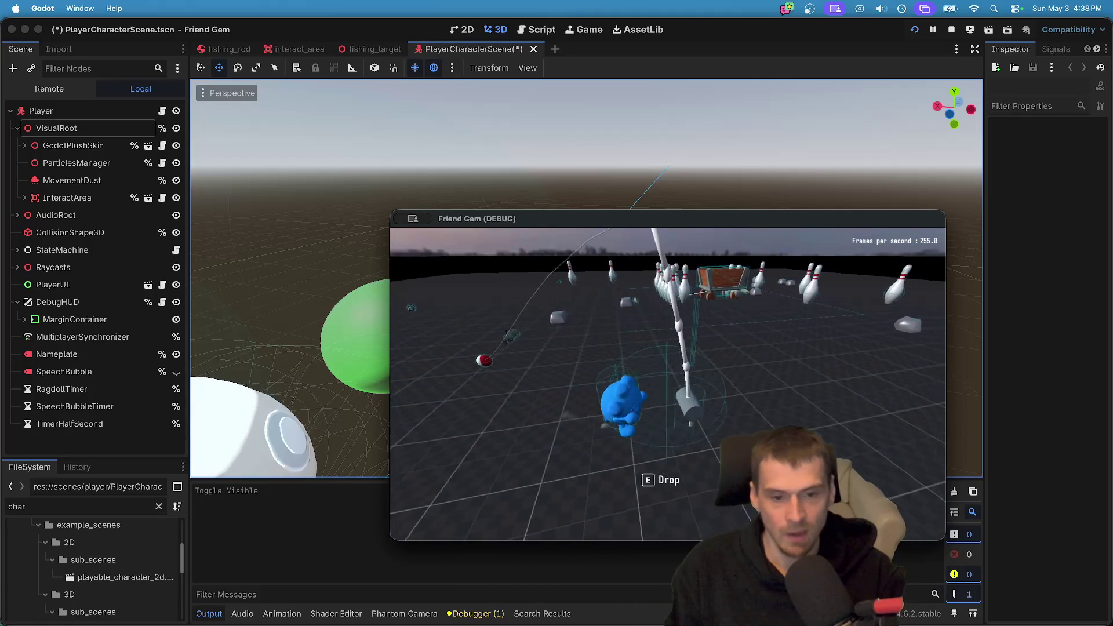
pyautogui.press('a')
pyautogui.press('a')
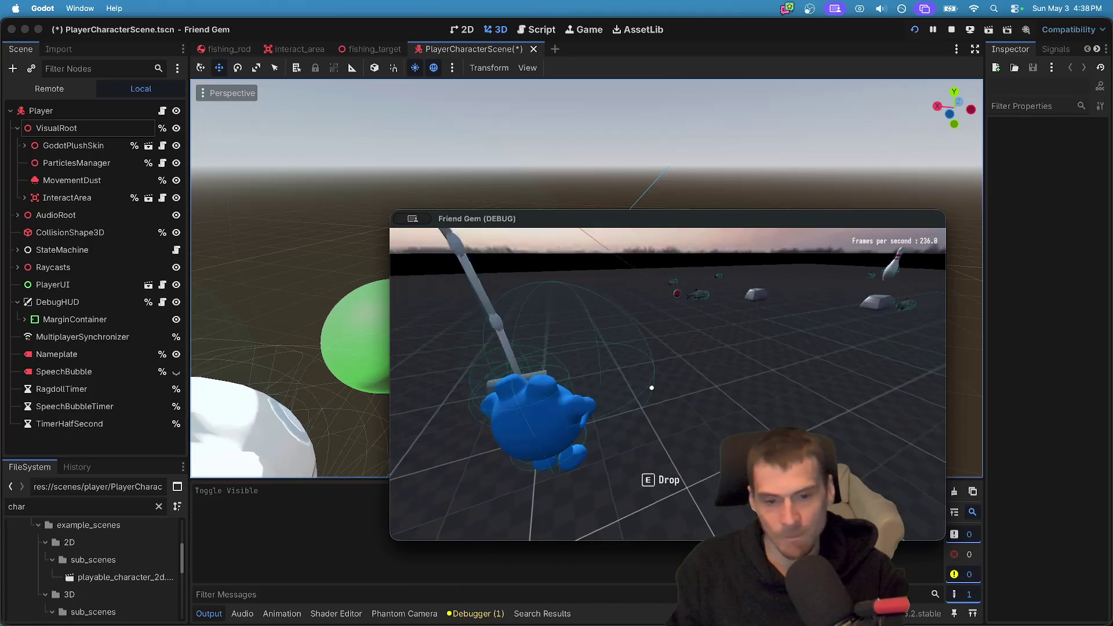
# Open the game's Video settings from the pause menu's Options.
pyautogui.press('Escape')
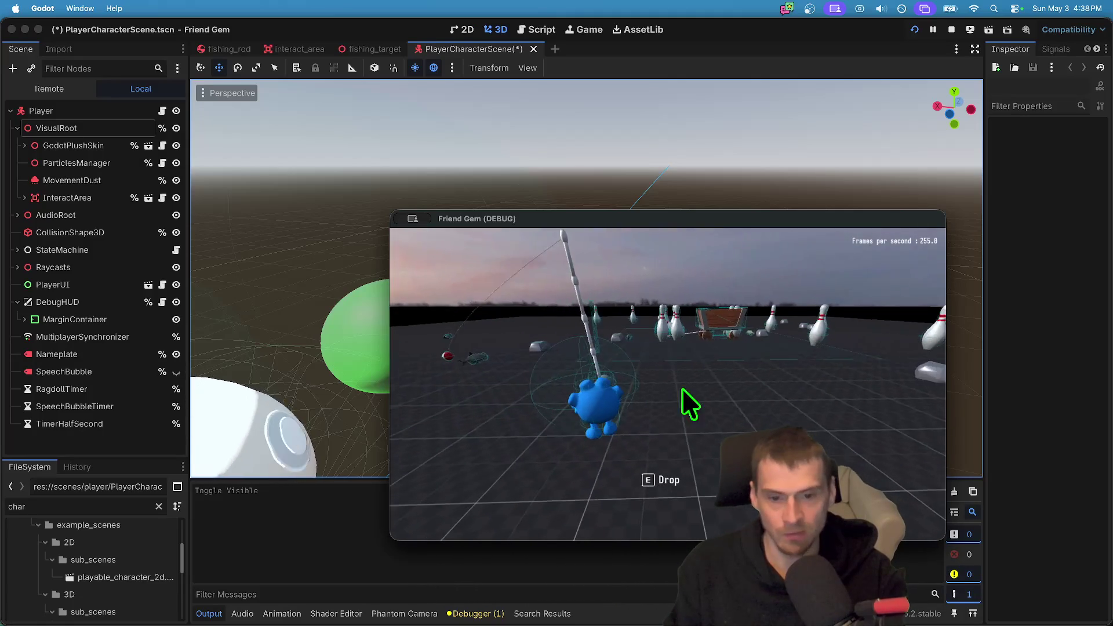
pyautogui.click(667, 399)
pyautogui.click(643, 294)
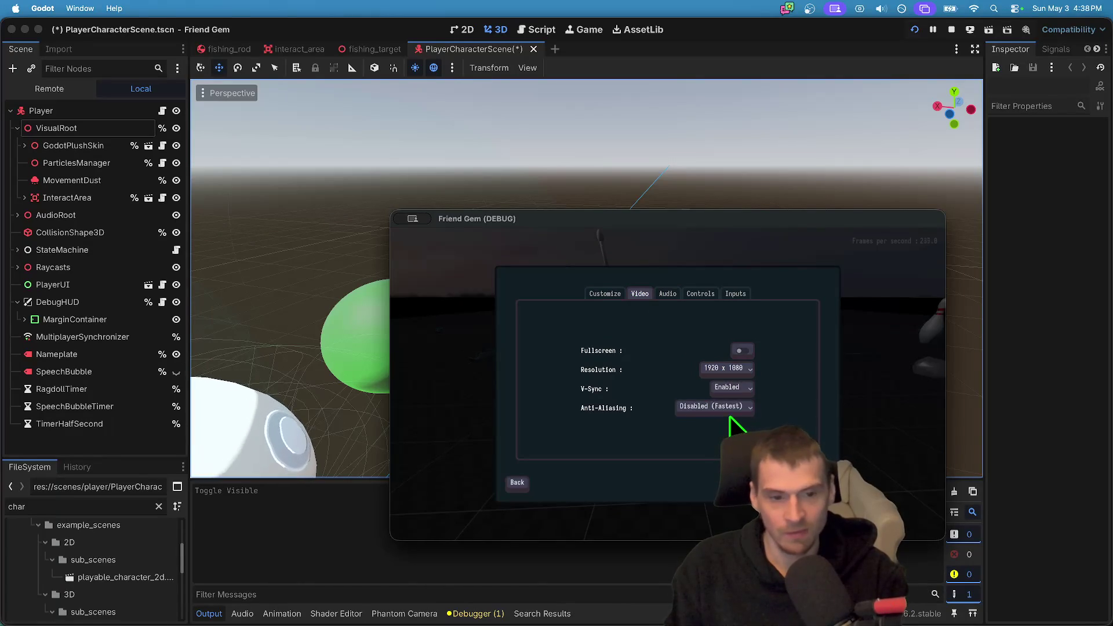
# Reopen Options > Video, set V-Sync to Disabled and resume playing.
pyautogui.press('Escape')
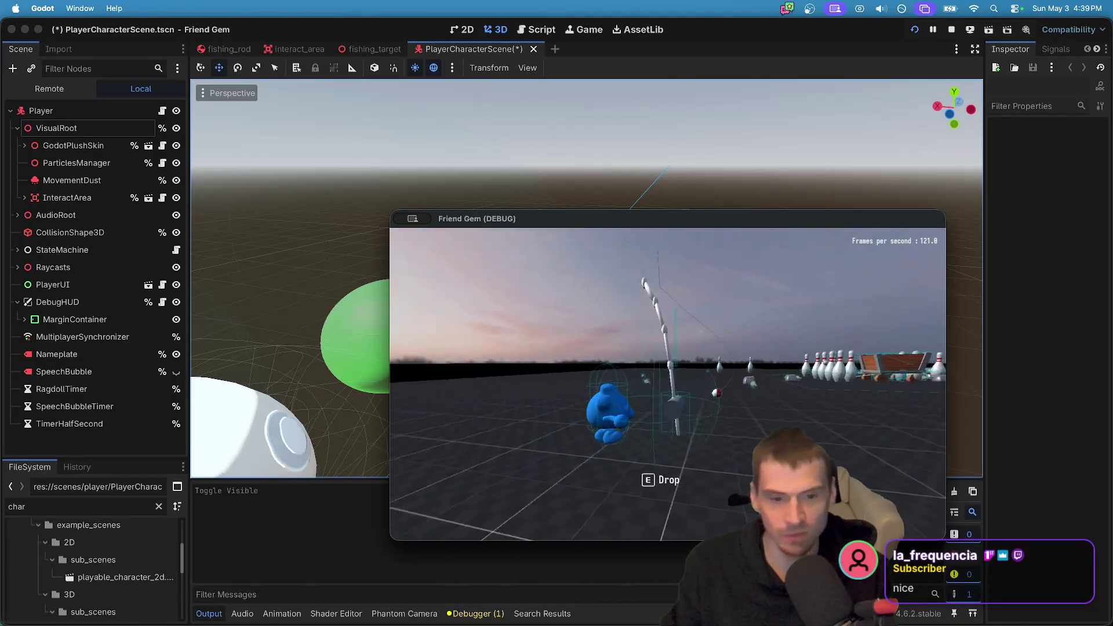
pyautogui.press('Escape')
pyautogui.click(675, 396)
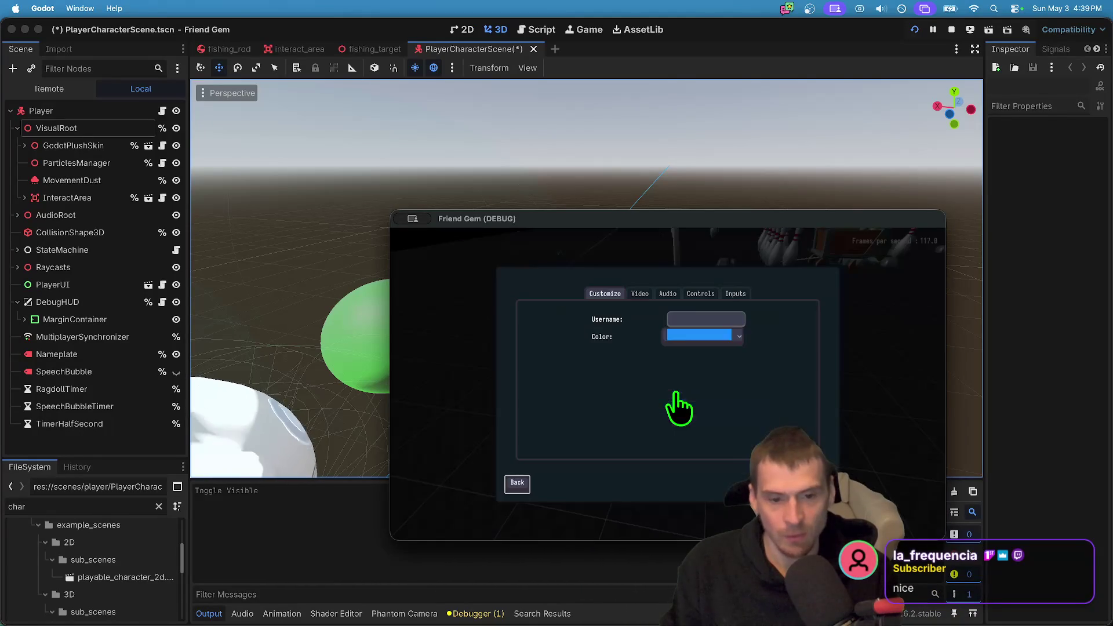
pyautogui.click(640, 293)
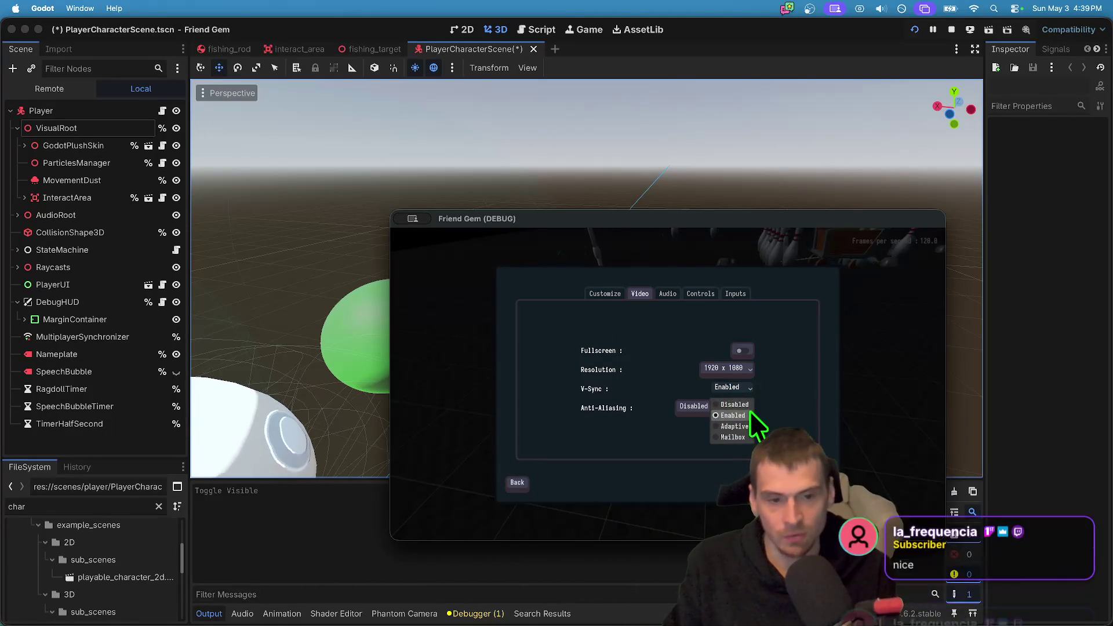
pyautogui.click(750, 413)
pyautogui.press('Escape')
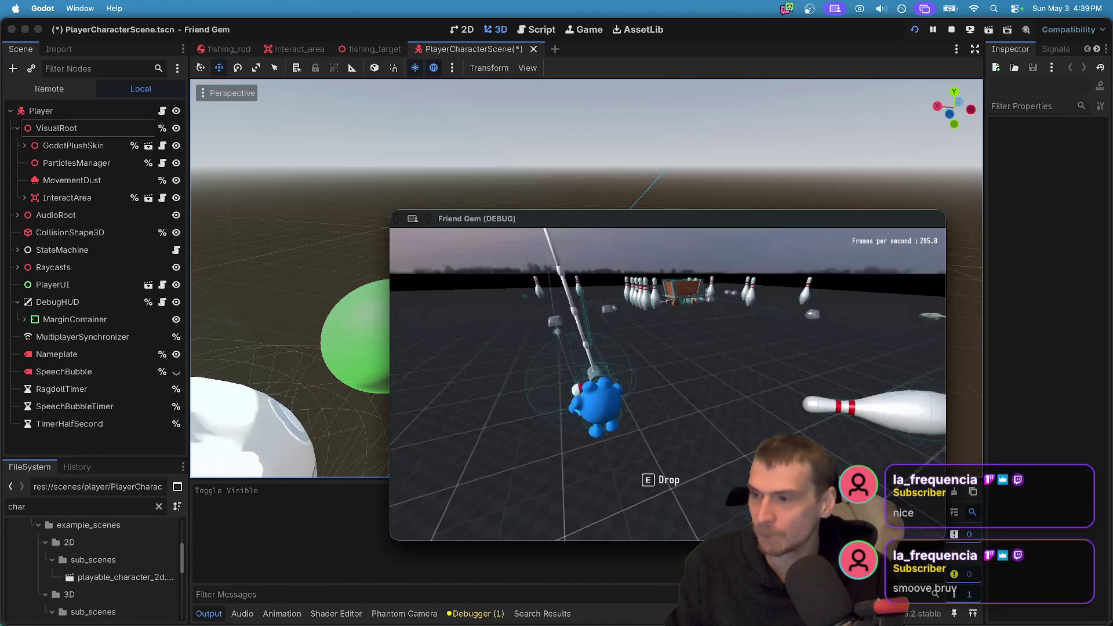
# Move around with the line out, casting the bobber far and reeling it back in.
pyautogui.press('w')
pyautogui.press('s')
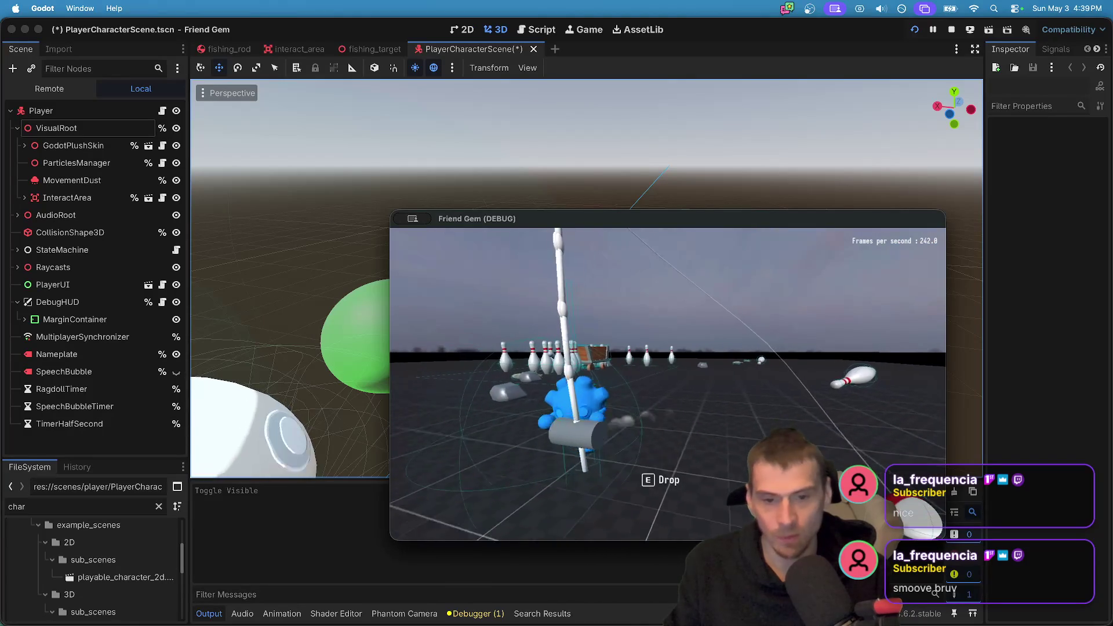
pyautogui.press('d')
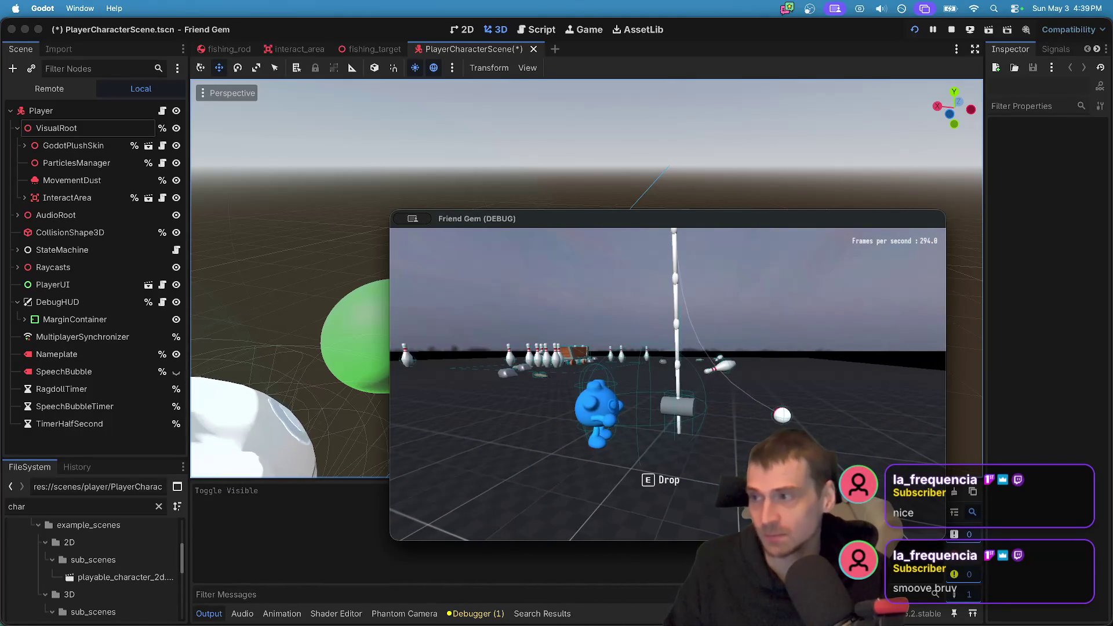
pyautogui.press('Escape')
pyautogui.click(663, 384)
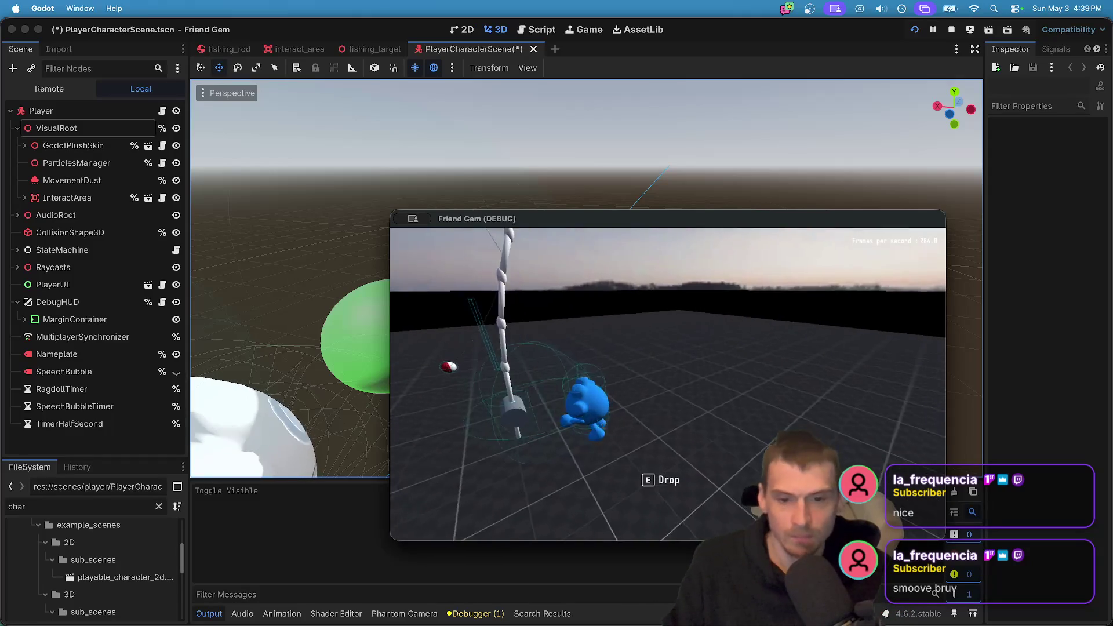
pyautogui.click(520, 407)
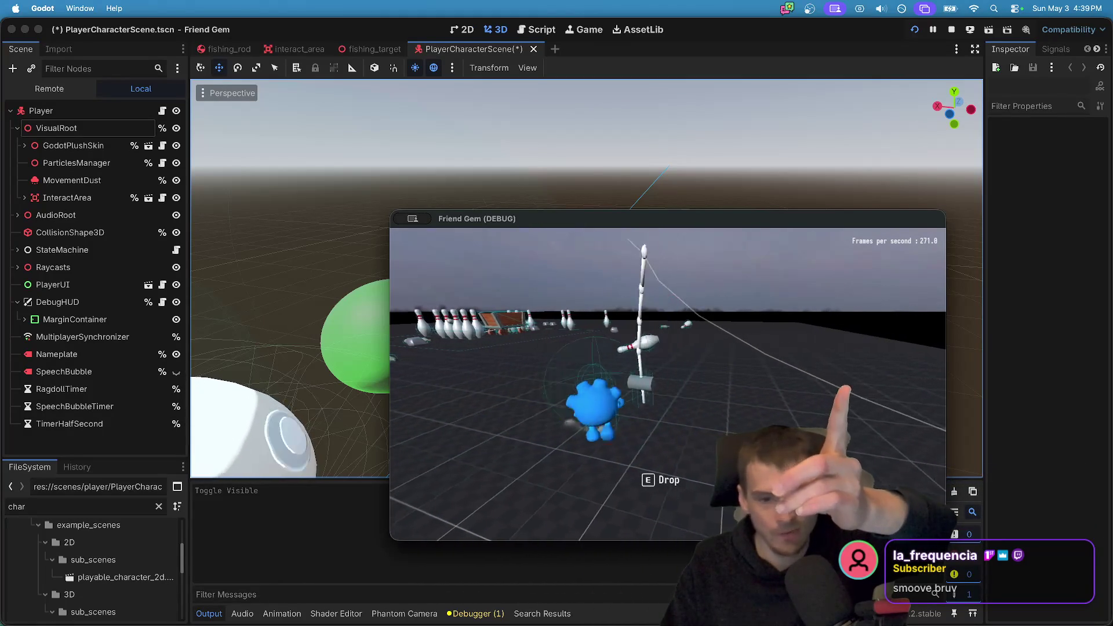
pyautogui.click(667, 383)
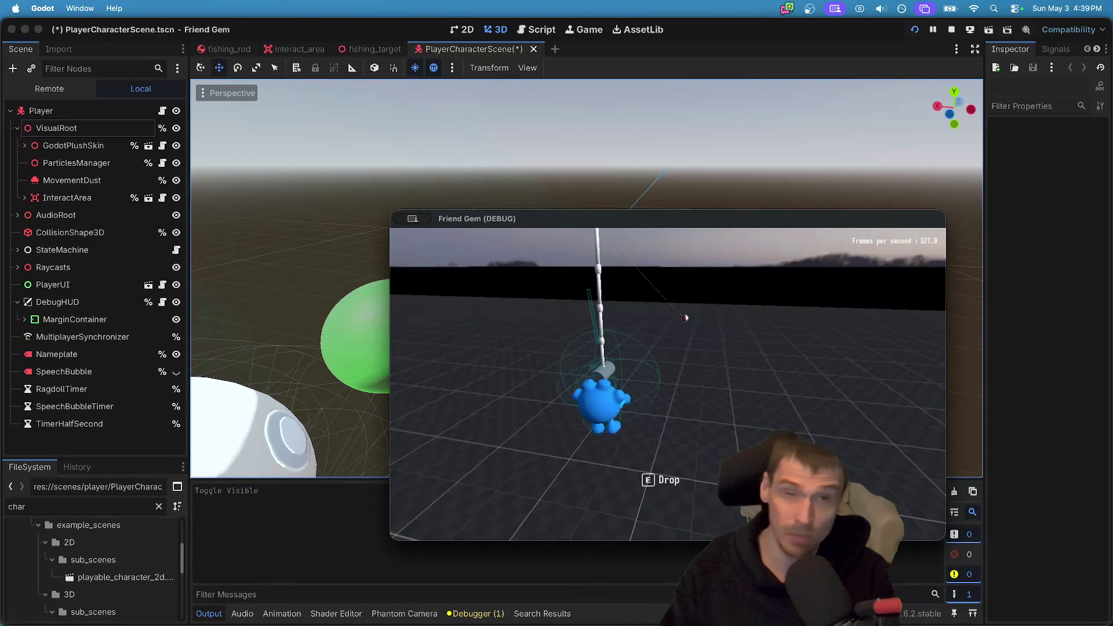
# Open the game's options screen from the pause menu, landing on the Customize tab.
pyautogui.press('Escape')
pyautogui.click(718, 429)
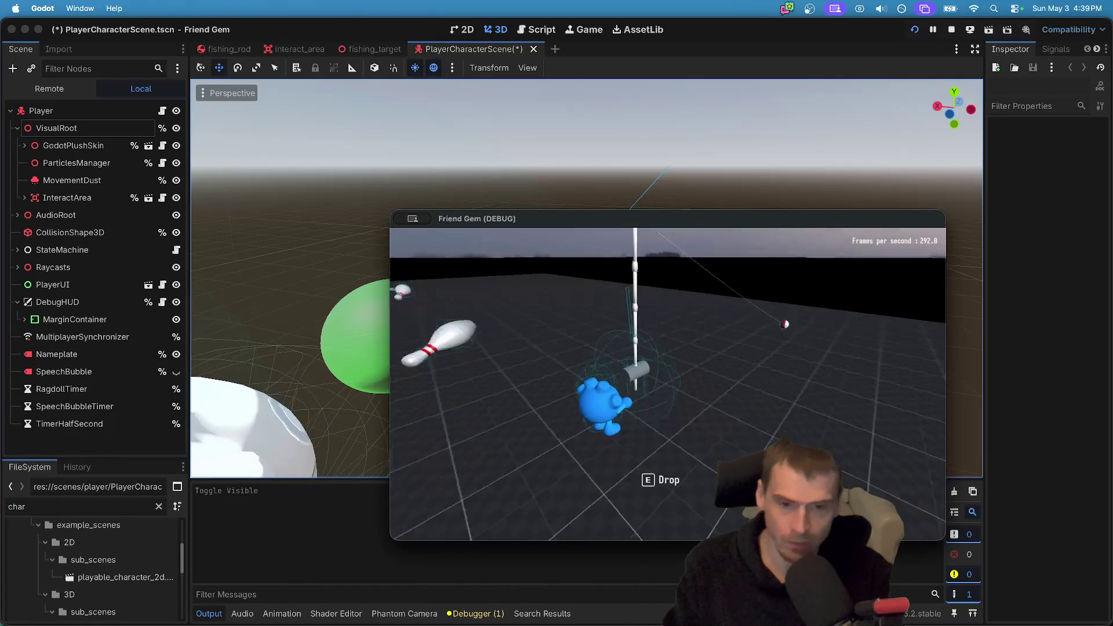
pyautogui.press('Escape')
pyautogui.press('Escape')
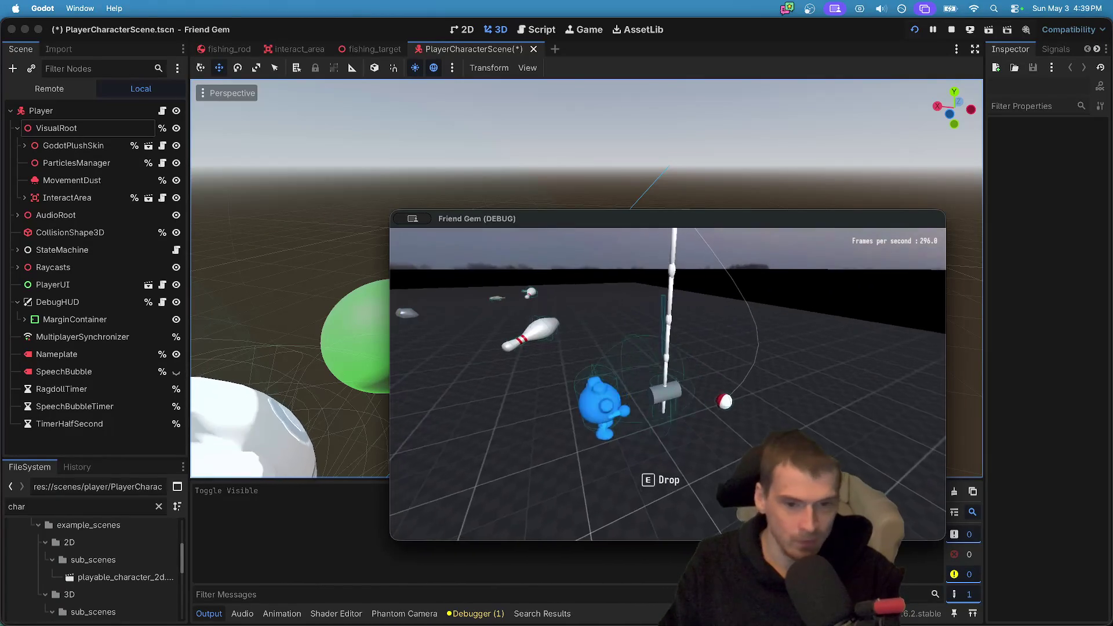
pyautogui.press('Escape')
pyautogui.click(683, 400)
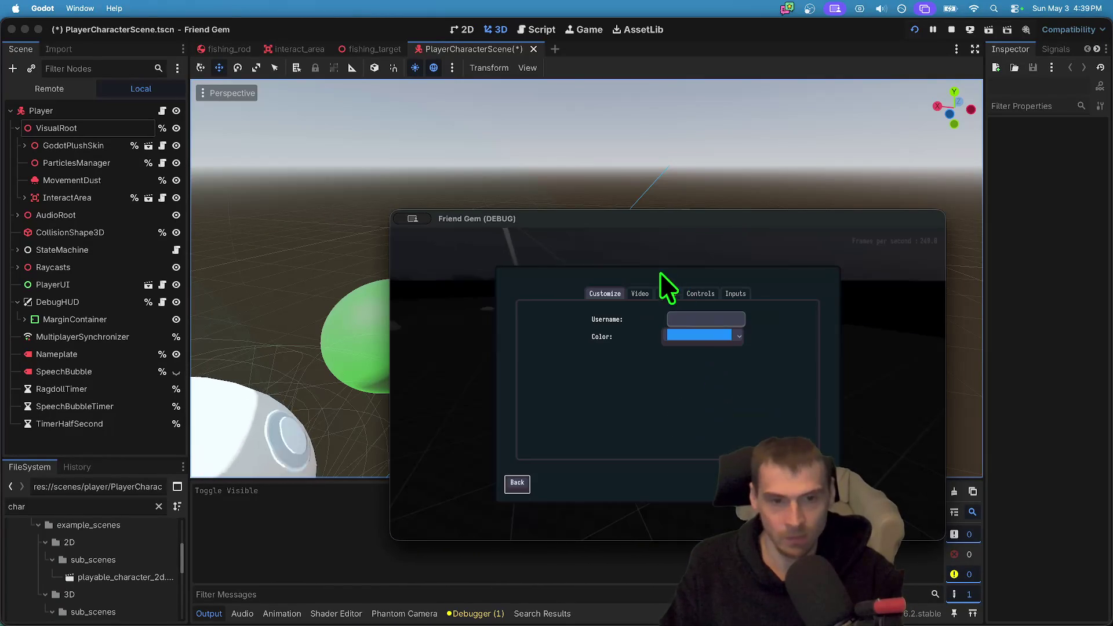
# Set V-Sync back to Enabled in Video settings and play briefly.
pyautogui.click(640, 295)
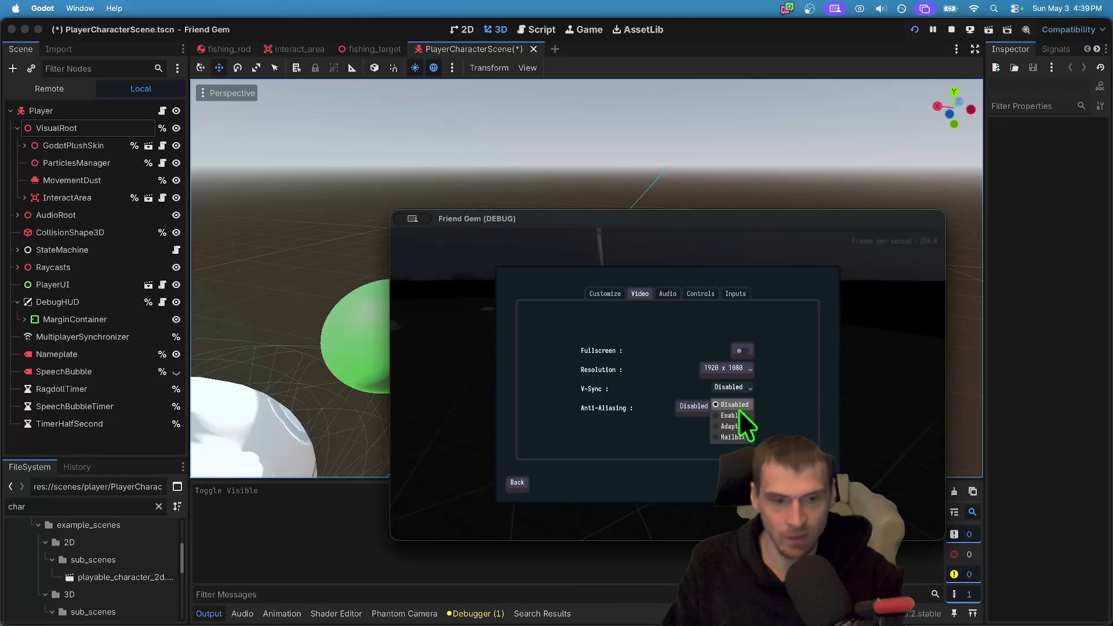
pyautogui.click(739, 414)
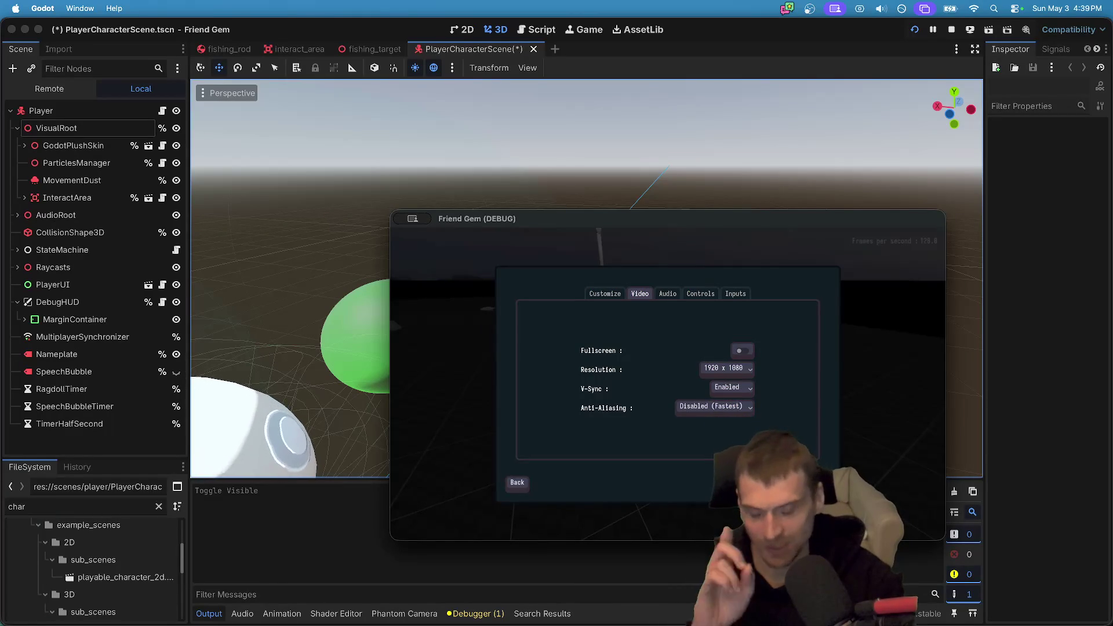
pyautogui.press('Escape')
pyautogui.press('Escape')
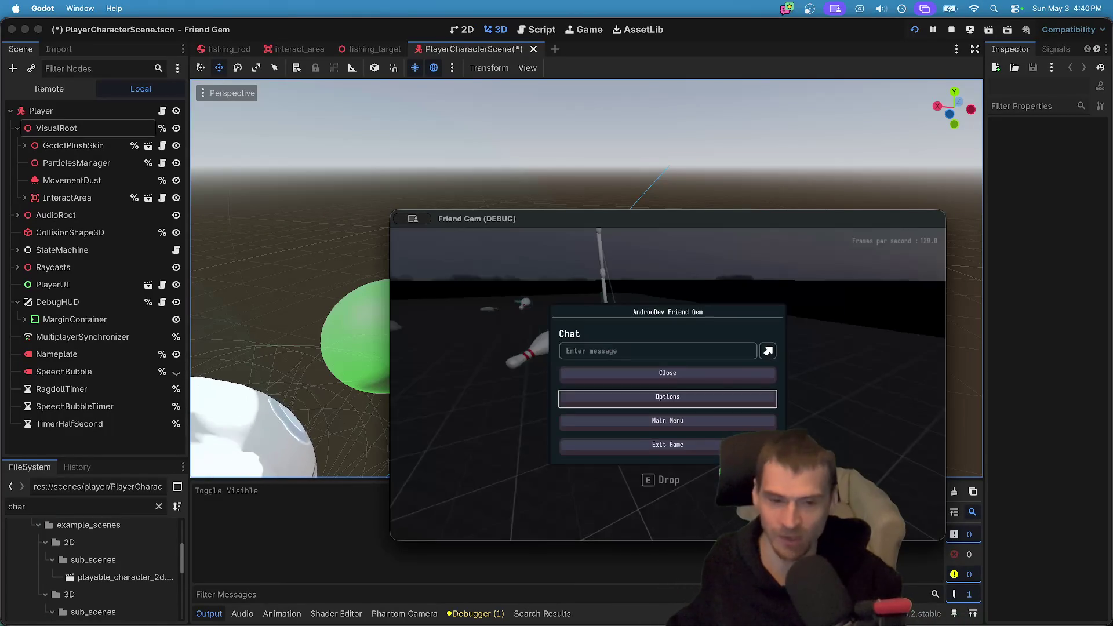
pyautogui.press('a')
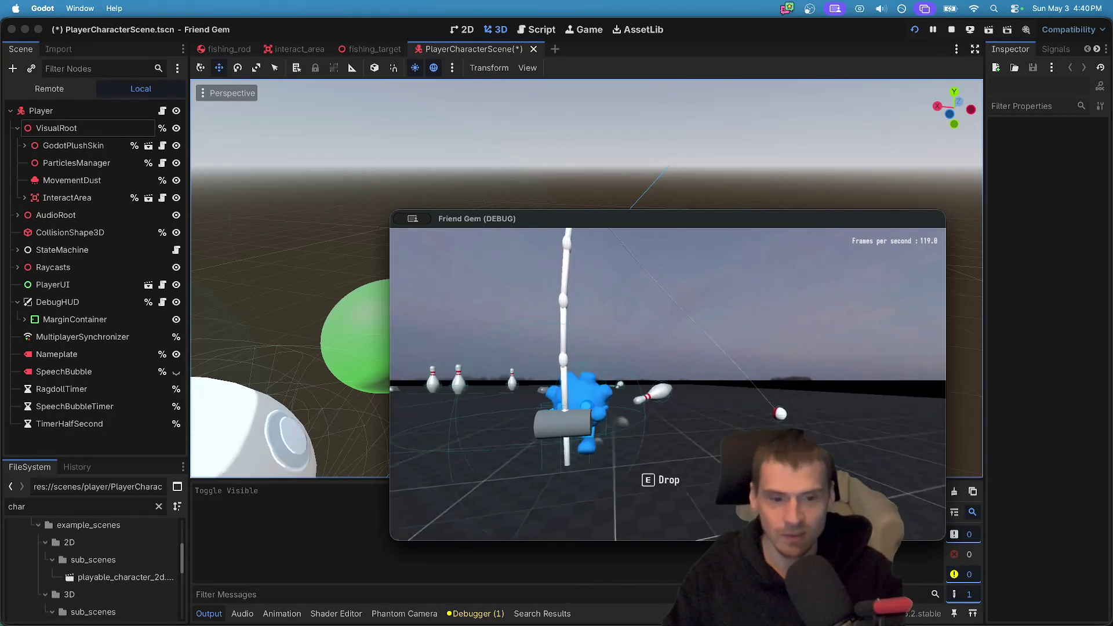
pyautogui.press('w')
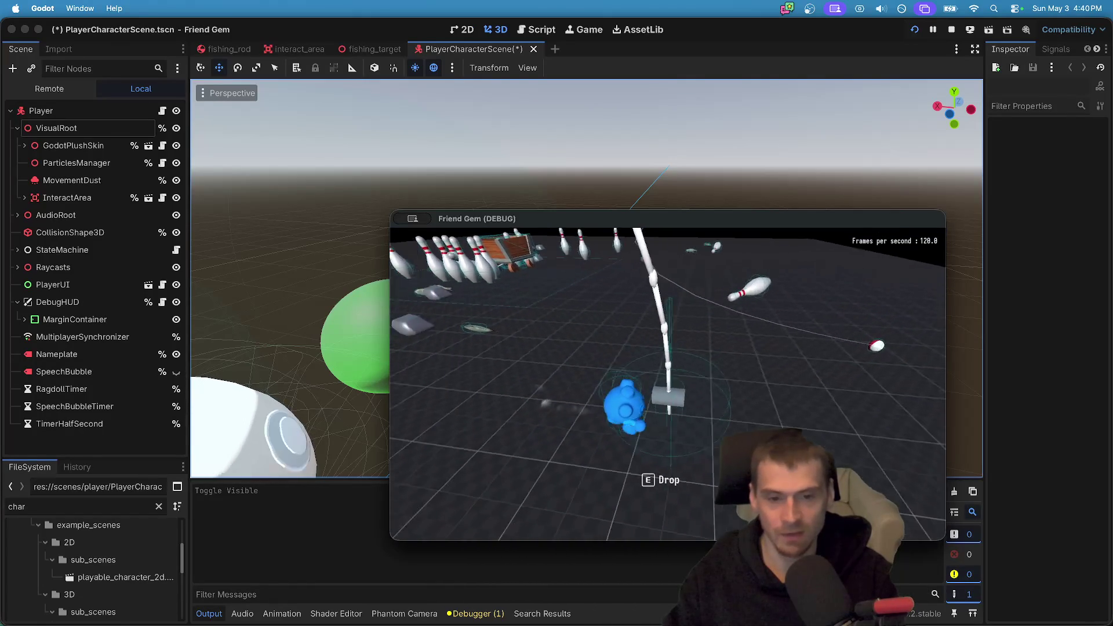
# Stop the running game from the pause menu and return to the Godot editor.
pyautogui.press('Escape')
pyautogui.click(666, 384)
pyautogui.click(112, 9)
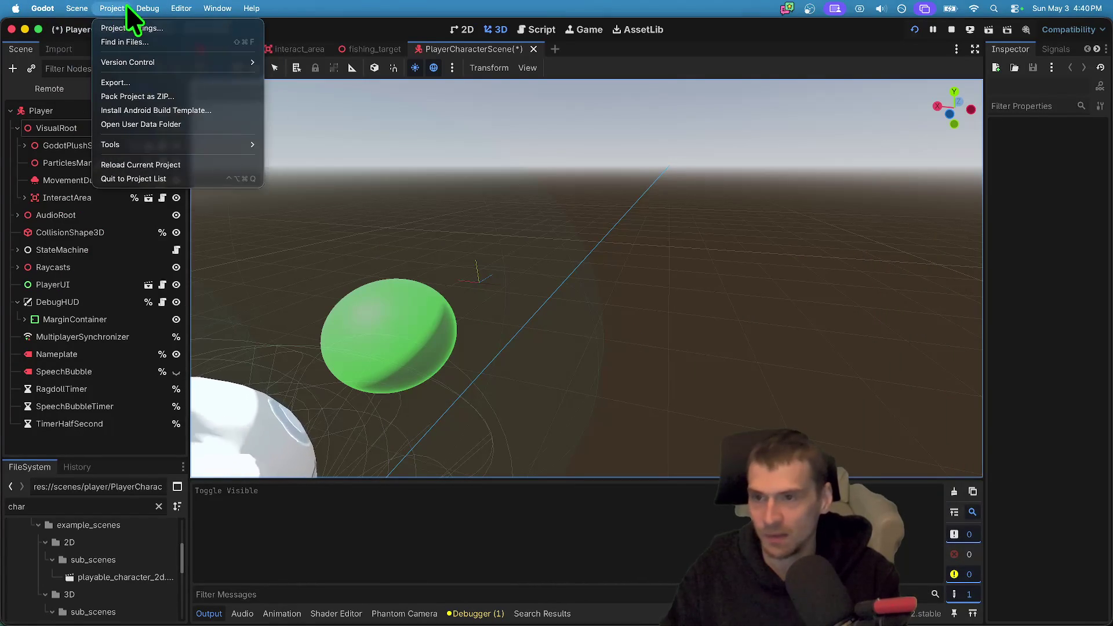
pyautogui.click(124, 23)
pyautogui.write('phy')
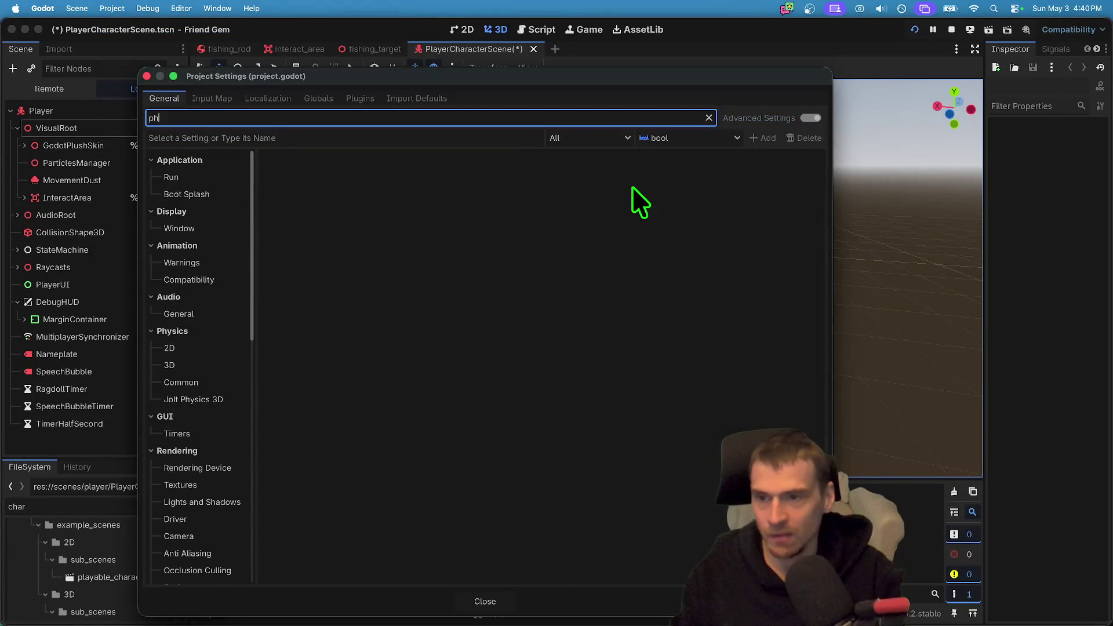
pyautogui.click(215, 216)
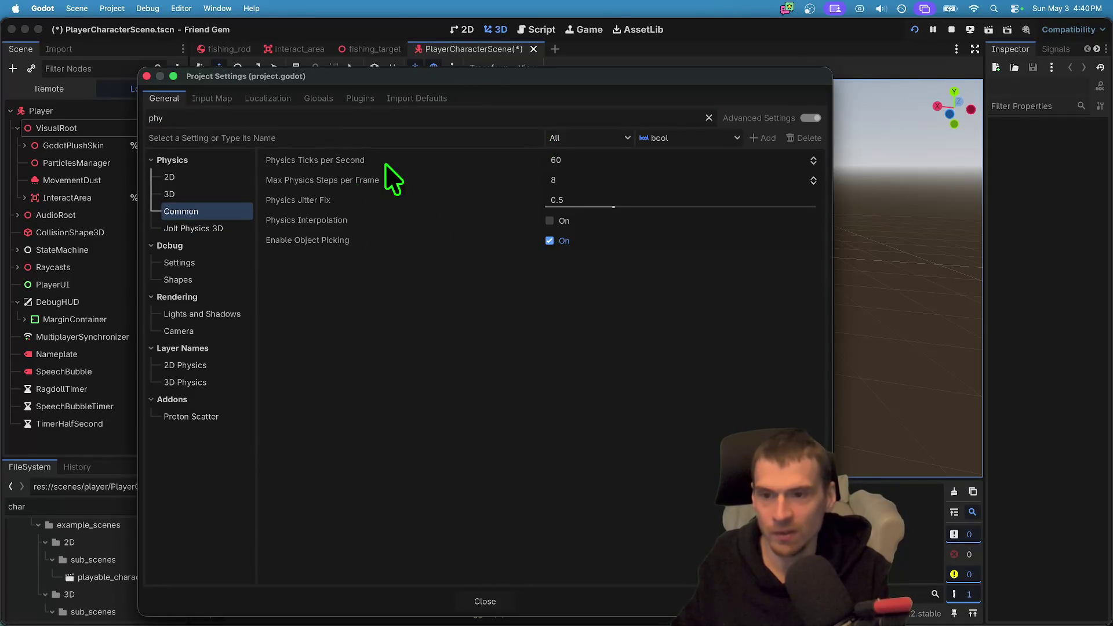
pyautogui.moveTo(324, 164)
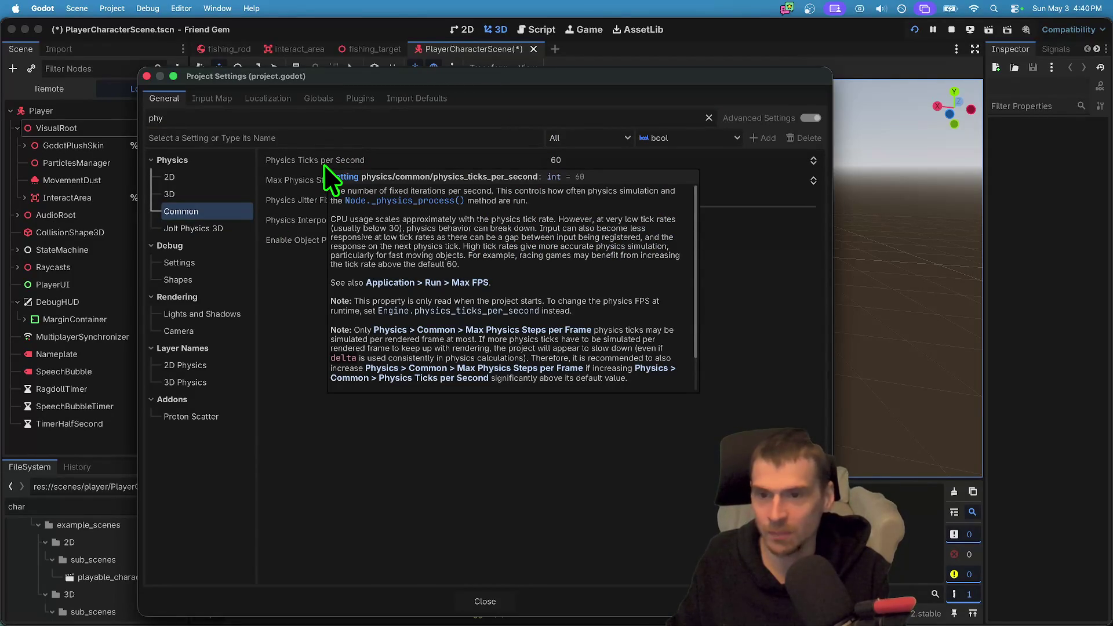
pyautogui.click(619, 159)
pyautogui.write('30')
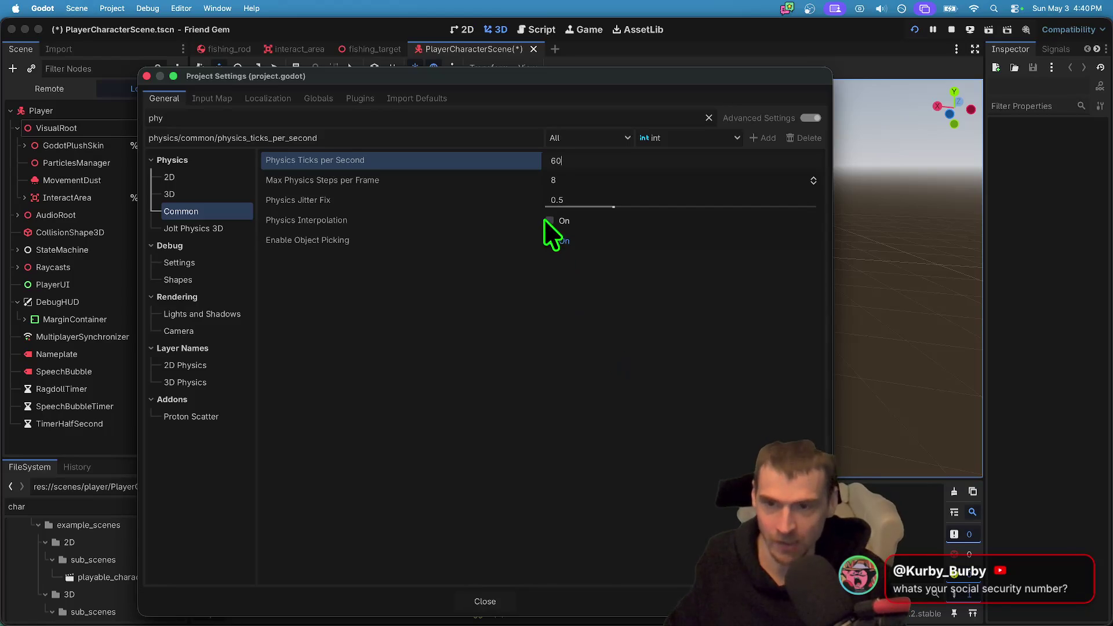
pyautogui.moveTo(373, 197)
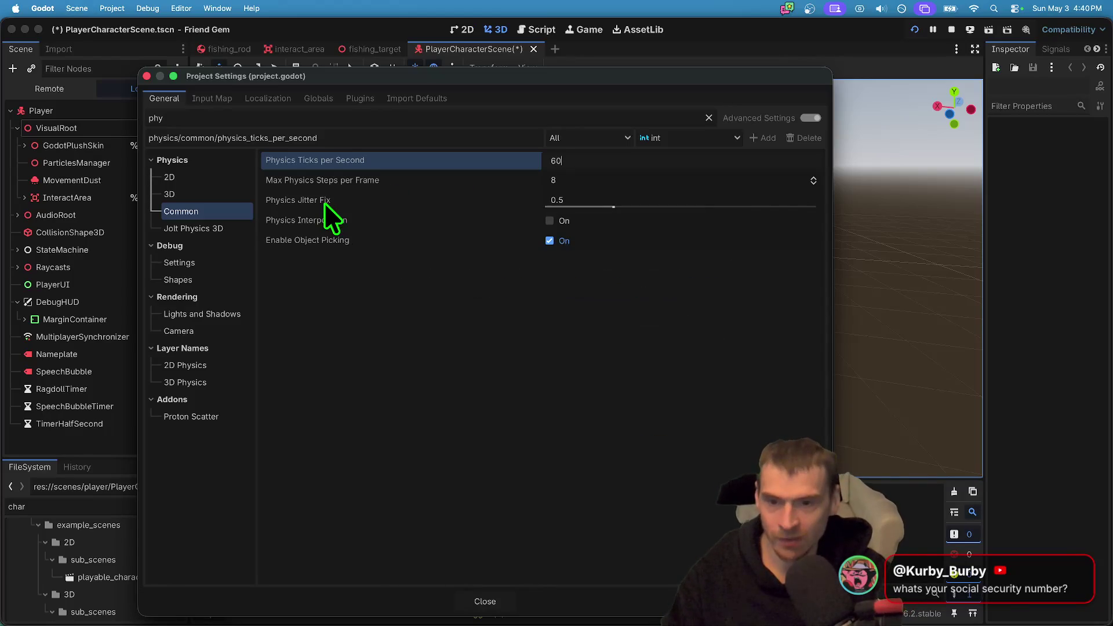
pyautogui.moveTo(301, 204)
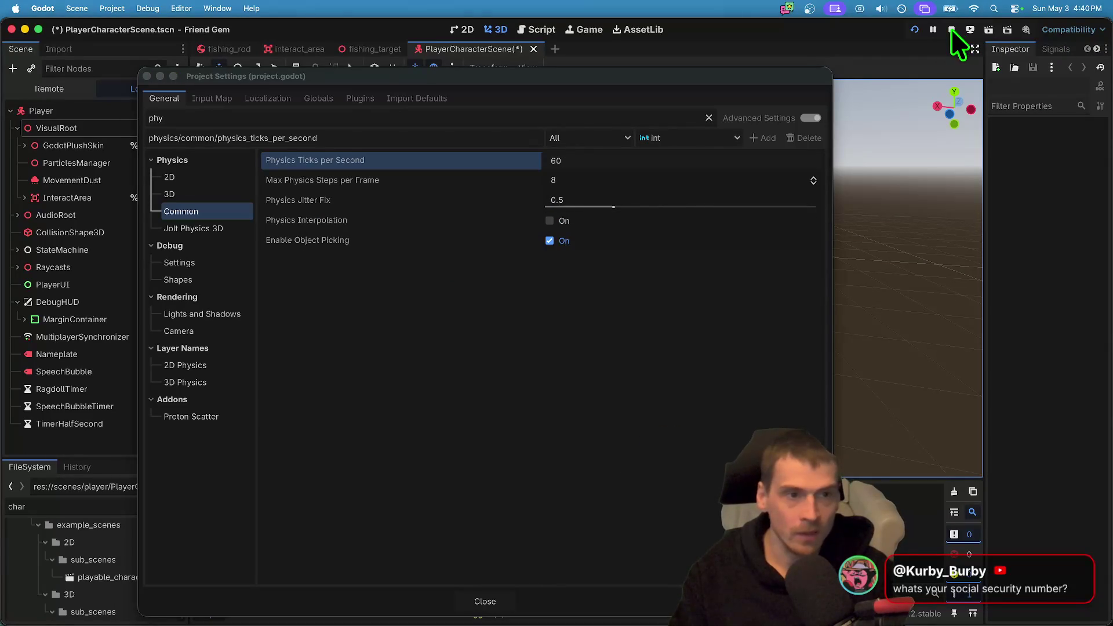
pyautogui.press('Escape')
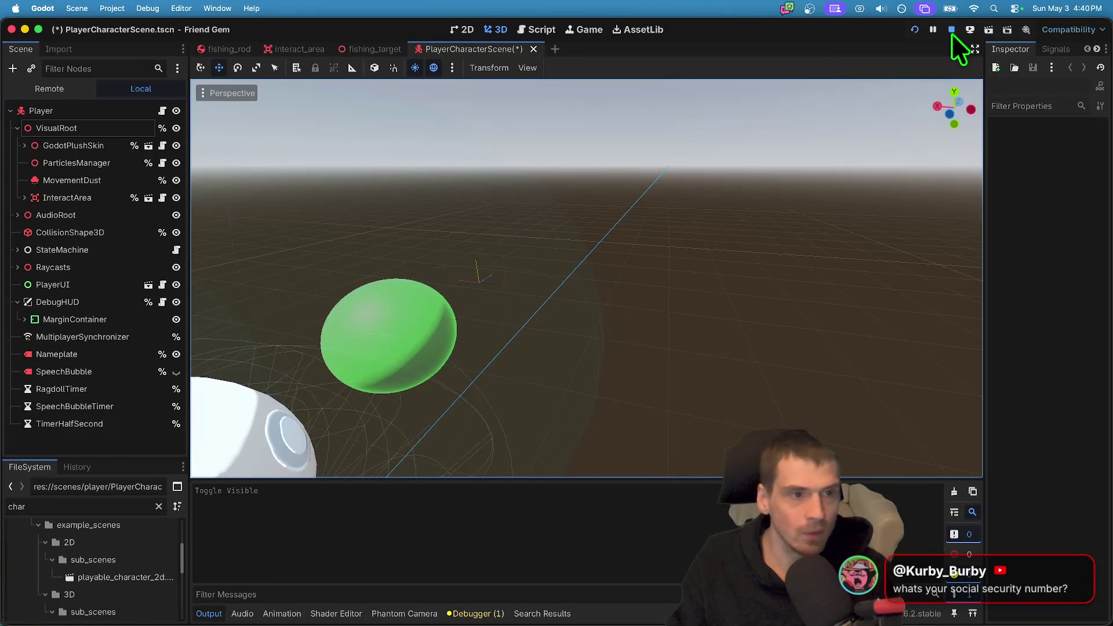
# Stop the running game and save the player scene.
pyautogui.click(951, 29)
pyautogui.press('super+s')
pyautogui.click(112, 8)
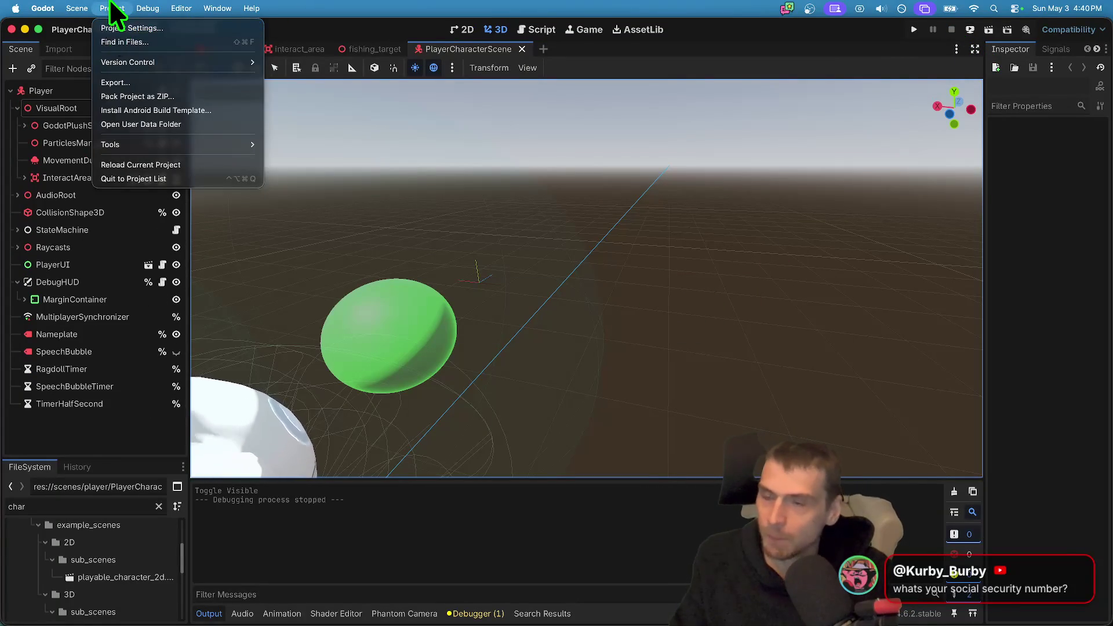
# Launch the game, arrange its window, and host a multiplayer game from the first instance.
pyautogui.press('super+b')
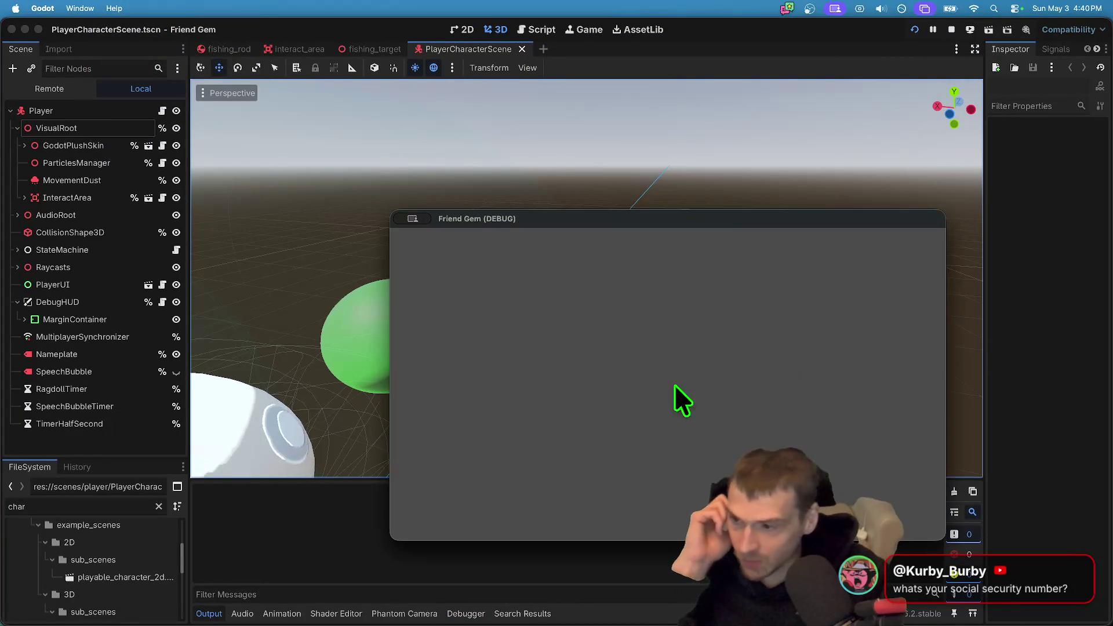
pyautogui.moveTo(594, 225)
pyautogui.mouseDown()
pyautogui.moveTo(511, 234)
pyautogui.moveTo(354, 151)
pyautogui.mouseUp()
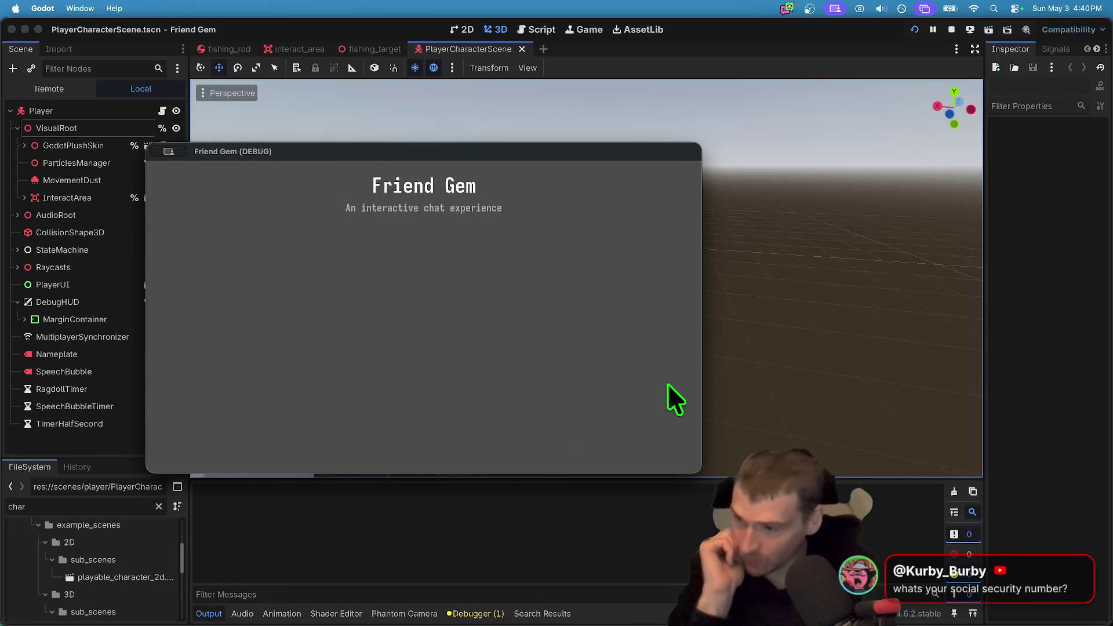
pyautogui.moveTo(467, 152); pyautogui.dragTo(455, 80)
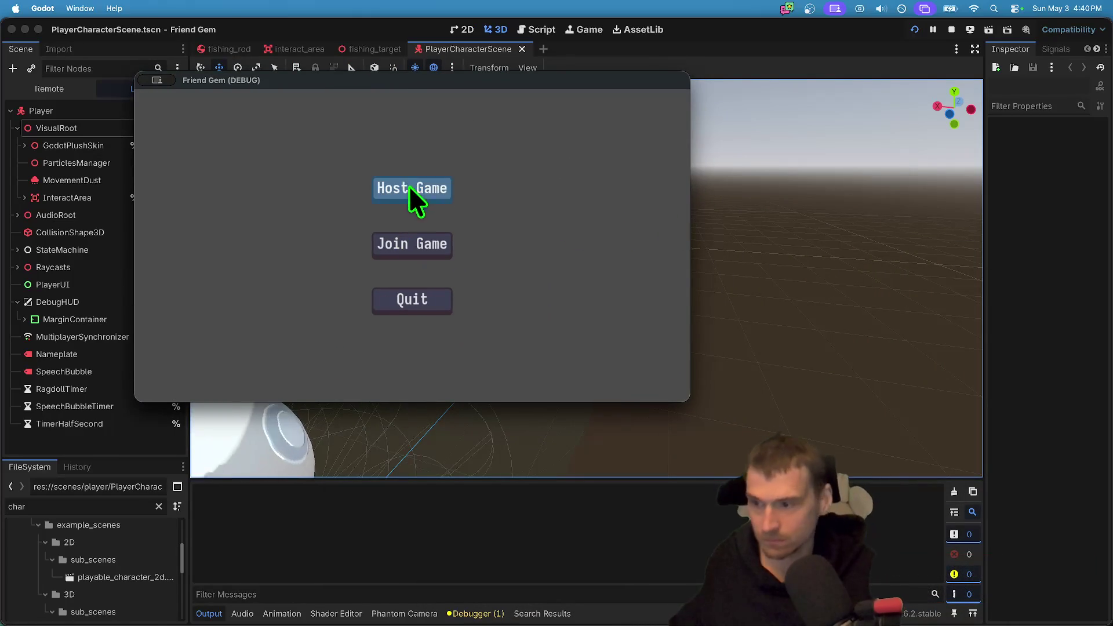
pyautogui.click(407, 189)
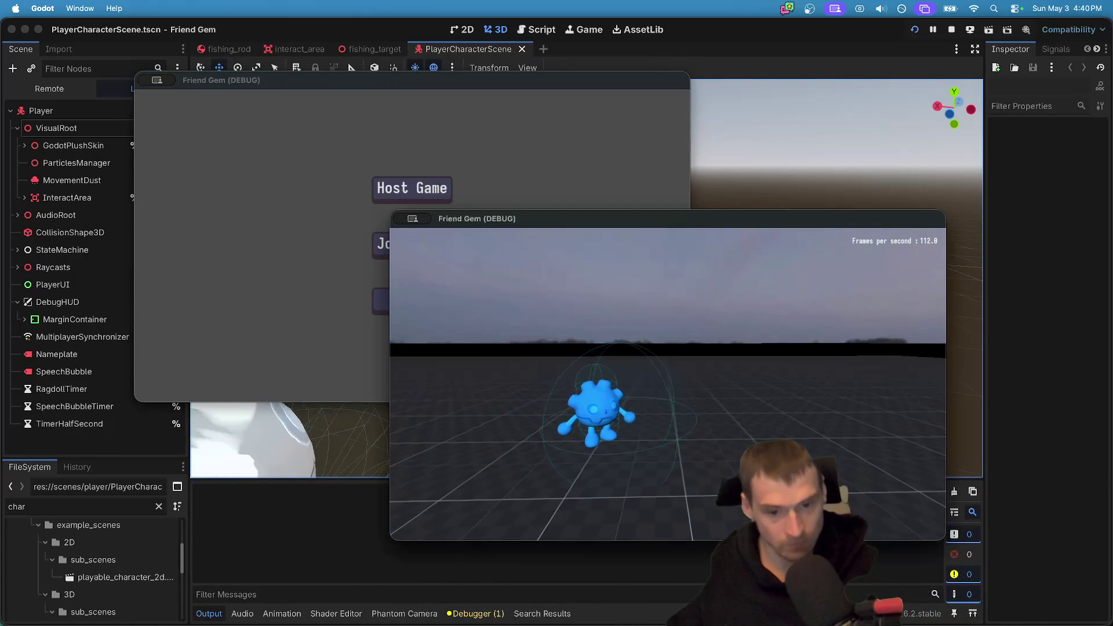
# In the second instance, check the Options video settings and V-Sync choices, then resume play.
pyautogui.click(682, 405)
pyautogui.press('Escape')
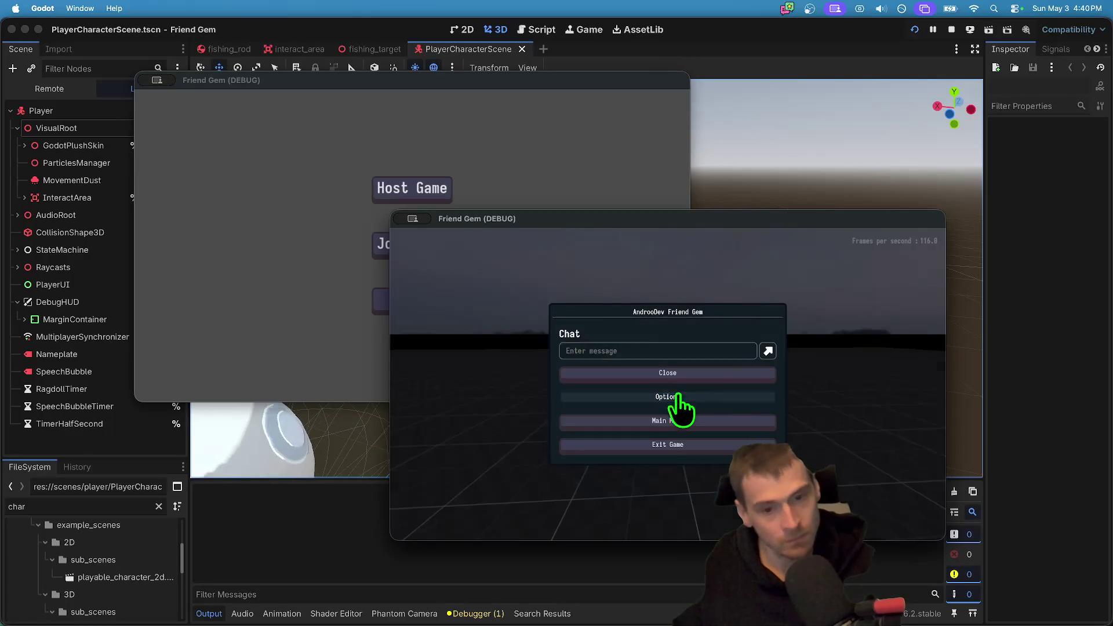
pyautogui.click(680, 412)
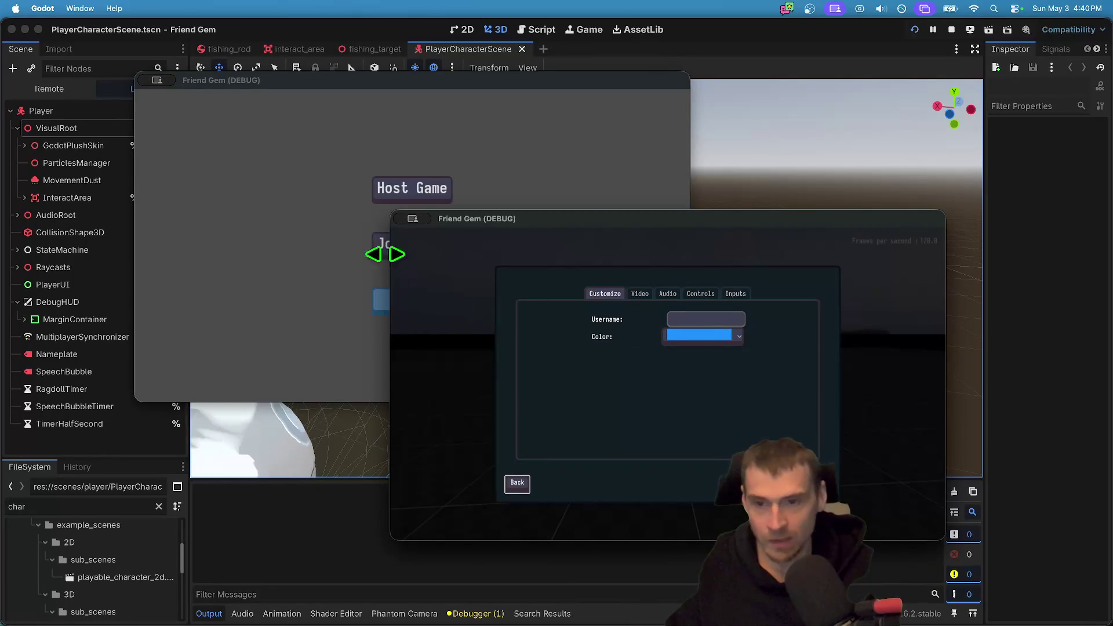
pyautogui.click(328, 282)
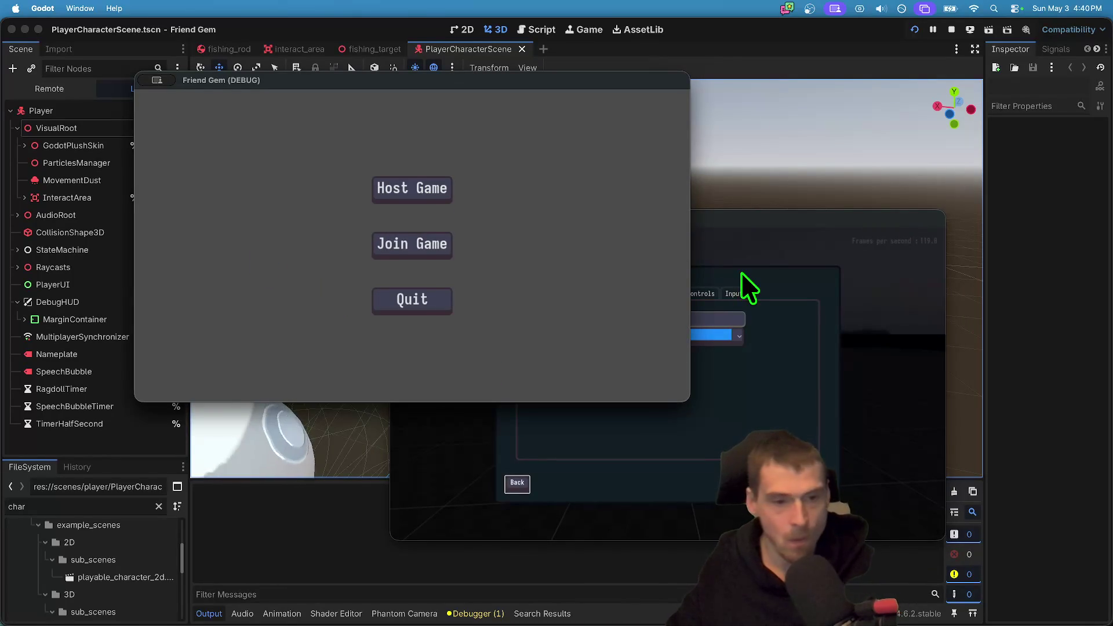
pyautogui.click(740, 274)
pyautogui.click(224, 299)
pyautogui.click(702, 278)
pyautogui.click(642, 293)
pyautogui.click(737, 388)
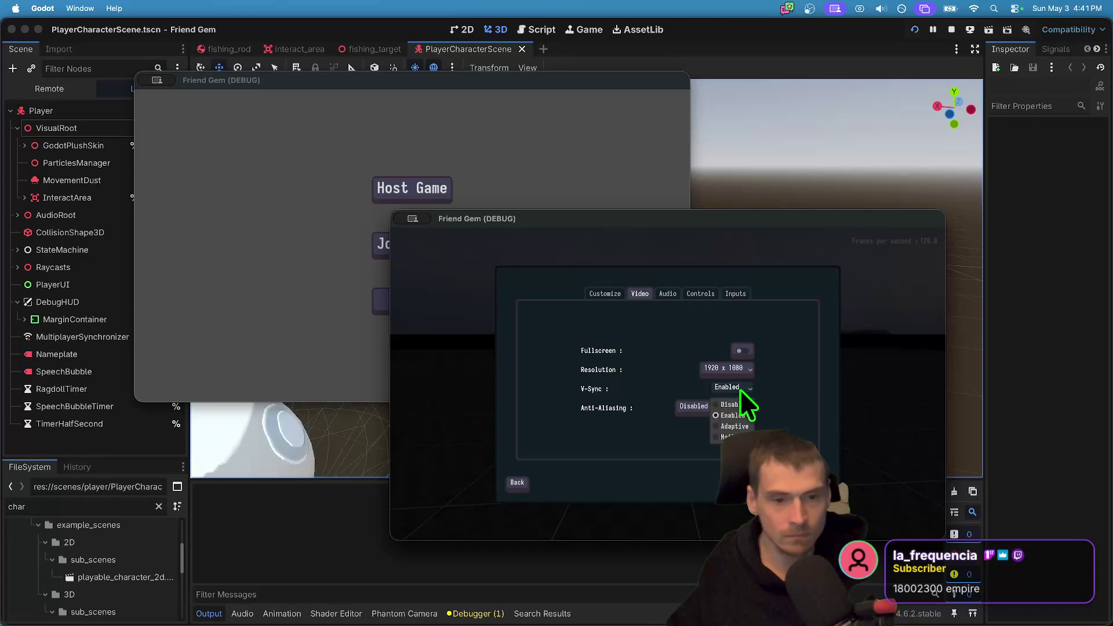
pyautogui.click(515, 484)
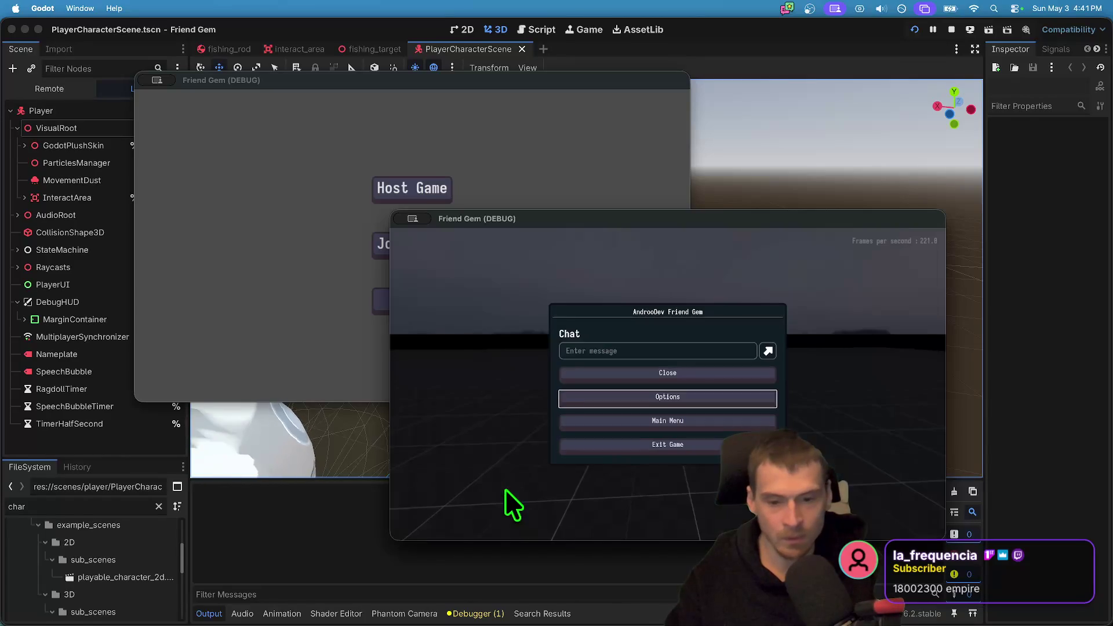
pyautogui.press('Escape')
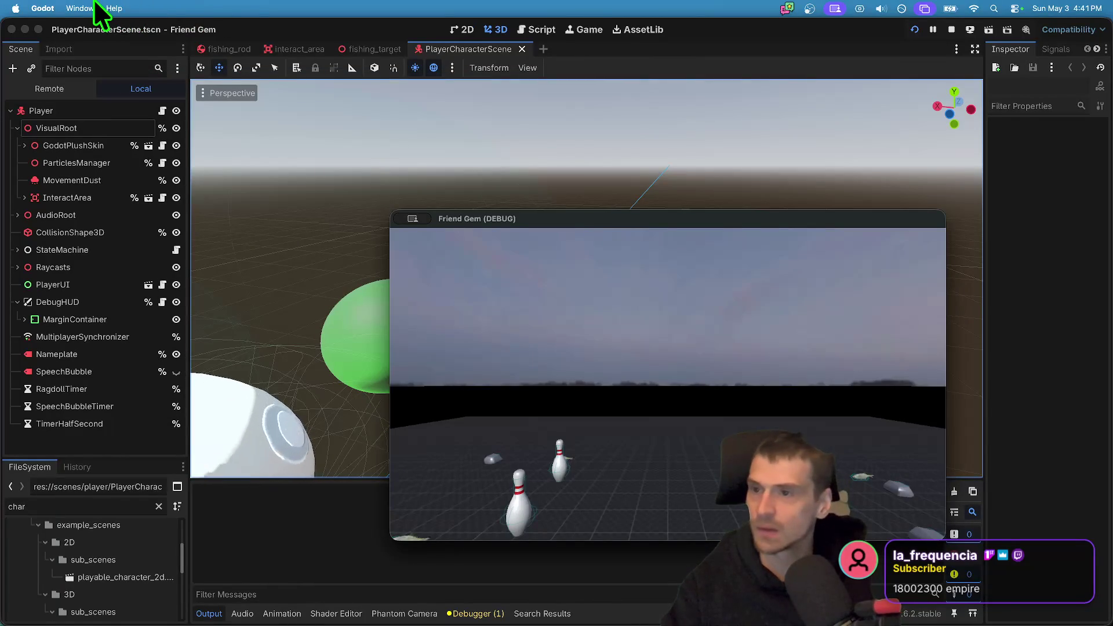
# Stop both game instances and open Debug > Customize Run Instances.
pyautogui.press('F8')
pyautogui.click(147, 8)
pyautogui.click(191, 191)
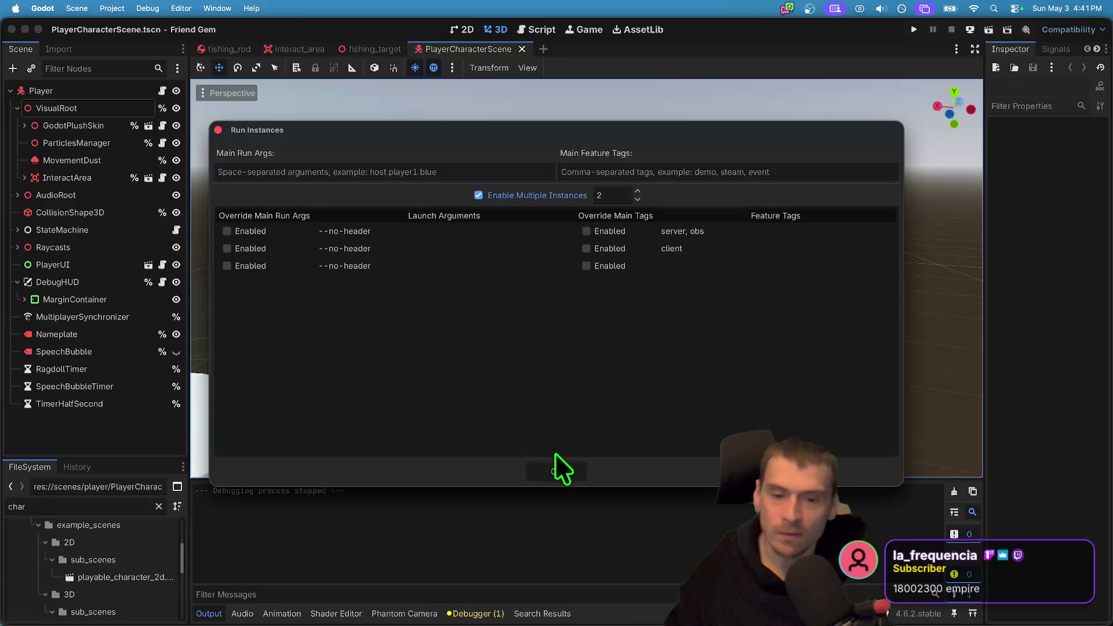
# Close Run Instances, set Physics Jitter Fix to 0 in Project Settings, and relaunch the game.
pyautogui.click(557, 471)
pyautogui.click(111, 8)
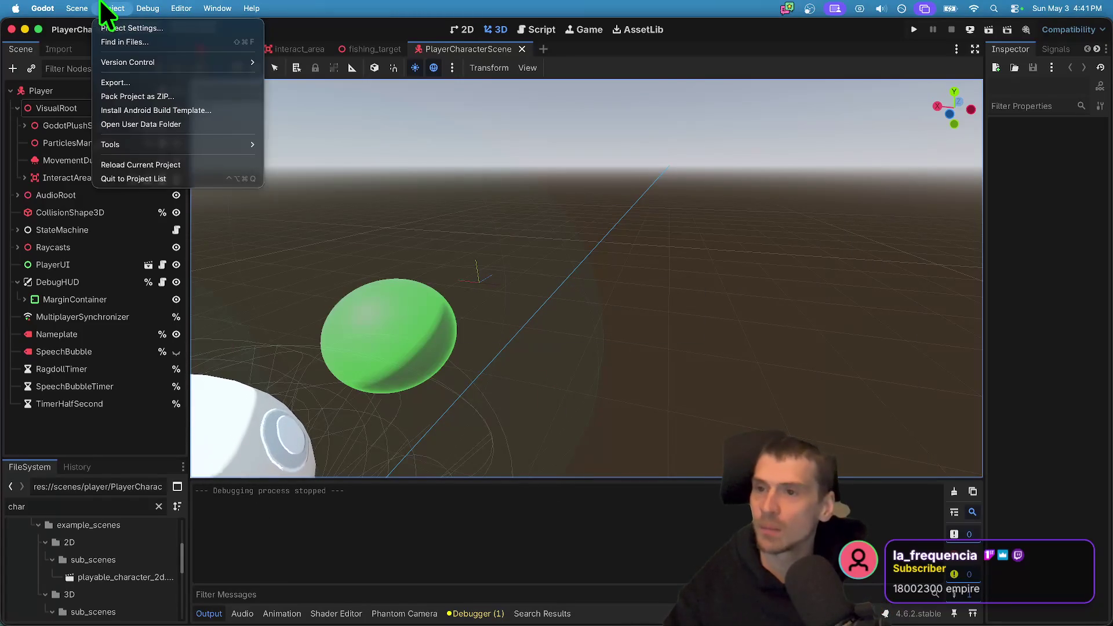
pyautogui.click(115, 33)
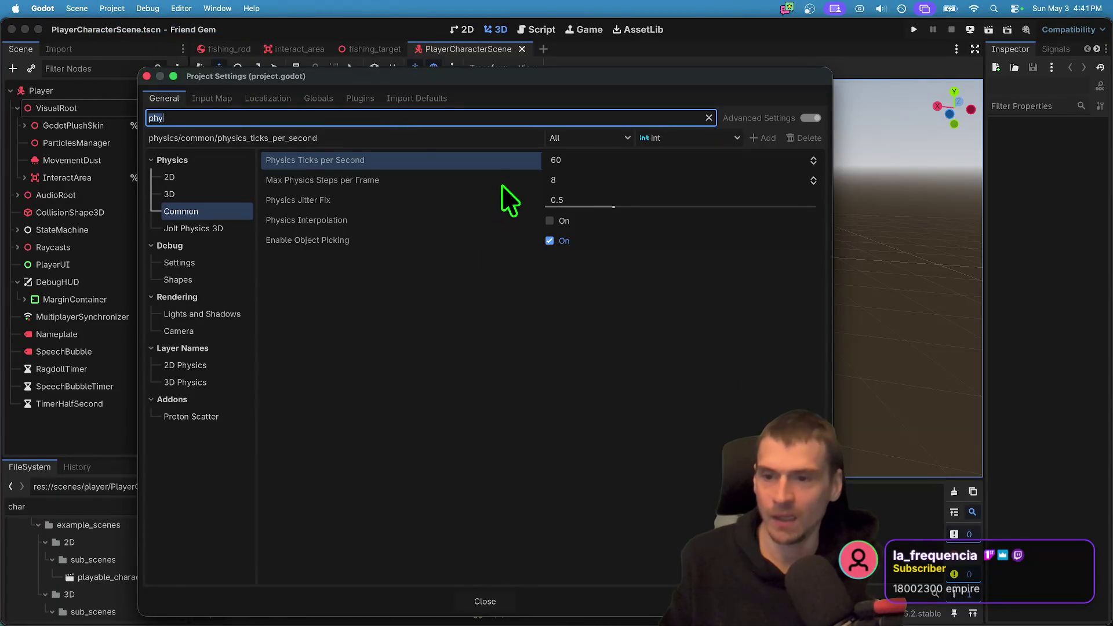
pyautogui.click(583, 204)
pyautogui.write('0')
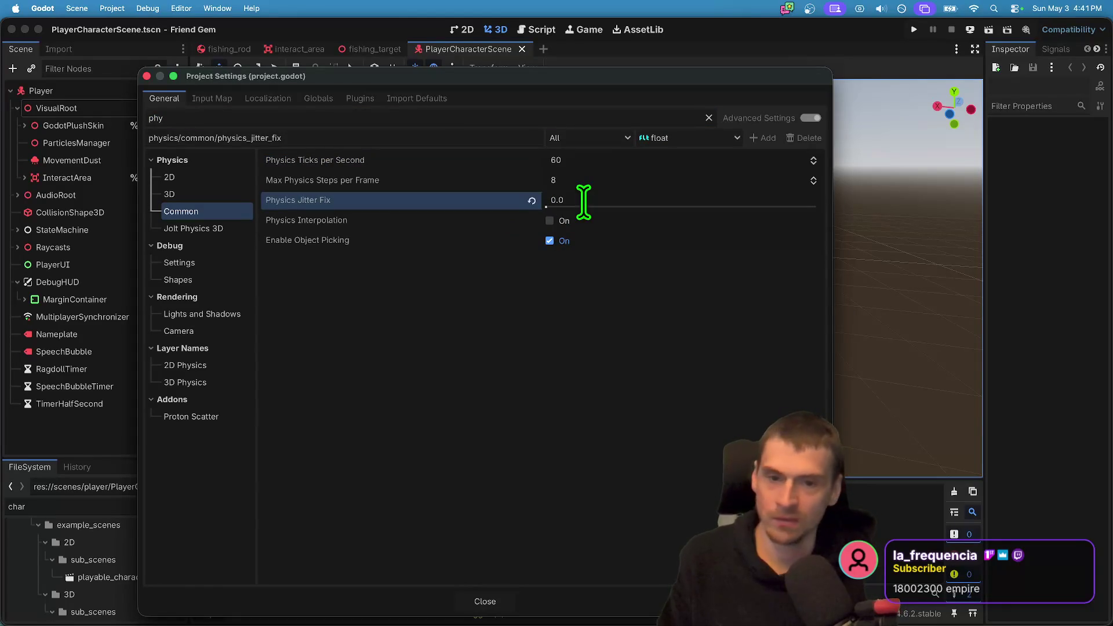
pyautogui.click(497, 609)
pyautogui.press('super+b')
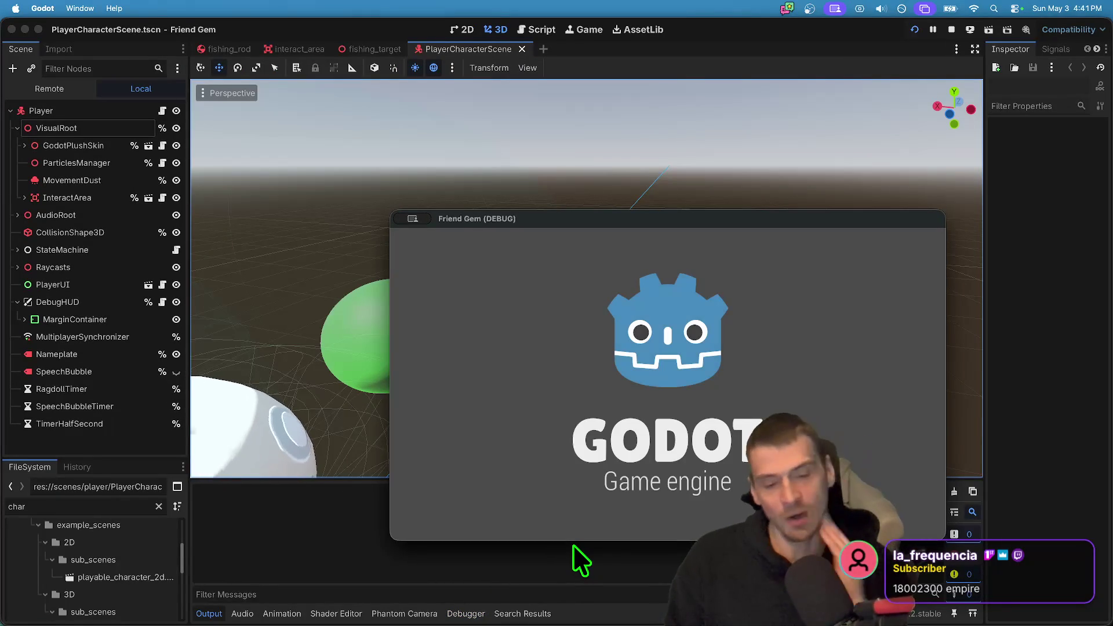
# Walk the character toward the fish and around the bowling pins, then stop both instances.
pyautogui.moveTo(680, 235); pyautogui.dragTo(404, 99)
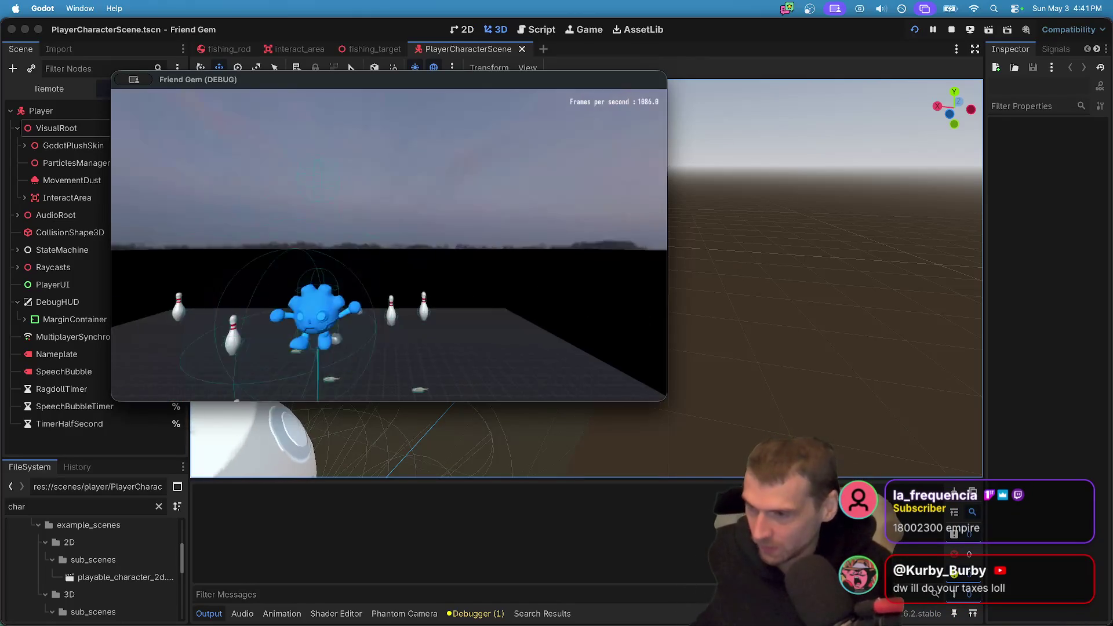
pyautogui.press('w')
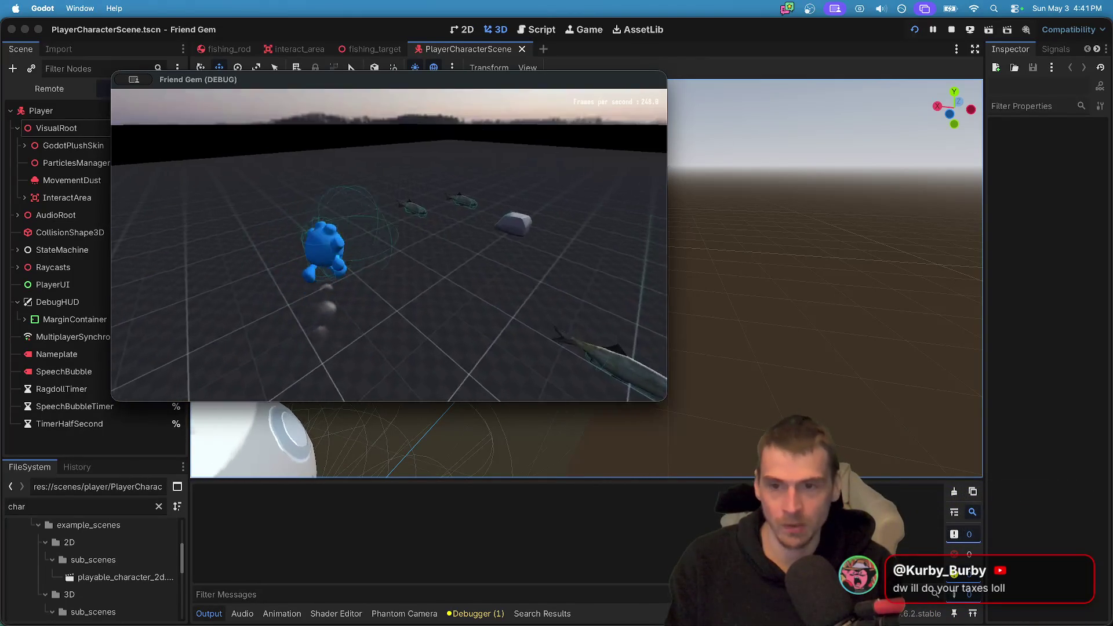
pyautogui.press('e')
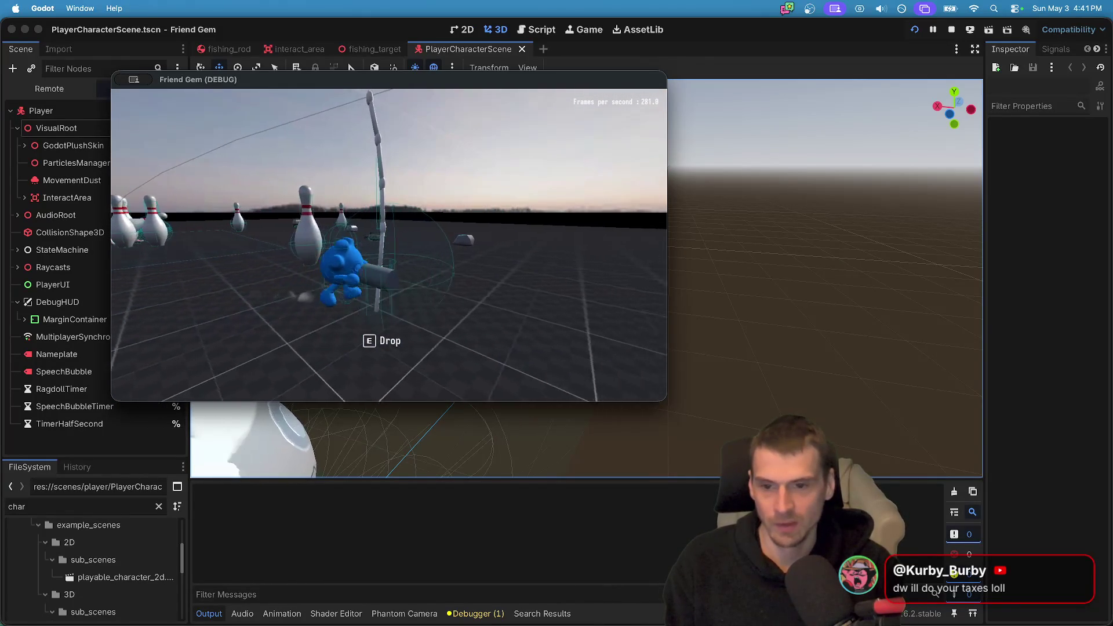
pyautogui.press('w')
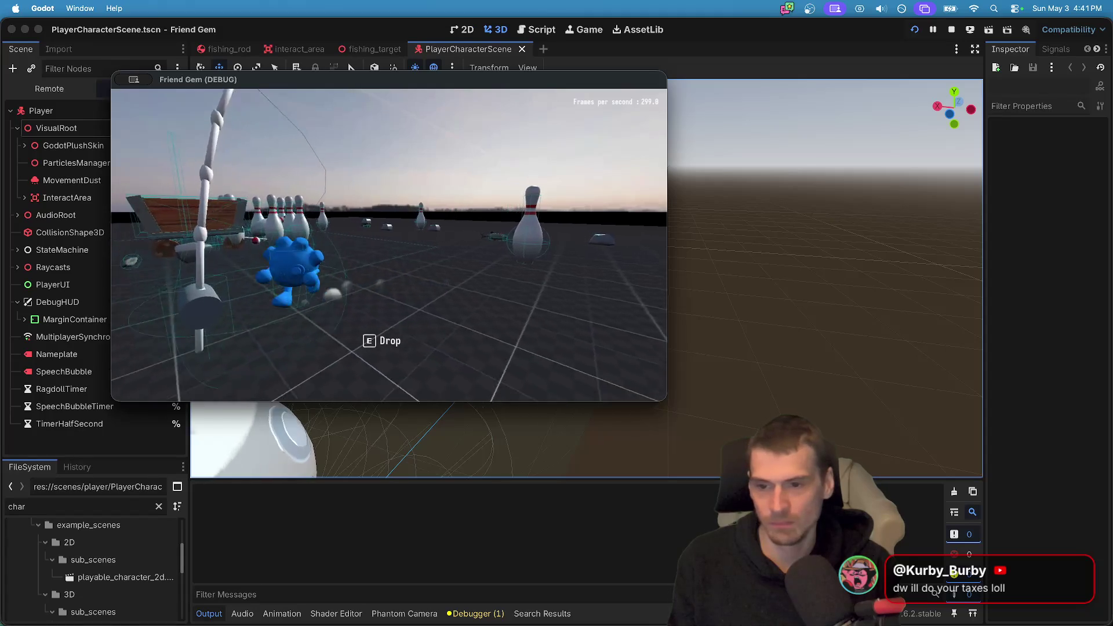
pyautogui.press('w')
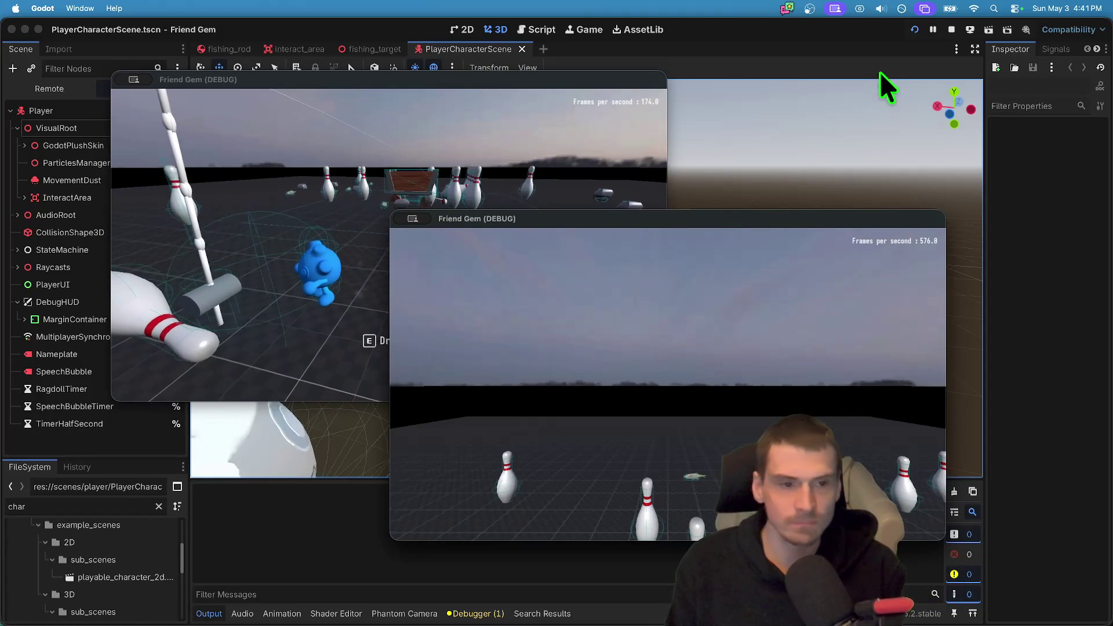
pyautogui.click(951, 29)
pyautogui.click(148, 8)
# Revert Physics > 3D Default Gravity from 11.8 to 9.8 in Project Settings.
pyautogui.moveTo(112, 8)
pyautogui.click(128, 29)
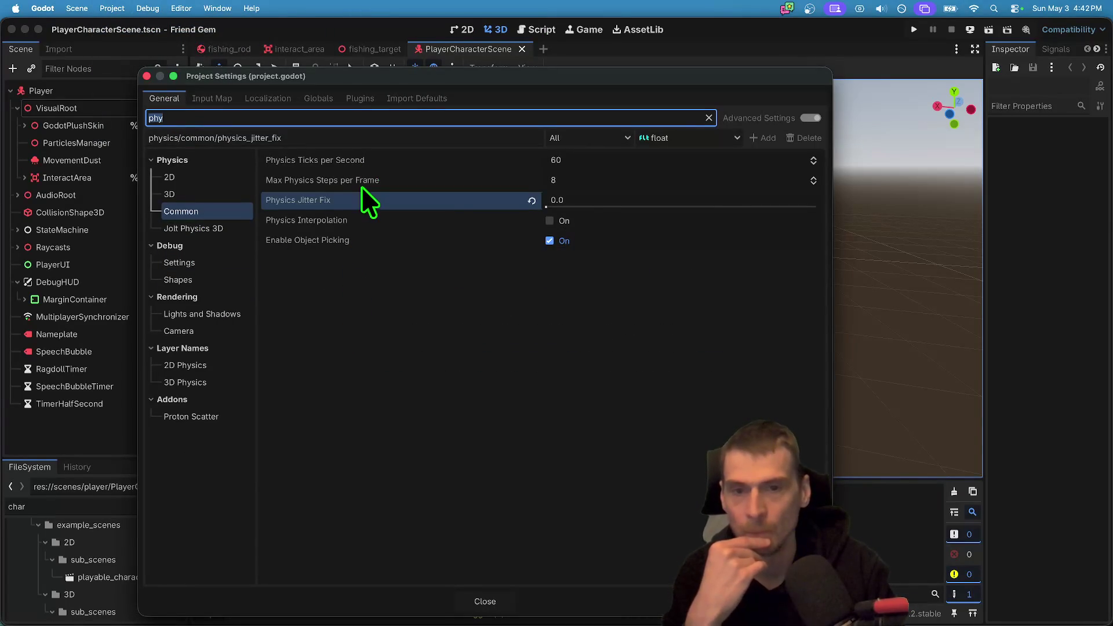
pyautogui.click(193, 196)
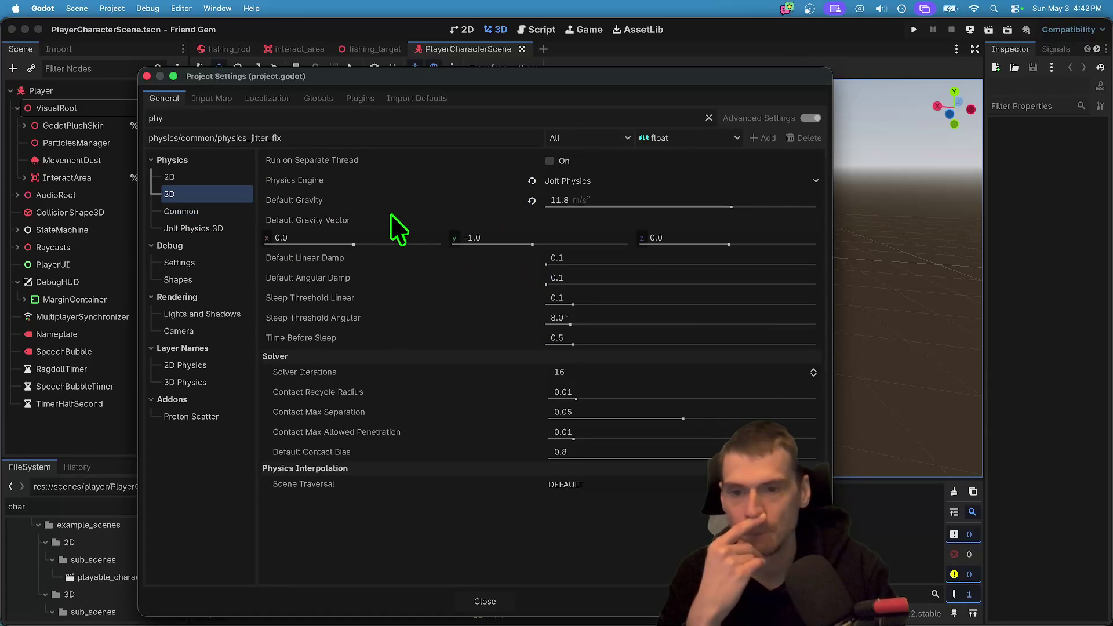
pyautogui.moveTo(395, 200)
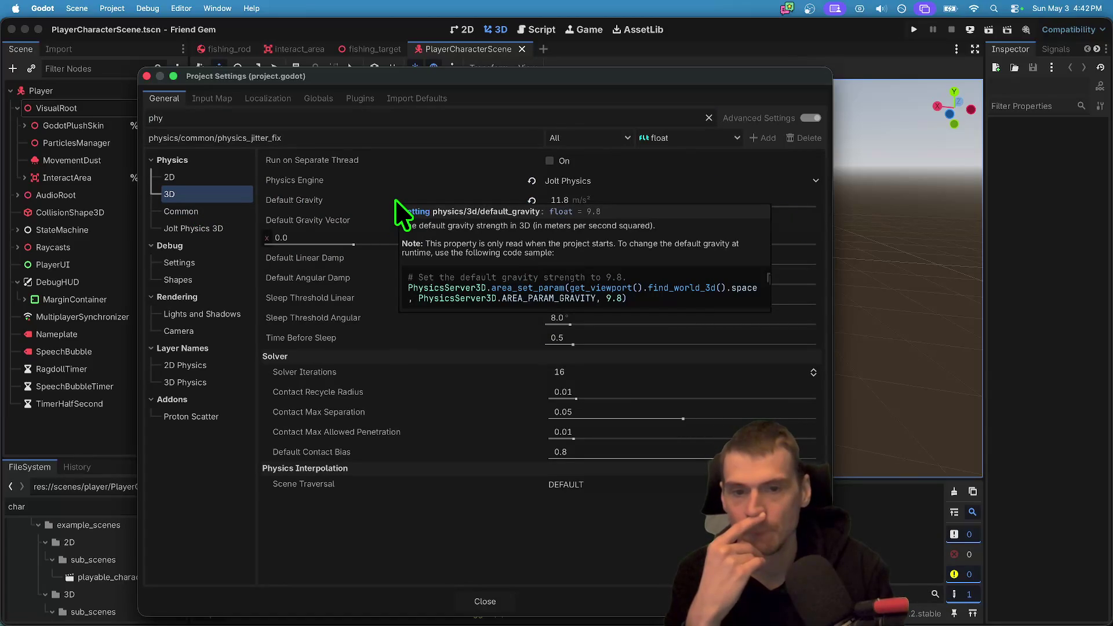
pyautogui.click(532, 201)
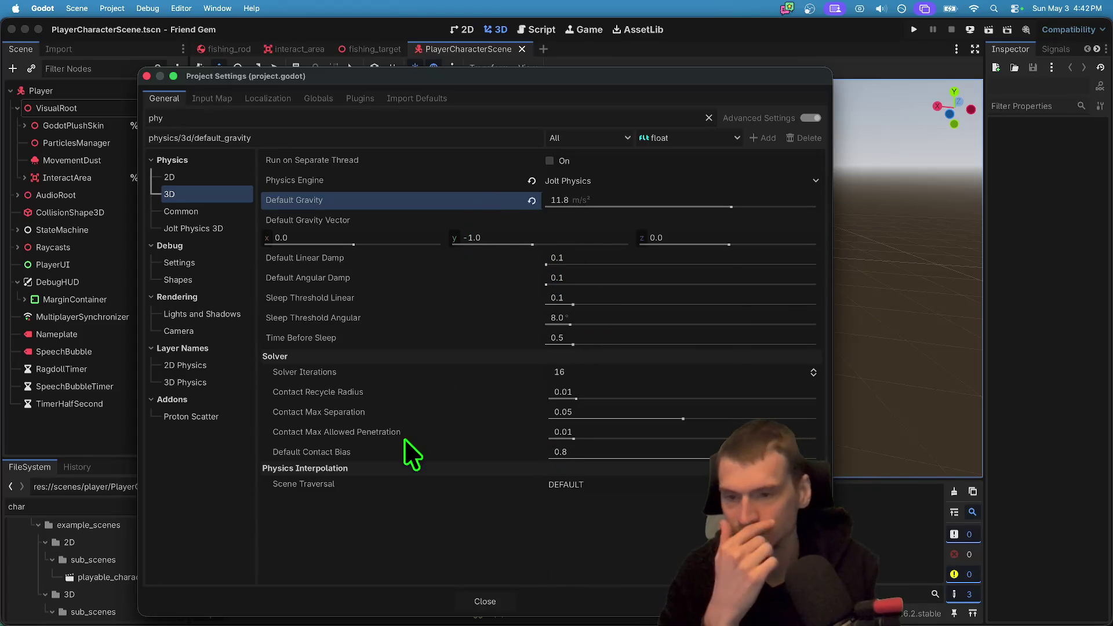
# Review the Physics > Common settings, then close Project Settings.
pyautogui.moveTo(434, 256)
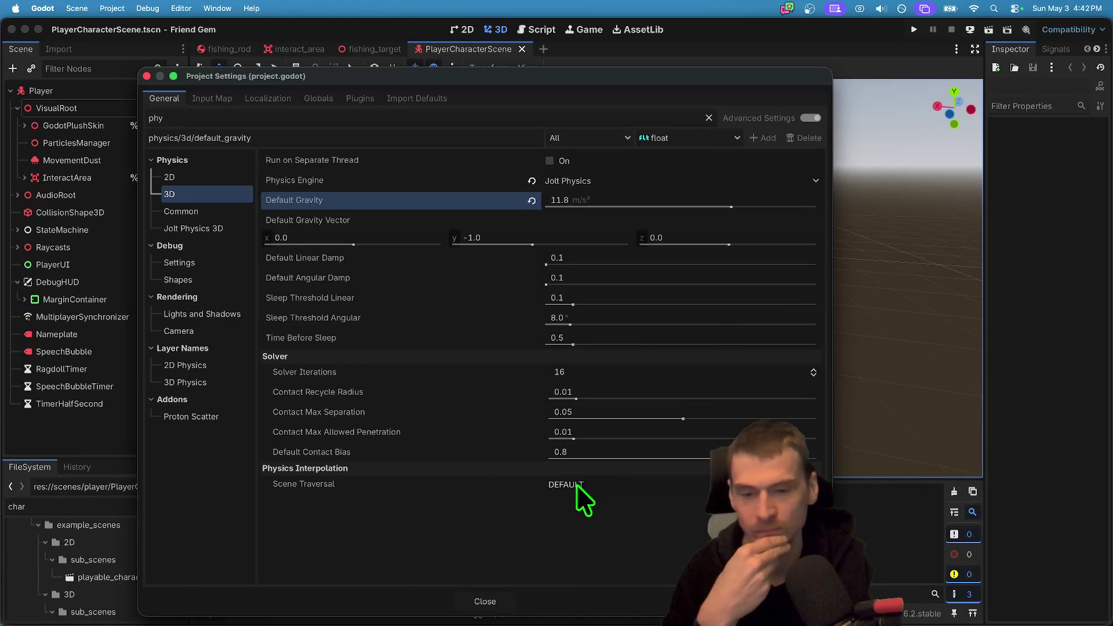
pyautogui.moveTo(393, 482)
pyautogui.click(204, 210)
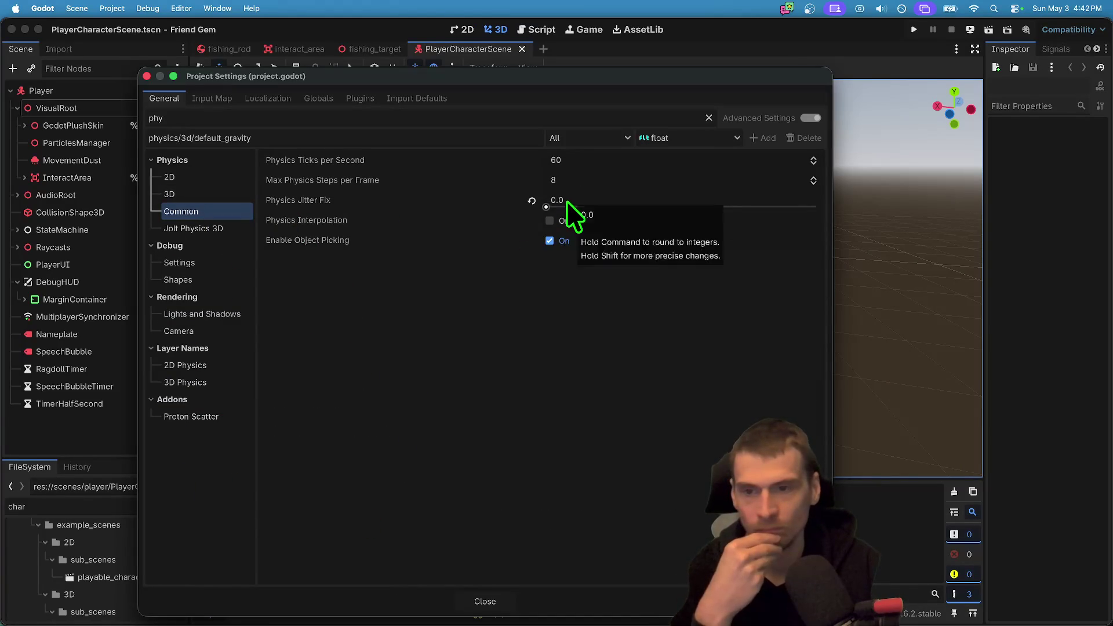
pyautogui.moveTo(381, 209)
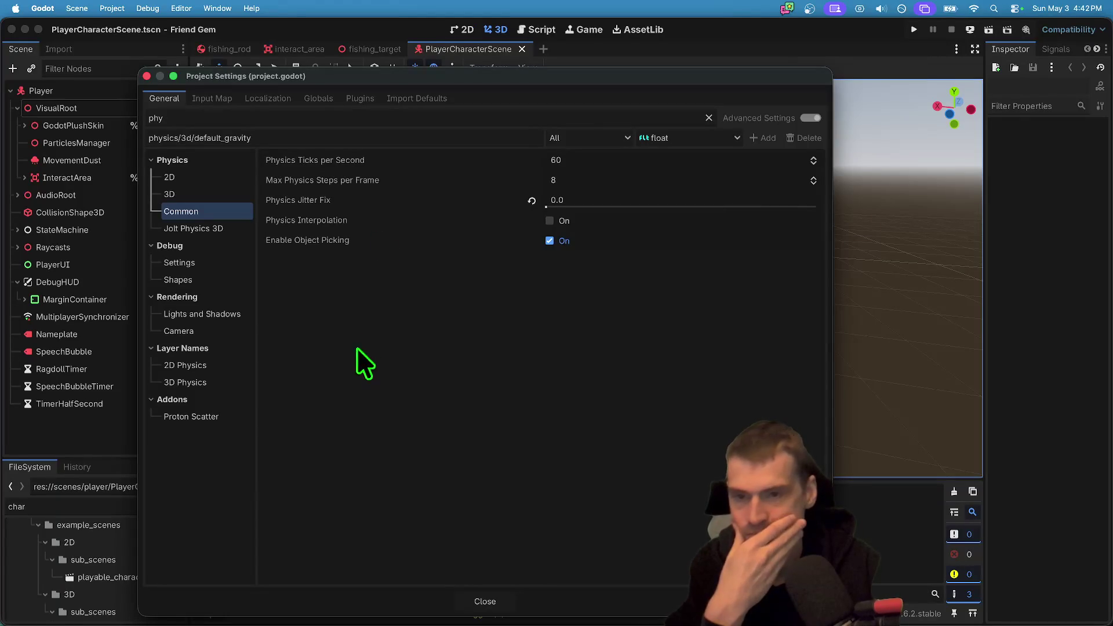
pyautogui.moveTo(335, 199)
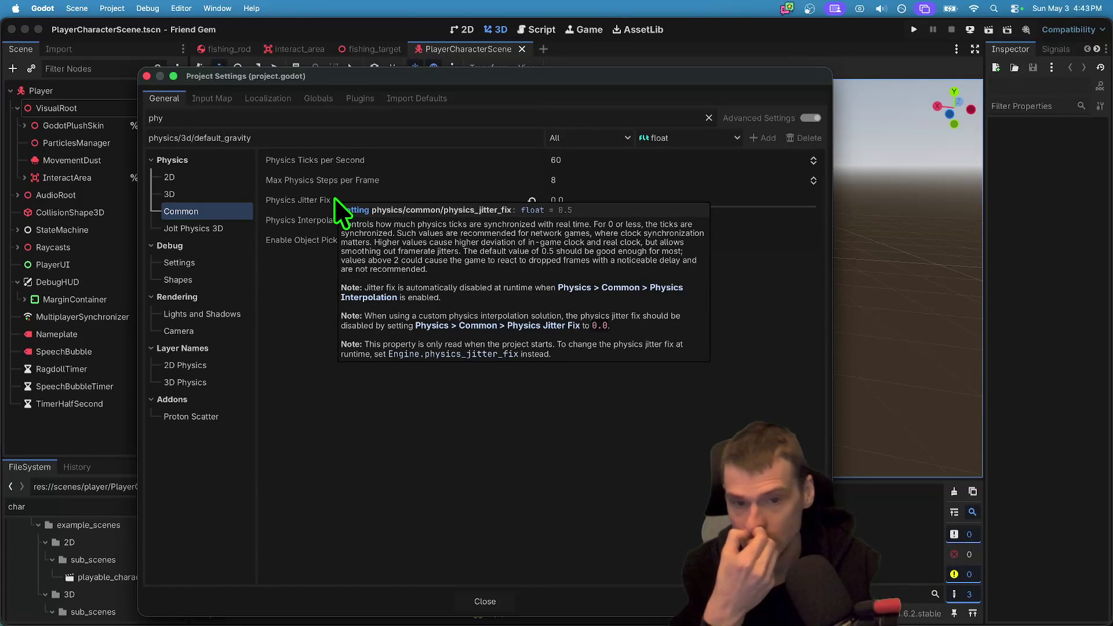
pyautogui.moveTo(325, 220)
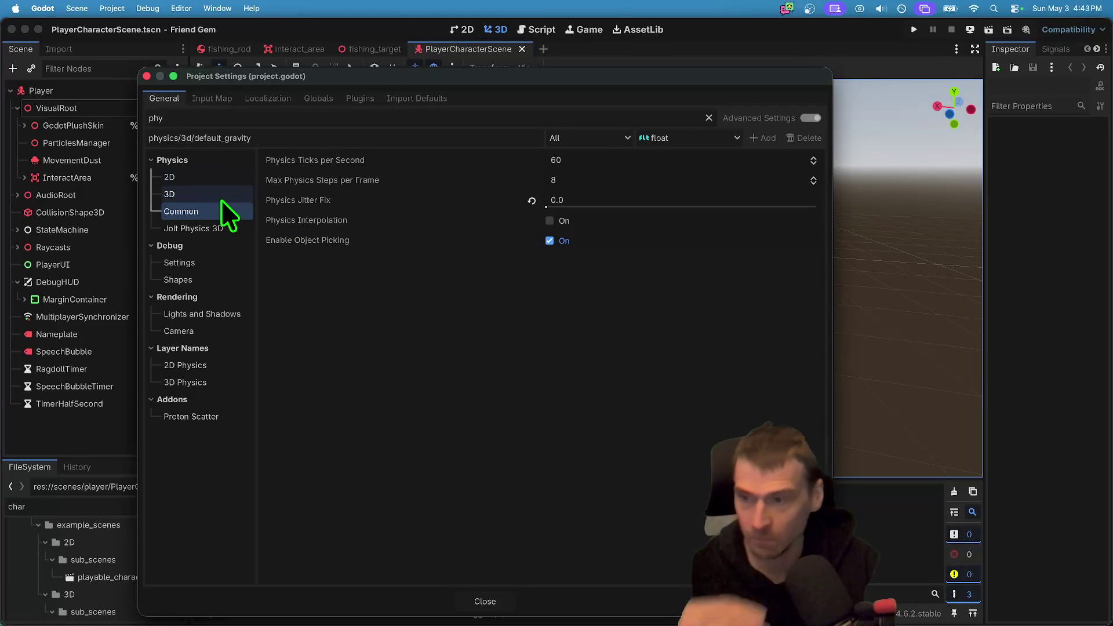
pyautogui.press('Escape')
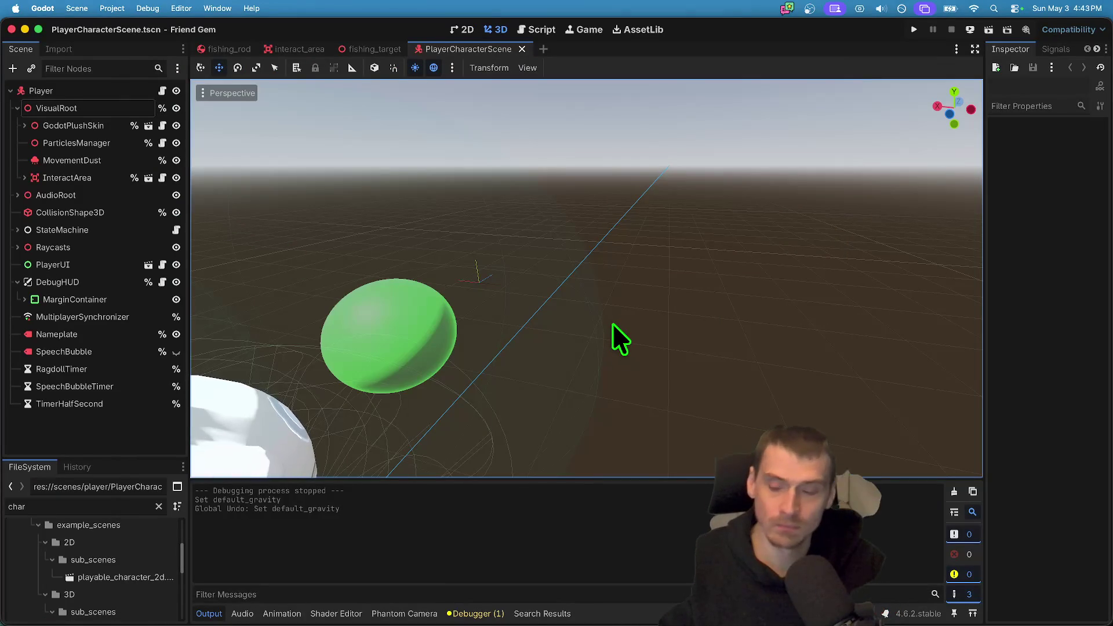
# Run the game, walk among the bowling pins, and check the video settings in Options.
pyautogui.press('super+b')
pyautogui.moveTo(336, 134); pyautogui.dragTo(319, 134)
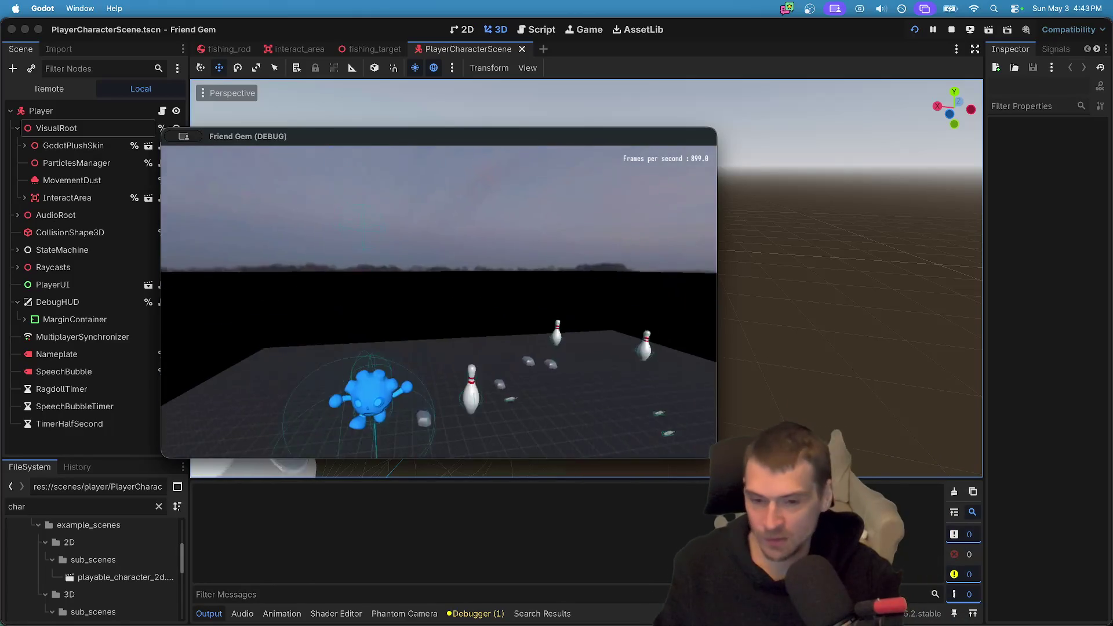
pyautogui.press('w')
pyautogui.press('w')
pyautogui.press('w')
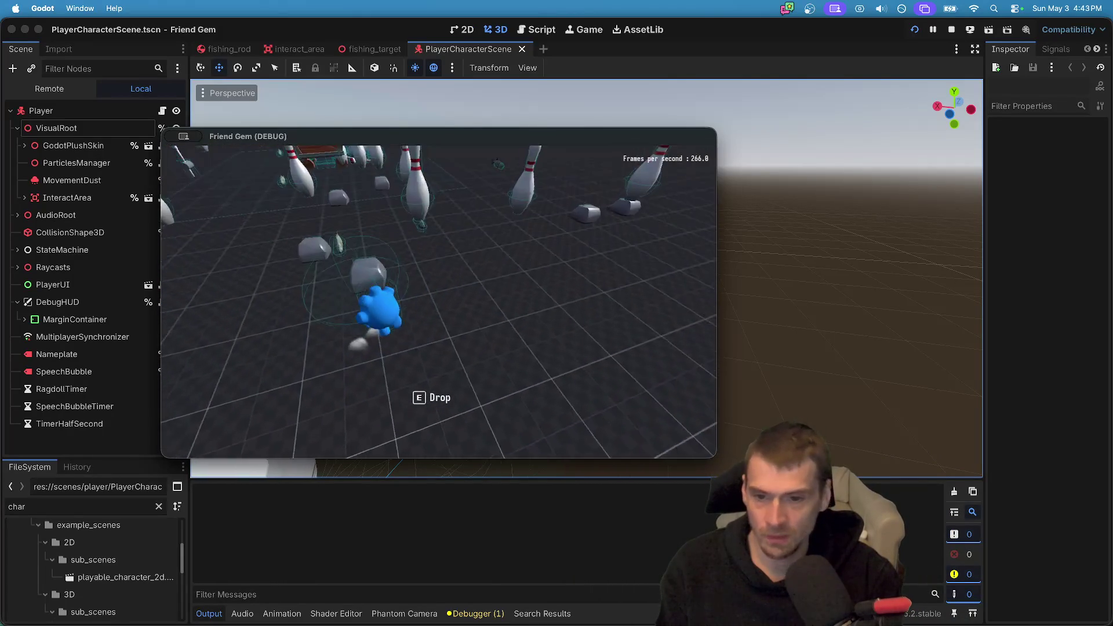
pyautogui.press('w')
pyautogui.press('w')
pyautogui.press('w')
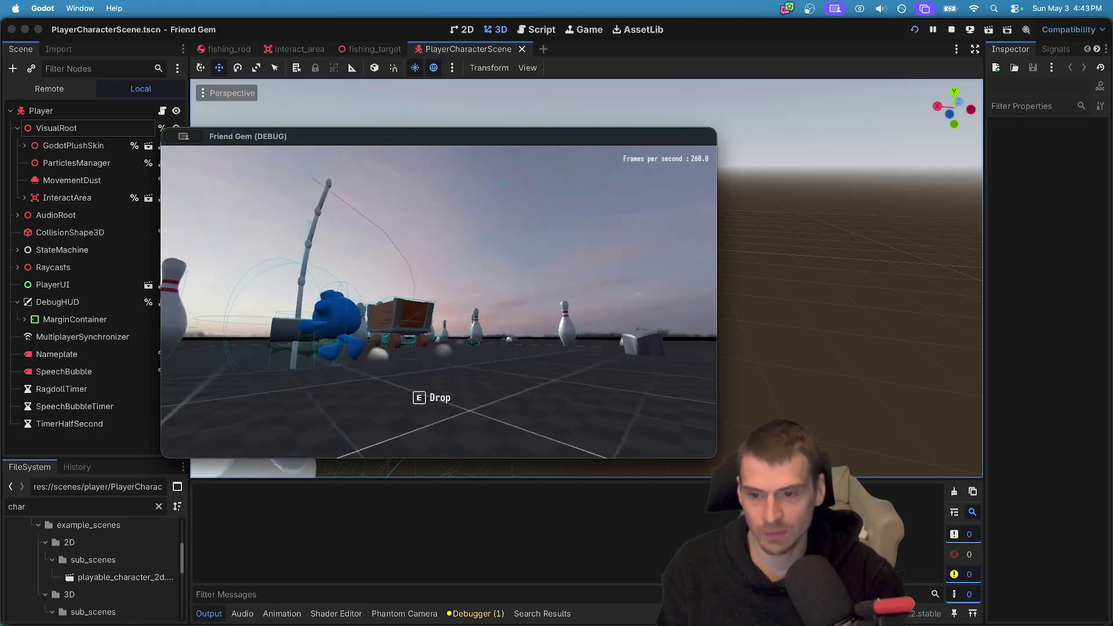
pyautogui.press('w')
pyautogui.press('Escape')
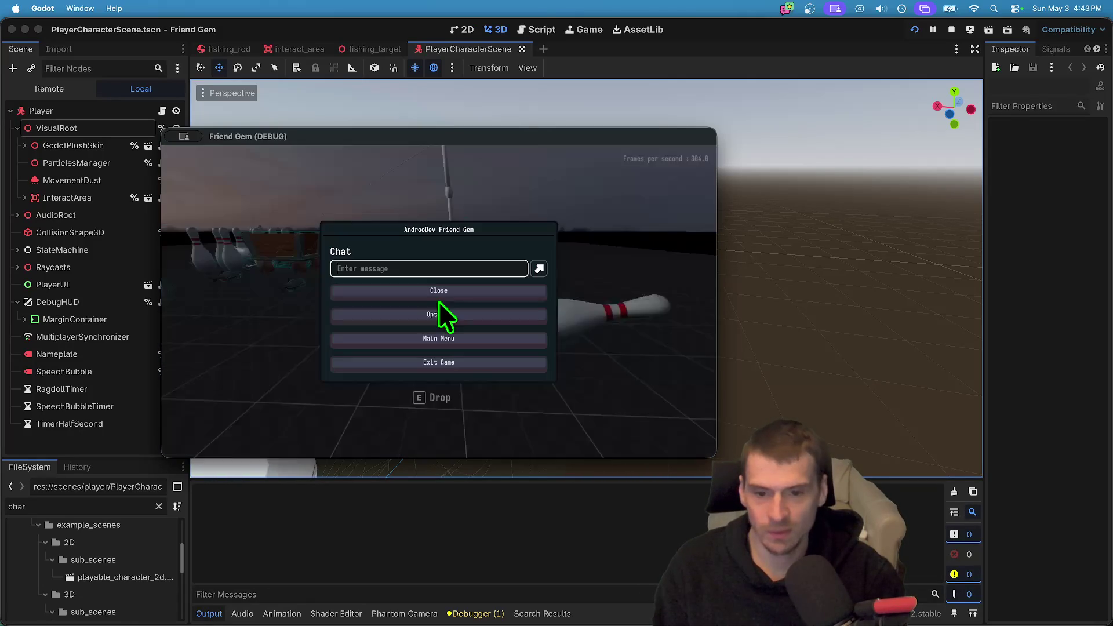
pyautogui.click(433, 319)
pyautogui.click(411, 212)
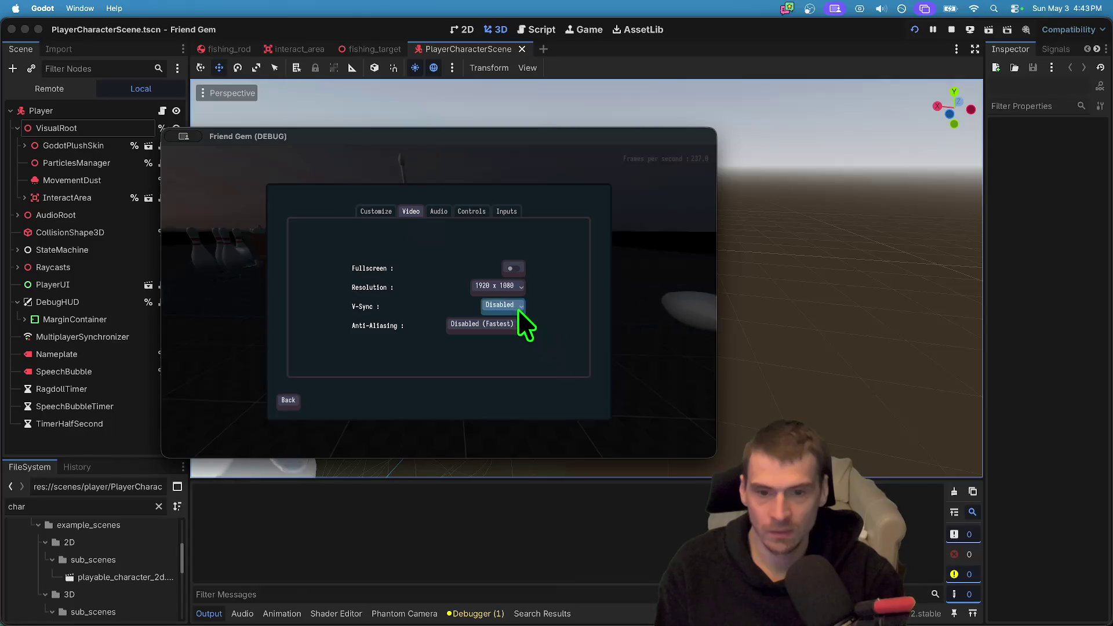
pyautogui.press('Escape')
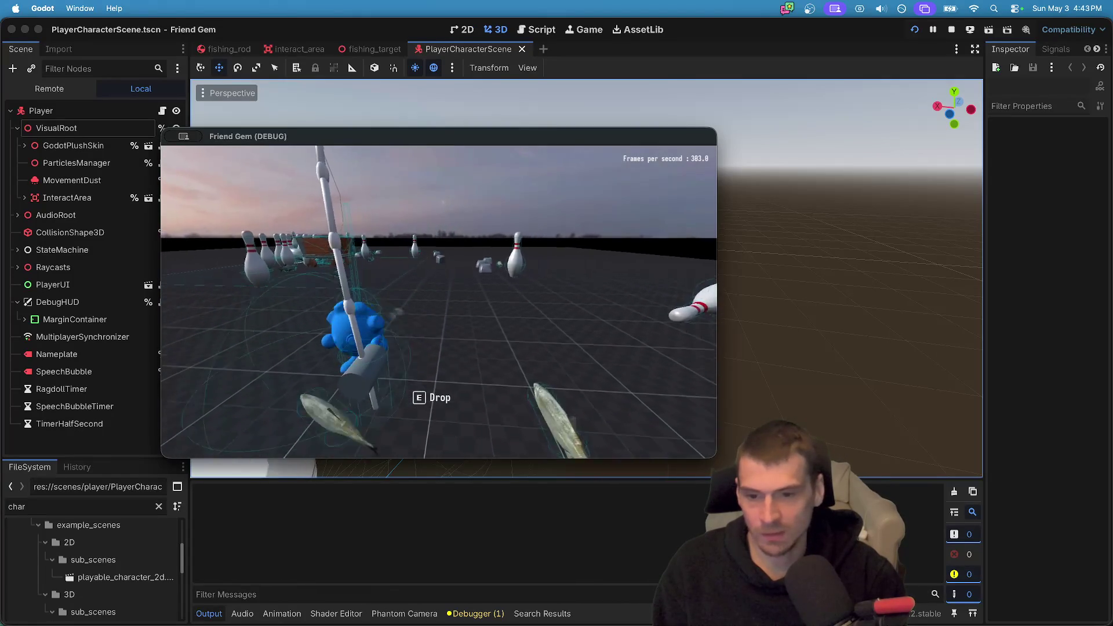
# Drop, pick up, and use the fishing rod near the cart.
pyautogui.press('w')
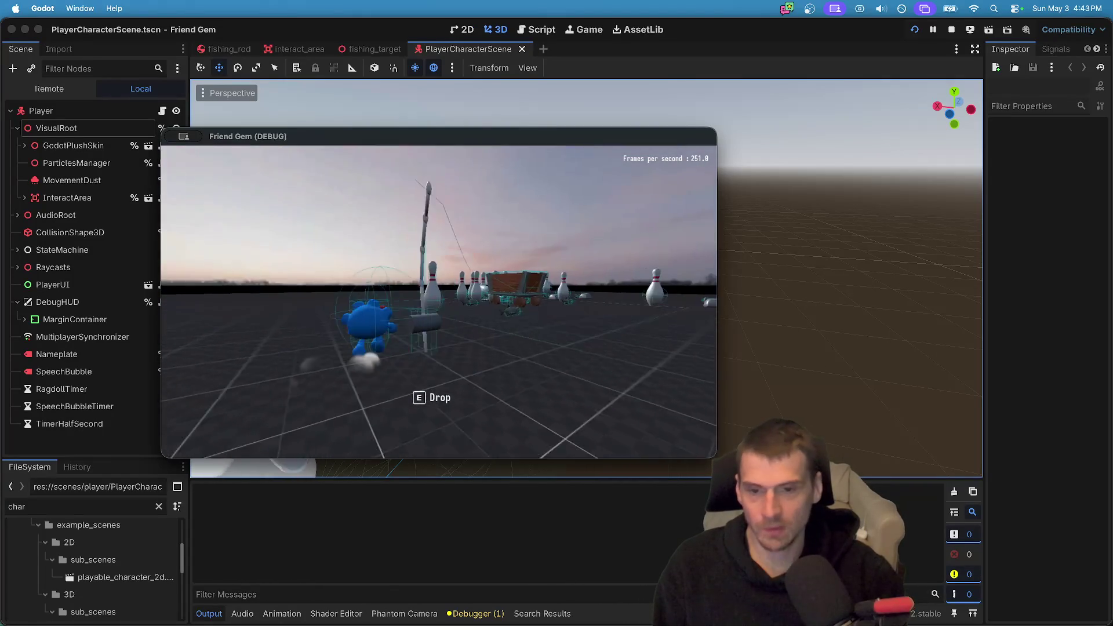
pyautogui.press('e')
pyautogui.press('e')
pyautogui.press('w')
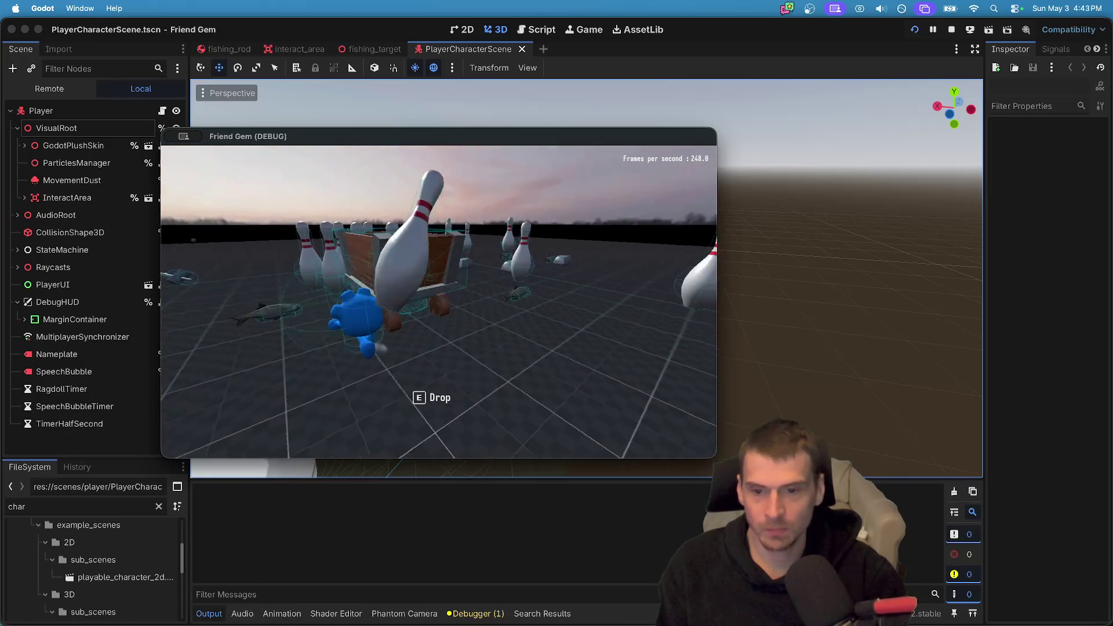
pyautogui.press('e')
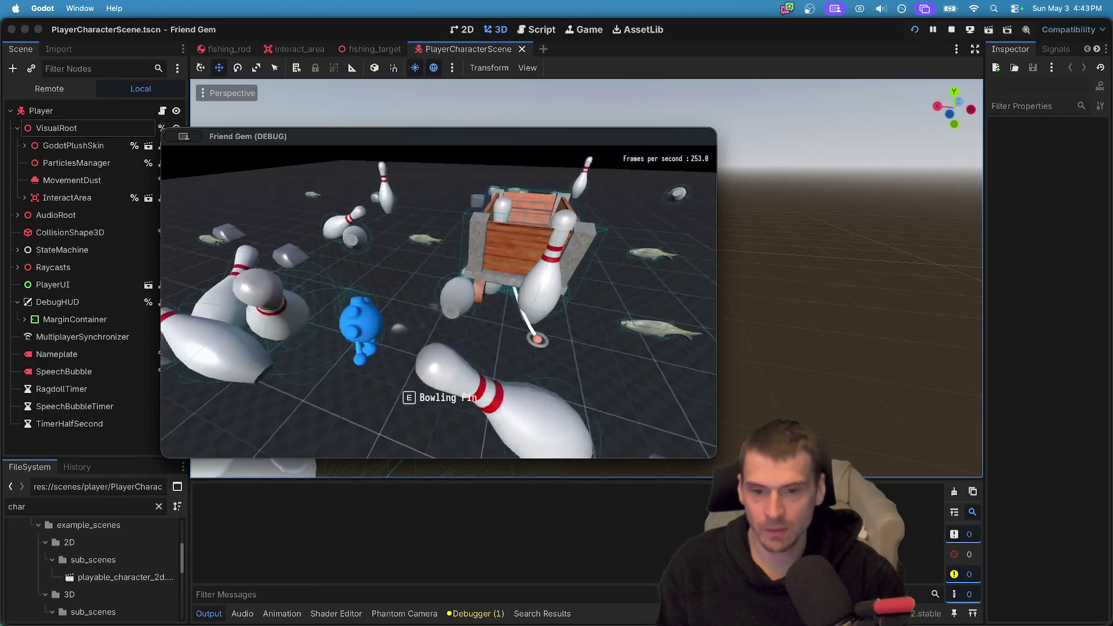
pyautogui.press('e')
pyautogui.press('w')
pyautogui.press('w')
pyautogui.press('e')
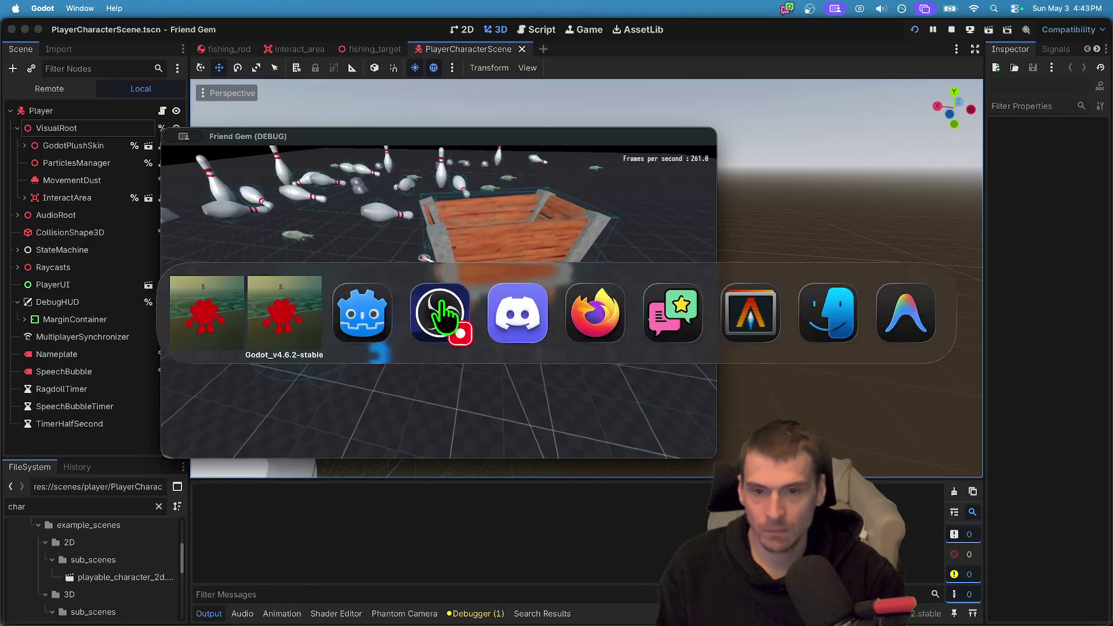
# Turn off Visible Collision Shapes and raise the number of run instances.
pyautogui.click(492, 15)
pyautogui.click(112, 8)
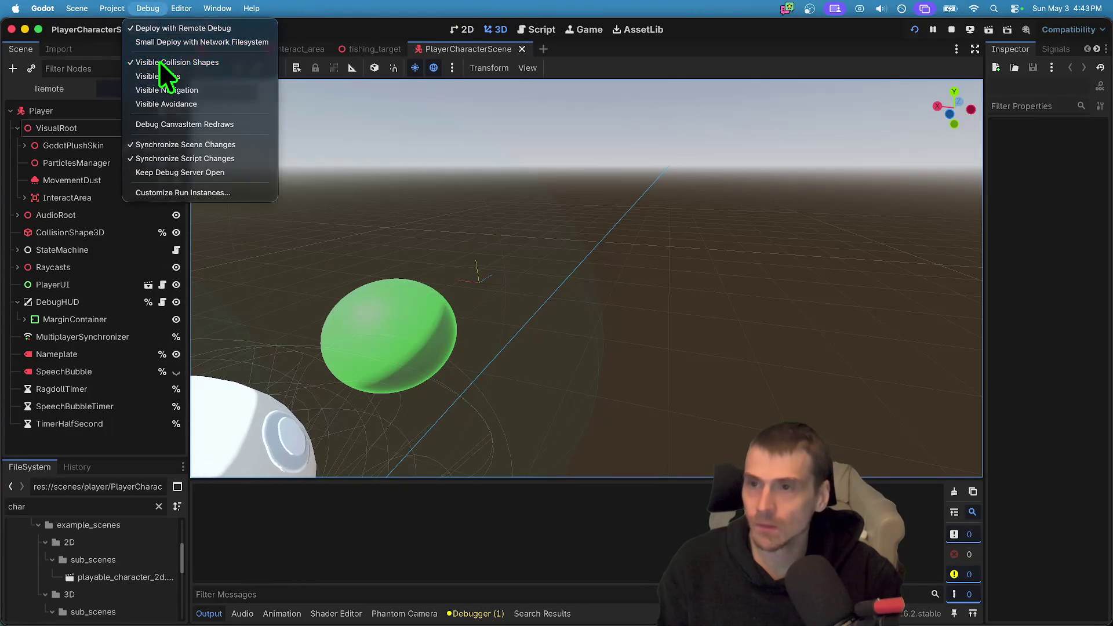
pyautogui.click(159, 62)
pyautogui.click(148, 8)
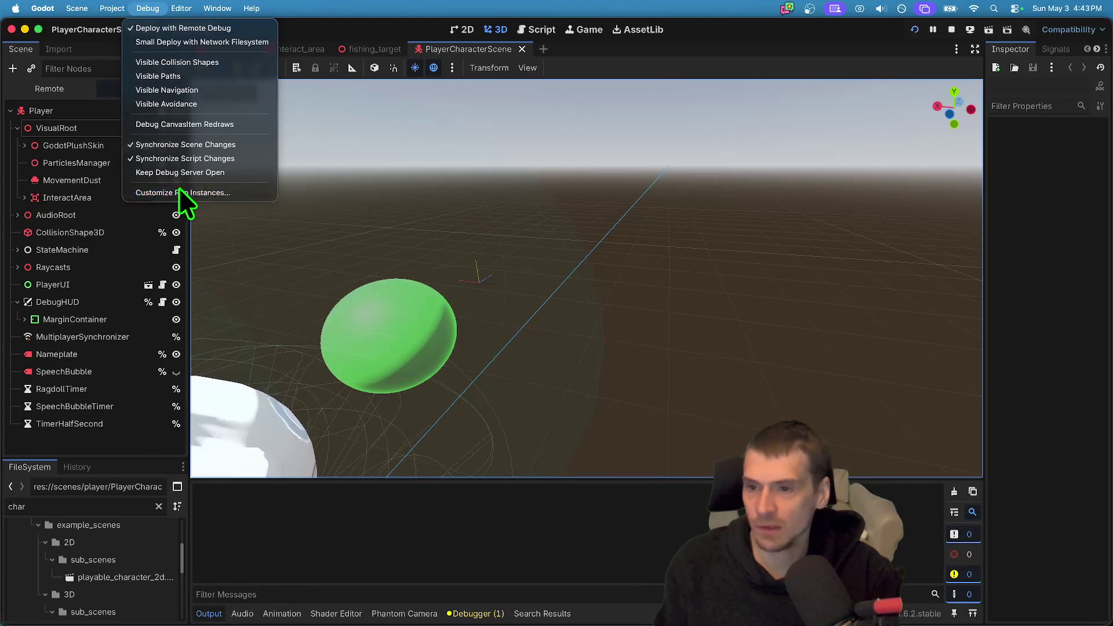
pyautogui.click(178, 190)
pyautogui.click(638, 191)
pyautogui.click(557, 472)
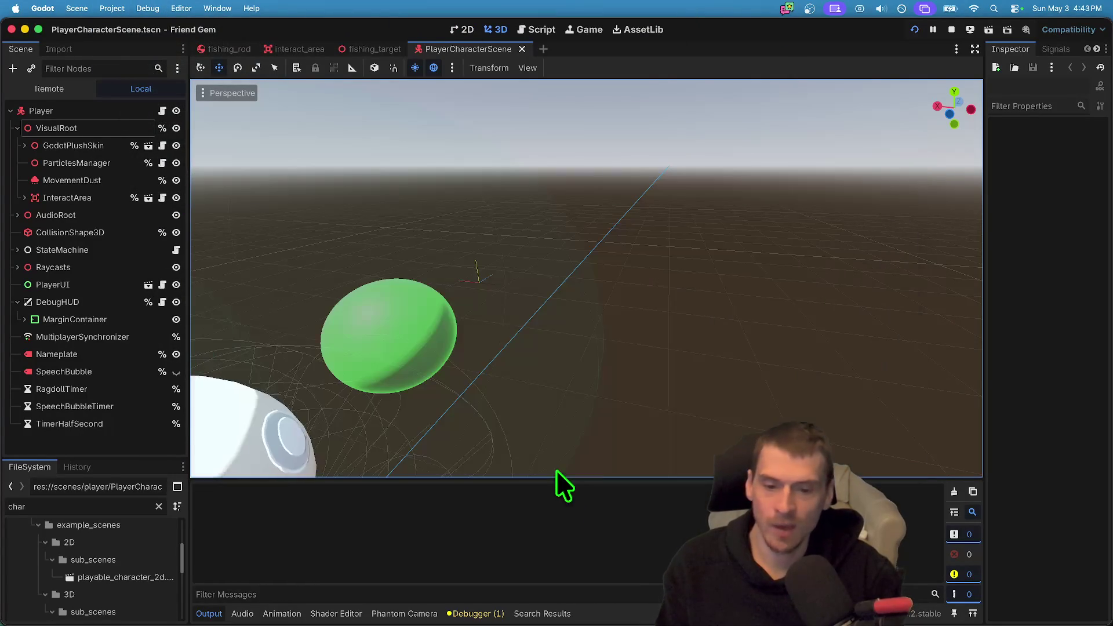
# Switch to Firefox and start resizing the fishing minigame reference image in the doc.
pyautogui.press('super+Tab')
pyautogui.press('super+Tab')
pyautogui.press('super+Tab')
pyautogui.press('super+Tab')
pyautogui.scroll(-10, 337, 267)
pyautogui.scroll(-5, 335, 268)
pyautogui.click(388, 356)
pyautogui.moveTo(437, 426); pyautogui.dragTo(683, 541)
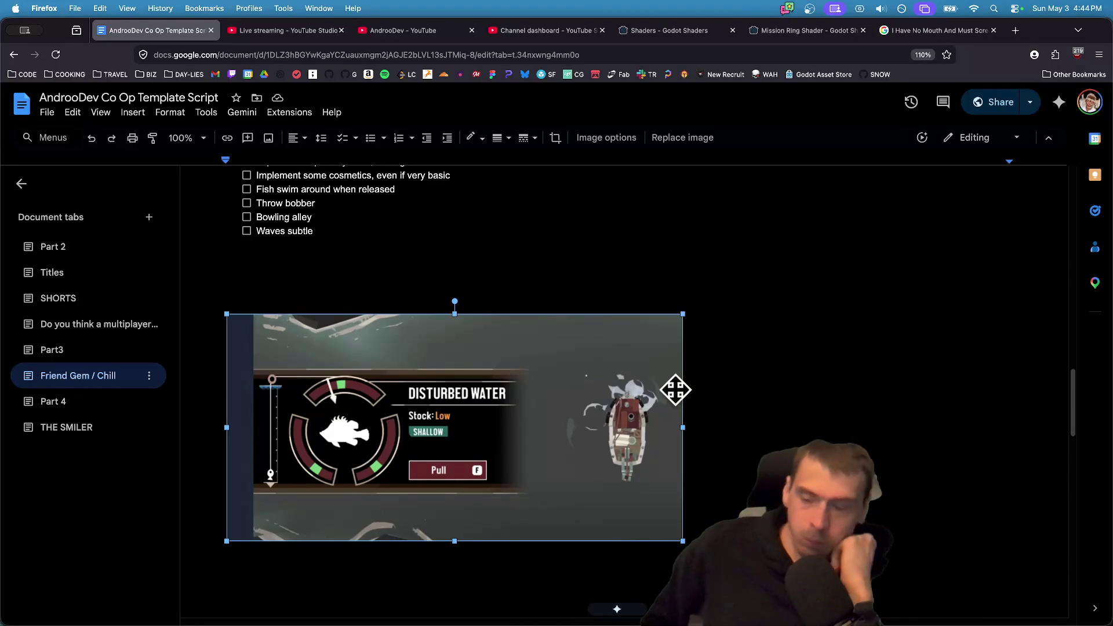
# Finish enlarging the fishing minigame reference image to about double size.
pyautogui.moveTo(456, 597)
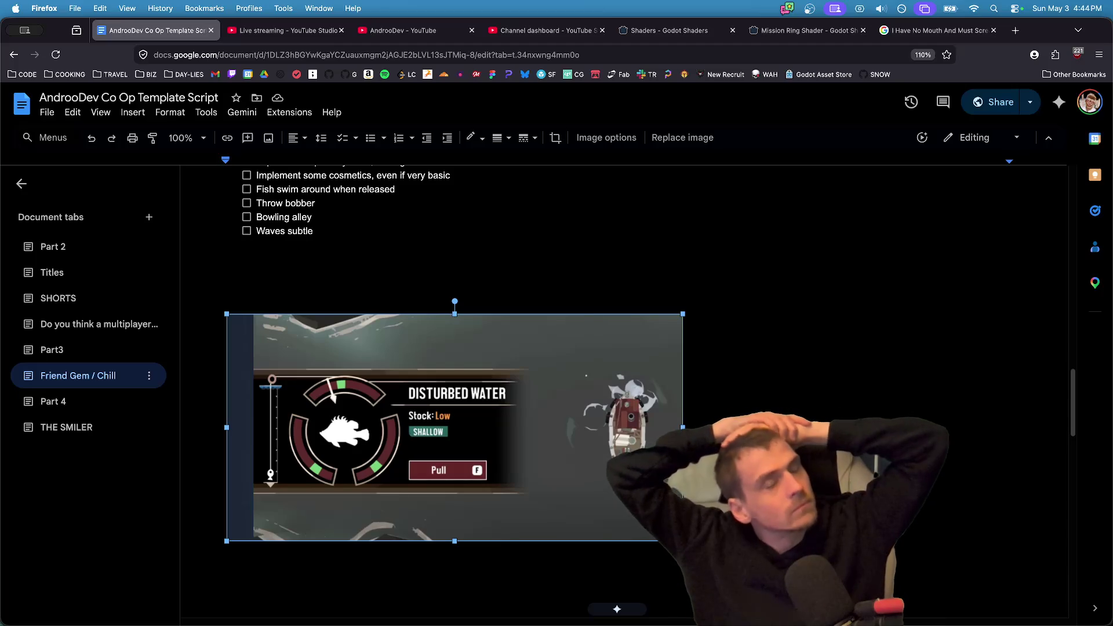
pyautogui.press('super+Tab')
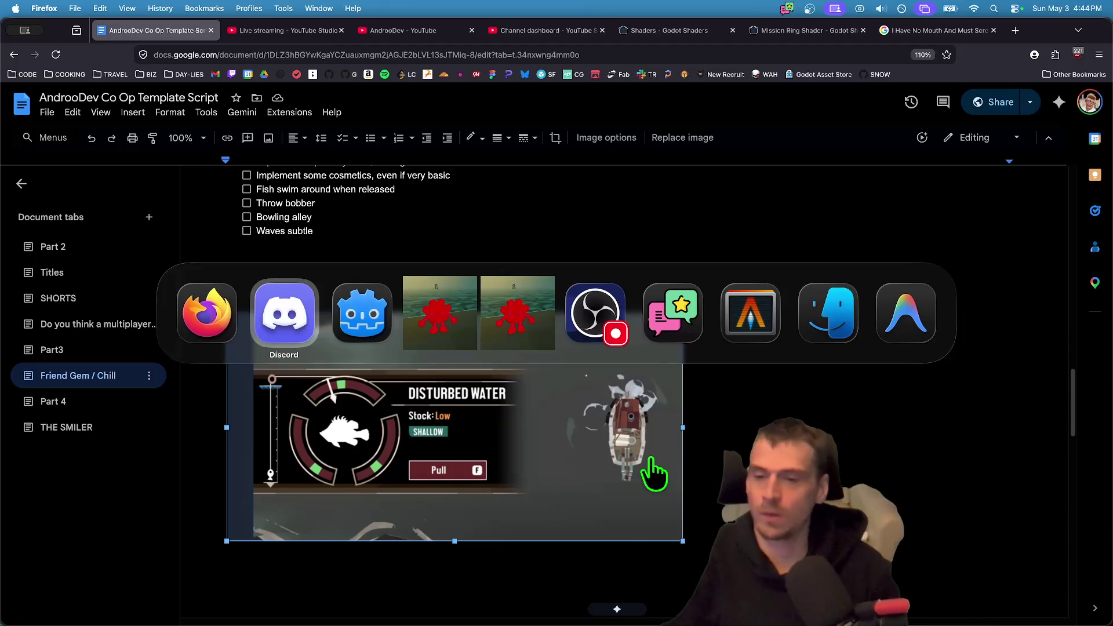
# Back in Godot, create a plain Node as a child of Player in PlayerCharacterScene.
pyautogui.press('super+Tab')
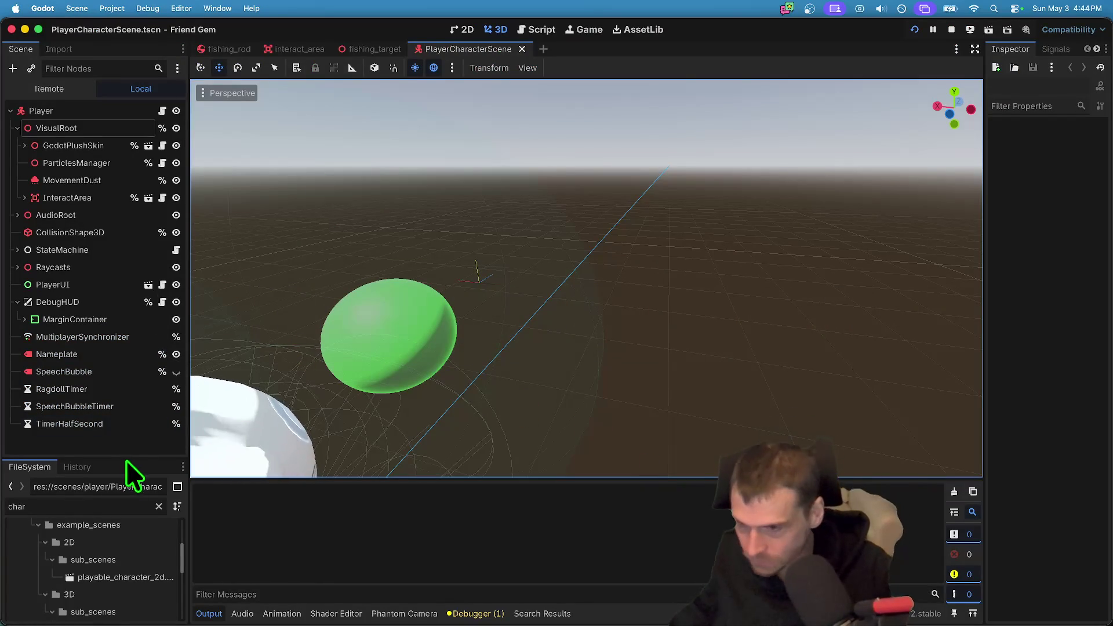
pyautogui.press('super+a')
pyautogui.write('inp')
pyautogui.press('BackSpace')
pyautogui.press('BackSpace')
pyautogui.press('BackSpace')
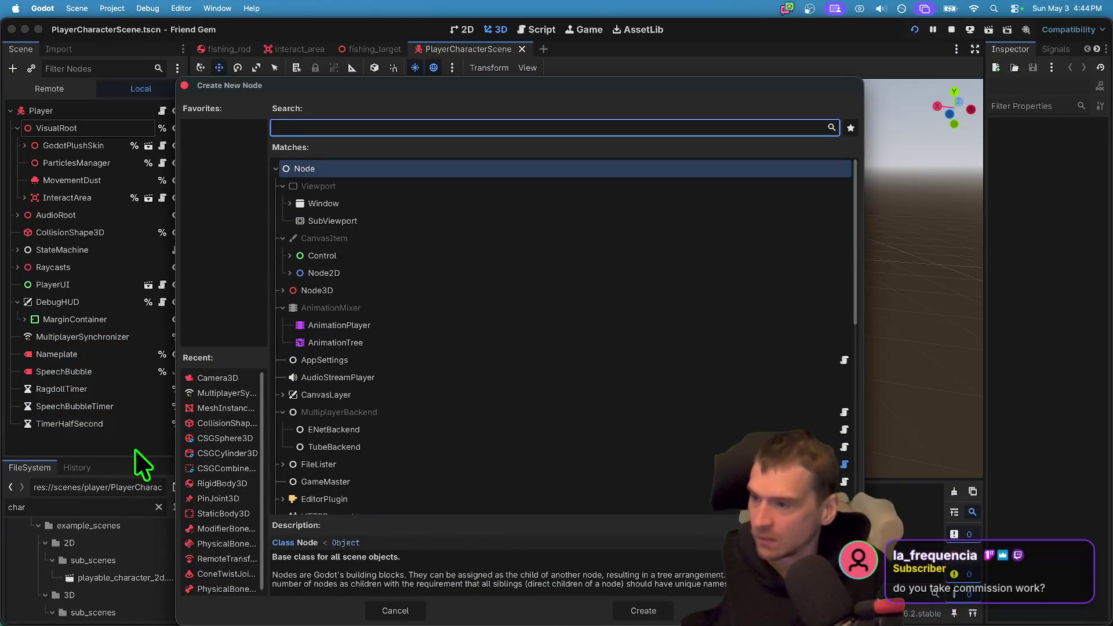
pyautogui.press('Escape')
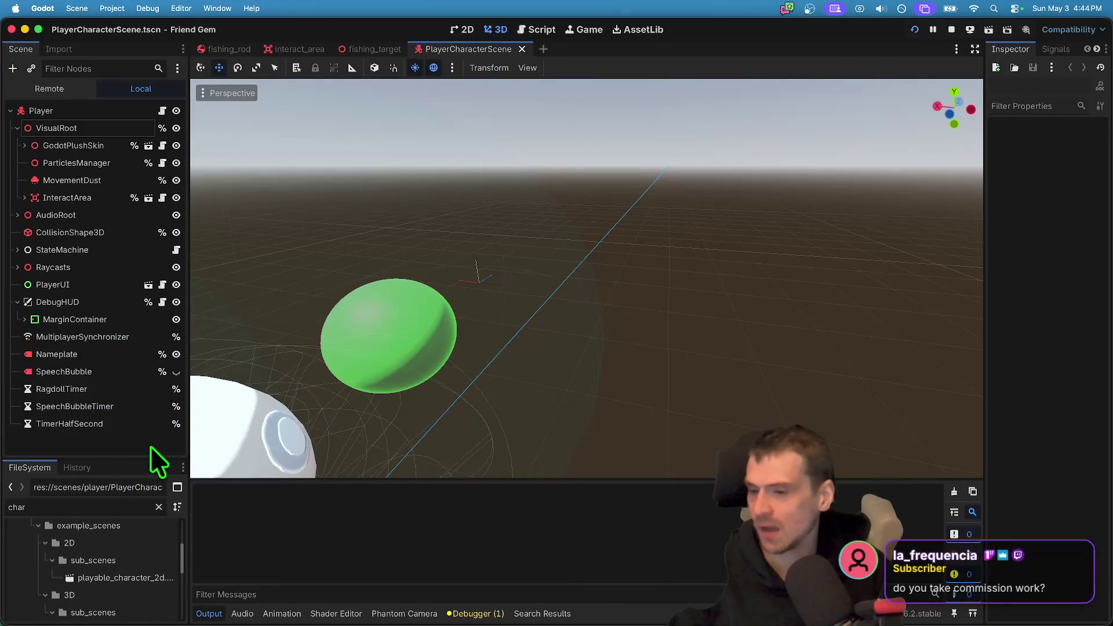
pyautogui.moveTo(148, 461); pyautogui.dragTo(152, 527)
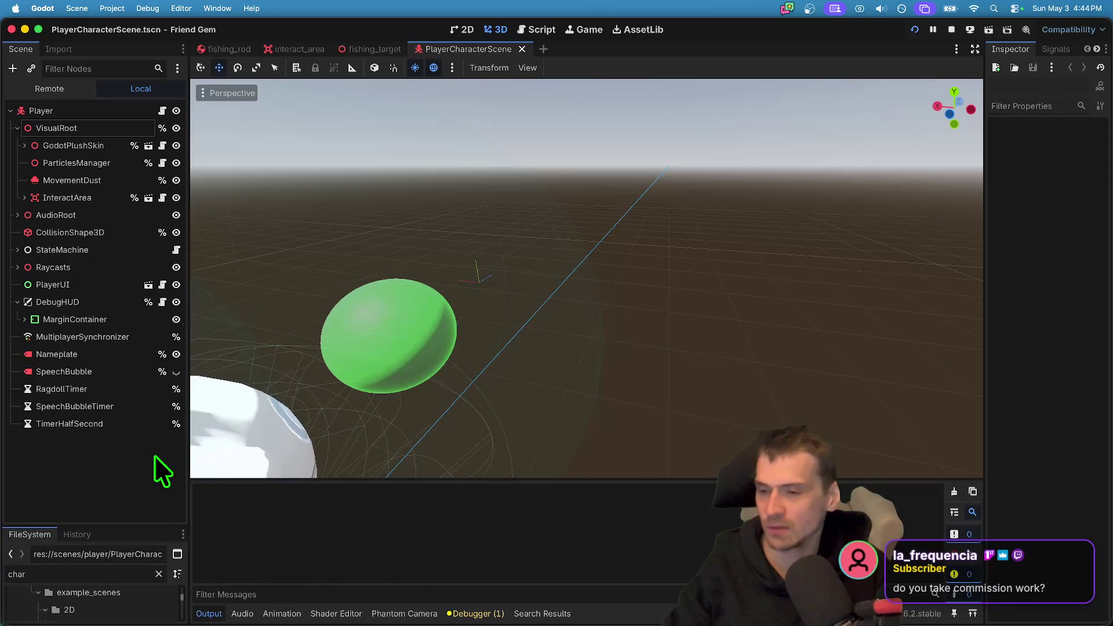
pyautogui.press('super+a')
pyautogui.write('noed3')
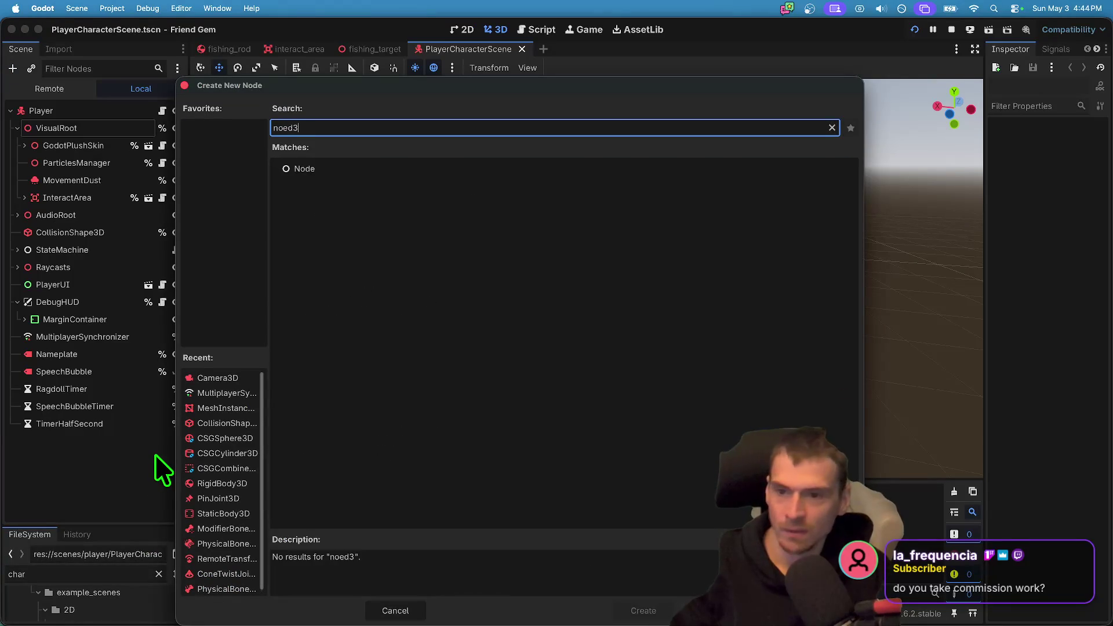
pyautogui.click(416, 171)
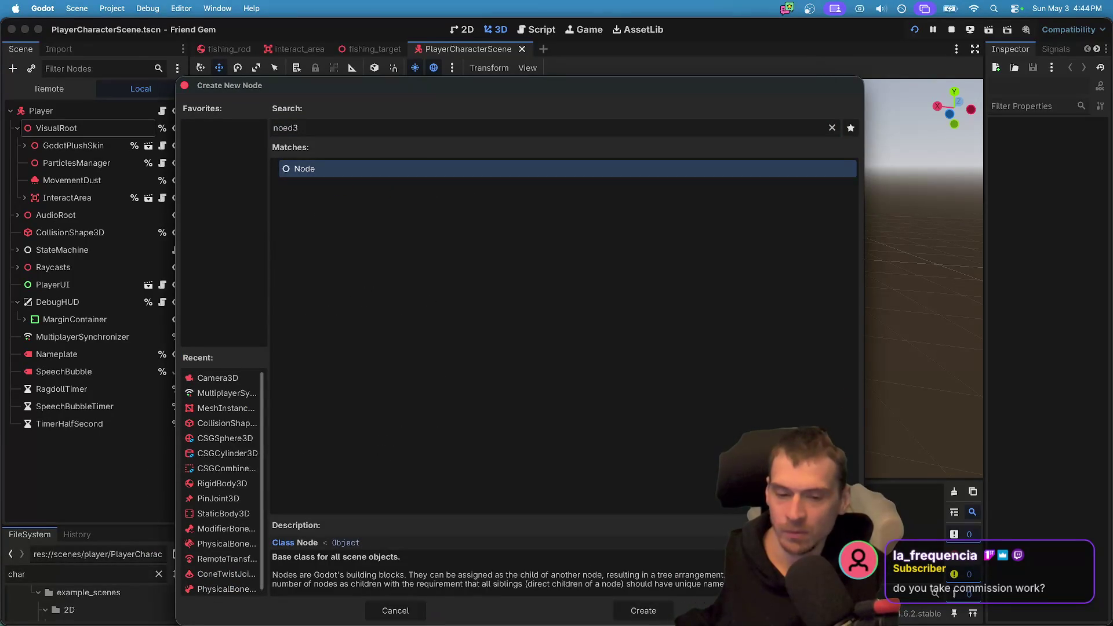
pyautogui.click(652, 609)
pyautogui.rightClick(116, 444)
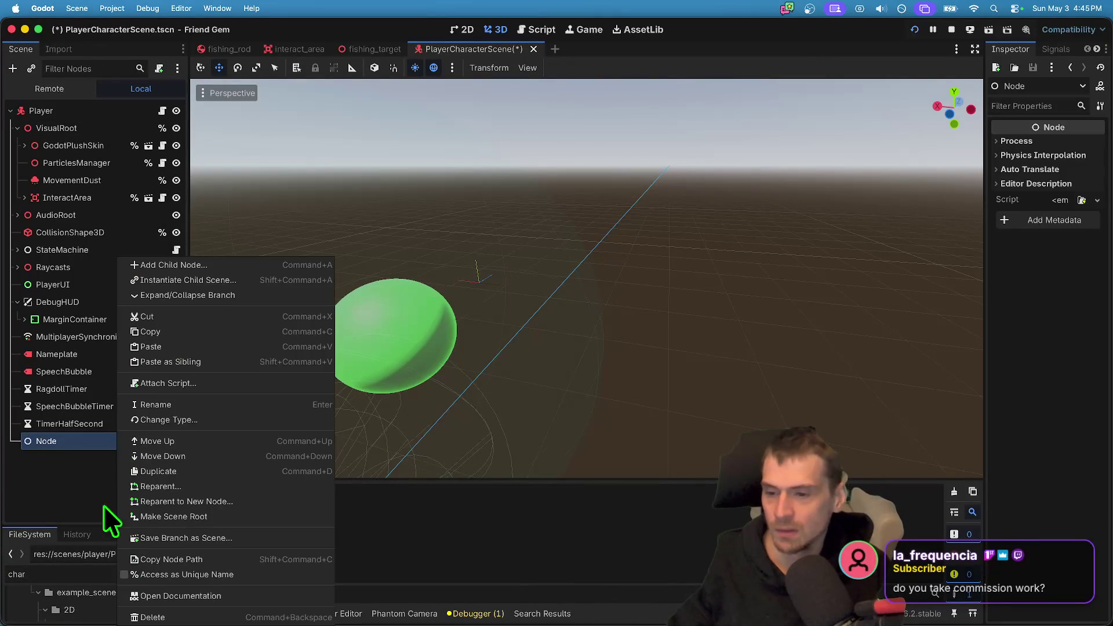
pyautogui.click(65, 483)
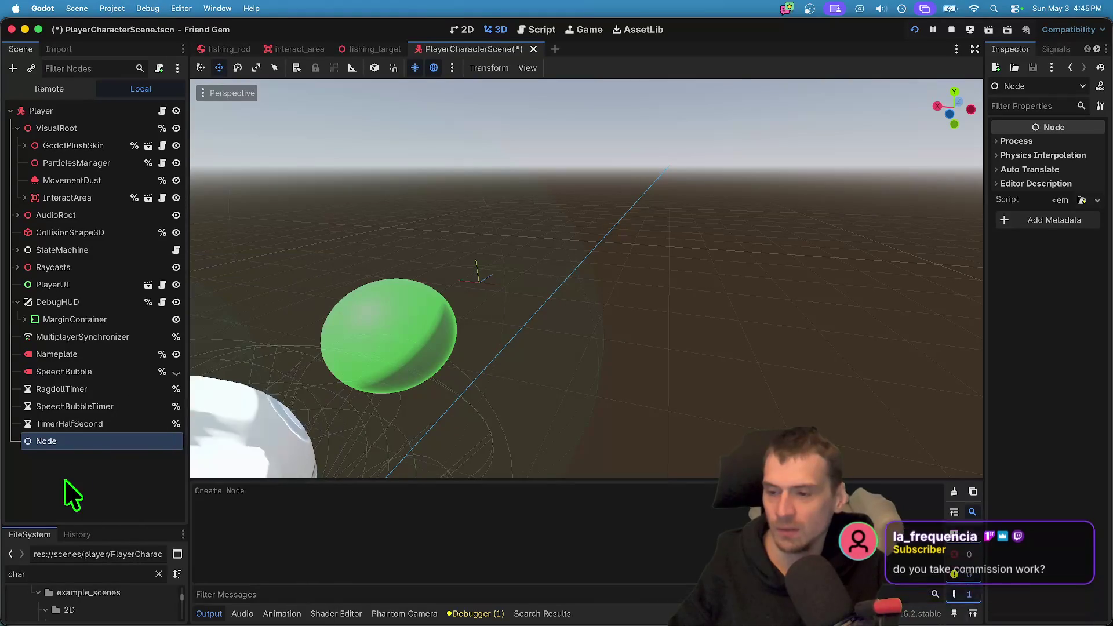
# Rename the new node to FishingComponent.
pyautogui.doubleClick(76, 439)
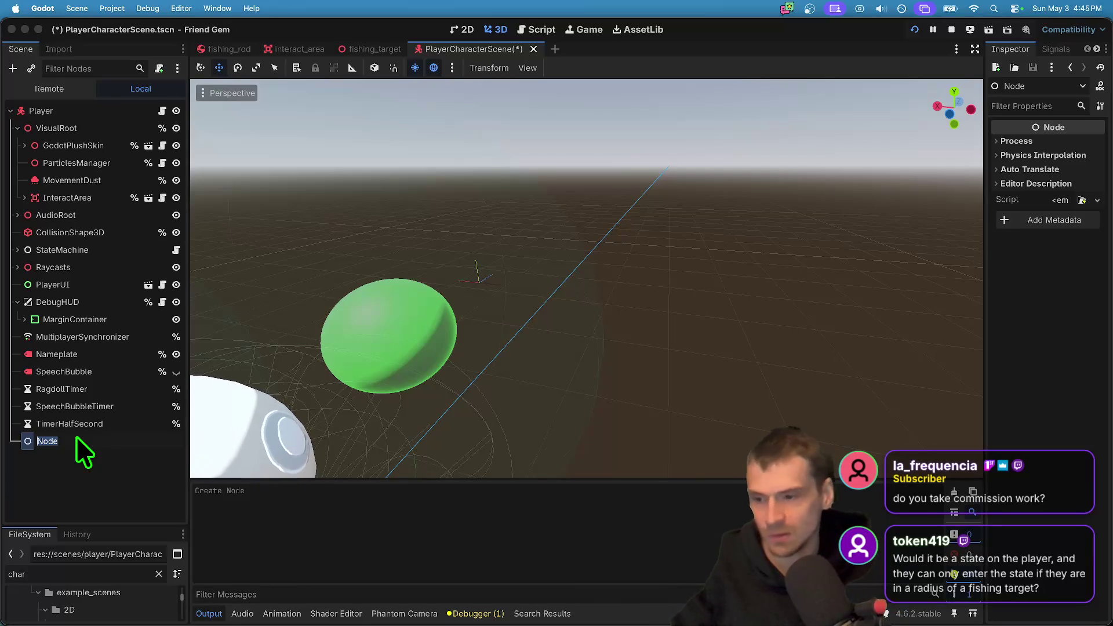
pyautogui.write('FishingControl')
pyautogui.write('ponent')
pyautogui.press('Return')
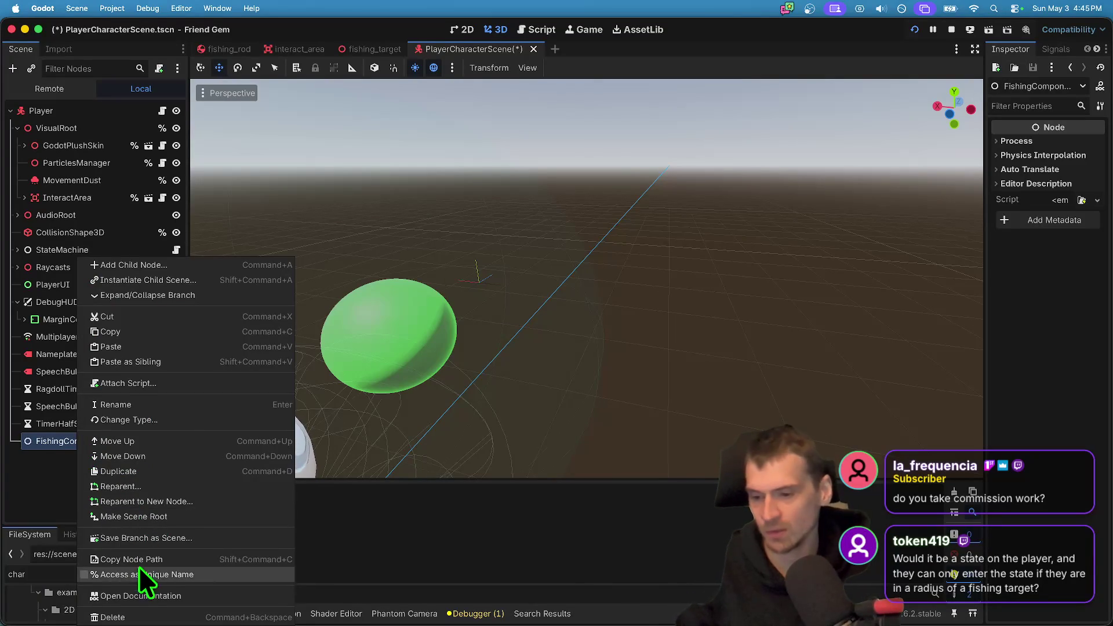
# Attach a new script saved as res://components/fishing_component.gd.
pyautogui.click(174, 383)
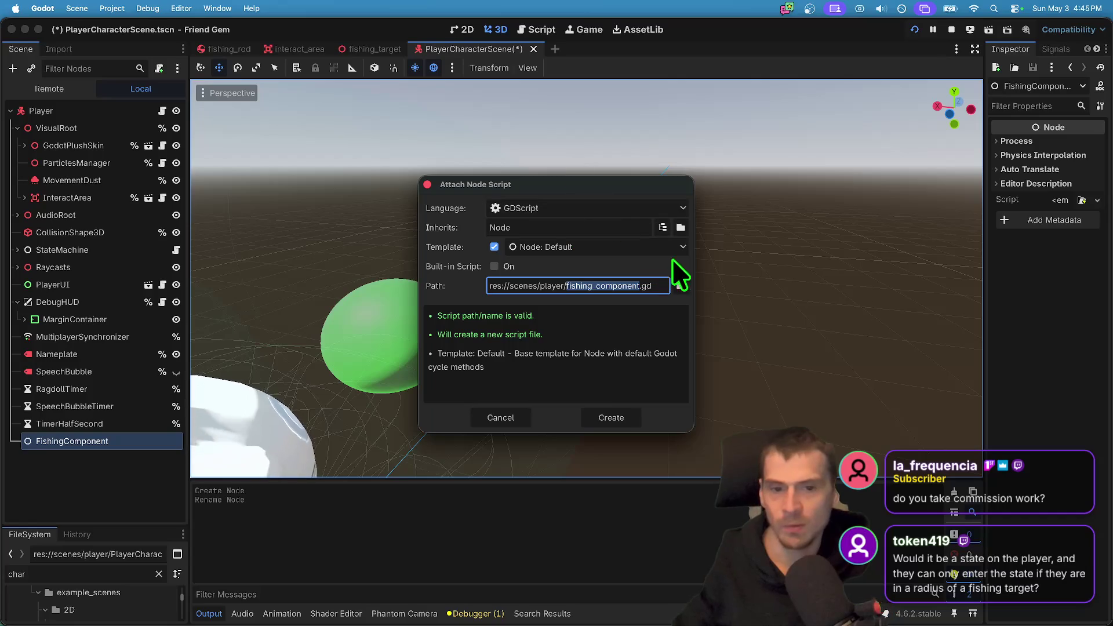
pyautogui.click(681, 287)
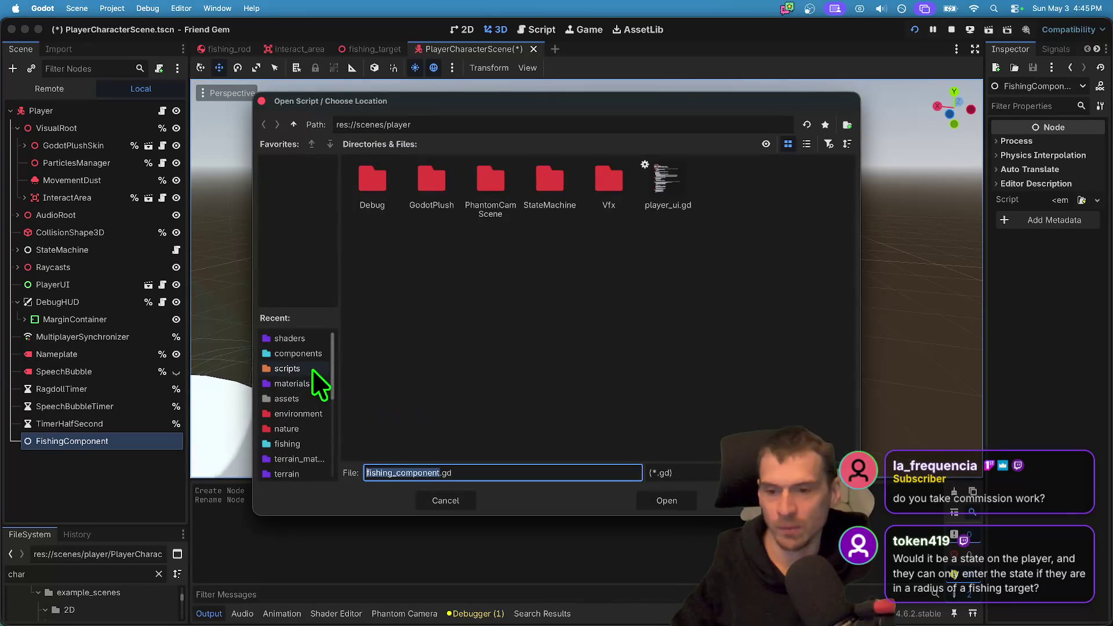
pyautogui.click(307, 355)
pyautogui.click(672, 504)
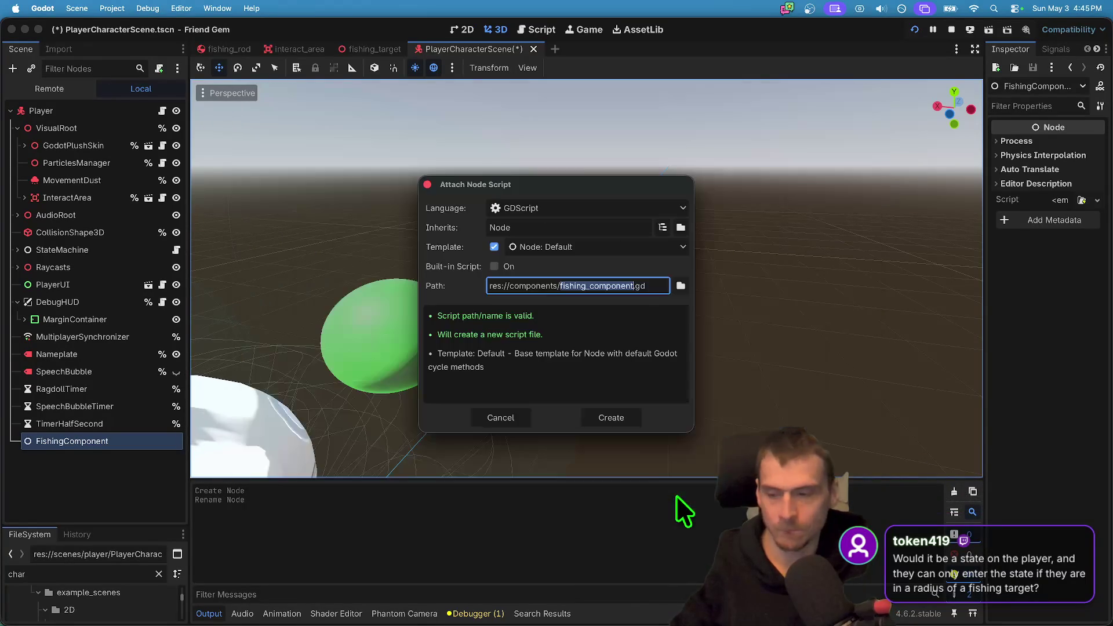
pyautogui.click(634, 418)
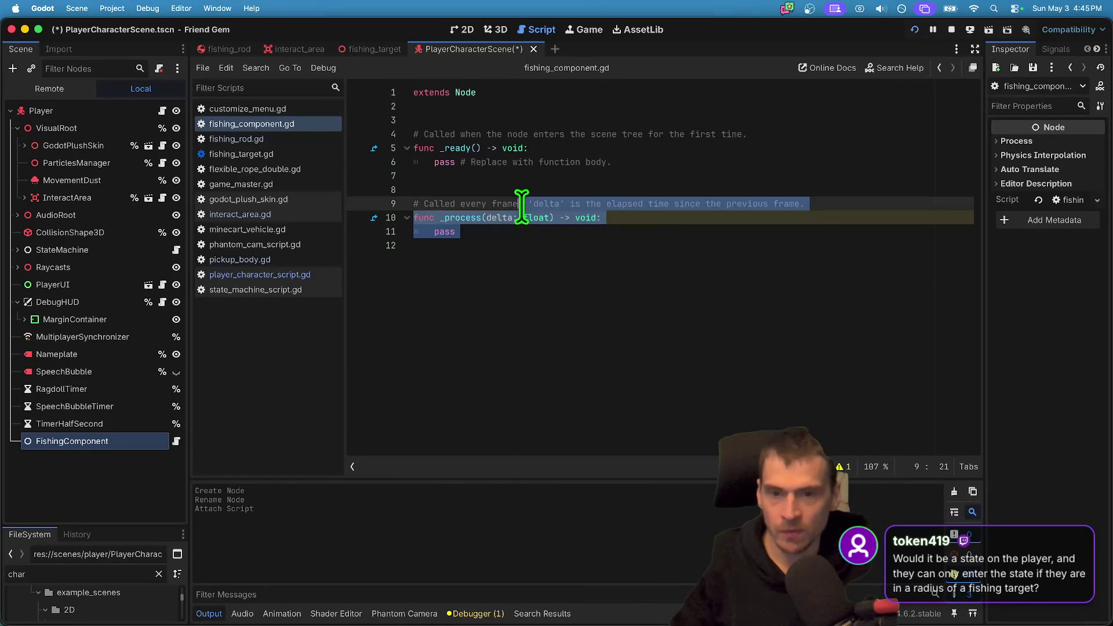
# Replace the pass in _ready with 'if not is_multiplayer_authority():'.
pyautogui.click(700, 174)
pyautogui.press('Up')
pyautogui.press('End')
pyautogui.hotkey('shift', 'Up')
pyautogui.press('BackSpace')
pyautogui.press('Return')
pyautogui.write('if is')
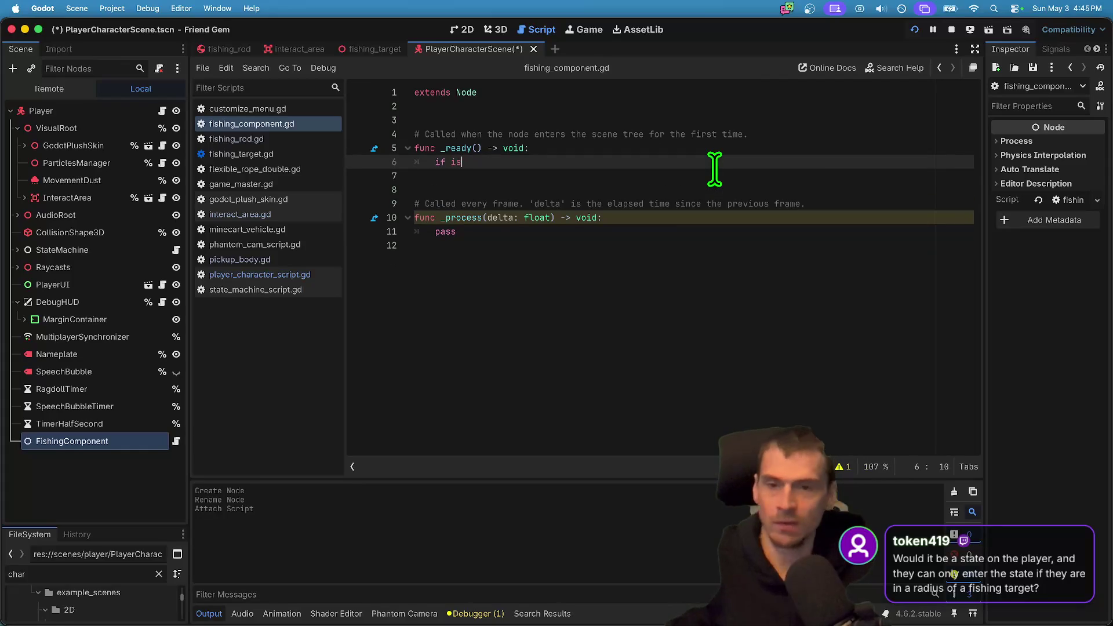
pyautogui.press('BackSpace')
pyautogui.press('BackSpace')
pyautogui.press('BackSpace')
pyautogui.write('not _i')
pyautogui.press('BackSpace')
pyautogui.press('BackSpace')
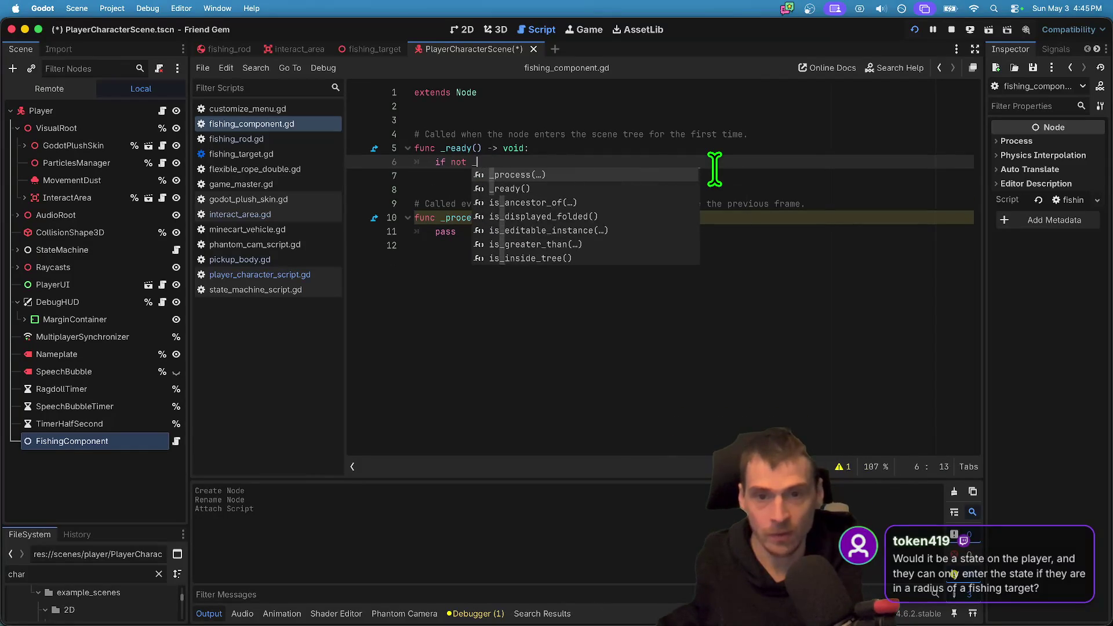
pyautogui.write('is_mu')
pyautogui.press('Return')
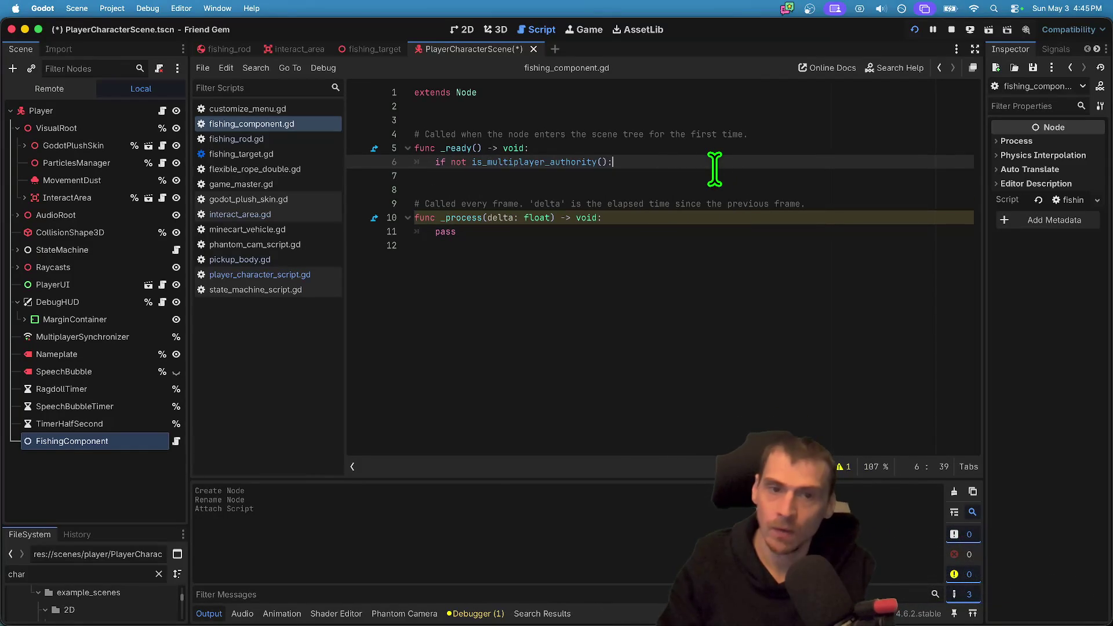
pyautogui.write(':')
# Inside the check, add set_process(false) and set_physics_process(false).
pyautogui.press('Return')
pyautogui.write('p')
pyautogui.press('Return')
pyautogui.write('false)')
pyautogui.press('Return')
pyautogui.write('set_')
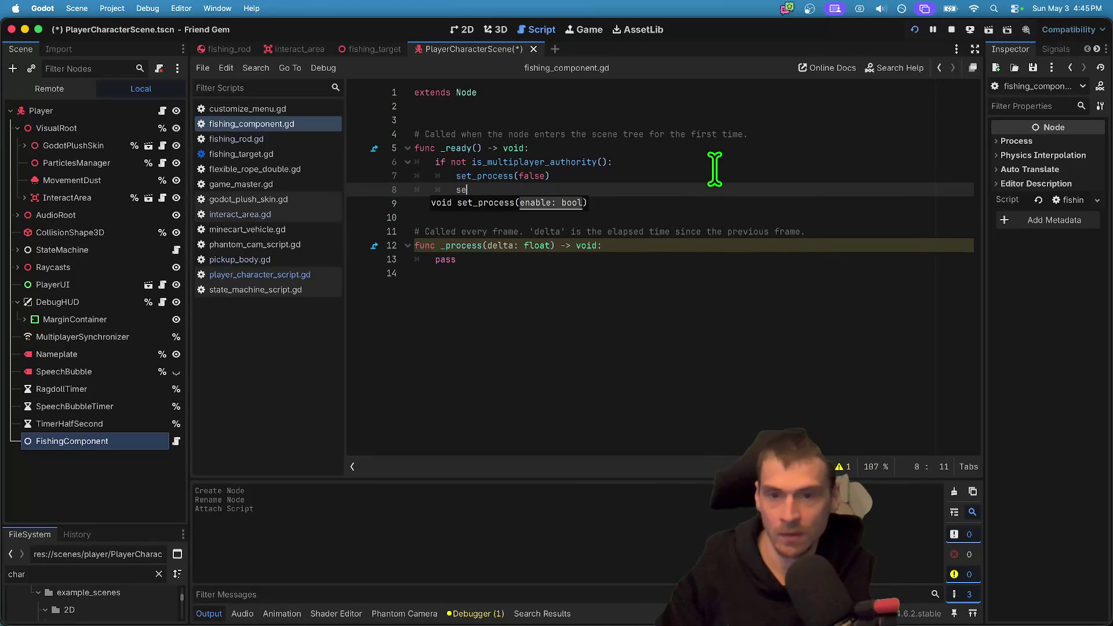
pyautogui.write('ph')
pyautogui.press('Return')
pyautogui.write('se')
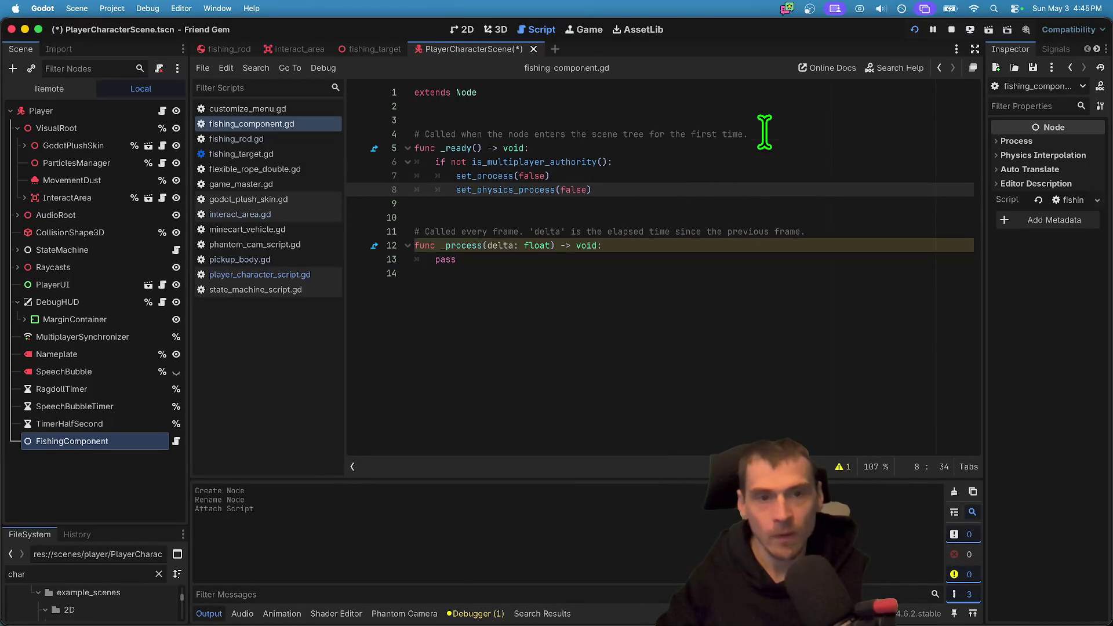
# Delete the template comments and declare class_name FishingComponent.
pyautogui.tripleClick(764, 132)
pyautogui.press('BackSpace')
pyautogui.press('Up')
pyautogui.press('Up')
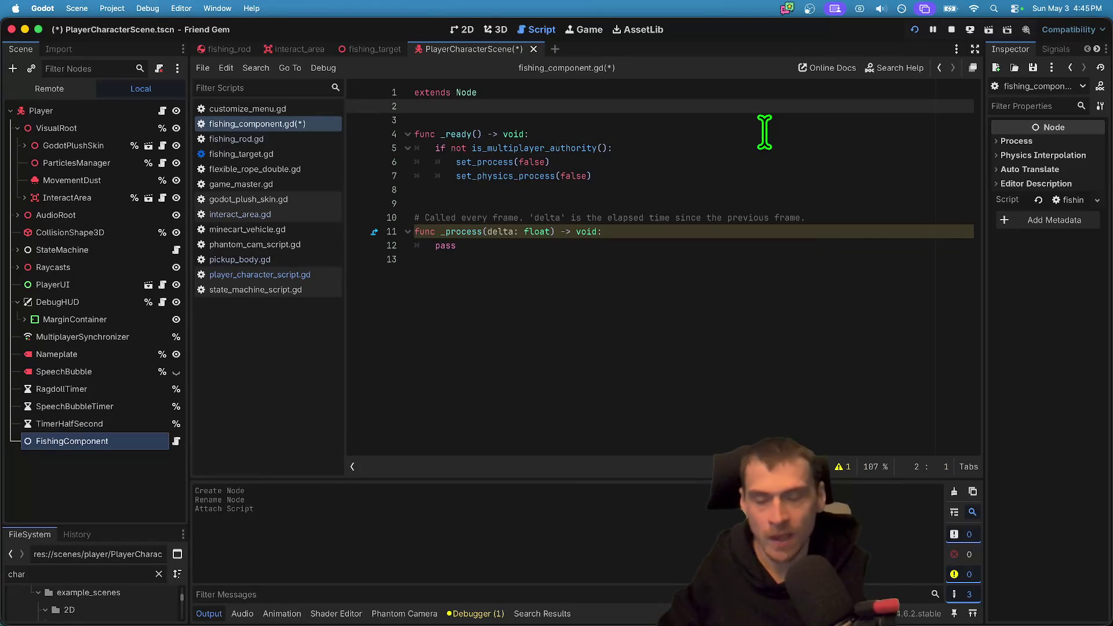
pyautogui.write('_name FishingComponent')
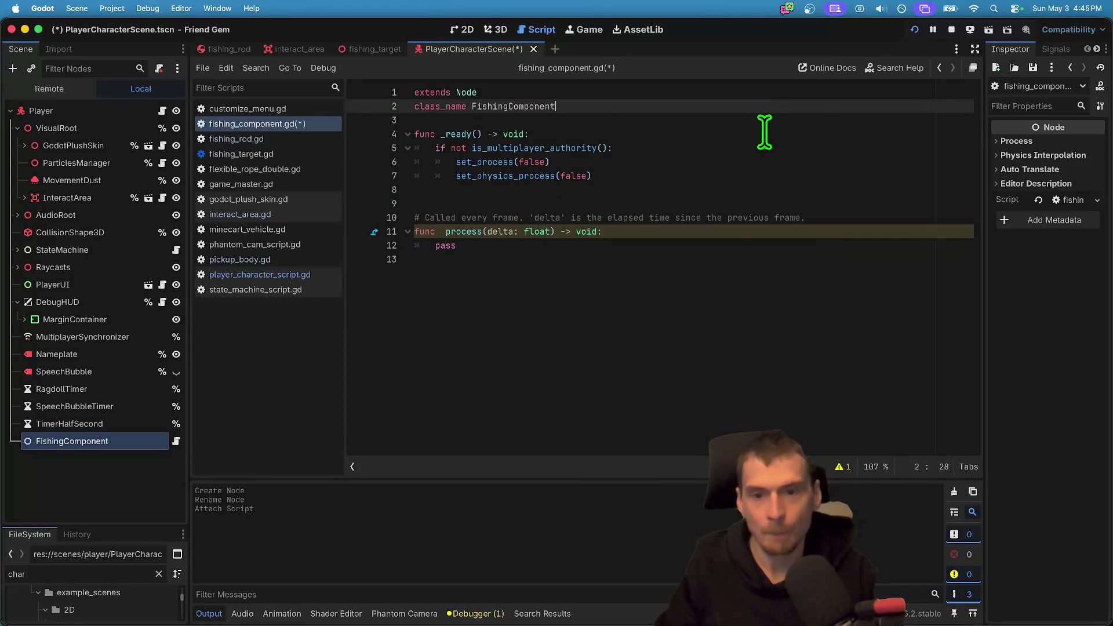
pyautogui.tripleClick(733, 219)
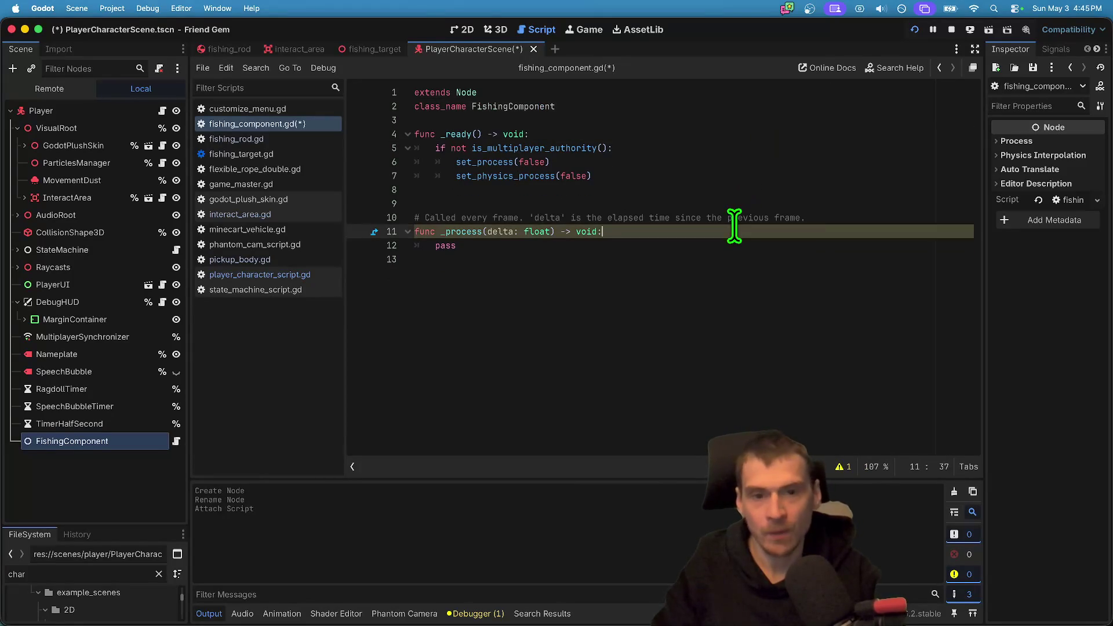
pyautogui.press('BackSpace')
pyautogui.press('Down')
pyautogui.press('Tab')
pyautogui.press('Return')
pyautogui.click(770, 177)
pyautogui.press('Up')
pyautogui.press('Up')
pyautogui.press('Up')
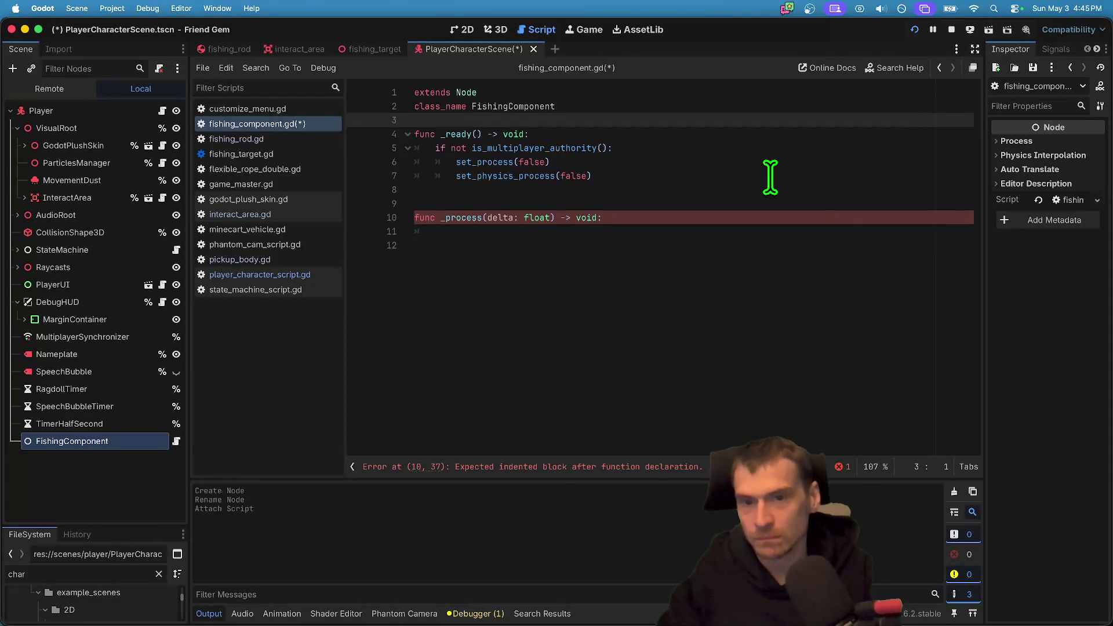
pyautogui.press('Return')
pyautogui.press('Return')
pyautogui.press('Up')
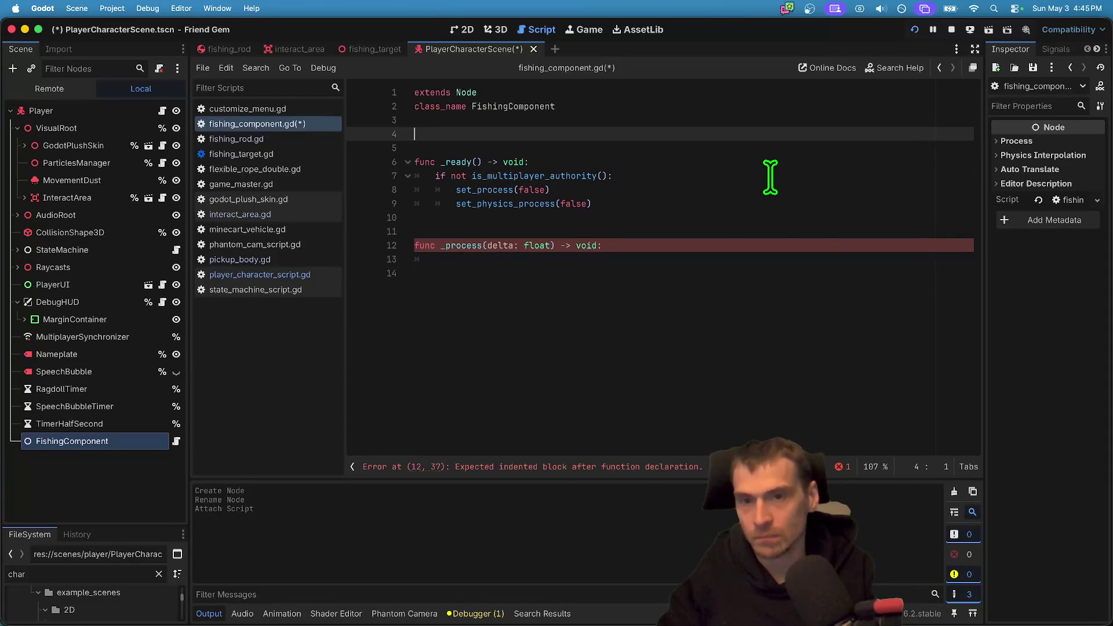
pyautogui.write('ady var')
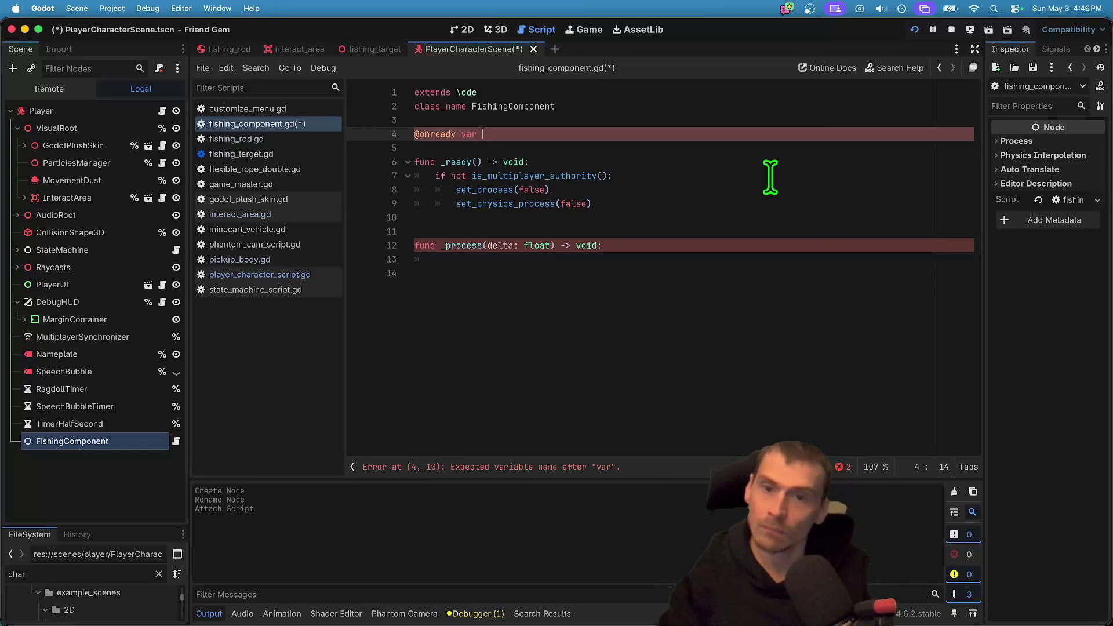
pyautogui.write('yer = get_parent')
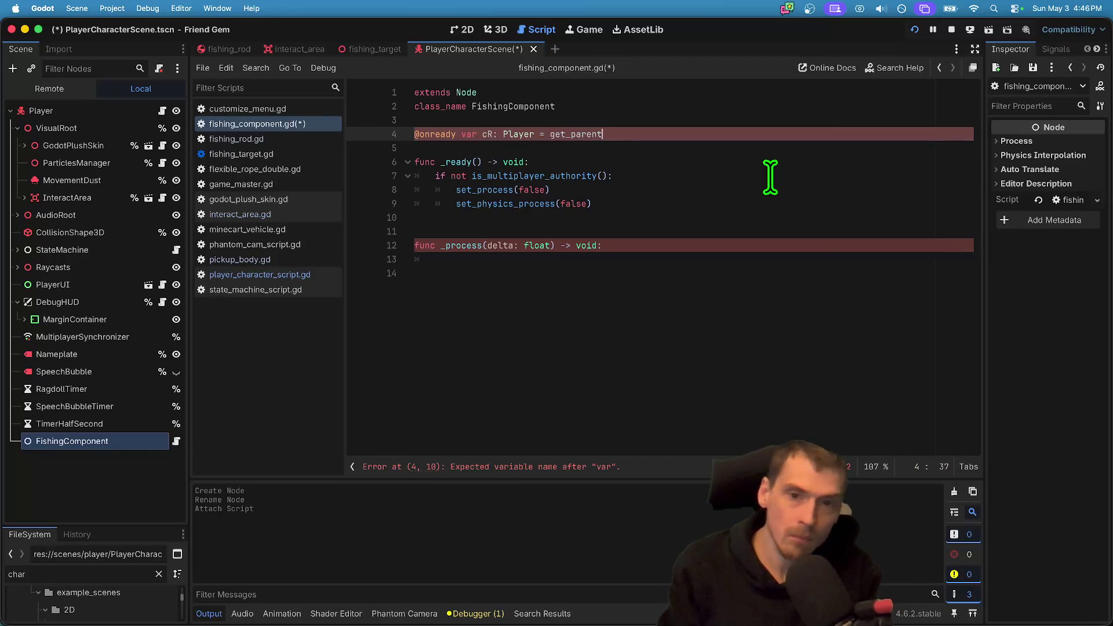
pyautogui.write('()')
pyautogui.doubleClick(488, 134)
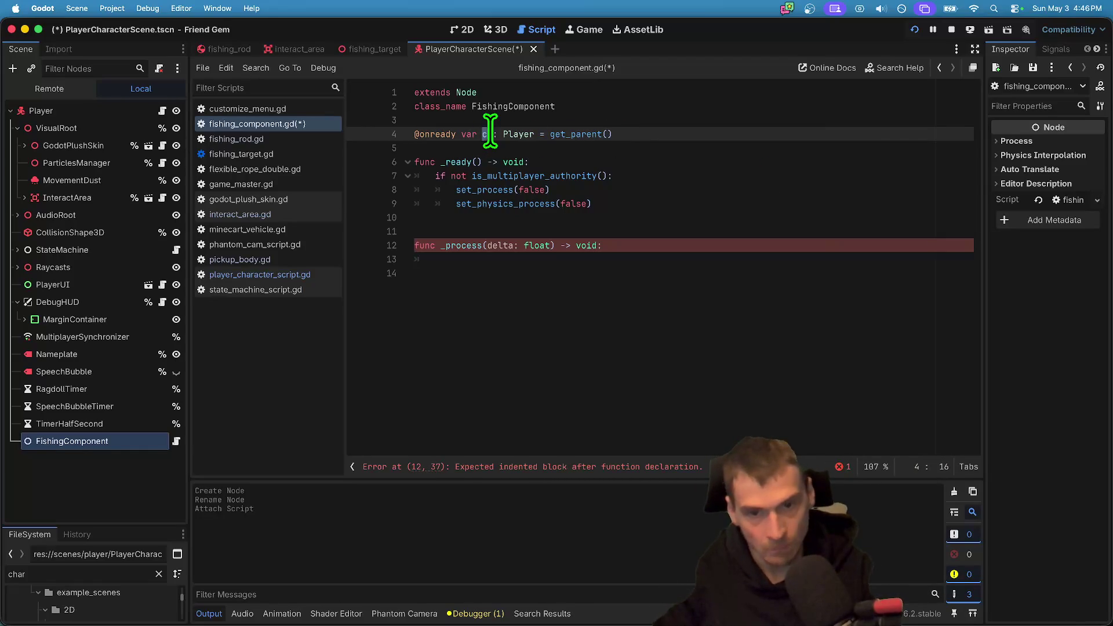
# Try an 'if cR' line in _process, toggle the function's comment off again, and tidy blank lines.
pyautogui.click(748, 260)
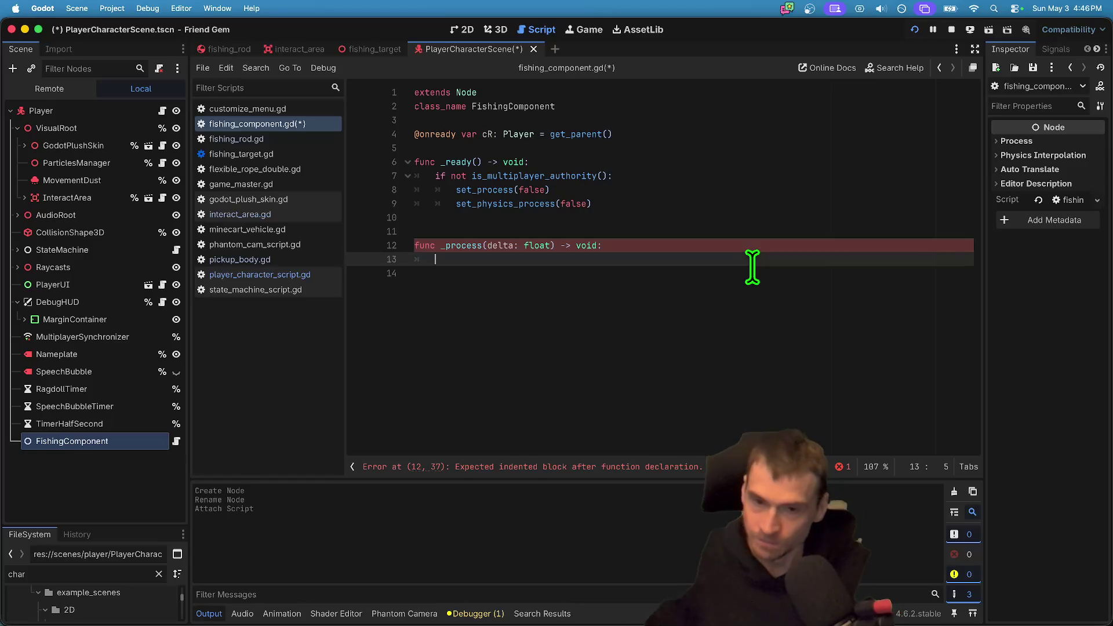
pyautogui.write('if cR')
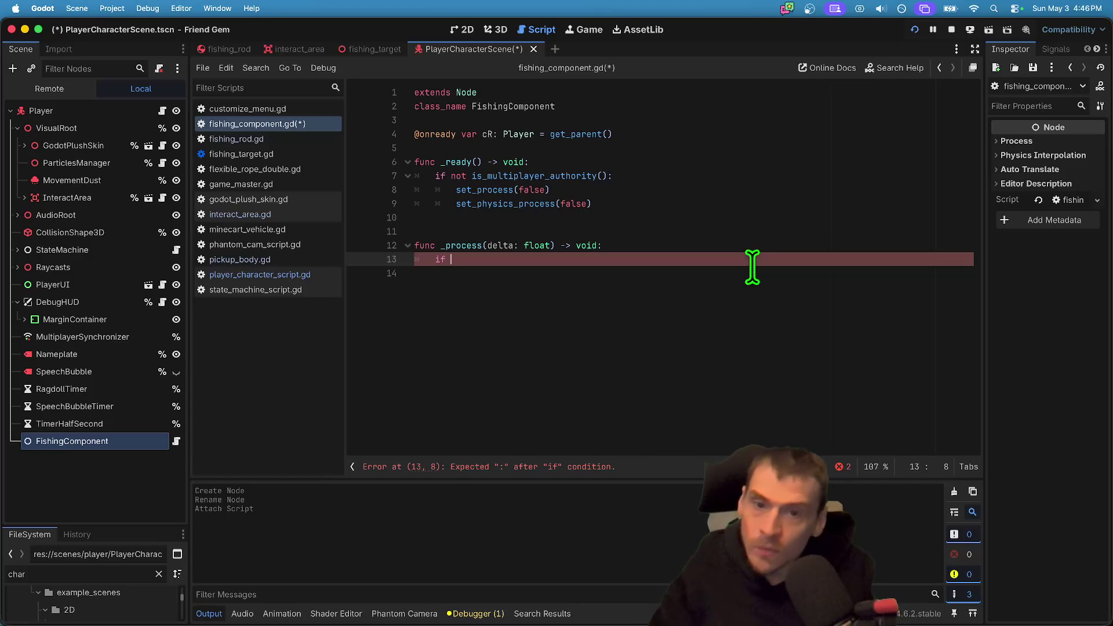
pyautogui.press('BackSpace')
pyautogui.press('BackSpace')
pyautogui.press('BackSpace')
pyautogui.hotkey('shift', 'Up')
pyautogui.hotkey('ctrl', 'k')
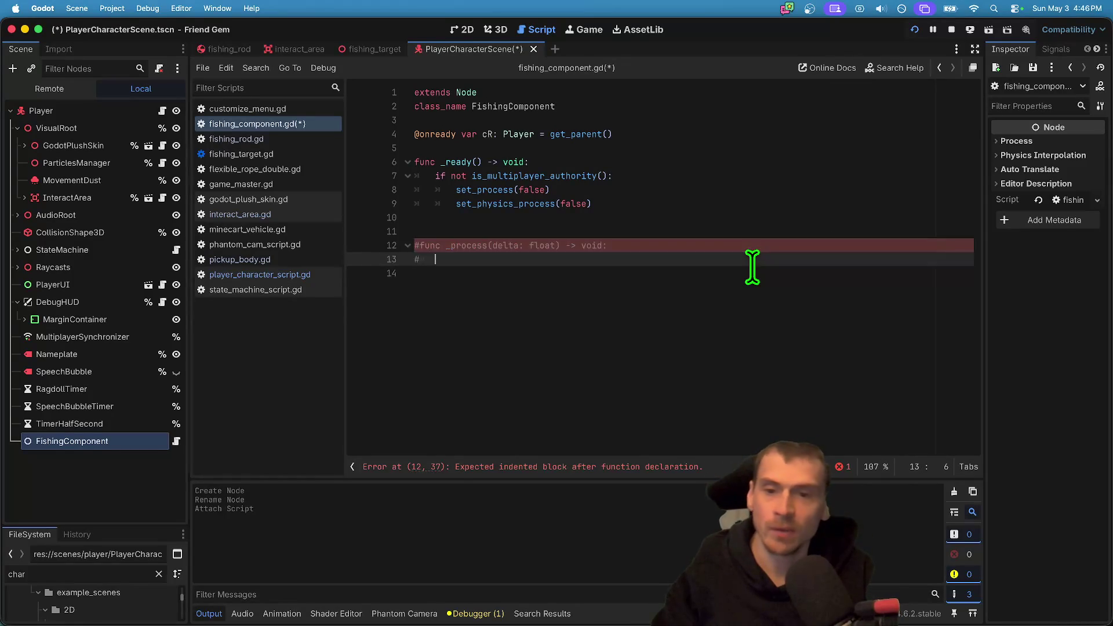
pyautogui.press('Up')
pyautogui.press('Up')
pyautogui.press('Up')
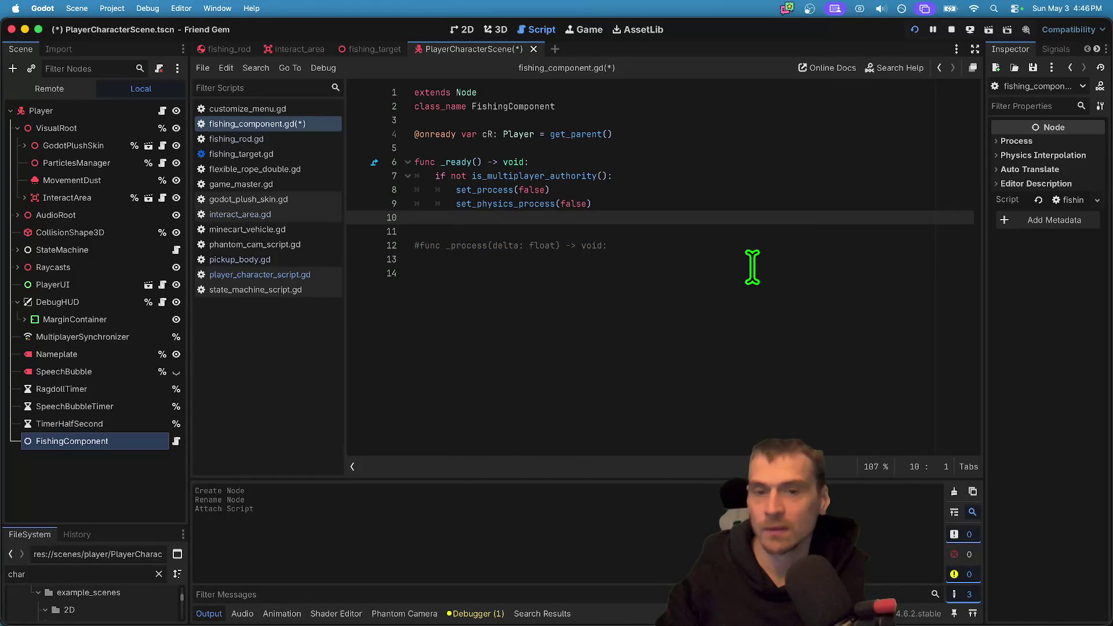
pyautogui.press('Return')
pyautogui.press('Return')
pyautogui.press('Up')
pyautogui.press('Tab')
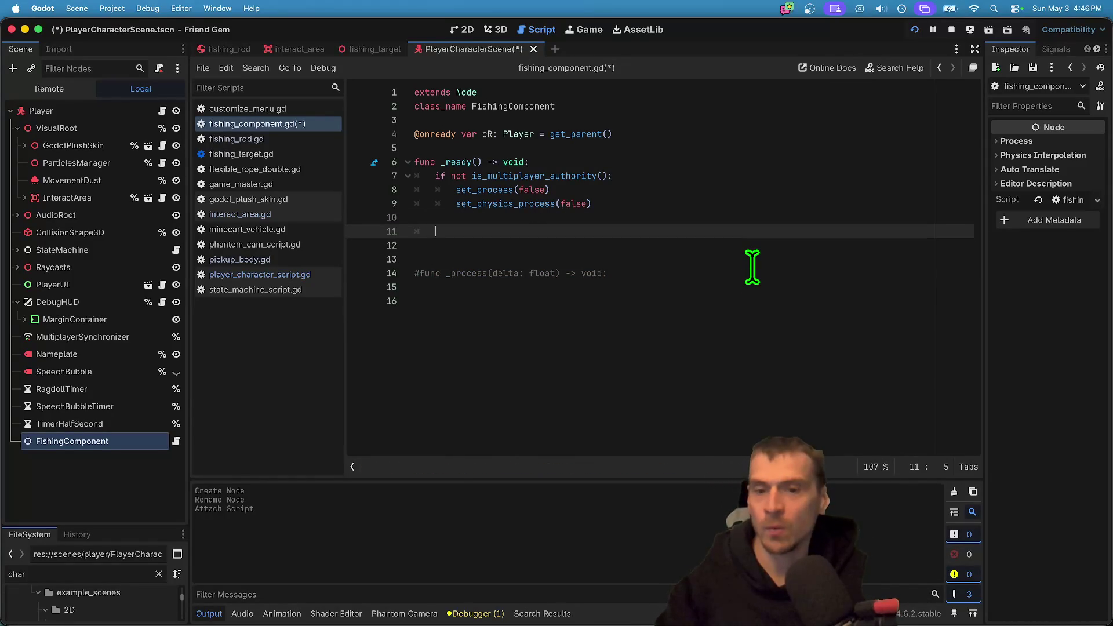
pyautogui.press('BackSpace')
pyautogui.press('BackSpace')
pyautogui.press('Delete')
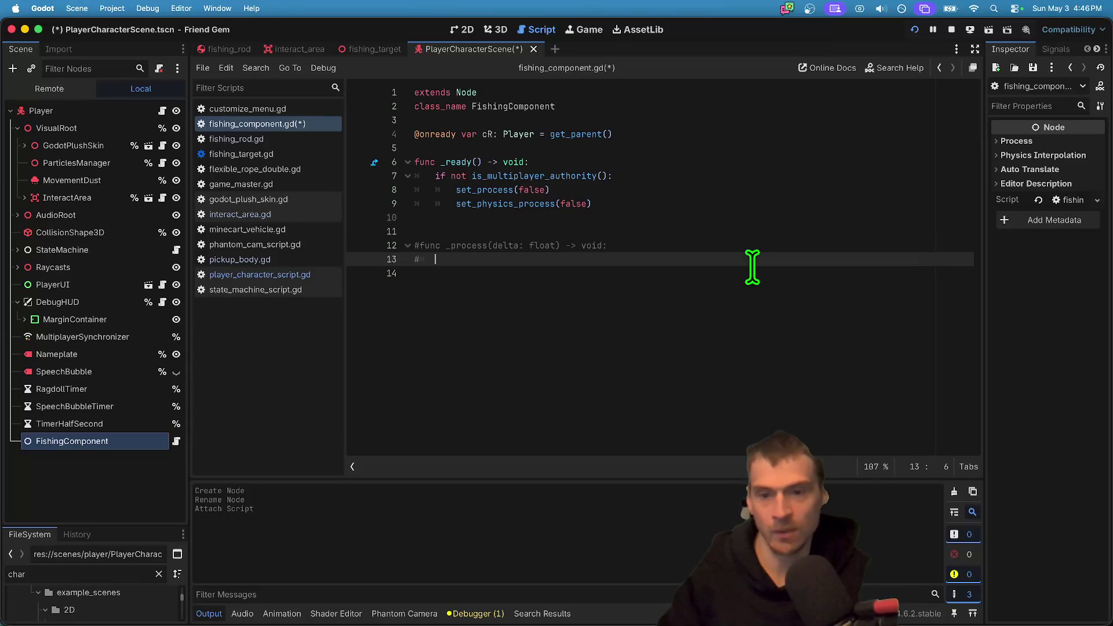
pyautogui.hotkey('ctrl', 'k')
# Comment out the multiplayer authority check and dedent set_process(false) and set_physics_process(false).
pyautogui.press('Up')
pyautogui.press('Up')
pyautogui.press('Up')
pyautogui.hotkey('ctrl', 'k')
pyautogui.press('Down')
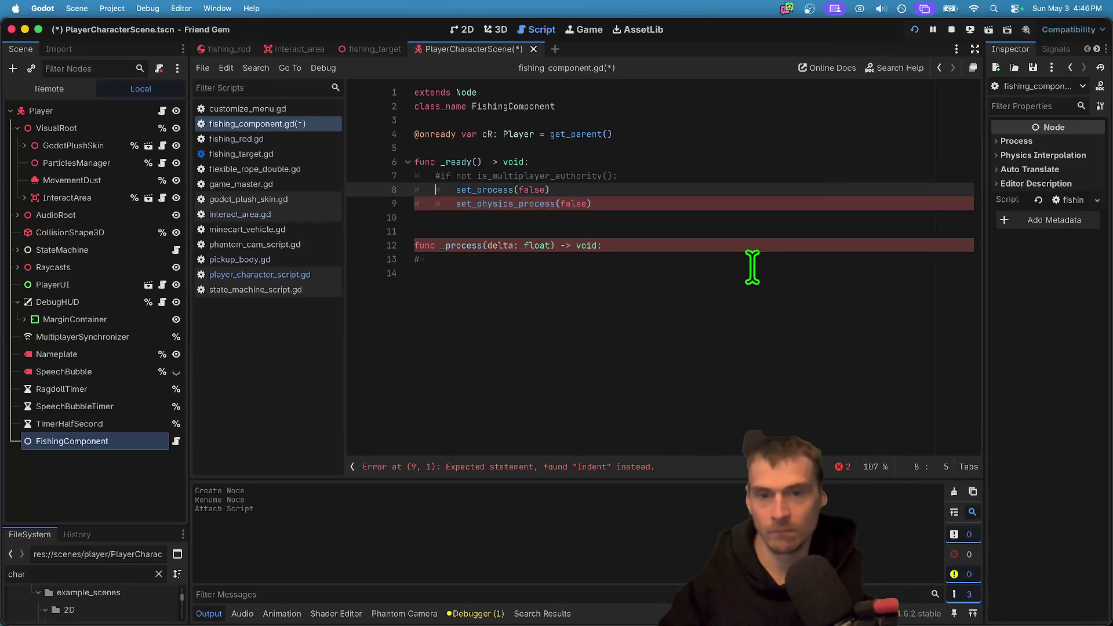
pyautogui.press('BackSpace')
pyautogui.press('Down')
pyautogui.press('Delete')
pyautogui.press('Down')
pyautogui.press('Down')
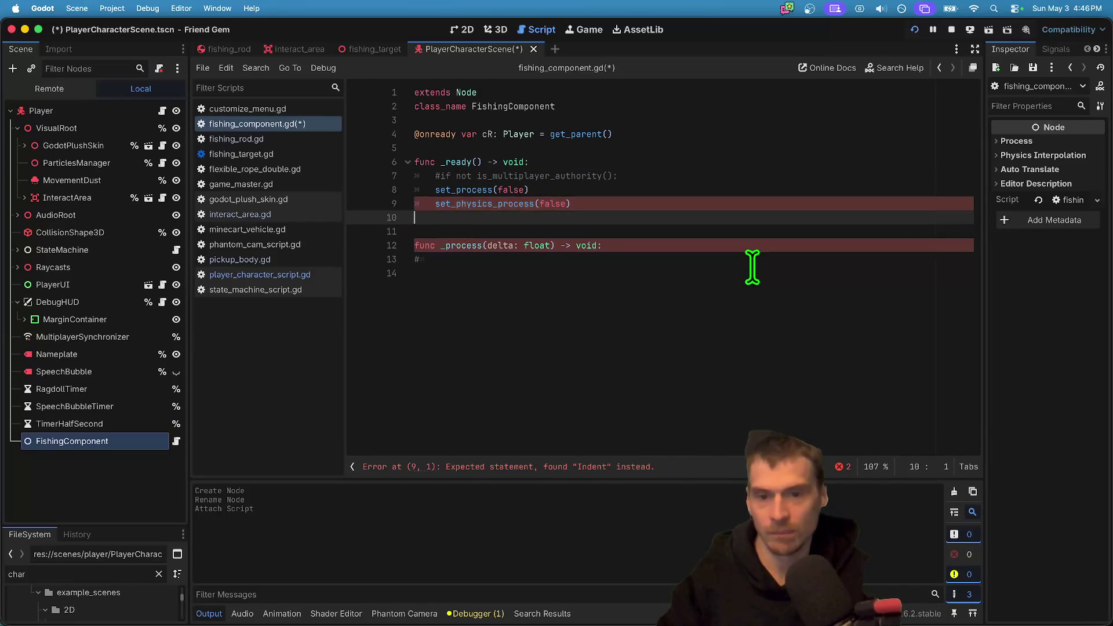
pyautogui.press('Down')
pyautogui.press('Down')
pyautogui.press('End')
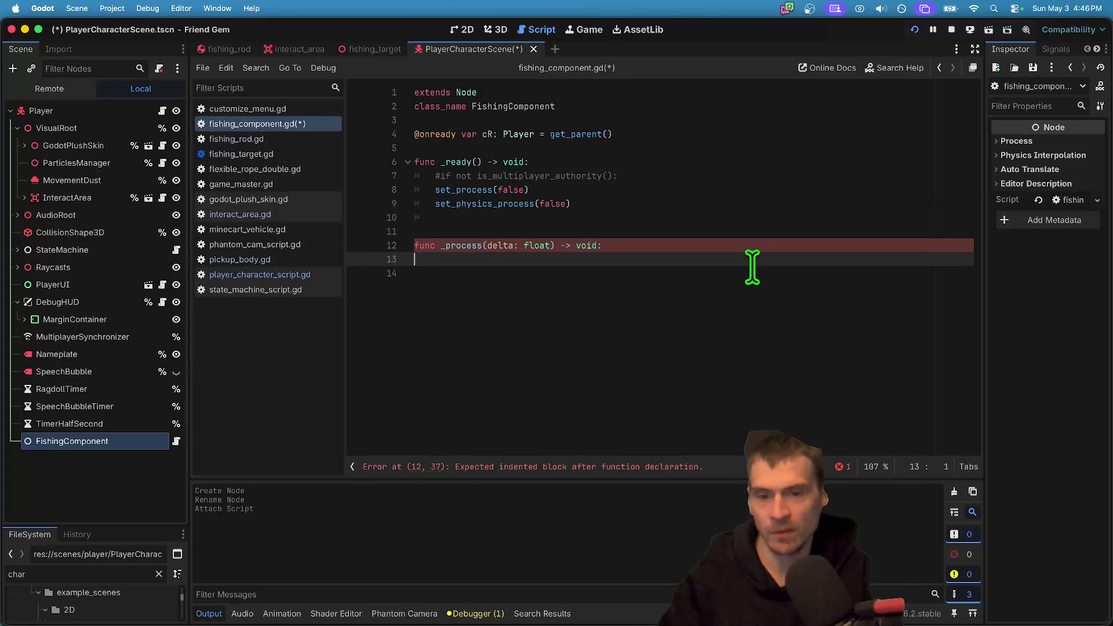
# Write 'if Input.action_release():' in _process with an indented line beneath it.
pyautogui.write('ut')
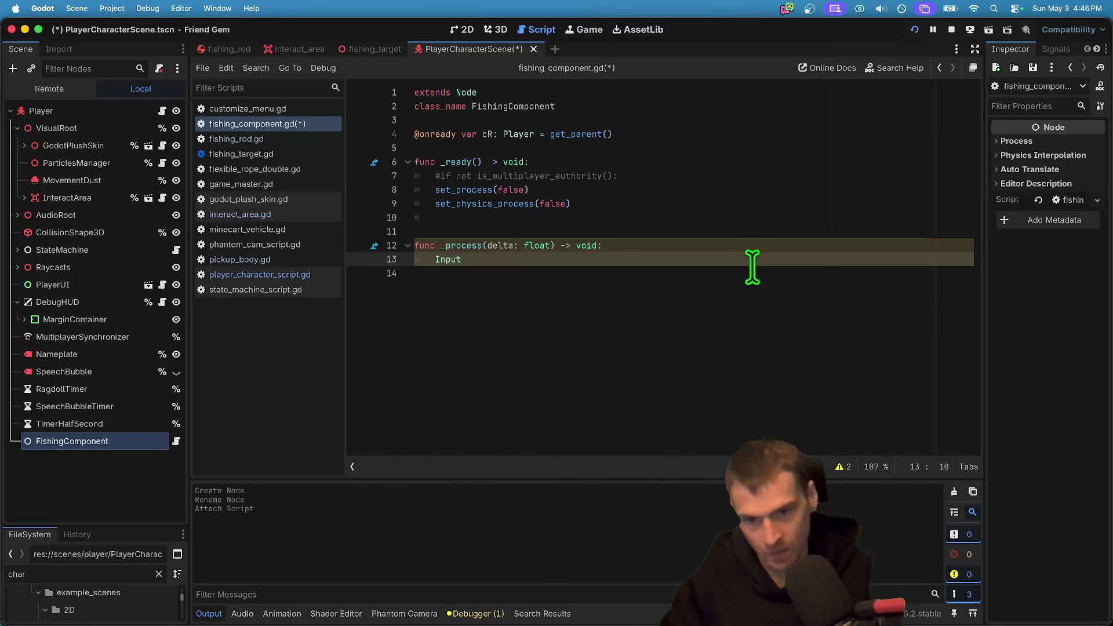
pyautogui.press('Down')
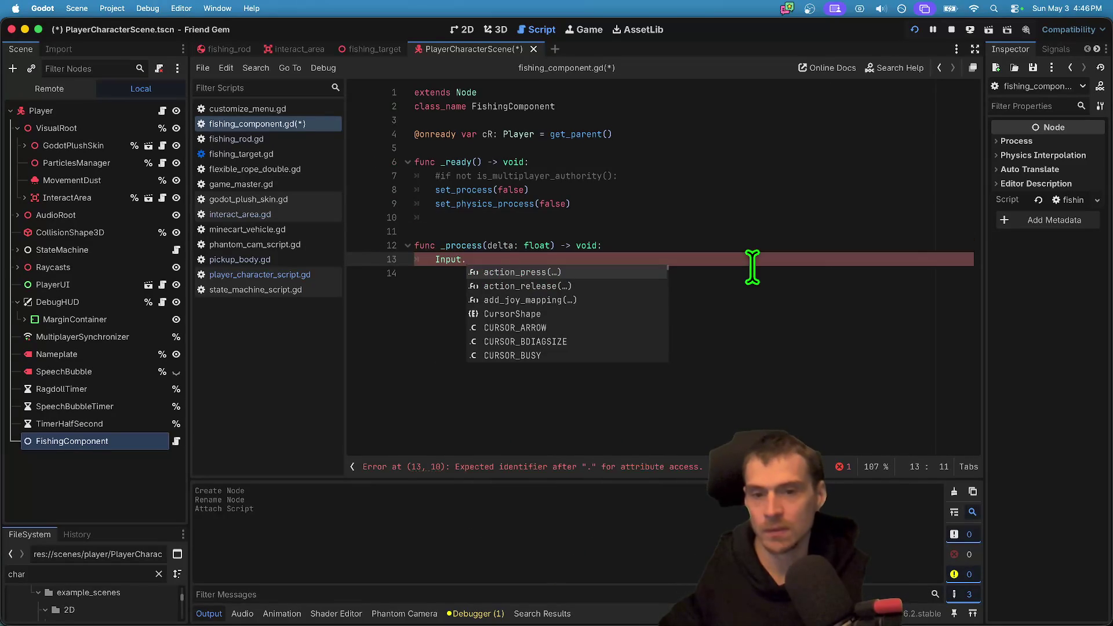
pyautogui.press('Return')
pyautogui.press('Escape')
pyautogui.press('Home')
pyautogui.write('if')
pyautogui.press('Down')
pyautogui.press('Left')
pyautogui.write(':')
pyautogui.press('Return')
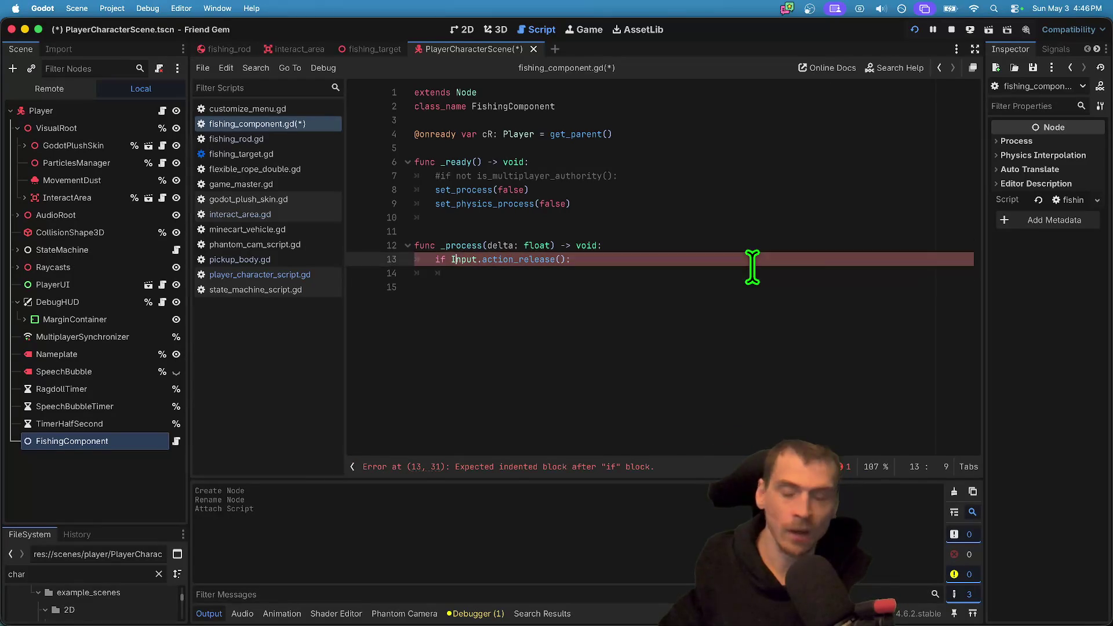
# Declare 'enum FISHING_INPUTS {' above _ready with its braces opened onto separate lines.
pyautogui.click(790, 189)
pyautogui.press('Up')
pyautogui.press('Up')
pyautogui.press('Up')
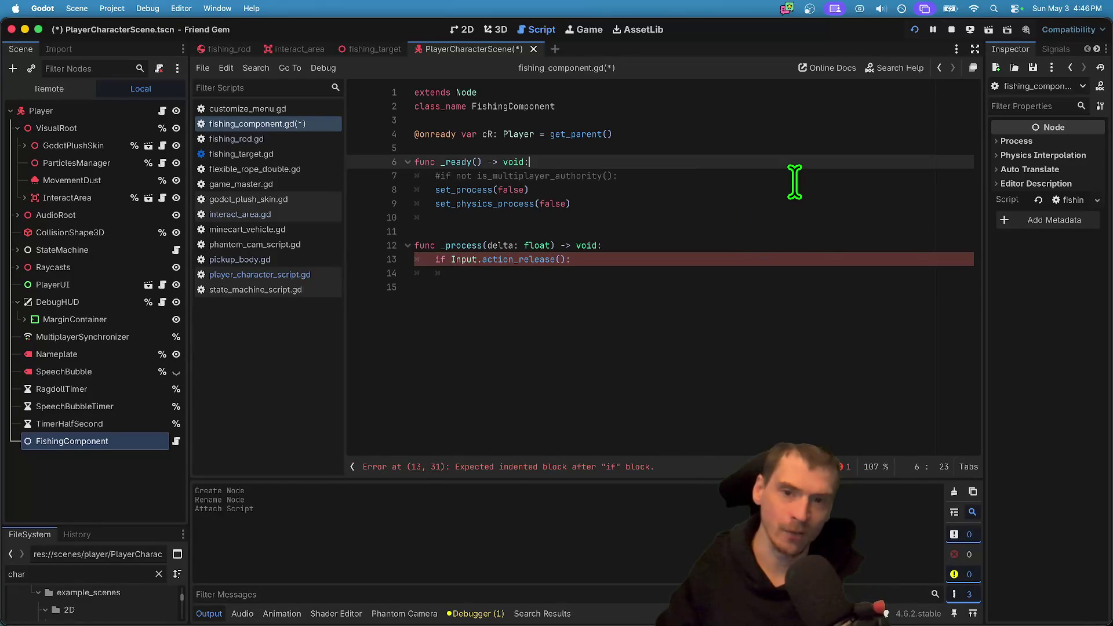
pyautogui.press('Return')
pyautogui.press('Return')
pyautogui.press('Return')
pyautogui.press('Up')
pyautogui.write('w')
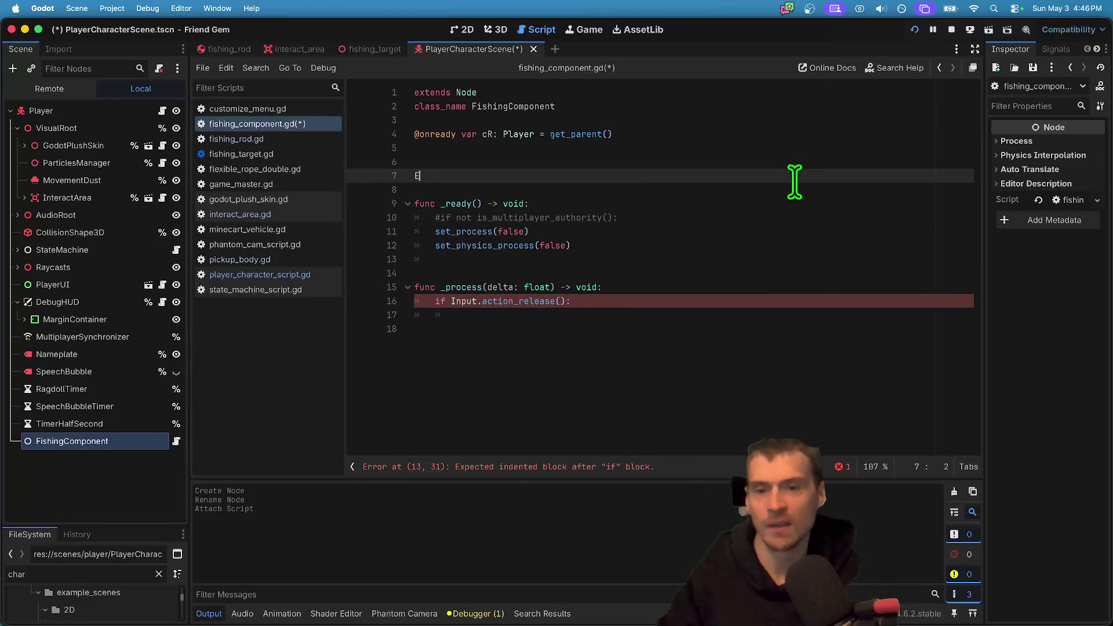
pyautogui.press('BackSpace')
pyautogui.press('BackSpace')
pyautogui.press('BackSpace')
pyautogui.write('enum  ')
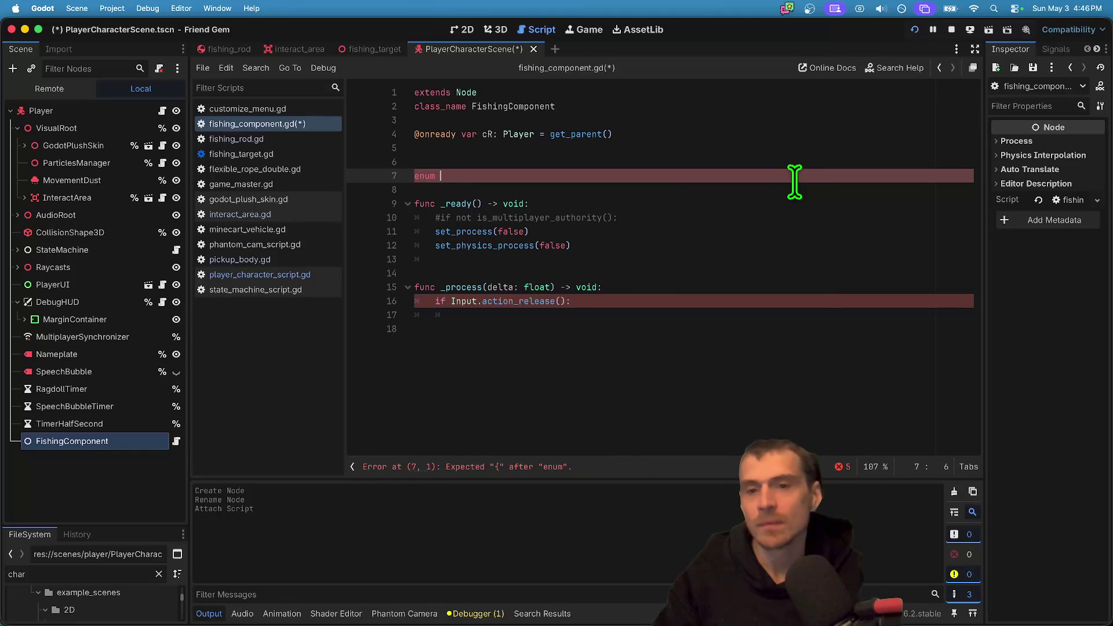
pyautogui.write('ING_INPUTS {')
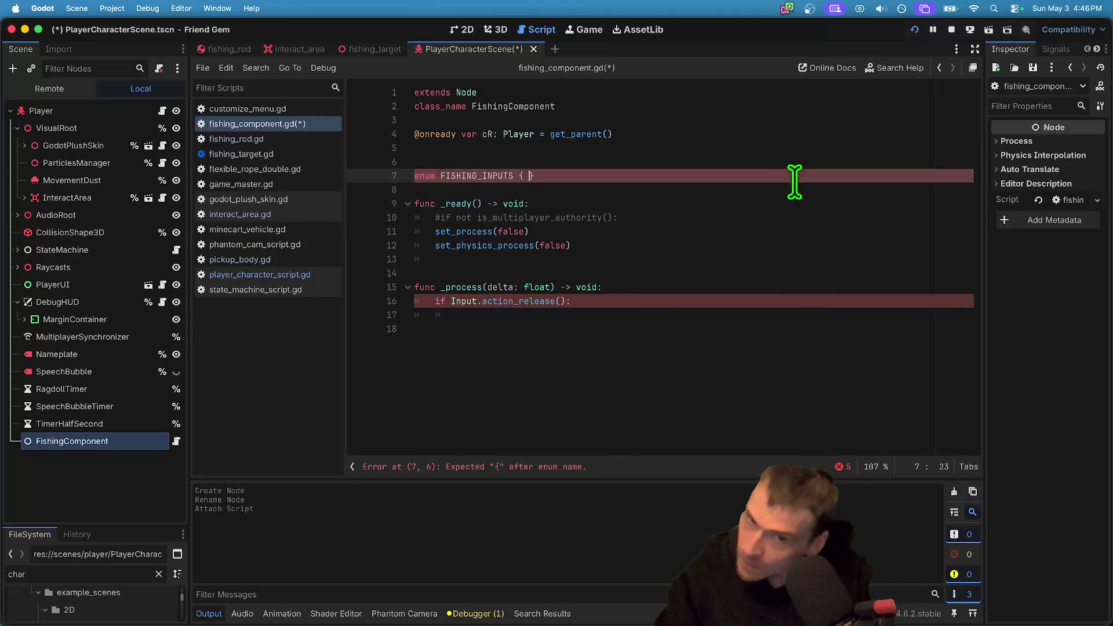
pyautogui.press('Return')
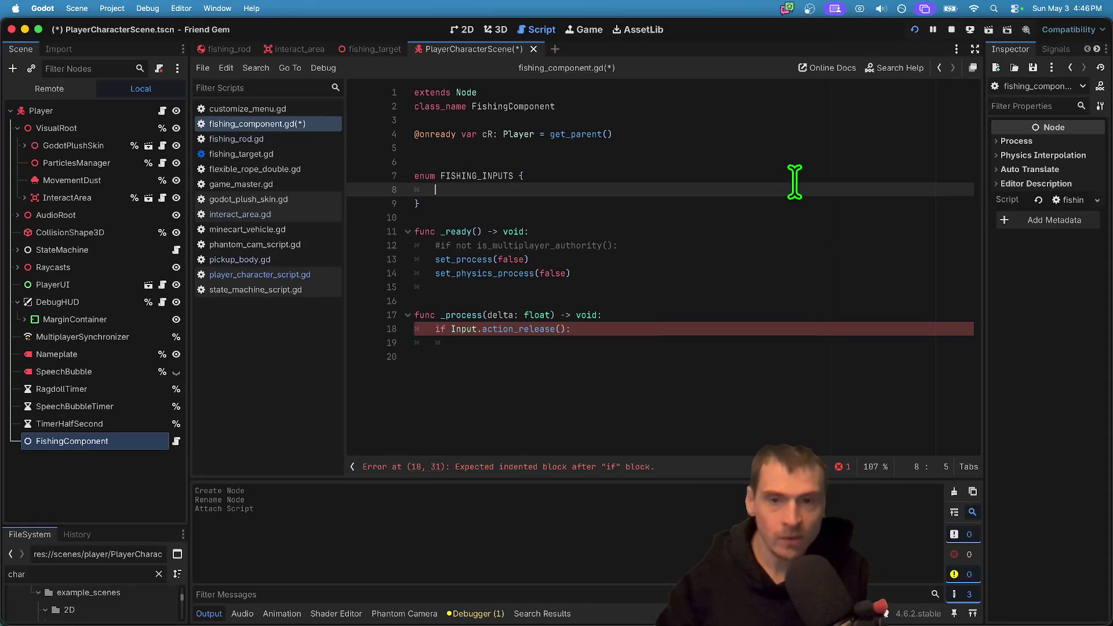
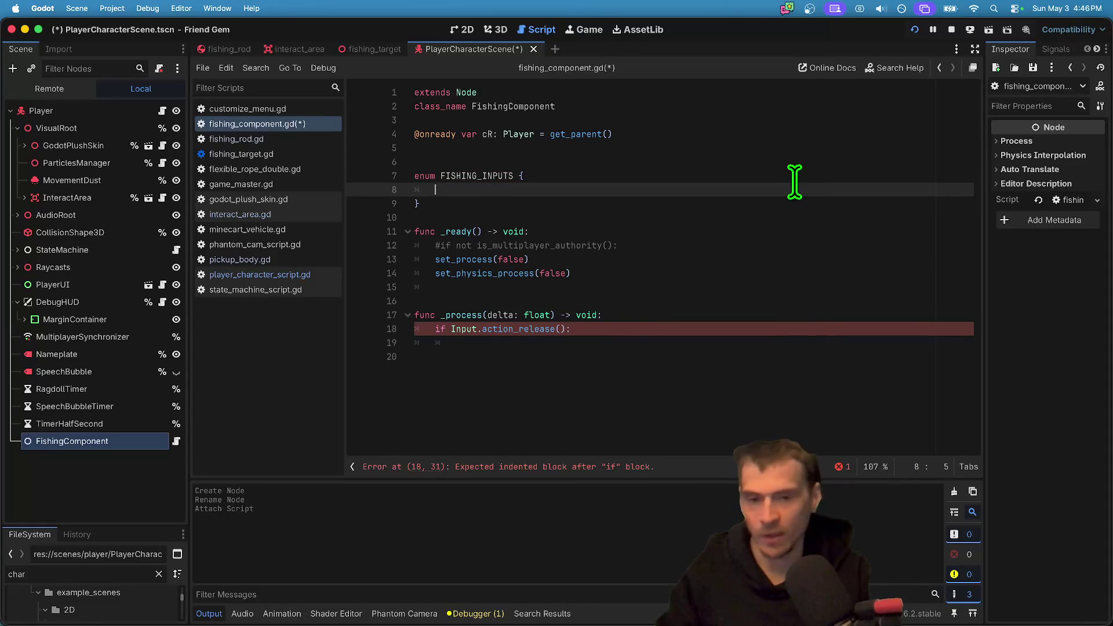
# On the body line under the input check, write cR.interact_area.current_interactable.
pyautogui.press('Down')
pyautogui.press('Down')
pyautogui.press('Down')
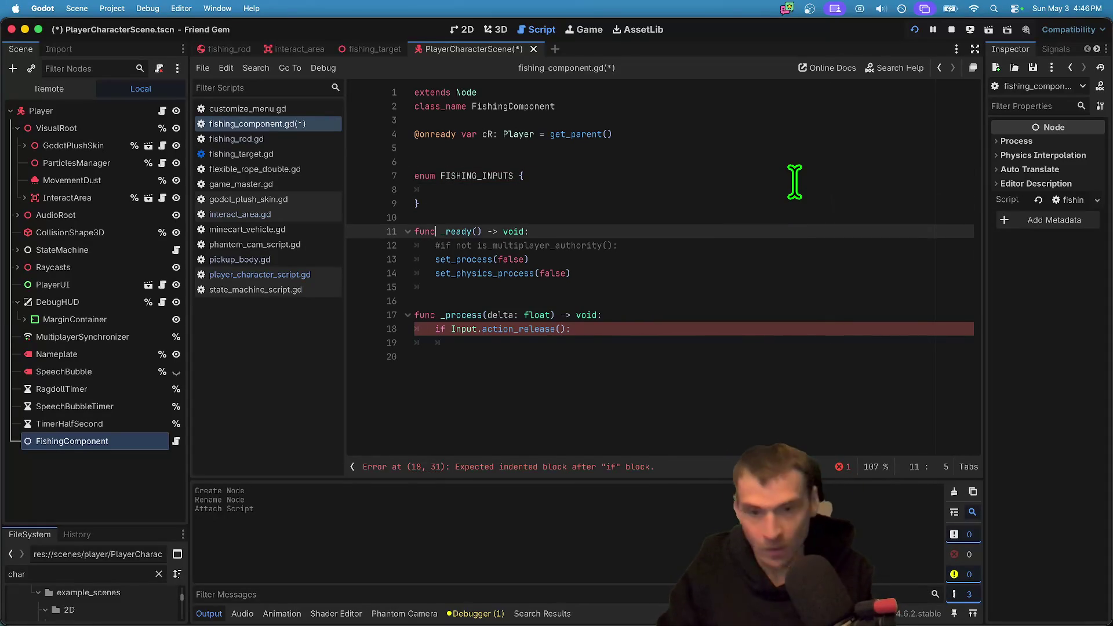
pyautogui.press('Down')
pyautogui.press('Down')
pyautogui.press('Down')
pyautogui.press('Up')
pyautogui.press('End')
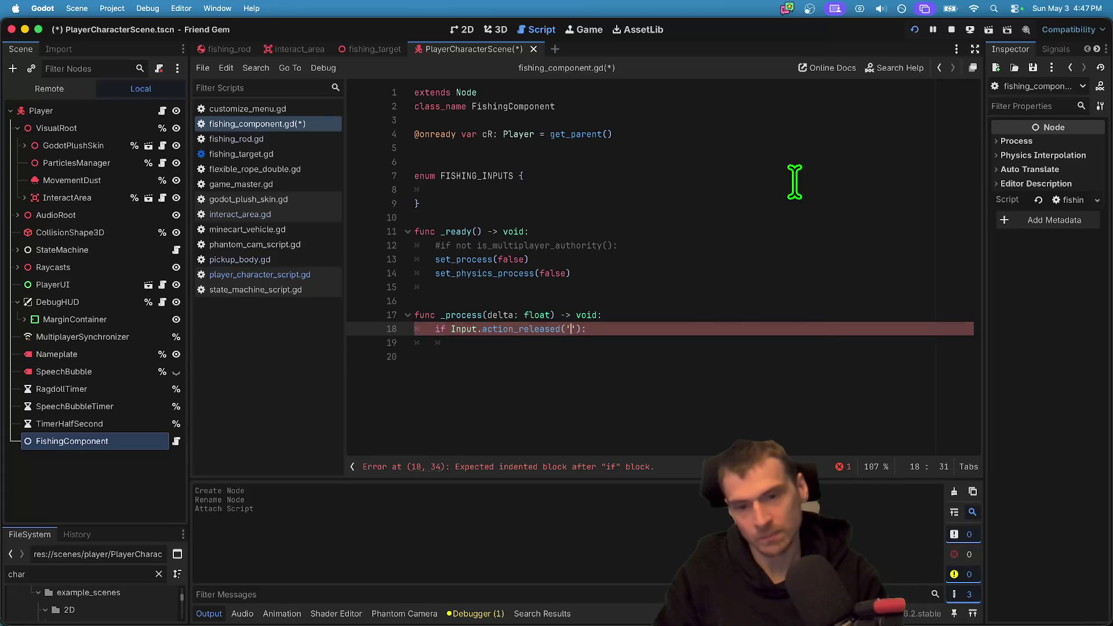
pyautogui.press('Down')
pyautogui.write('c')
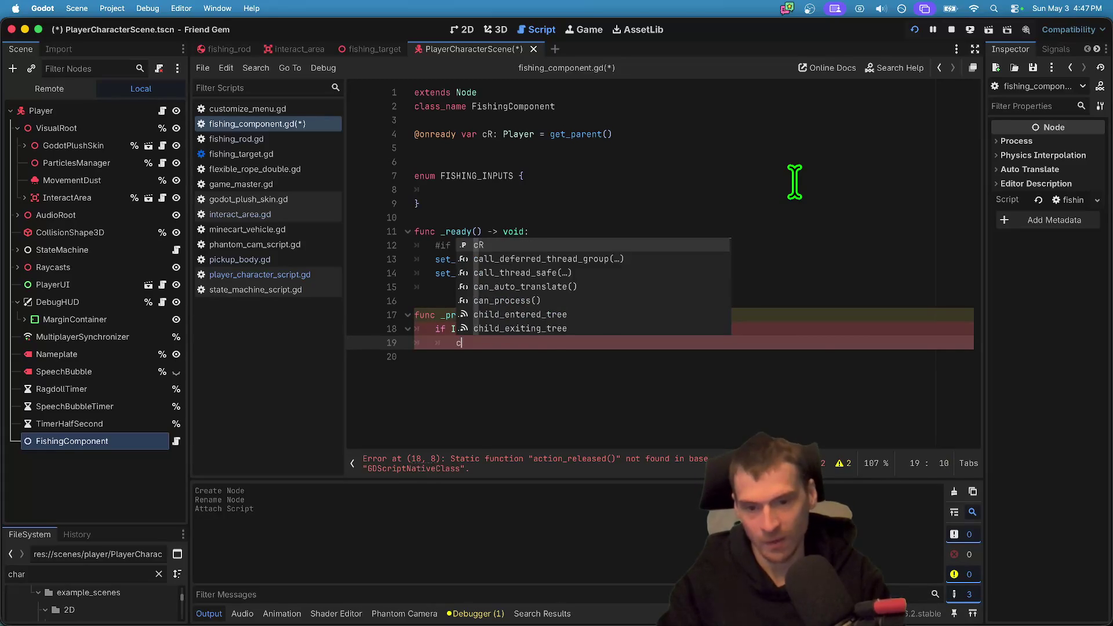
pyautogui.press('Return')
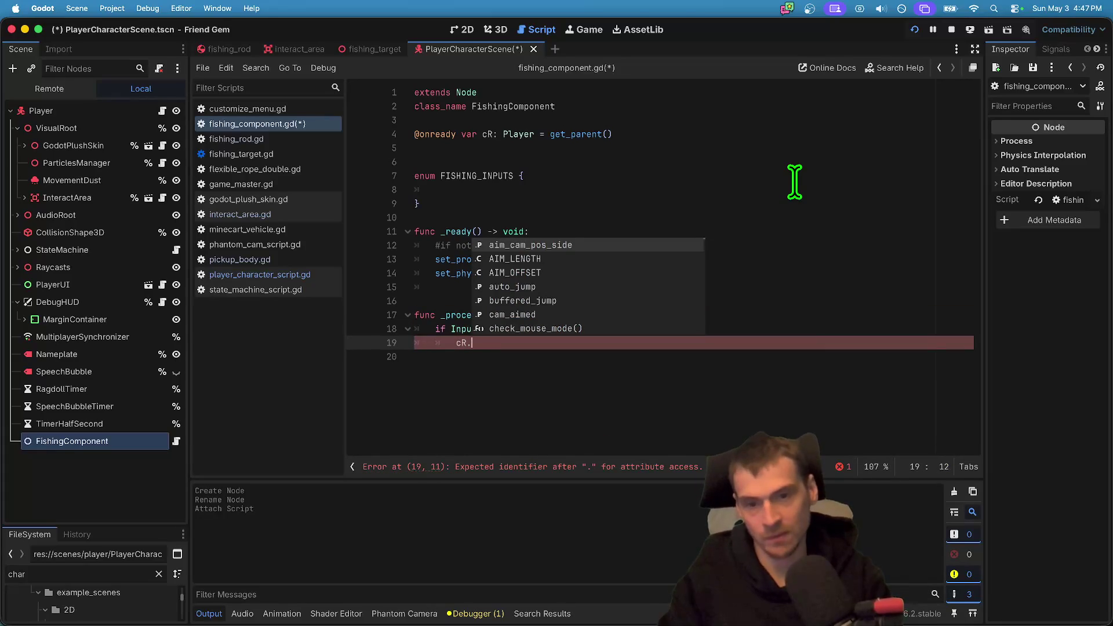
pyautogui.write('int')
pyautogui.press('Return')
pyautogui.write('.')
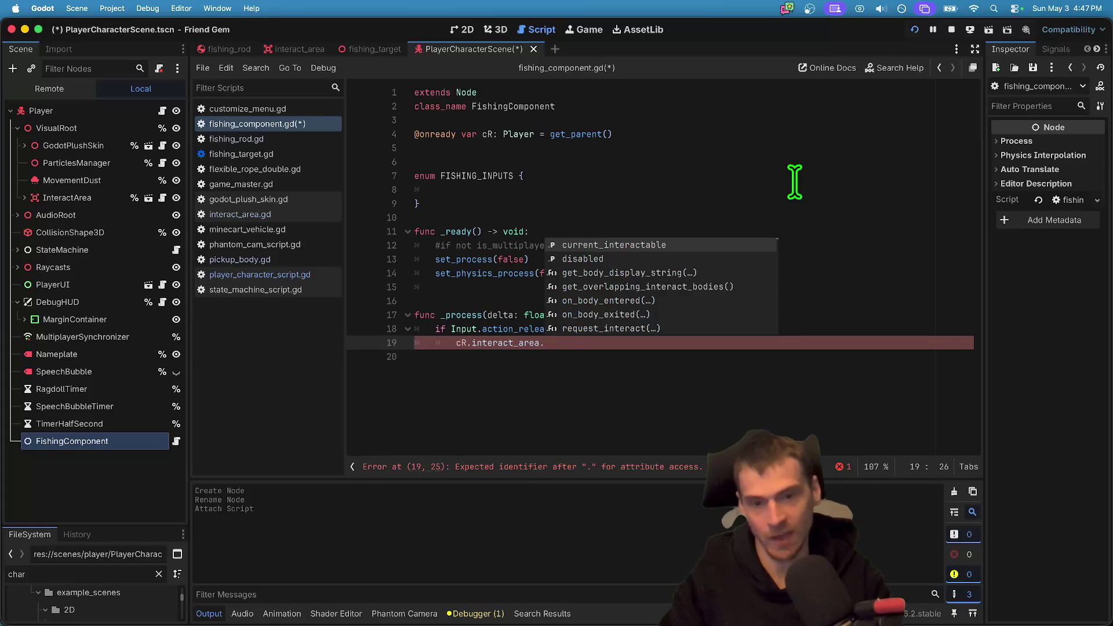
pyautogui.press('Return')
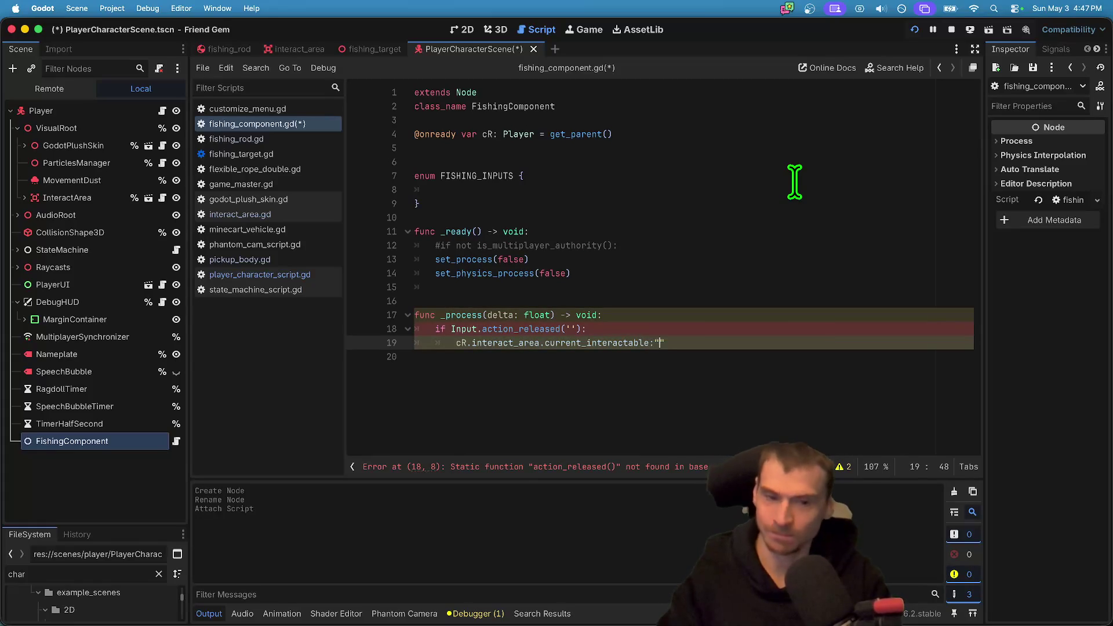
# Turn that reference into an if condition ending with 'and'.
pyautogui.press('Left')
pyautogui.press('Left')
pyautogui.press('Left')
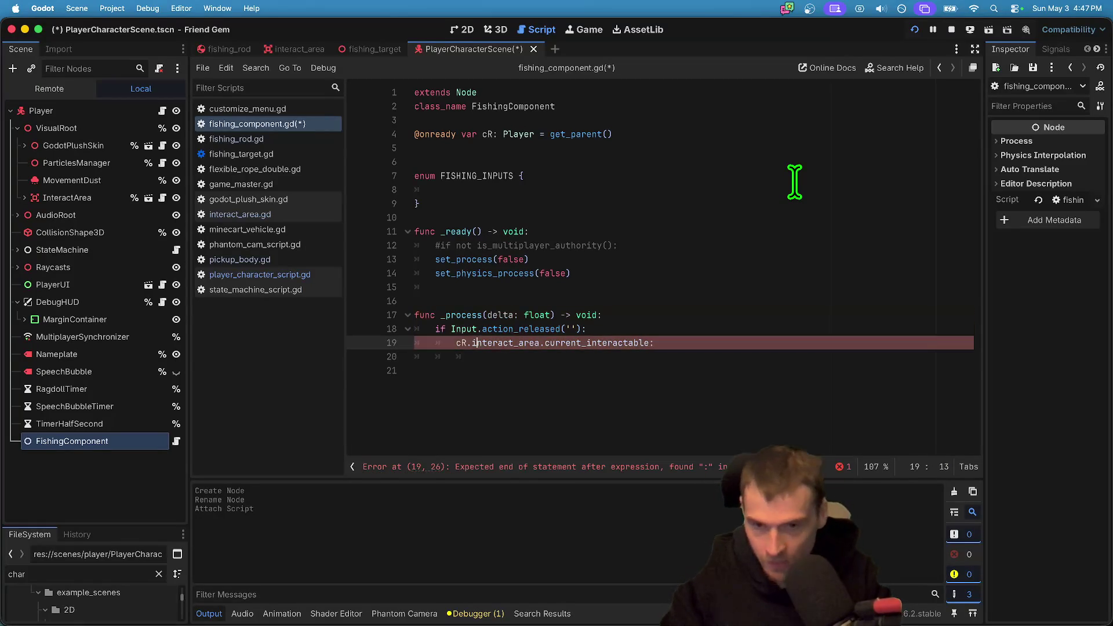
pyautogui.write('if')
pyautogui.press('Down')
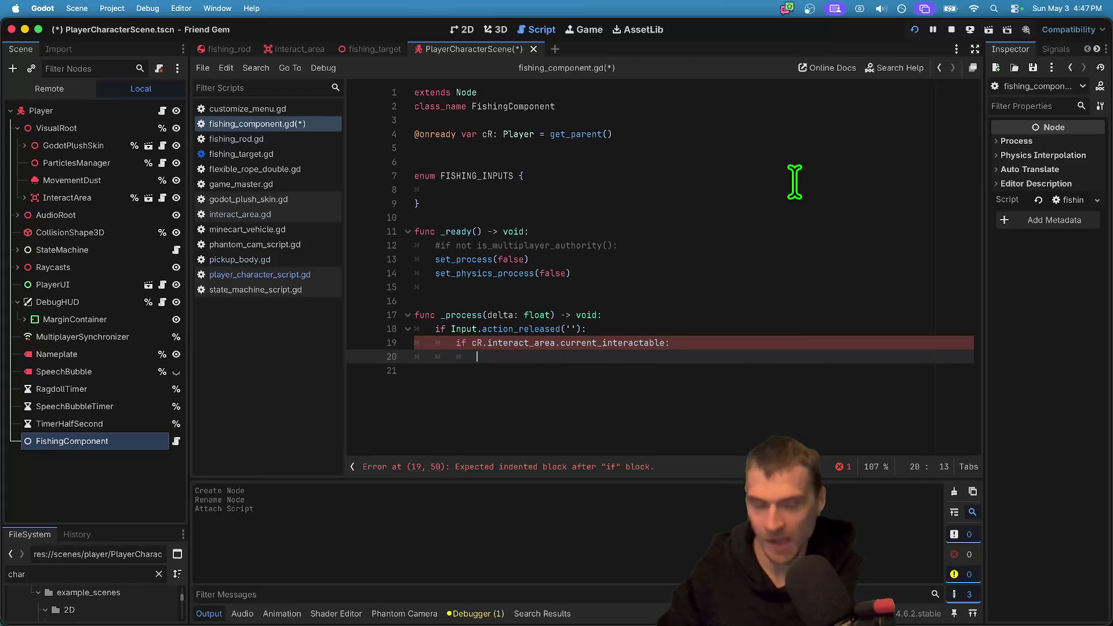
pyautogui.press('Up')
pyautogui.press('End')
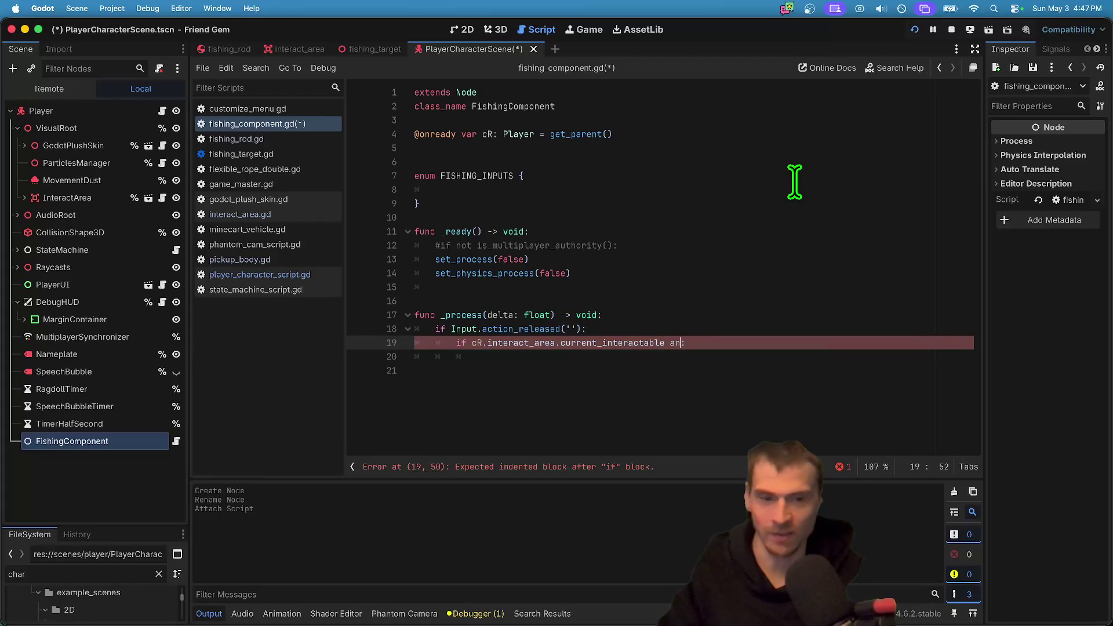
pyautogui.write('d')
# Complete the condition as '... and cR.interact_area.current_interactable is FishingRod:' with pass as its body.
pyautogui.moveTo(605, 343); pyautogui.dragTo(468, 339)
pyautogui.press('super+c')
pyautogui.press('Down')
pyautogui.press('Up')
pyautogui.press('End')
pyautogui.press('super+v')
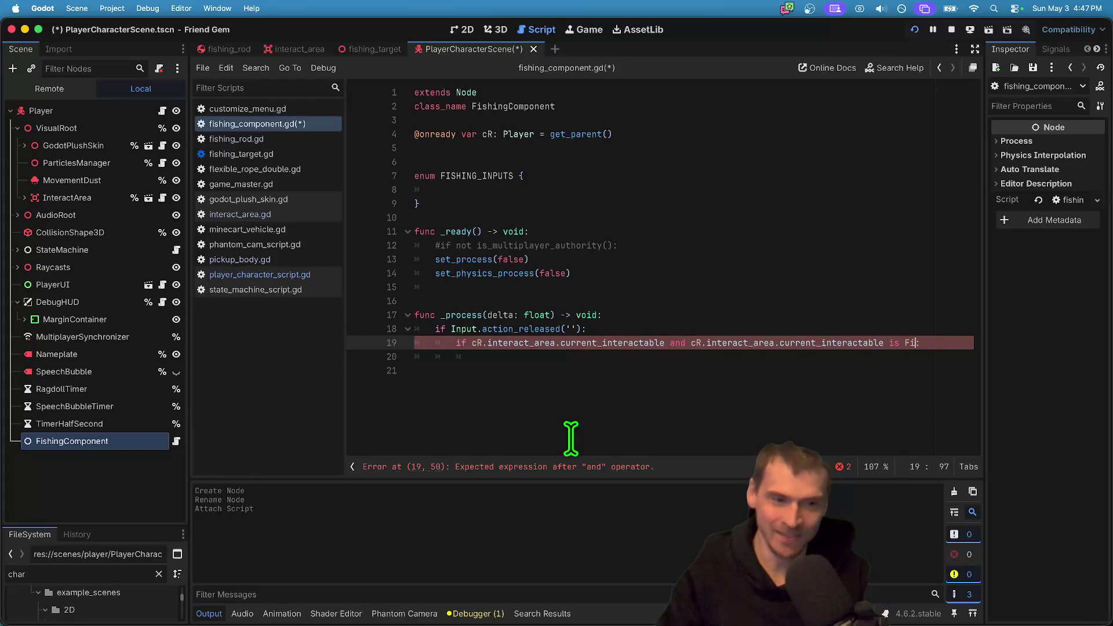
pyautogui.write('sh')
pyautogui.press('Down')
pyautogui.press('Return')
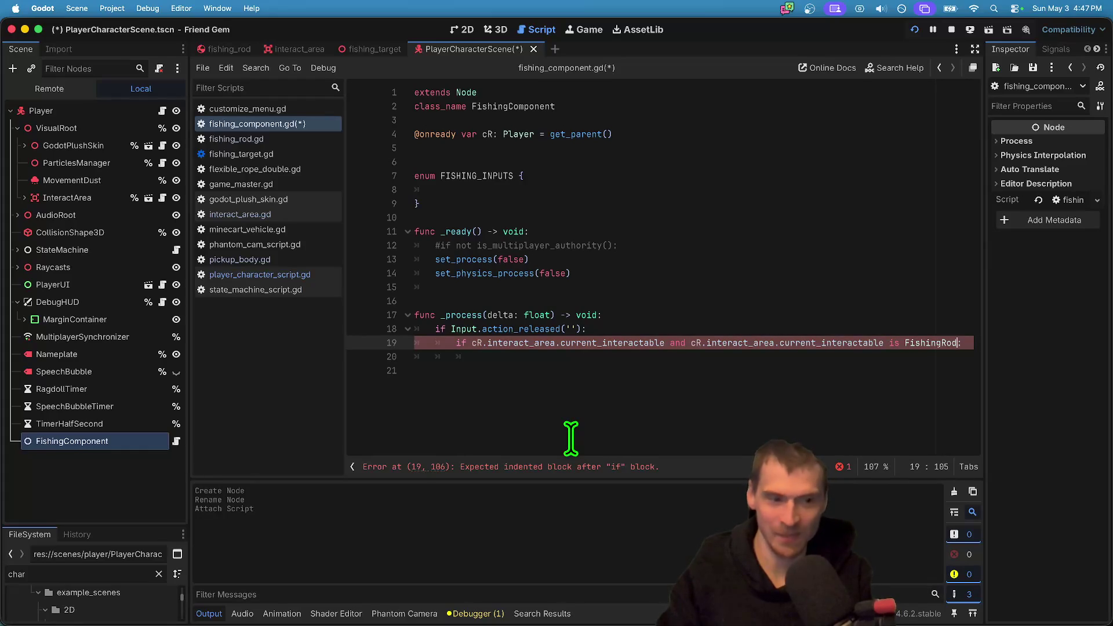
pyautogui.press('Down')
pyautogui.press('BackSpace')
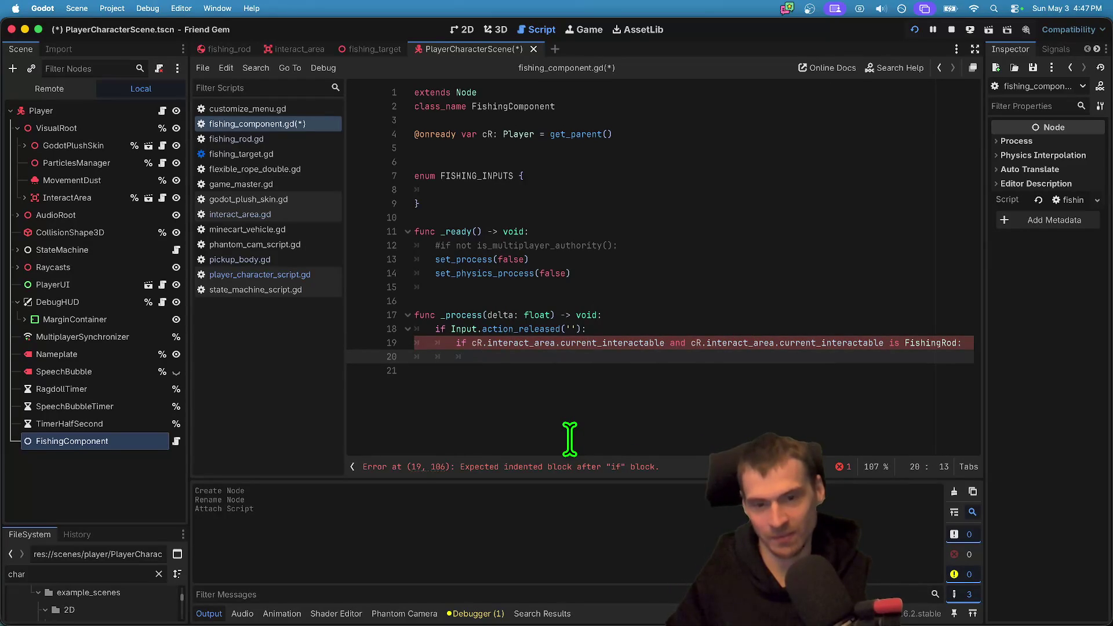
# Change the input check to Input.is_action_pressed('primary'), add a blank line above pass, and save.
pyautogui.doubleClick(540, 328)
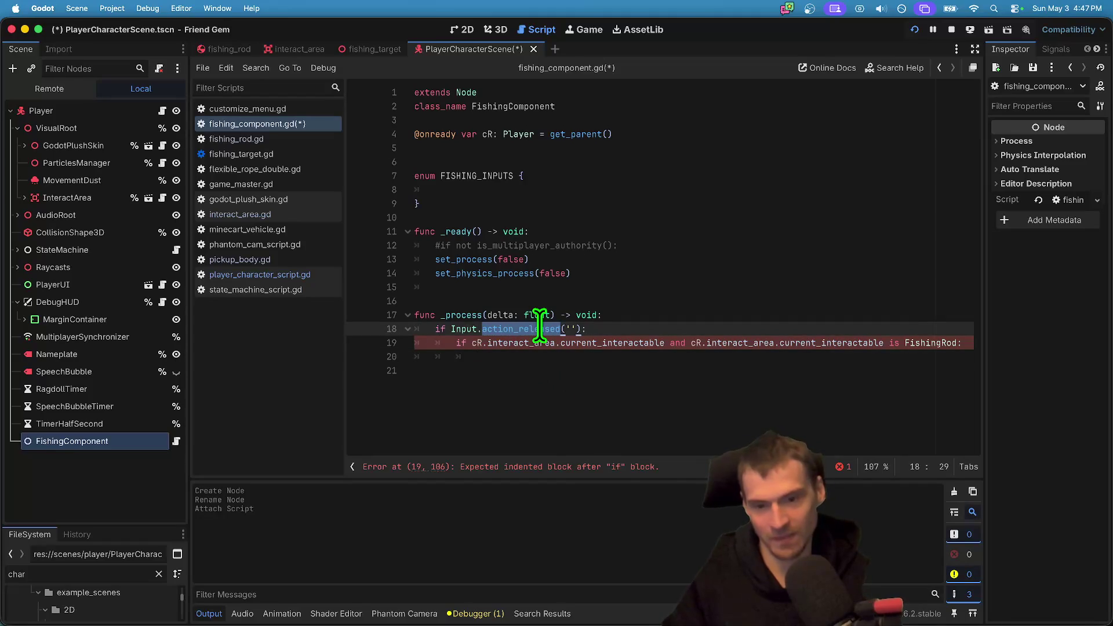
pyautogui.press('BackSpace')
pyautogui.write('is')
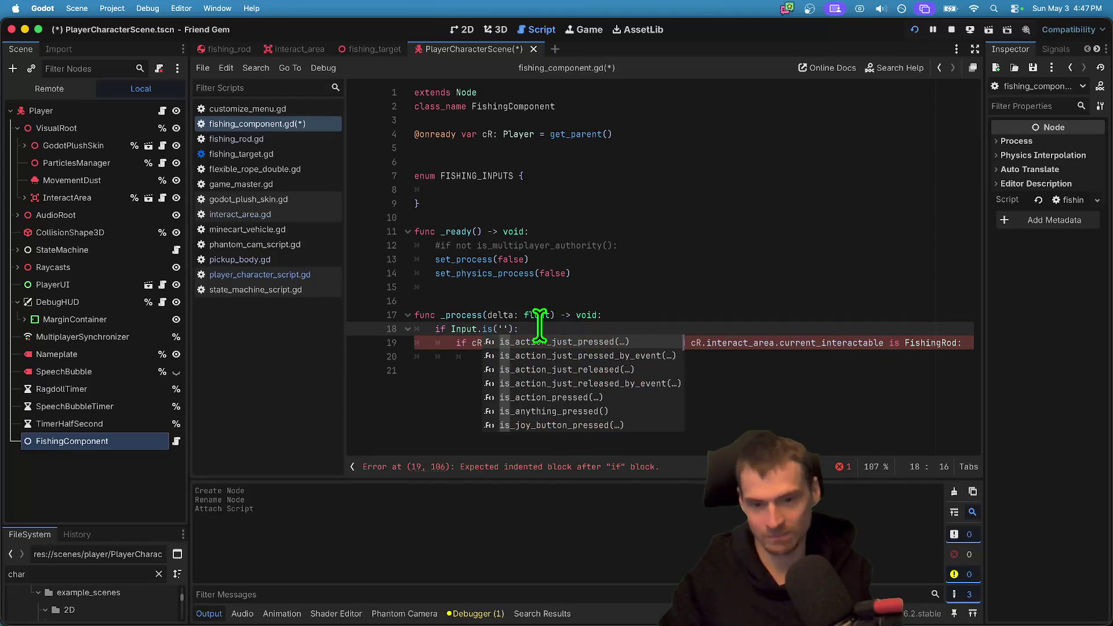
pyautogui.press('Down')
pyautogui.press('Down')
pyautogui.press('Down')
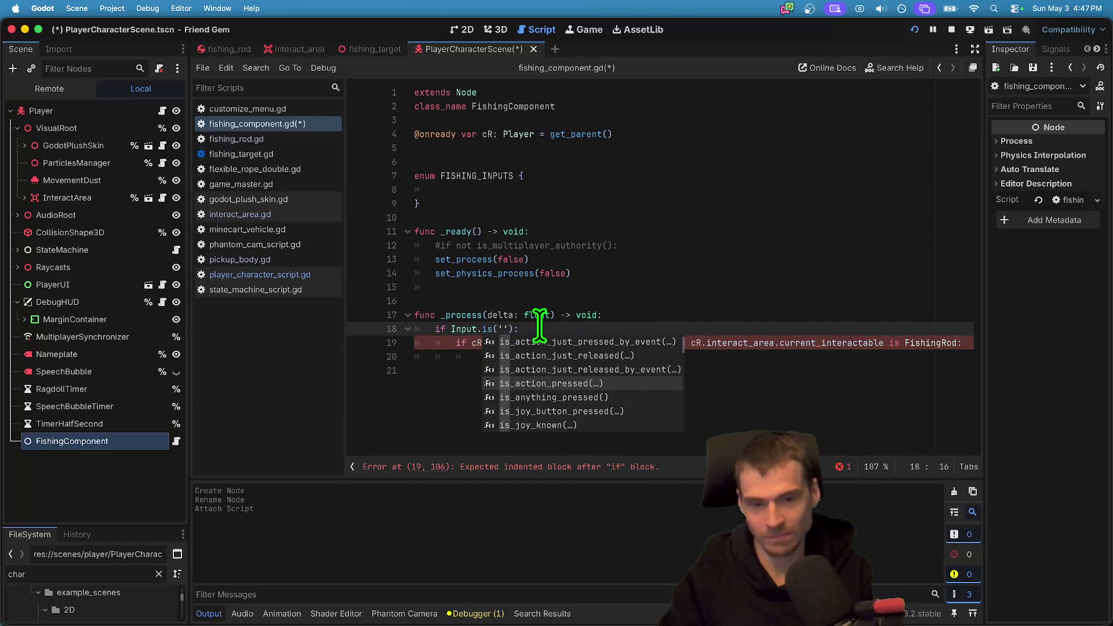
pyautogui.press('Up')
pyautogui.press('Return')
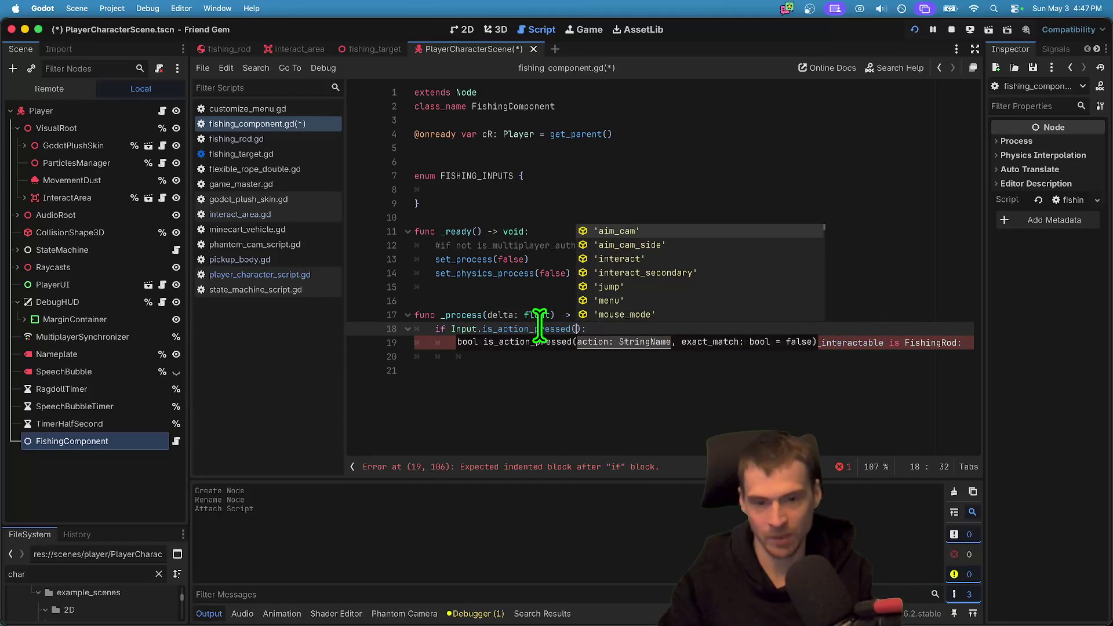
pyautogui.write("'pri")
pyautogui.press('Return')
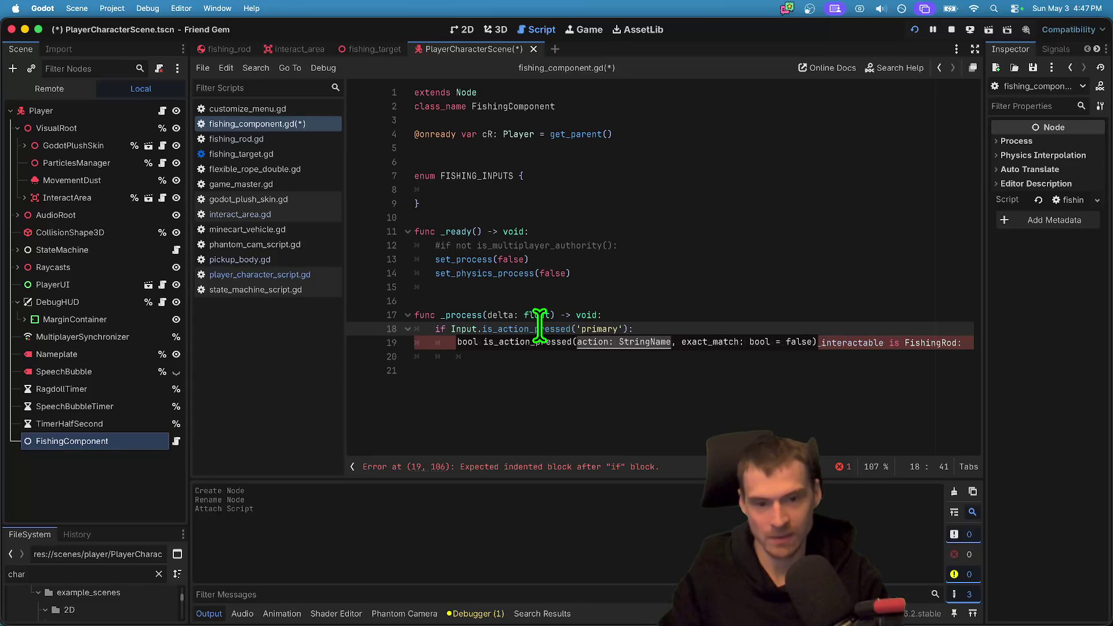
pyautogui.press('Down')
pyautogui.press('Down')
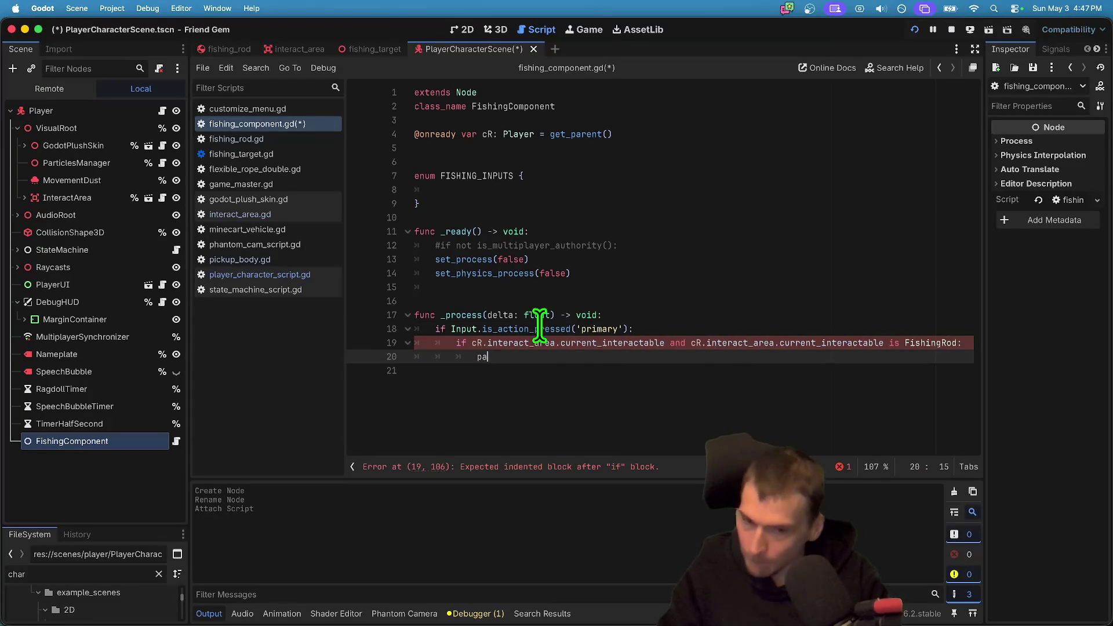
pyautogui.hotkey('ctrl', 'shift', 'Return')
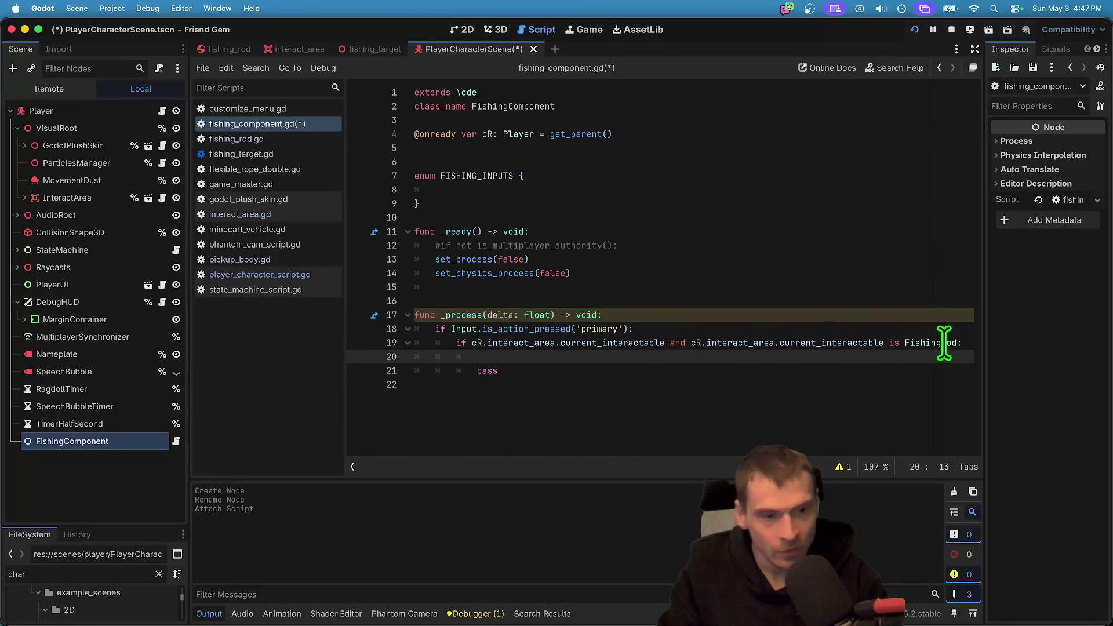
pyautogui.hotkey('ctrl', 's')
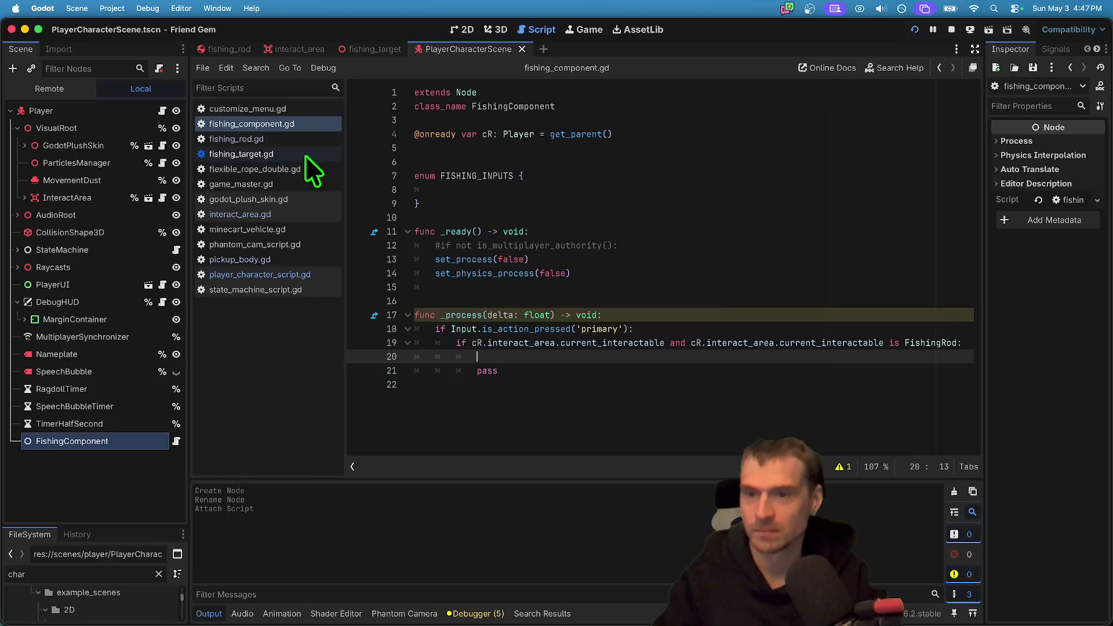
pyautogui.click(280, 139)
# Delete the commented-out print line in fishing_rod.gd.
pyautogui.scroll(-13, 581, 280)
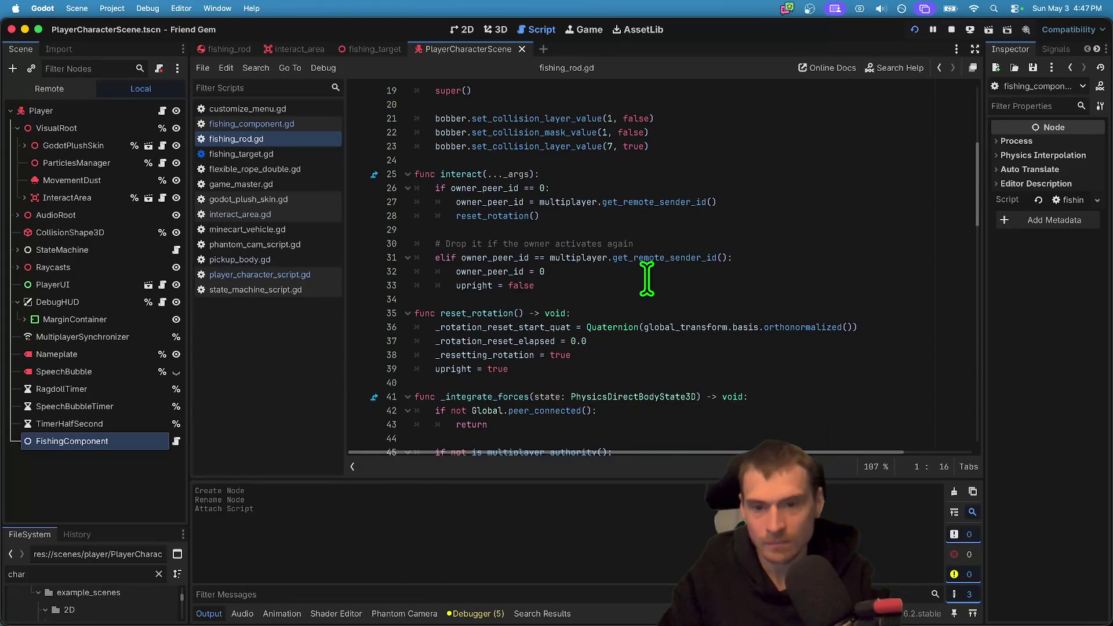
pyautogui.scroll(-10, 738, 260)
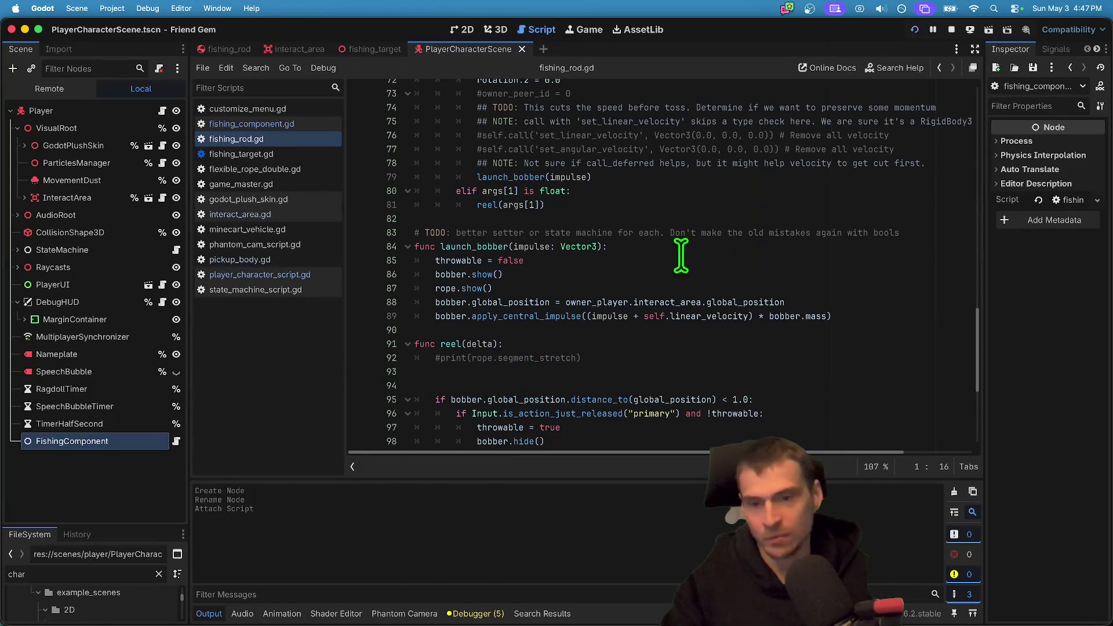
pyautogui.click(449, 356)
pyautogui.tripleClick(449, 356)
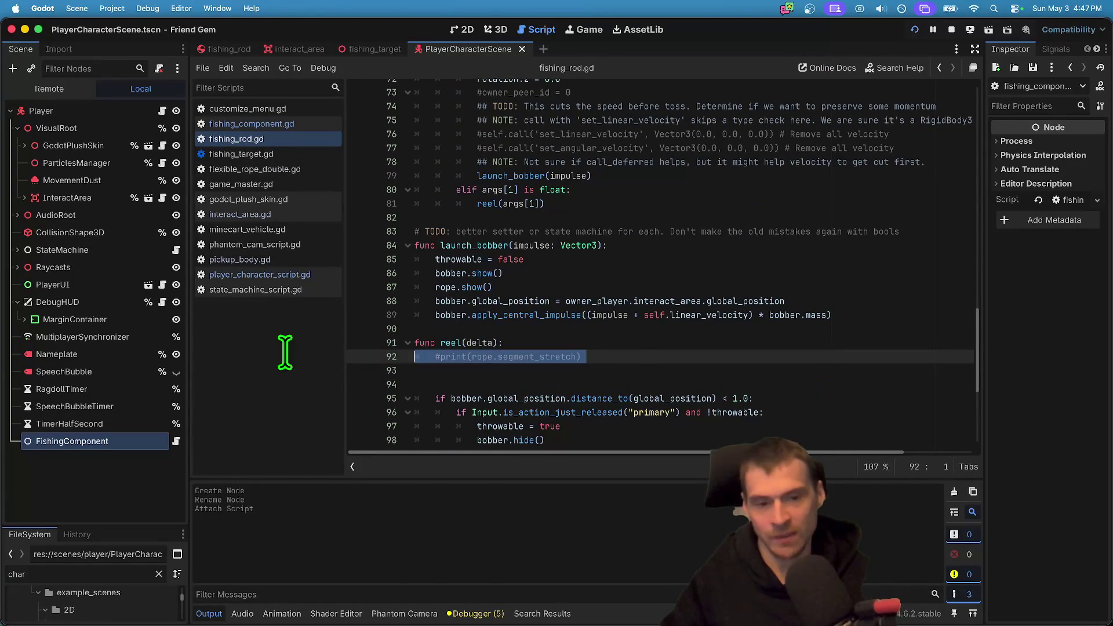
pyautogui.scroll(-5, 662, 355)
pyautogui.press('Delete')
pyautogui.press('Delete')
pyautogui.press('Delete')
# Cut the release-check block out of the reel function.
pyautogui.scroll(1, 592, 217)
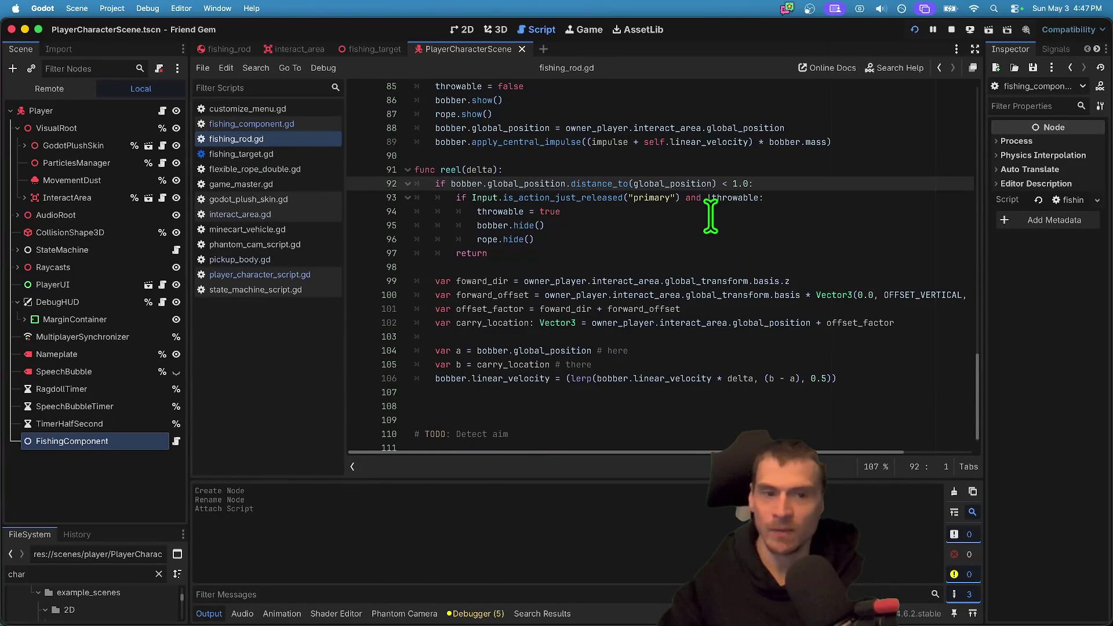
pyautogui.moveTo(436, 198)
pyautogui.mouseDown()
pyautogui.moveTo(764, 258)
pyautogui.moveTo(765, 225)
pyautogui.moveTo(757, 240)
pyautogui.mouseUp()
pyautogui.hotkey('ctrl', 'c')
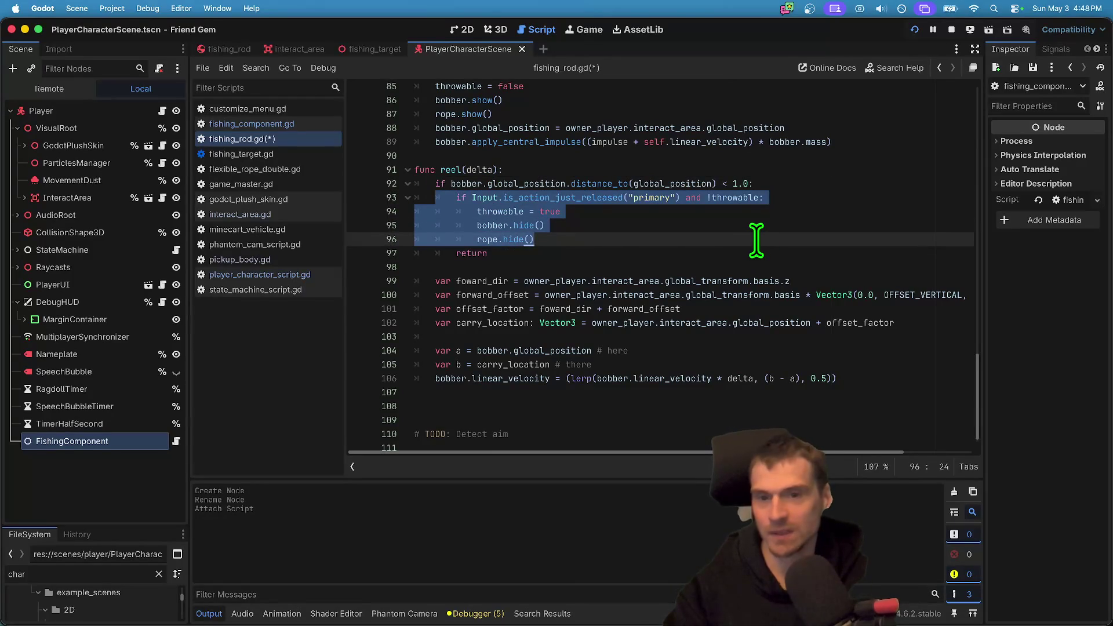
pyautogui.press('Delete')
pyautogui.press('super+z')
pyautogui.press('Delete')
pyautogui.press('Down')
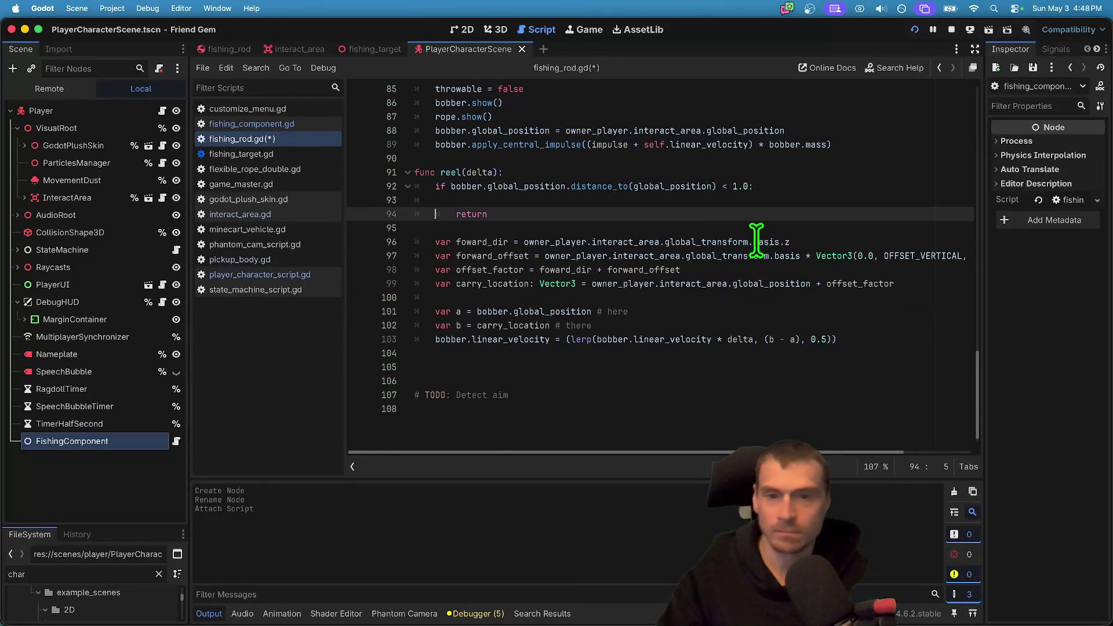
# Add a collect_bobber() function after reel and paste the release-check block into it.
pyautogui.click(760, 353)
pyautogui.press('Return')
pyautogui.write('fuhnc collect_b')
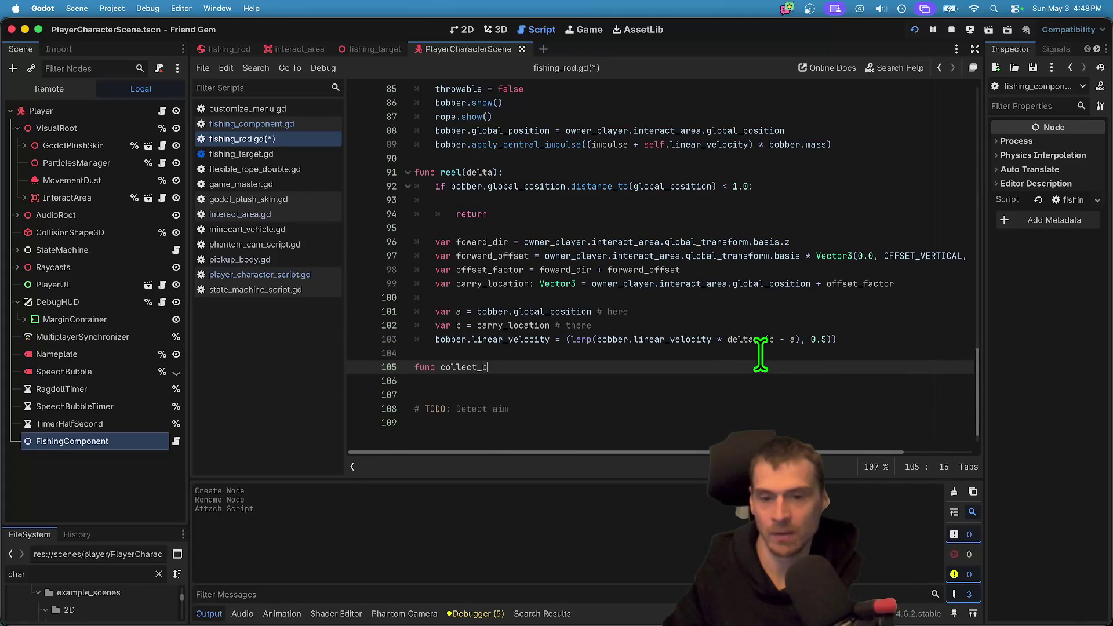
pyautogui.write('):')
pyautogui.press('Return')
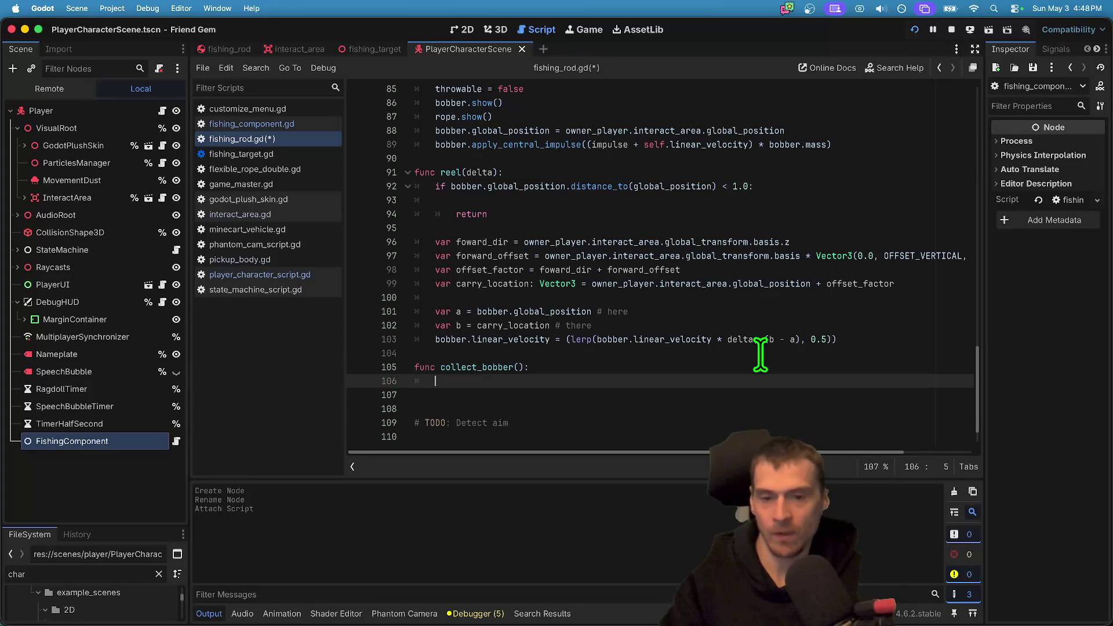
pyautogui.hotkey('ctrl', 'v')
# Reduce the pasted condition to 'if !throwable:' and dedent its body one level.
pyautogui.tripleClick(775, 381)
pyautogui.press('BackSpace')
pyautogui.press('cmd+z')
pyautogui.moveTo(664, 381); pyautogui.dragTo(441, 381)
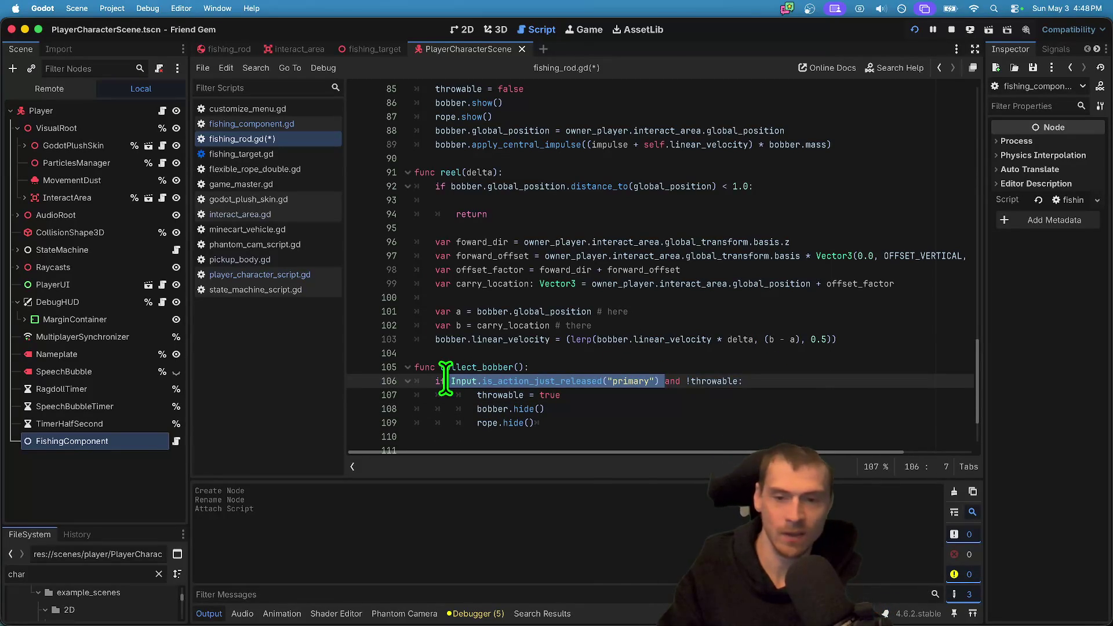
pyautogui.press('BackSpace')
pyautogui.press('Delete')
pyautogui.press('BackSpace')
pyautogui.press('BackSpace')
pyautogui.press('BackSpace')
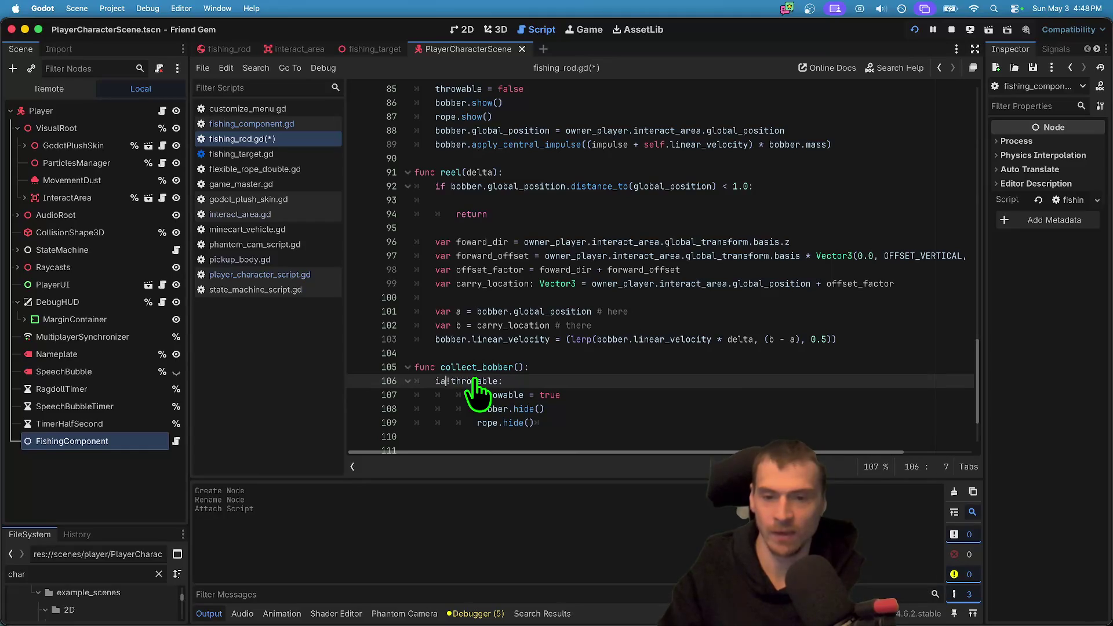
pyautogui.moveTo(540, 424)
pyautogui.mouseDown()
pyautogui.moveTo(530, 413)
pyautogui.moveTo(410, 404)
pyautogui.moveTo(409, 394)
pyautogui.mouseUp()
pyautogui.hotkey('shift', 'Tab')
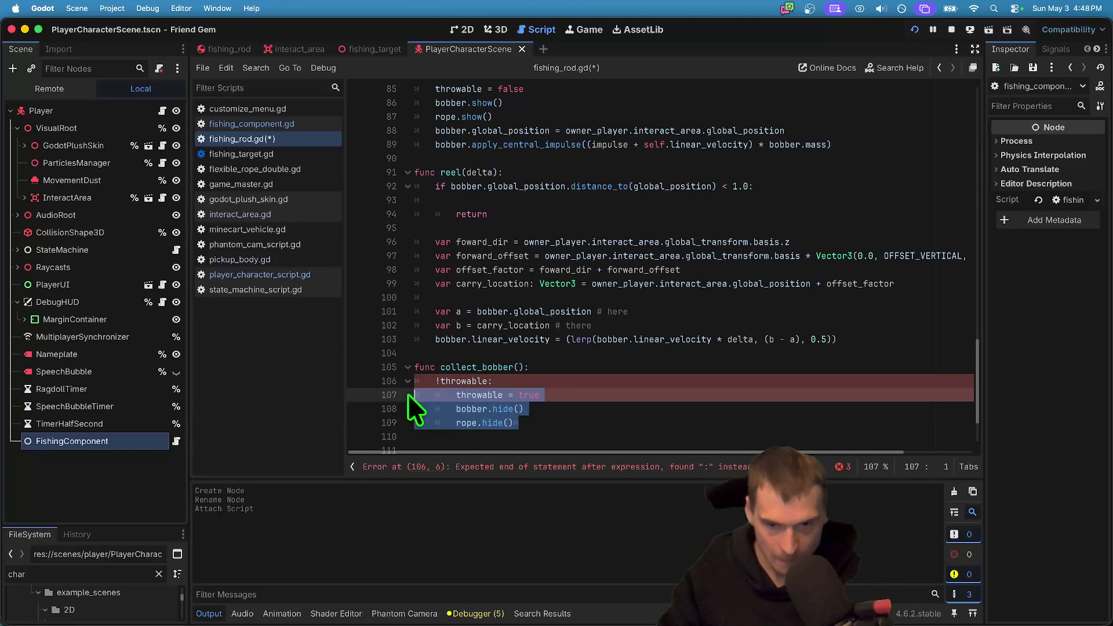
pyautogui.click(423, 381)
pyautogui.write('if')
# Add a '# TODO: Detect aim' comment above collect_bobber and save fishing_rod.gd.
pyautogui.click(544, 419)
pyautogui.click(596, 350)
pyautogui.press('Return')
pyautogui.press('Return')
pyautogui.write('#')
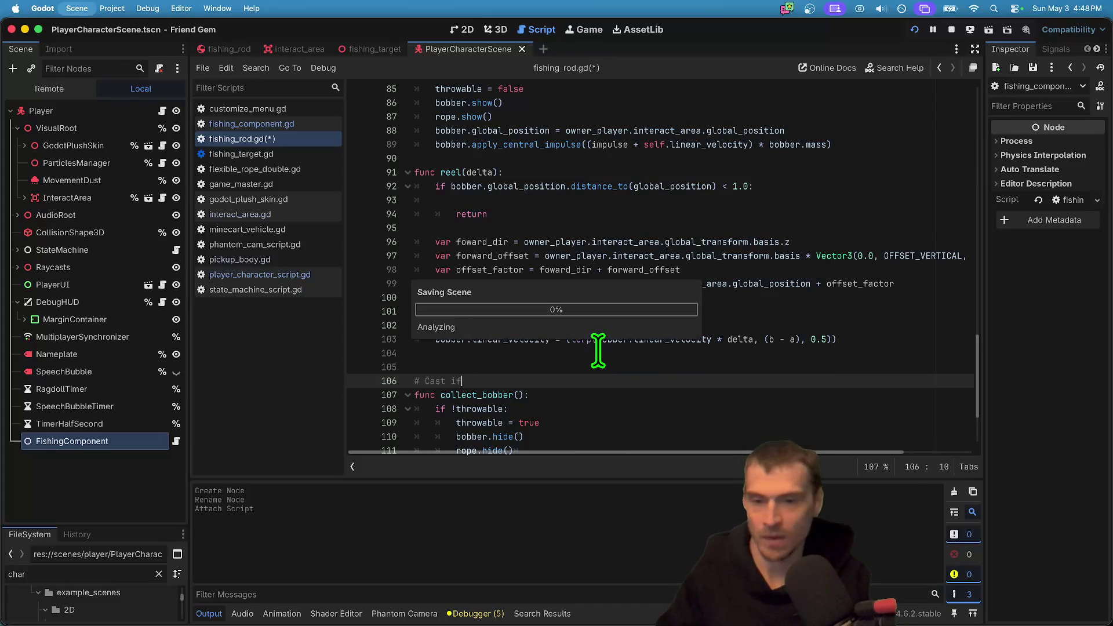
pyautogui.hotkey('ctrl', 's')
pyautogui.scroll(-3, 596, 354)
pyautogui.moveTo(637, 393); pyautogui.dragTo(242, 360)
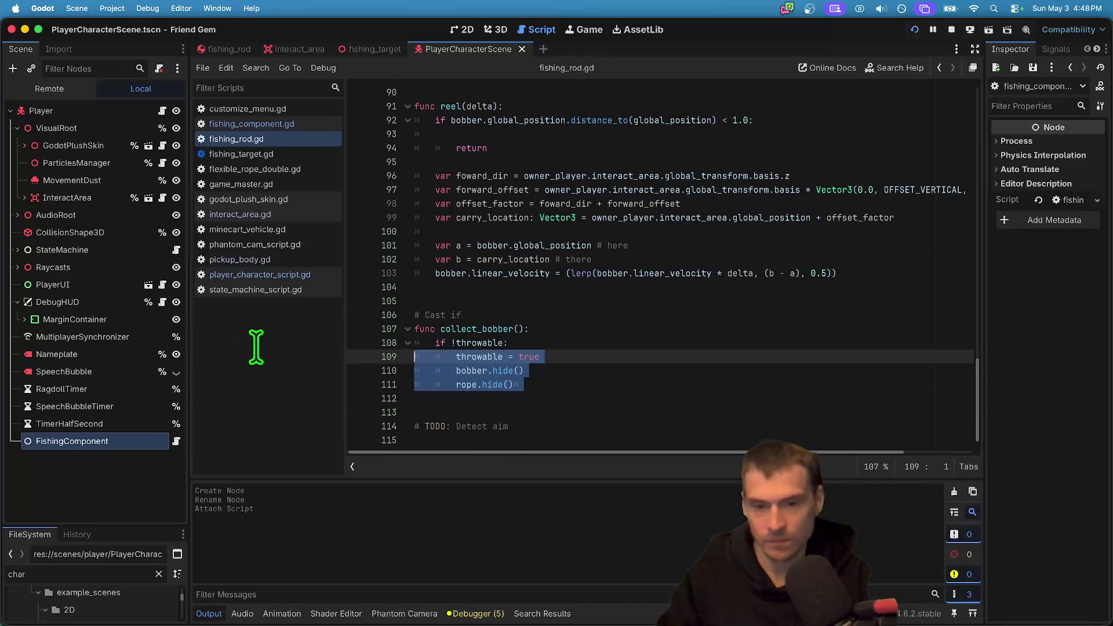
pyautogui.click(524, 413)
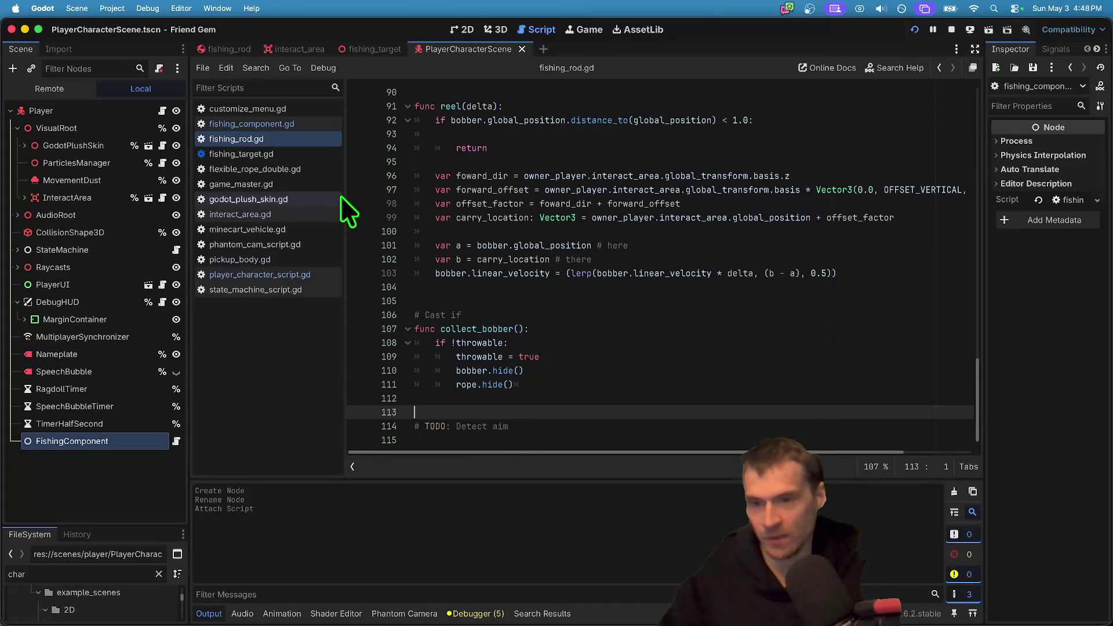
pyautogui.click(279, 125)
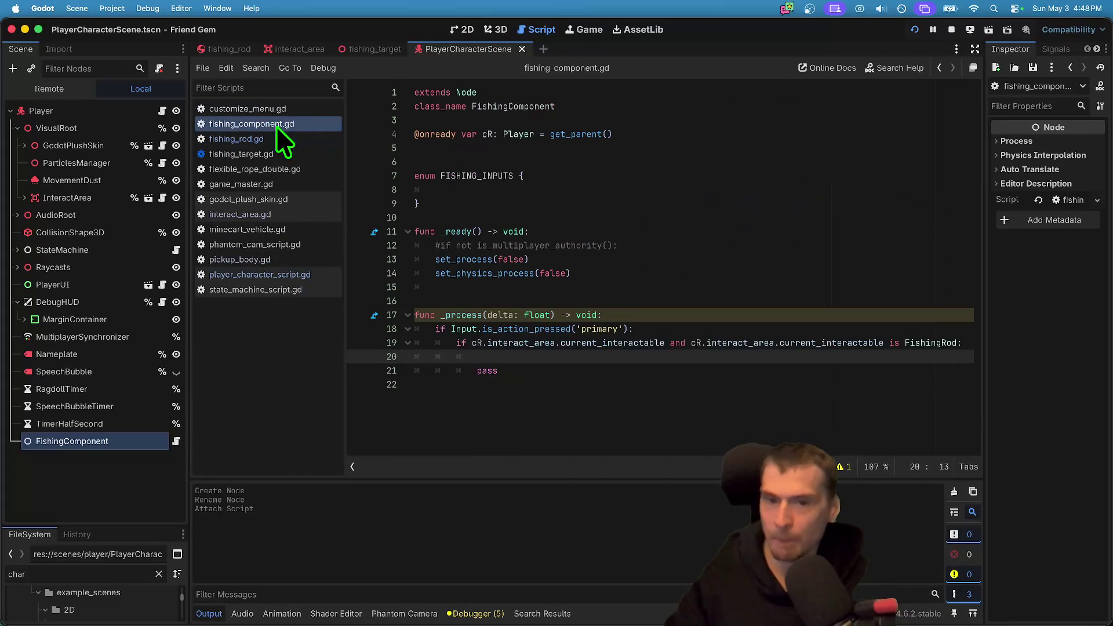
# Remove the empty line and the pass placeholder under the FishingRod if, leaving a fresh body line.
pyautogui.click(754, 404)
pyautogui.press('Up')
pyautogui.press('Up')
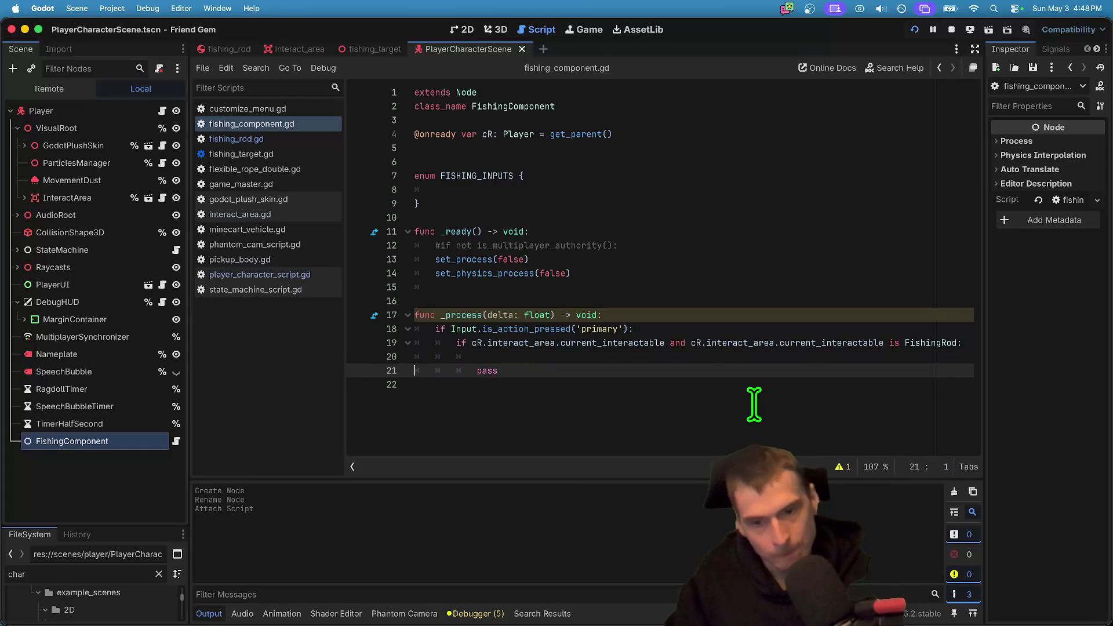
pyautogui.press('super+shift+k')
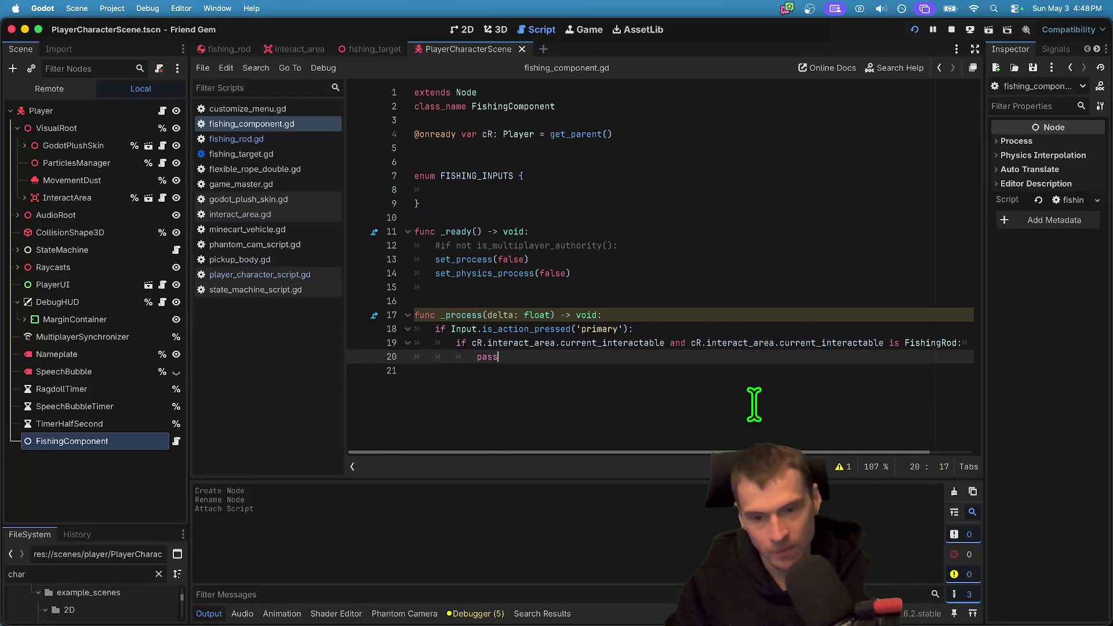
pyautogui.press('BackSpace')
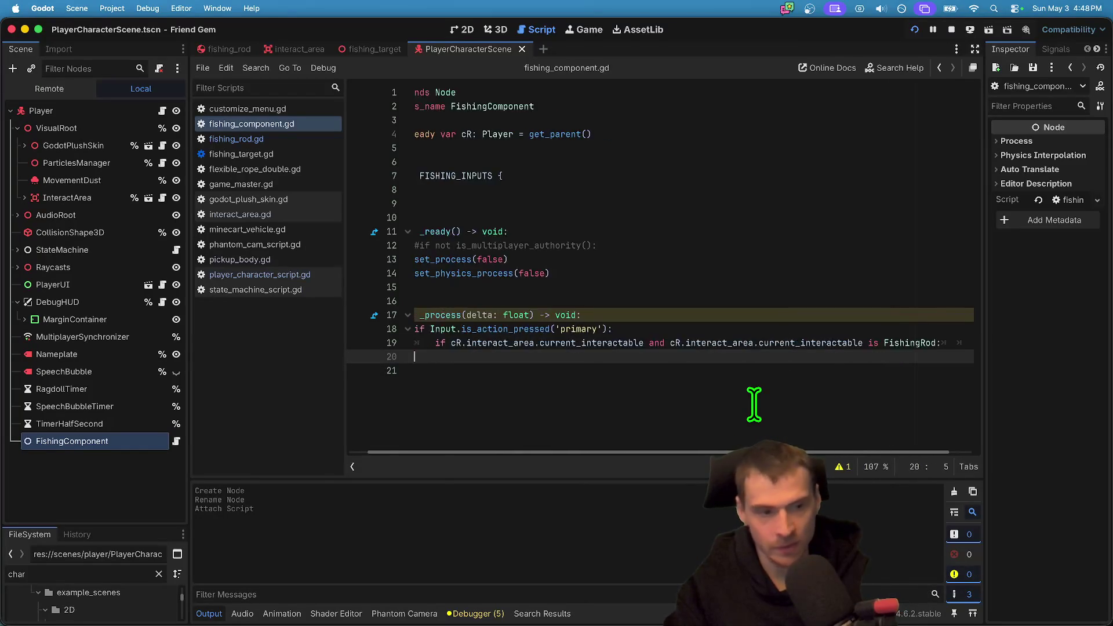
pyautogui.press('Return')
pyautogui.write('rell(')
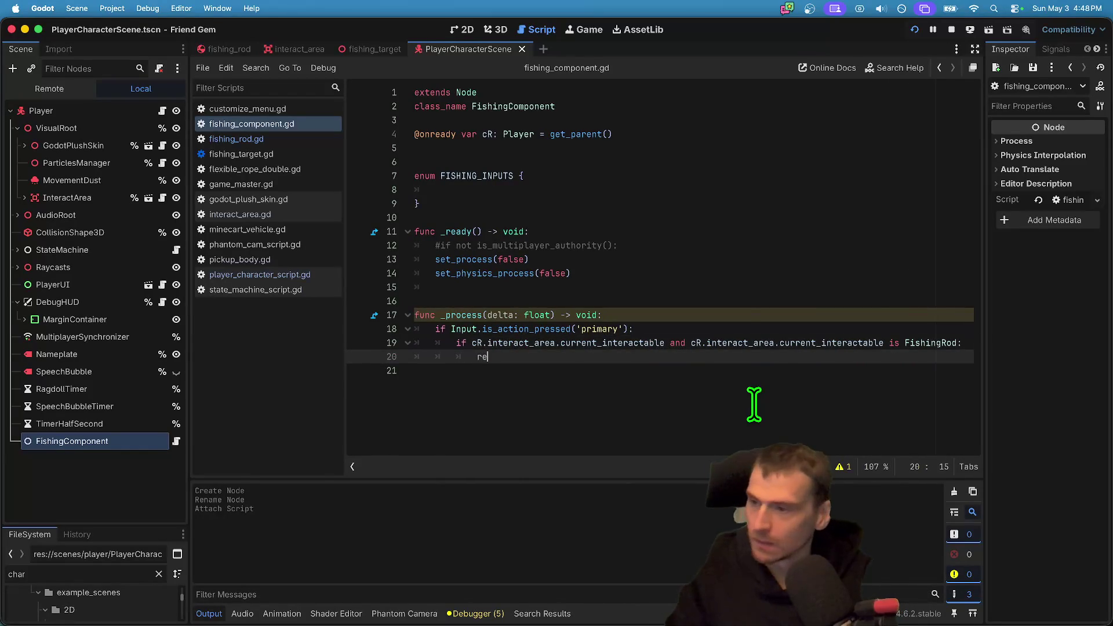
pyautogui.press('Down')
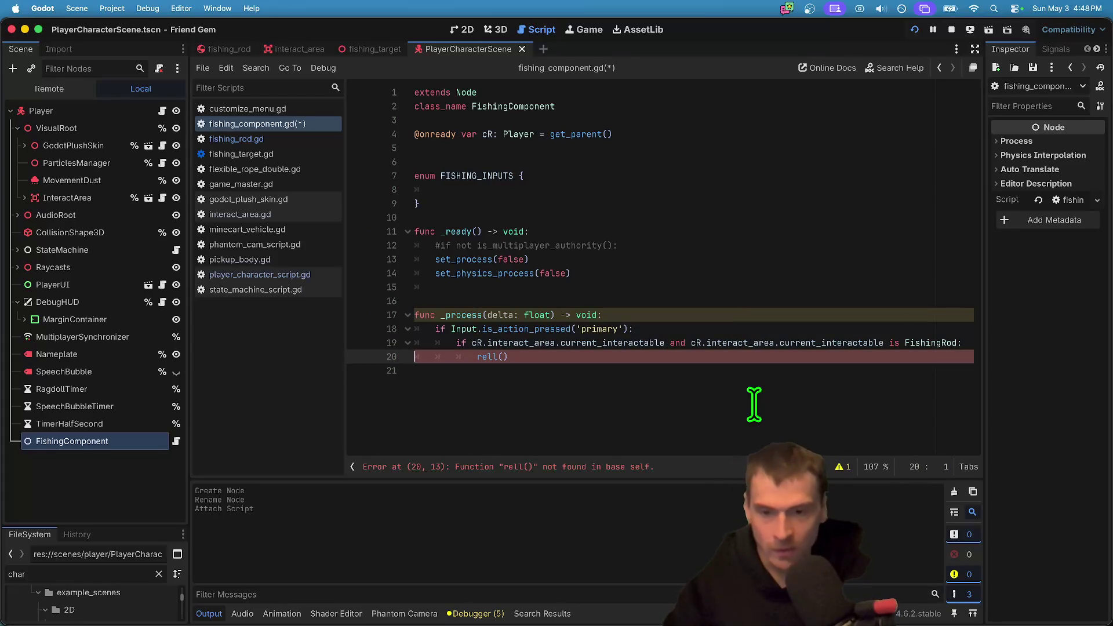
pyautogui.press('BackSpace')
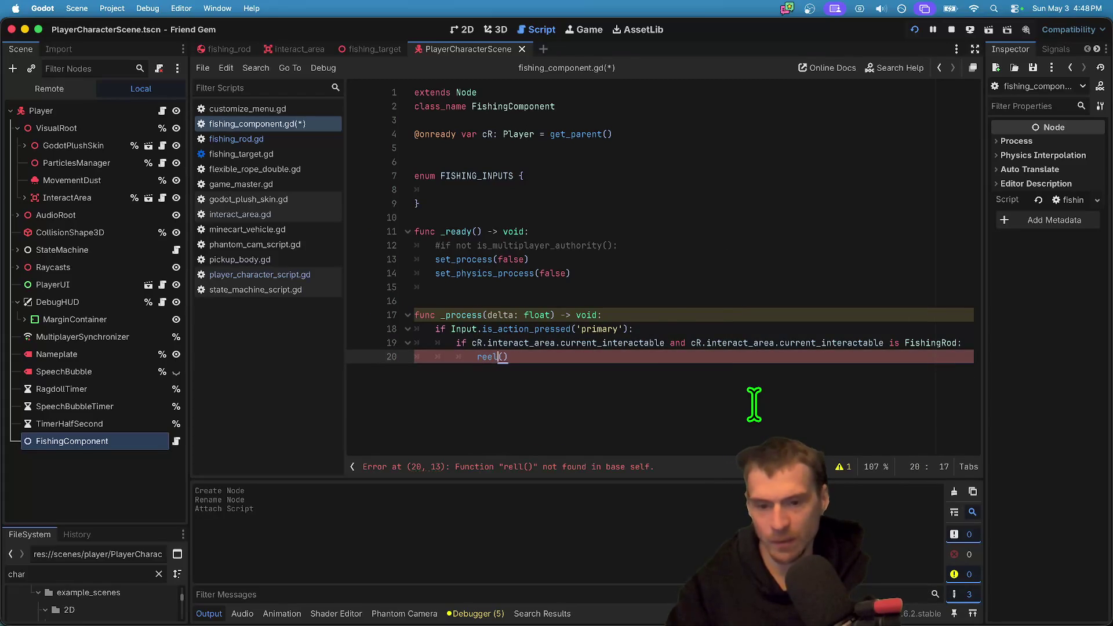
pyautogui.press('BackSpace')
pyautogui.press('BackSpace')
pyautogui.press('BackSpace')
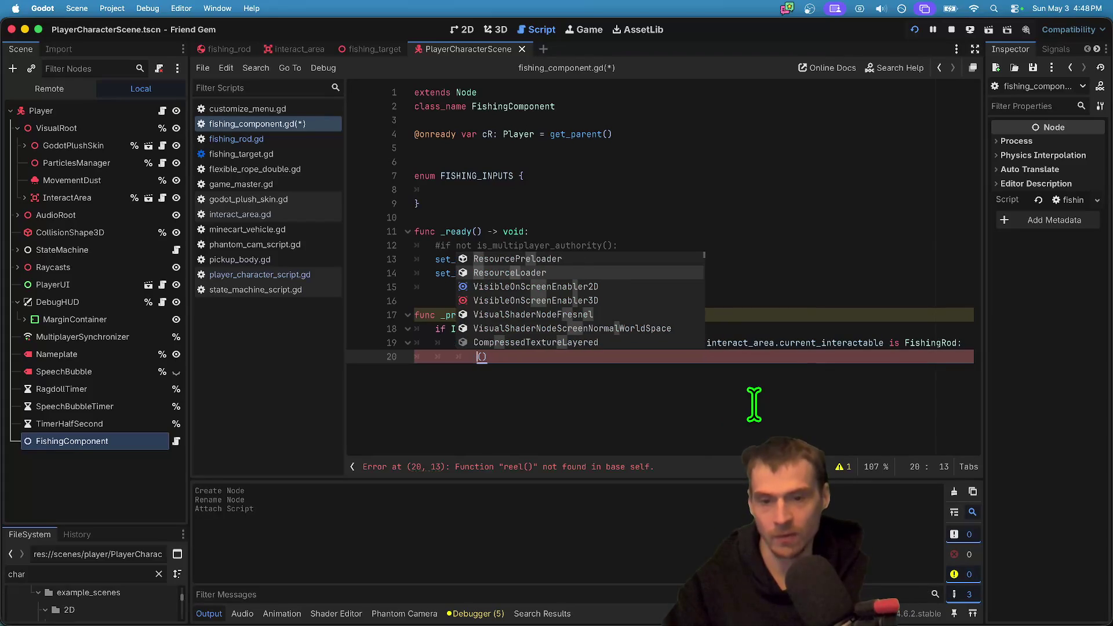
# Declare var rod: FishingRod = cR.interact_area.current_interactable inside the if.
pyautogui.moveTo(725, 342); pyautogui.dragTo(784, 343)
pyautogui.hotkey('ctrl', 'c')
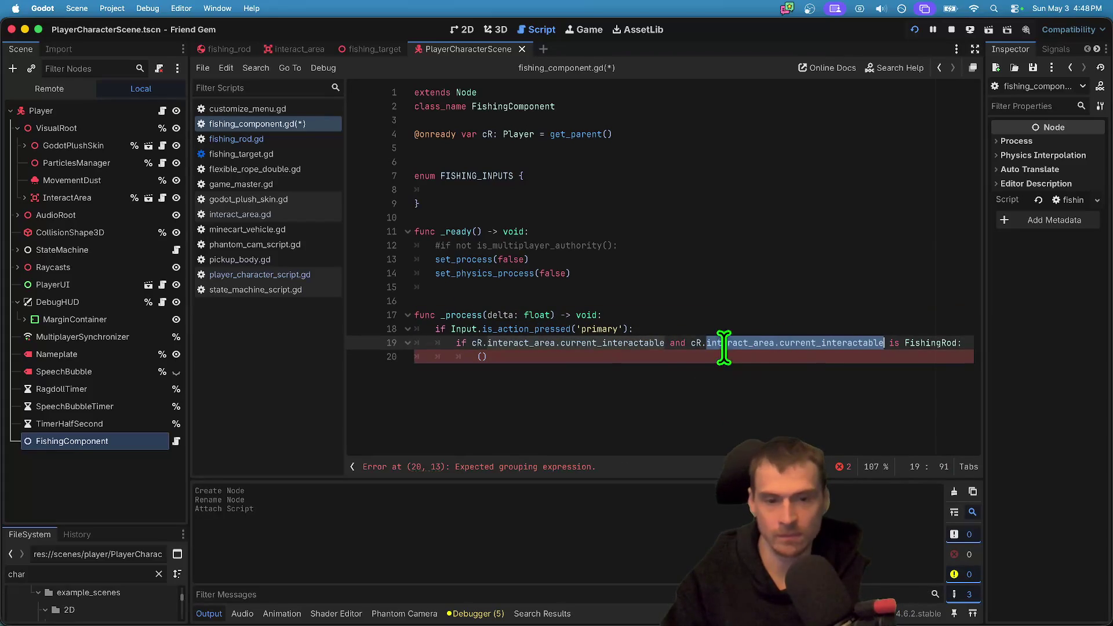
pyautogui.click(755, 358)
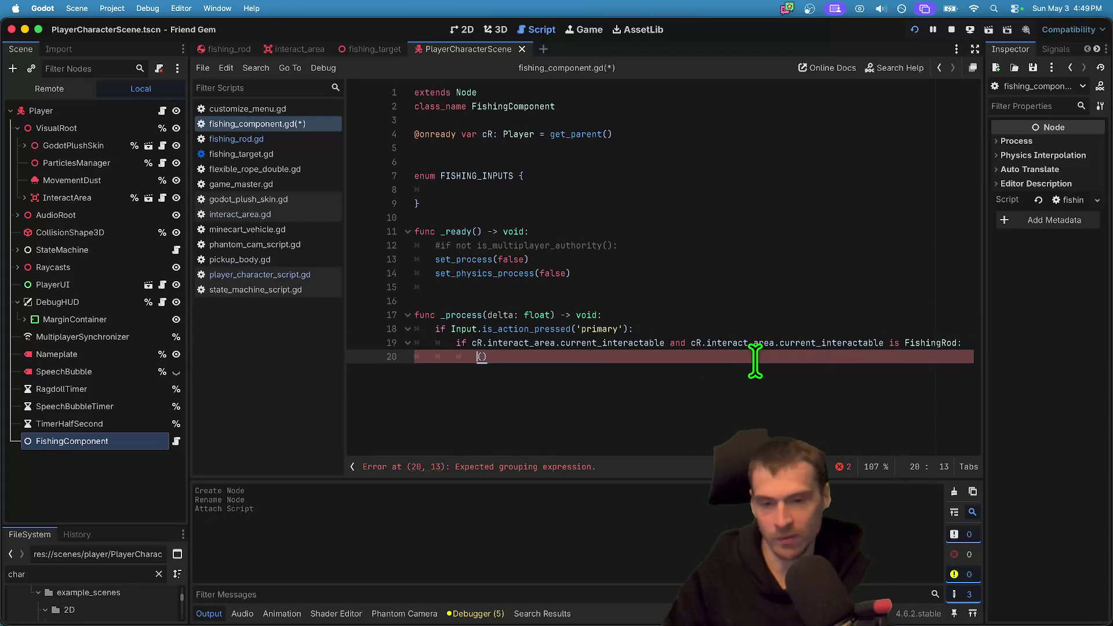
pyautogui.write('cR.')
pyautogui.hotkey('ctrl', 'v')
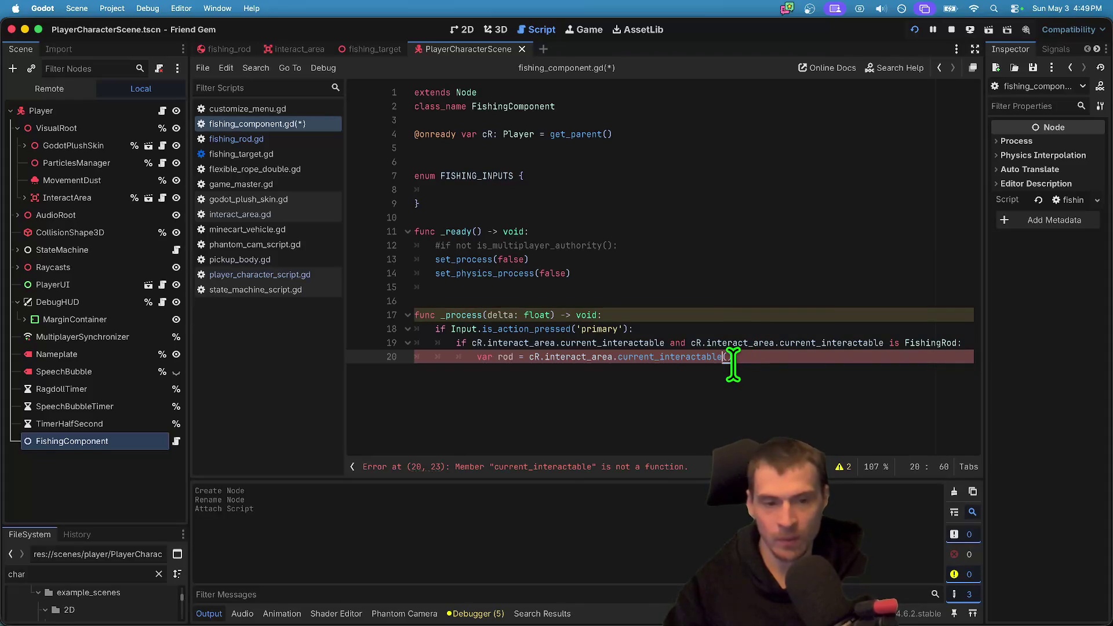
pyautogui.write('=')
pyautogui.press('Escape')
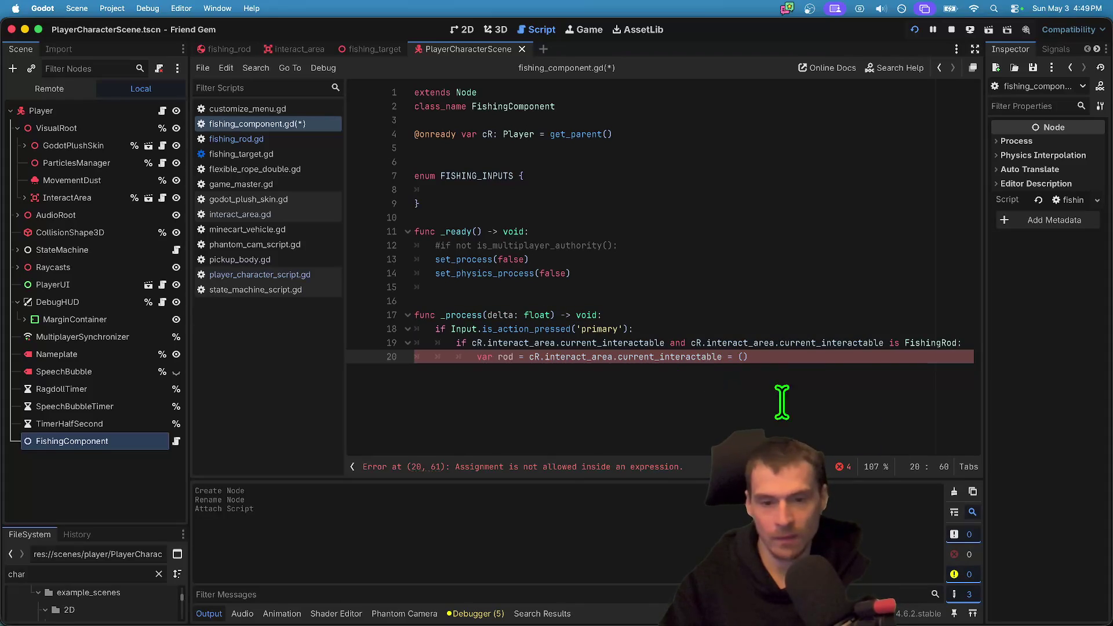
pyautogui.press('Right')
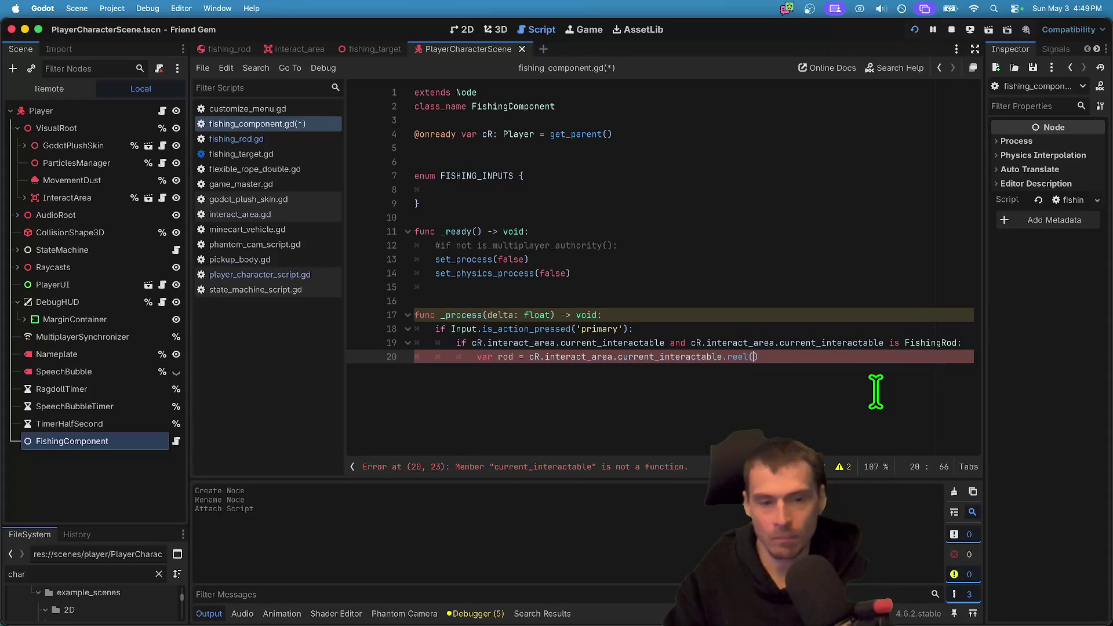
pyautogui.press('End')
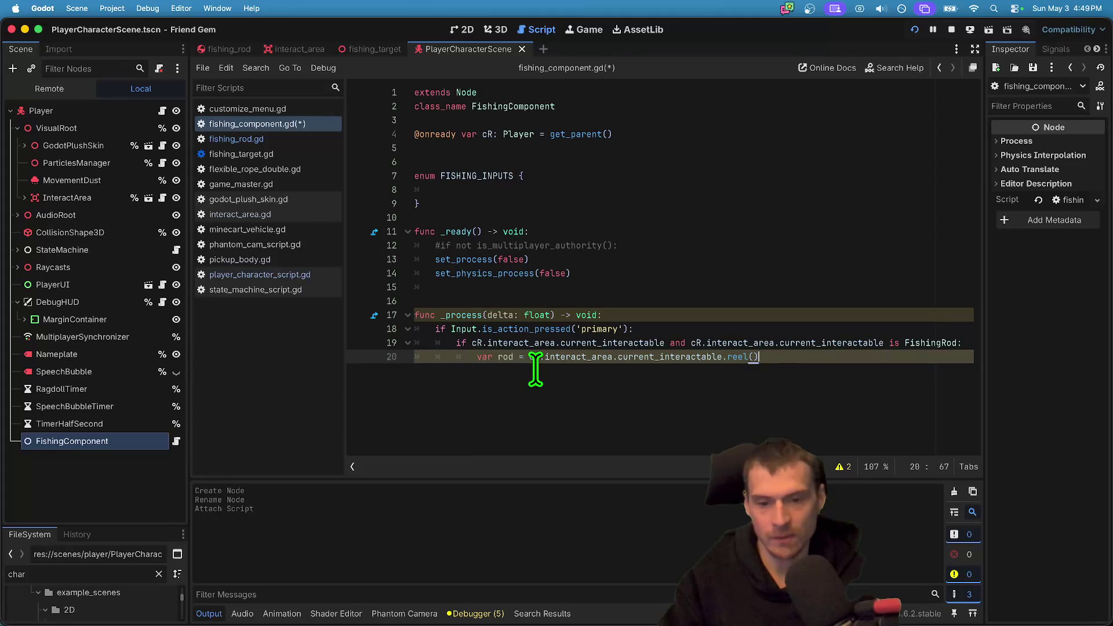
pyautogui.click(518, 357)
pyautogui.write(': Fish')
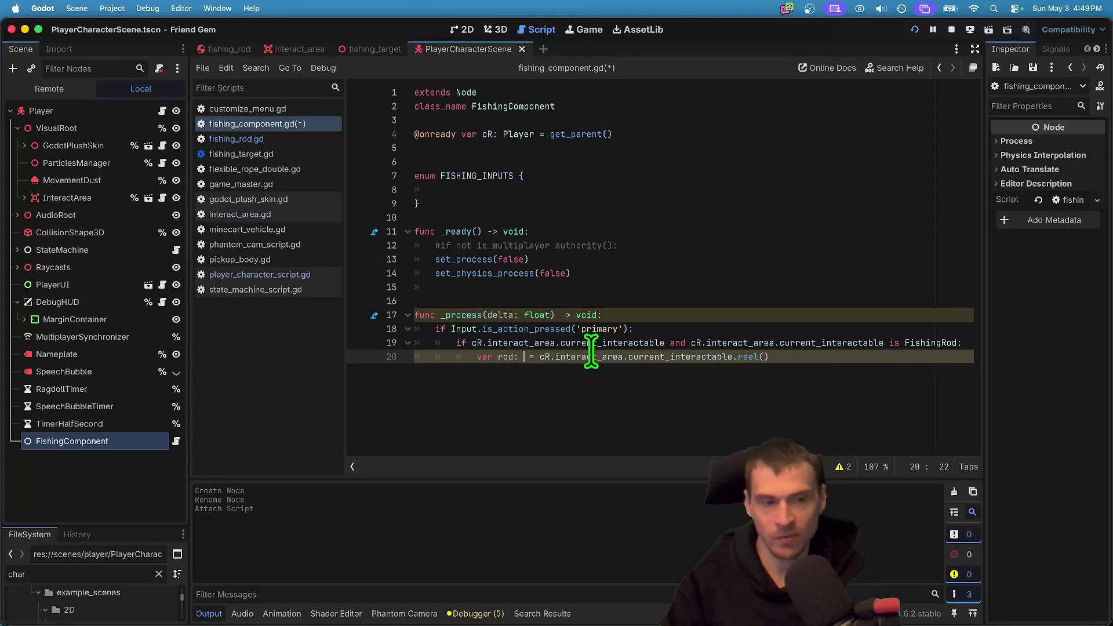
pyautogui.write('ingR')
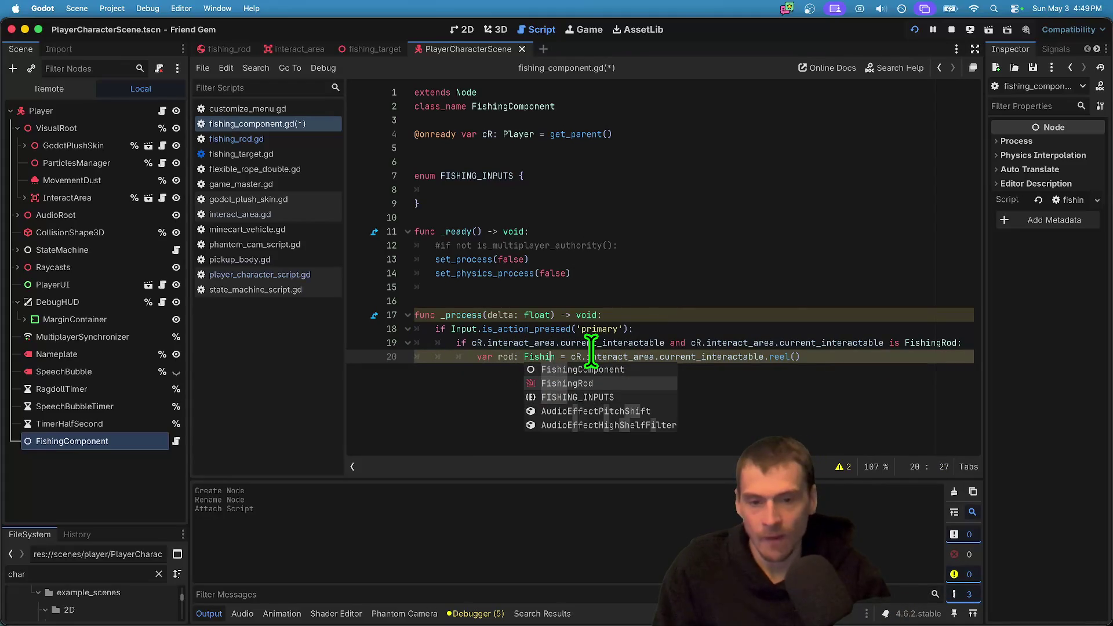
pyautogui.press('Return')
# Add a rod.reel() call below the rod variable.
pyautogui.click(865, 371)
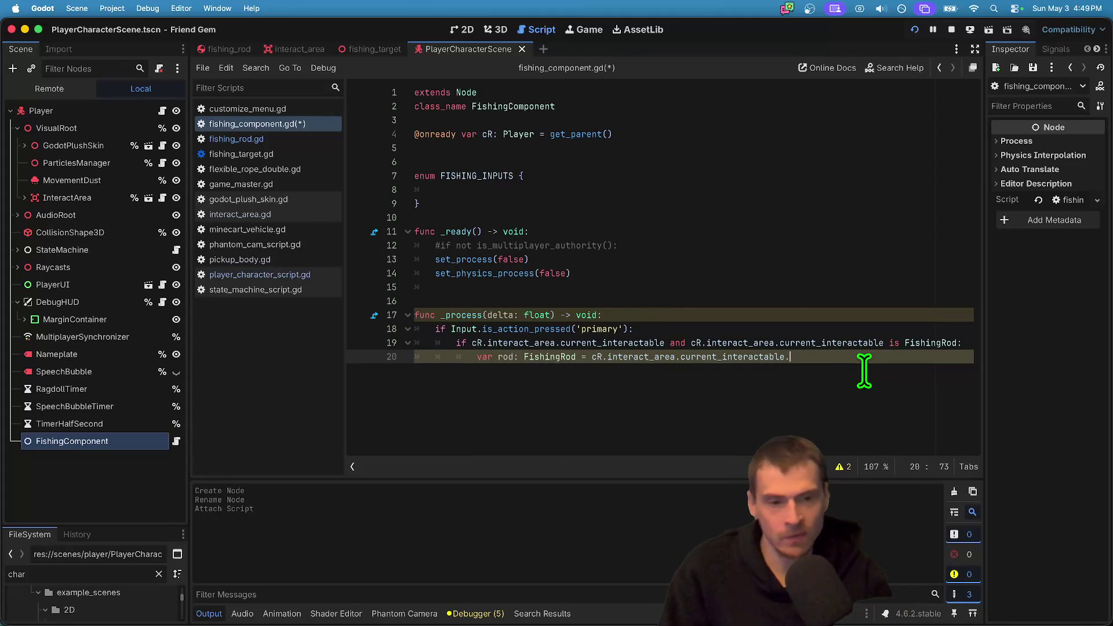
pyautogui.press('Return')
pyautogui.press('BackSpace')
pyautogui.write('d.')
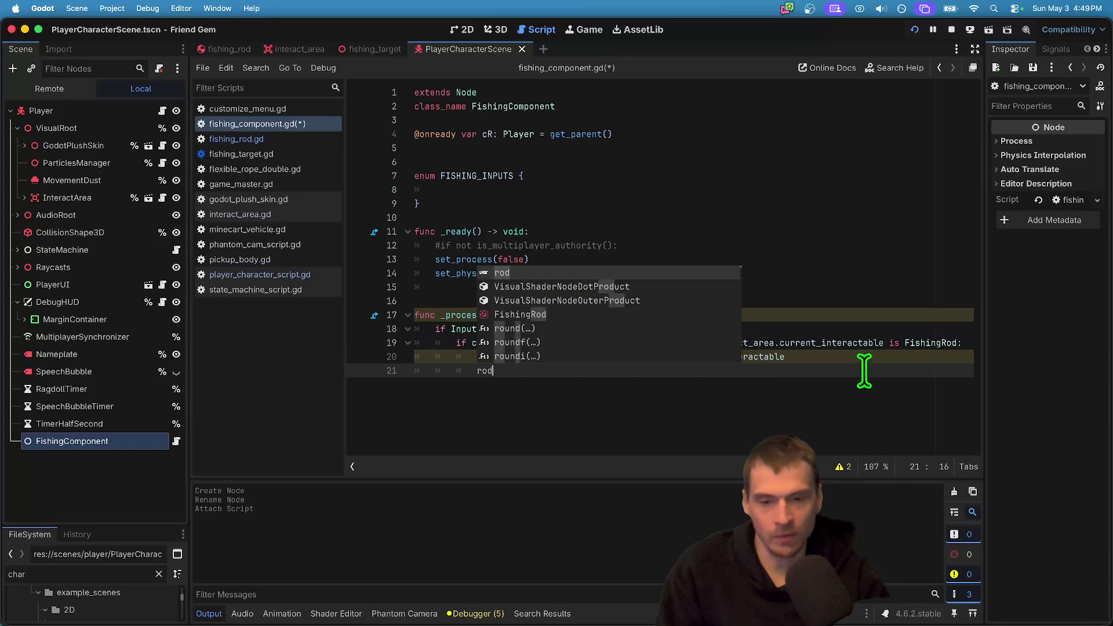
pyautogui.press('Down')
pyautogui.press('Down')
pyautogui.press('Down')
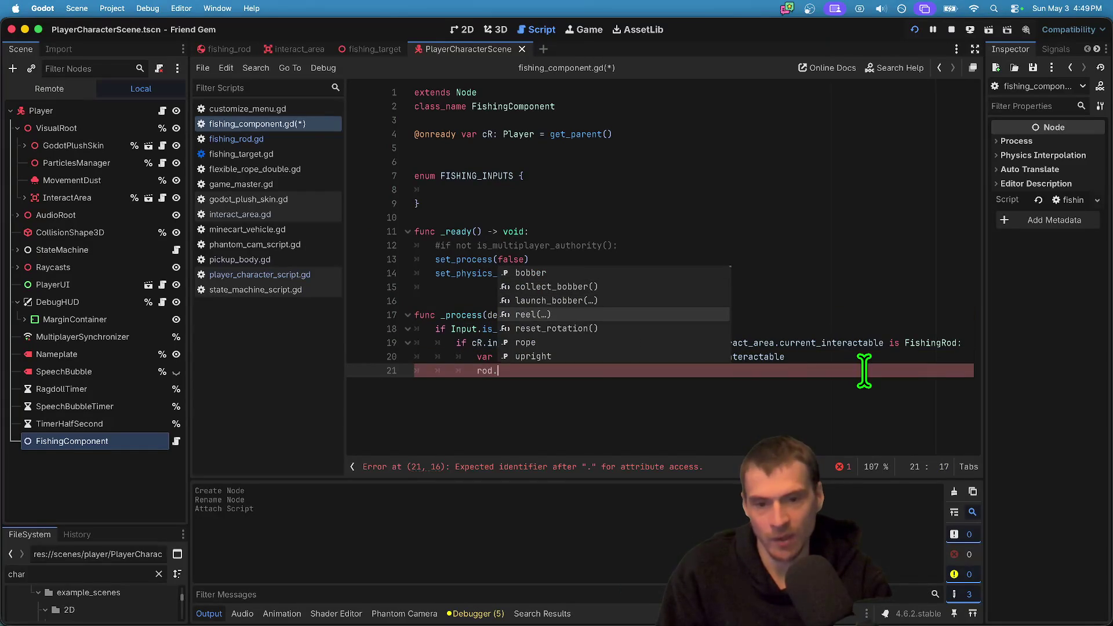
pyautogui.press('Return')
pyautogui.write(')')
# Add an elif branch checking Input.is_action_just_released('primary').
pyautogui.press('Return')
pyautogui.press('Return')
pyautogui.press('BackSpace')
pyautogui.press('BackSpace')
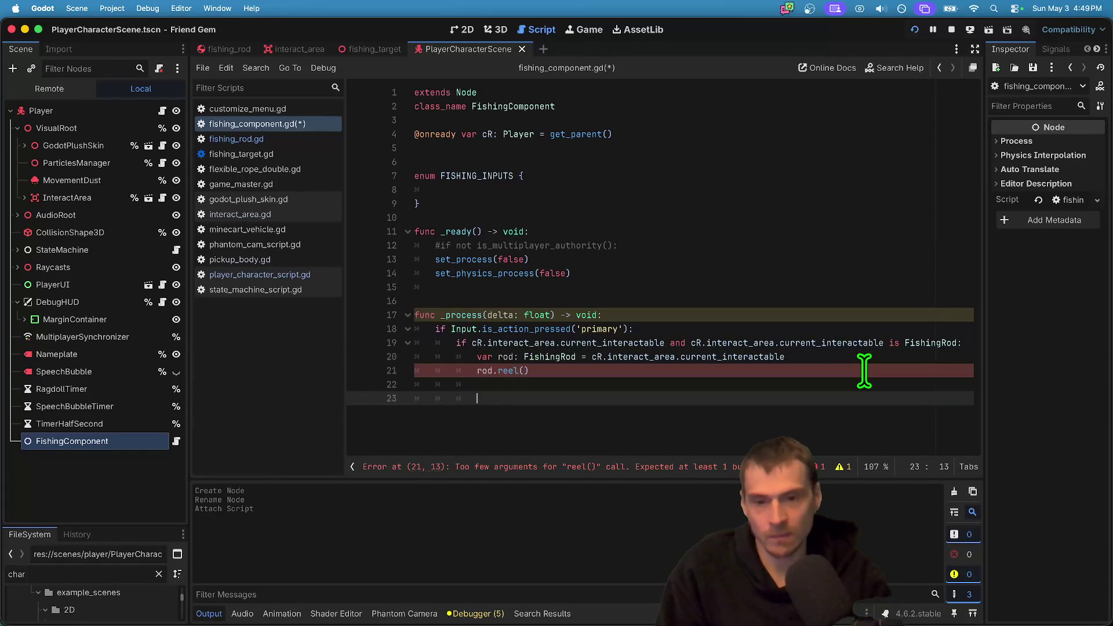
pyautogui.write('ut')
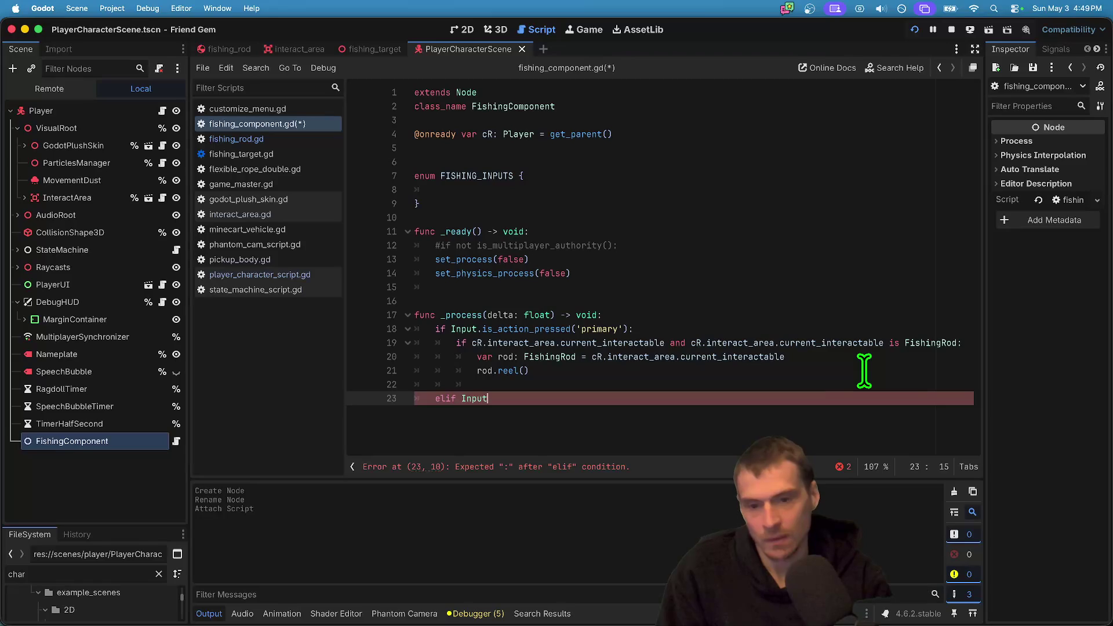
pyautogui.write('.is_a')
pyautogui.press('Down')
pyautogui.press('Down')
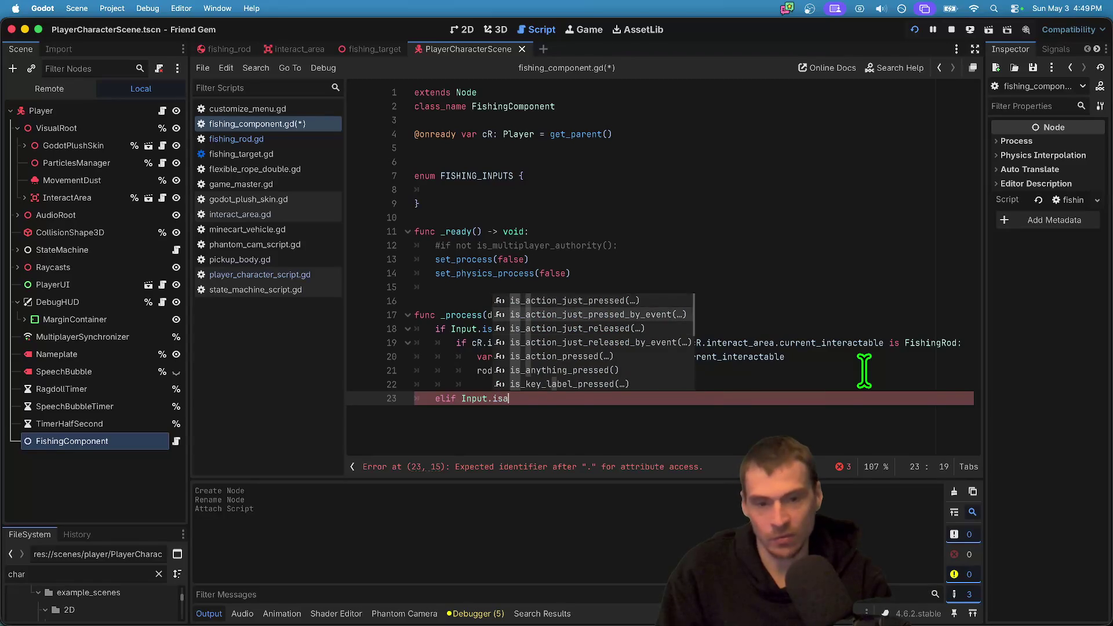
pyautogui.press('Return')
pyautogui.write('pri')
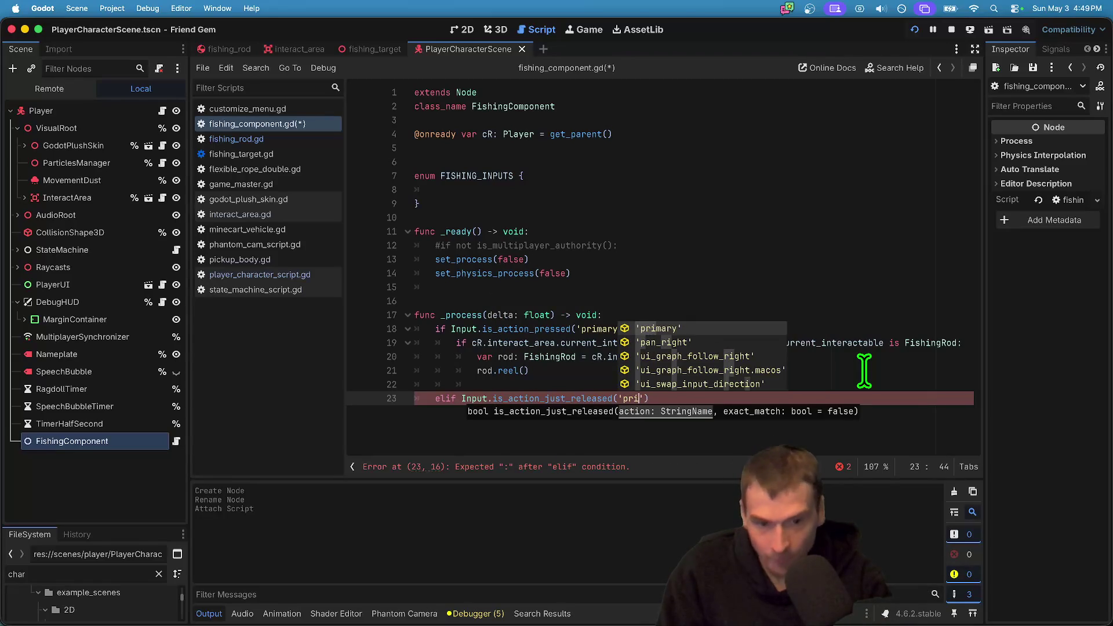
pyautogui.press('Return')
pyautogui.press('Return')
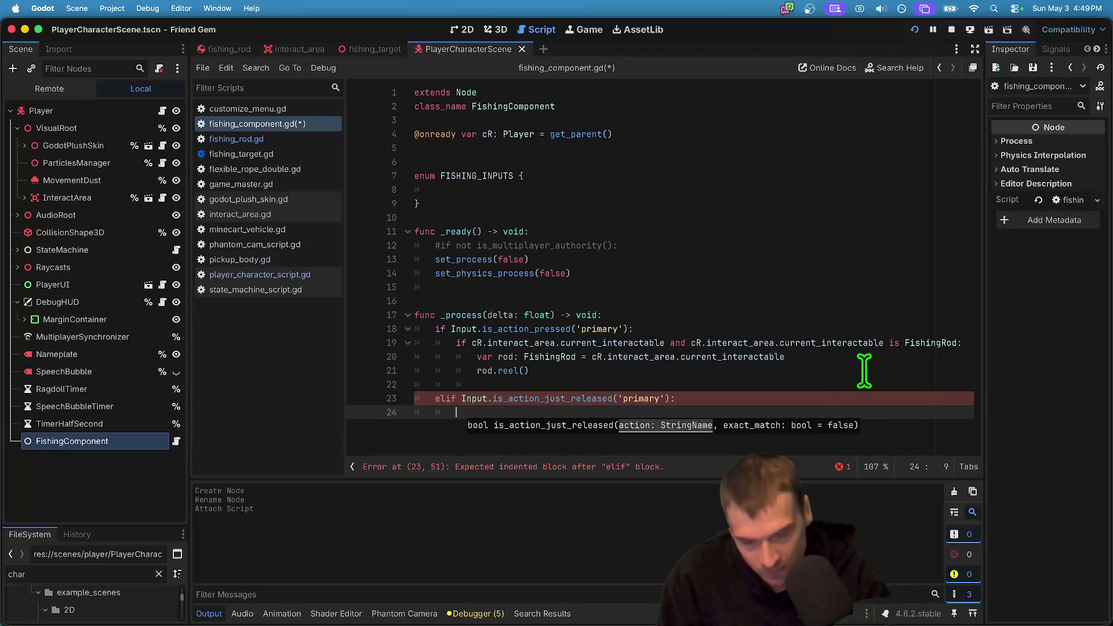
# Comment out lines 18–24 of _process.
pyautogui.click(844, 371)
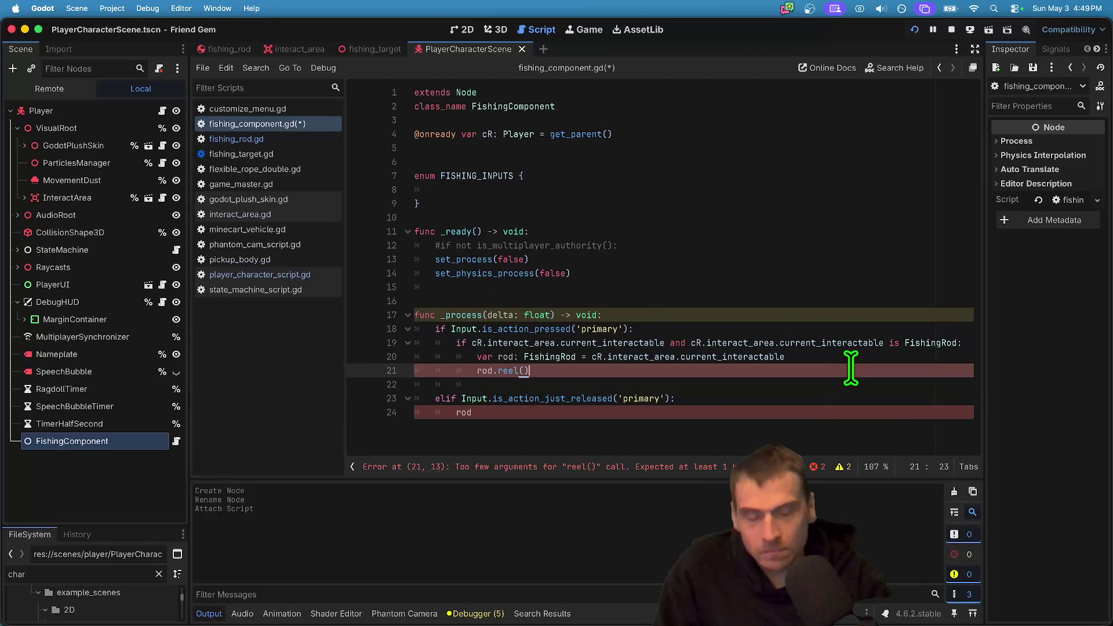
pyautogui.moveTo(691, 343); pyautogui.dragTo(814, 351)
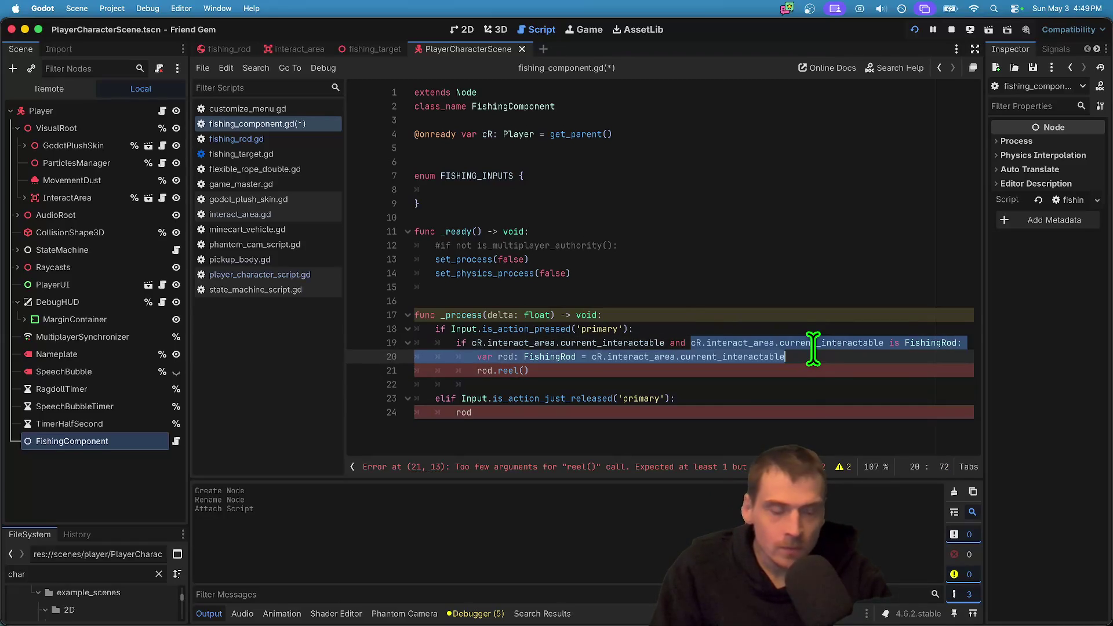
pyautogui.moveTo(828, 452)
pyautogui.mouseDown()
pyautogui.moveTo(253, 307)
pyautogui.moveTo(255, 331)
pyautogui.mouseUp()
pyautogui.hotkey('ctrl', 'k')
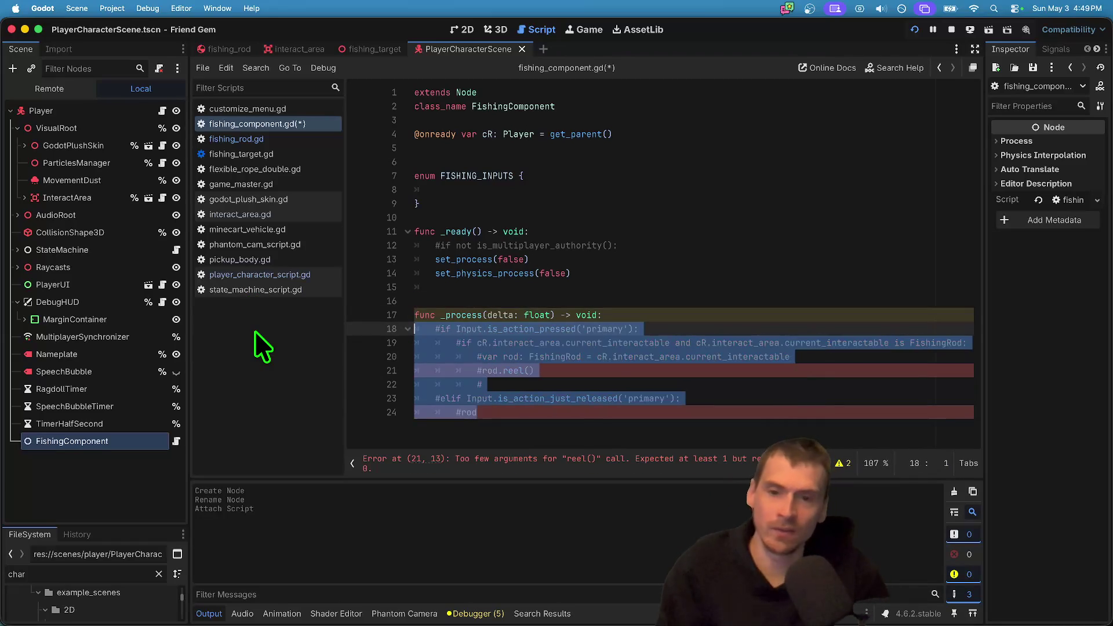
# Comment out the _process header and start a 'cR.interact_area.' line in _ready.
pyautogui.press('Up')
pyautogui.press('Up')
pyautogui.press('Down')
pyautogui.hotkey('ctrl', 'k')
pyautogui.press('Up')
pyautogui.press('Up')
pyautogui.press('Return')
pyautogui.press('Return')
pyautogui.write('cr')
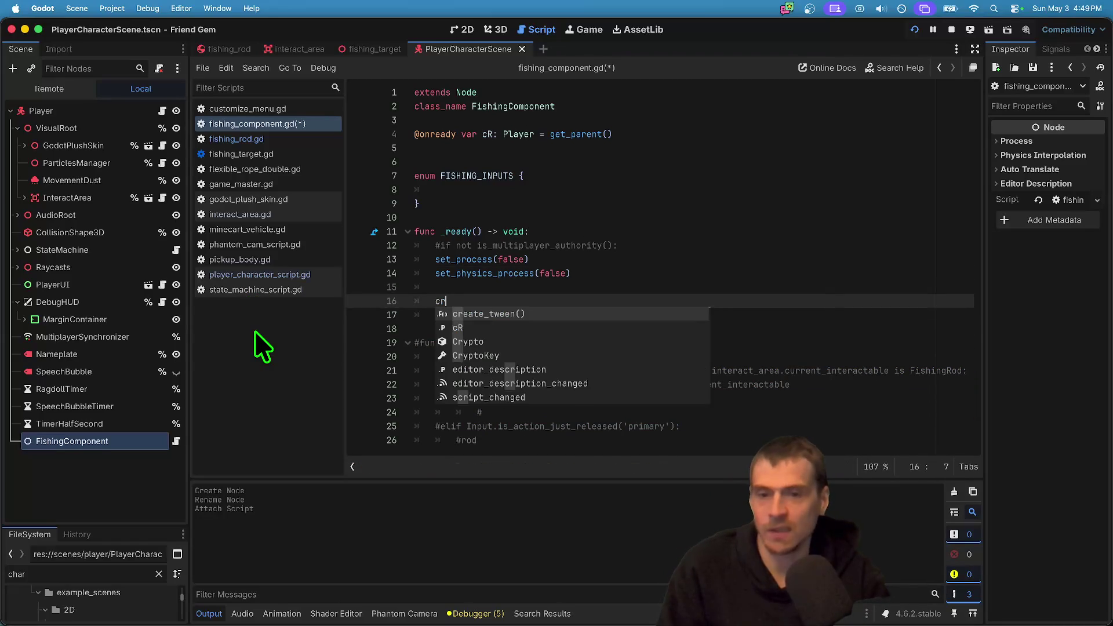
pyautogui.press('Down')
pyautogui.press('Return')
pyautogui.write('.area')
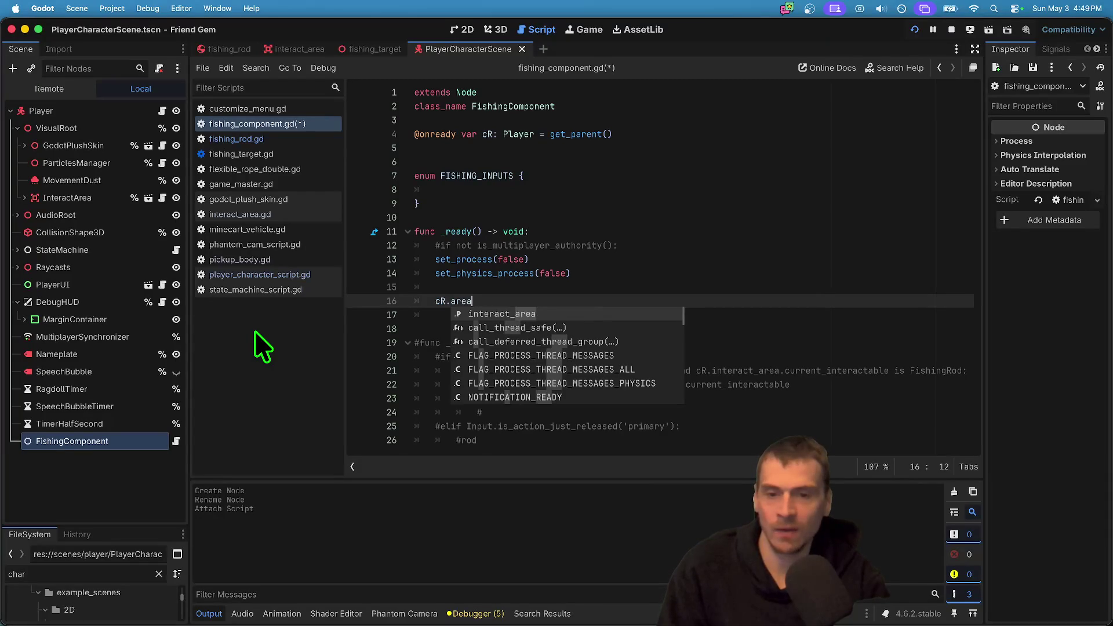
pyautogui.press('Return')
pyautogui.write('.')
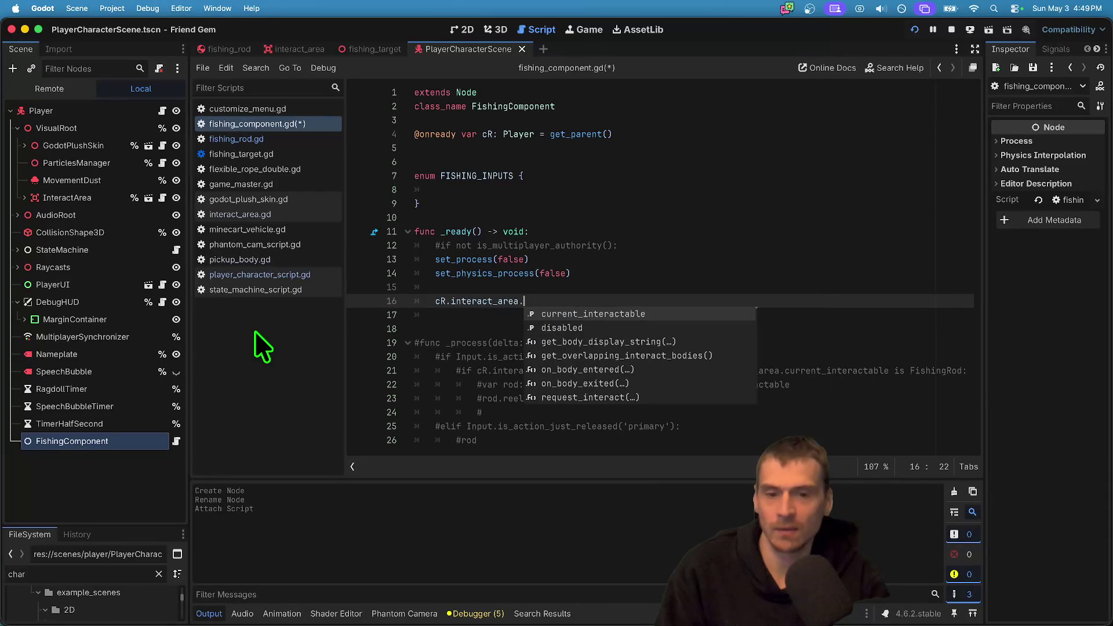
pyautogui.press('Escape')
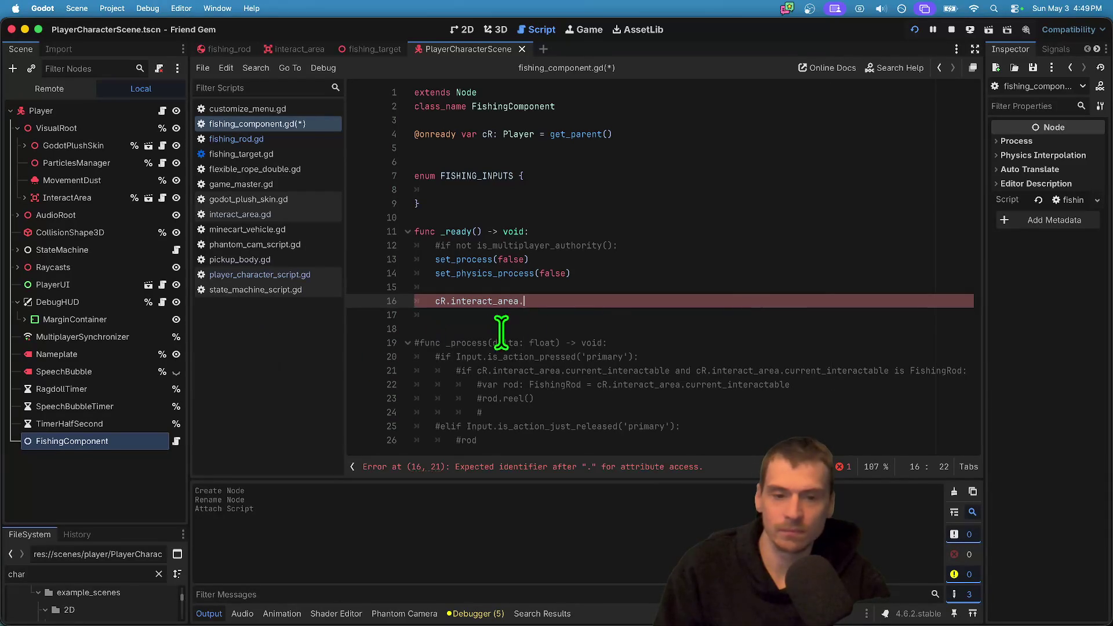
pyautogui.write('.')
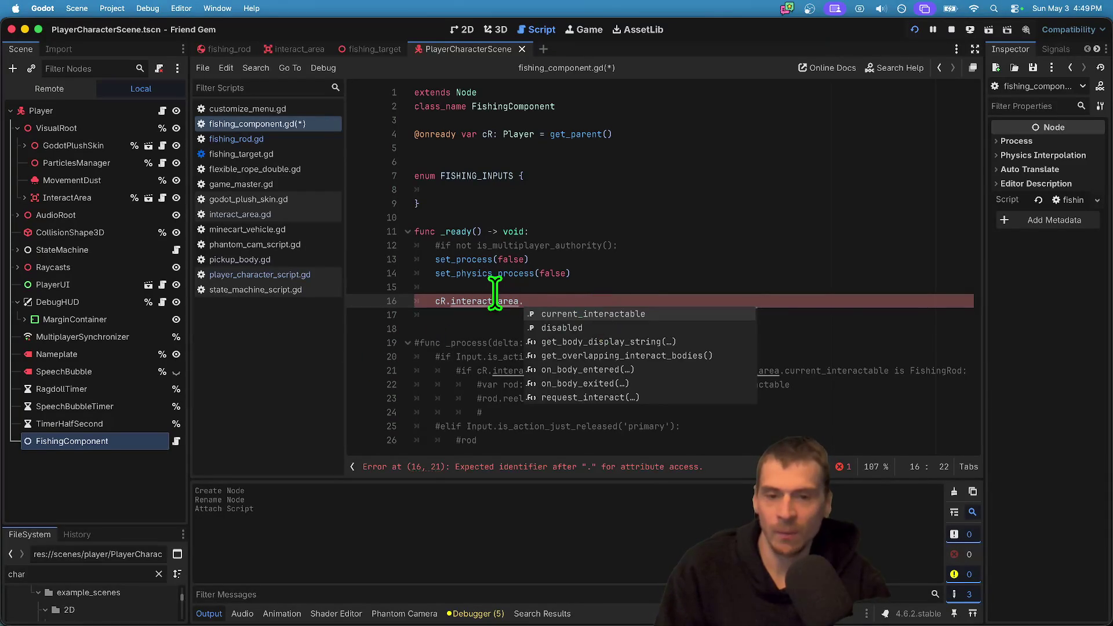
# Jump to the interact_area definition and open the InteractArea script.
pyautogui.keyDown('ctrl'); pyautogui.click(497, 299); pyautogui.keyUp('ctrl')
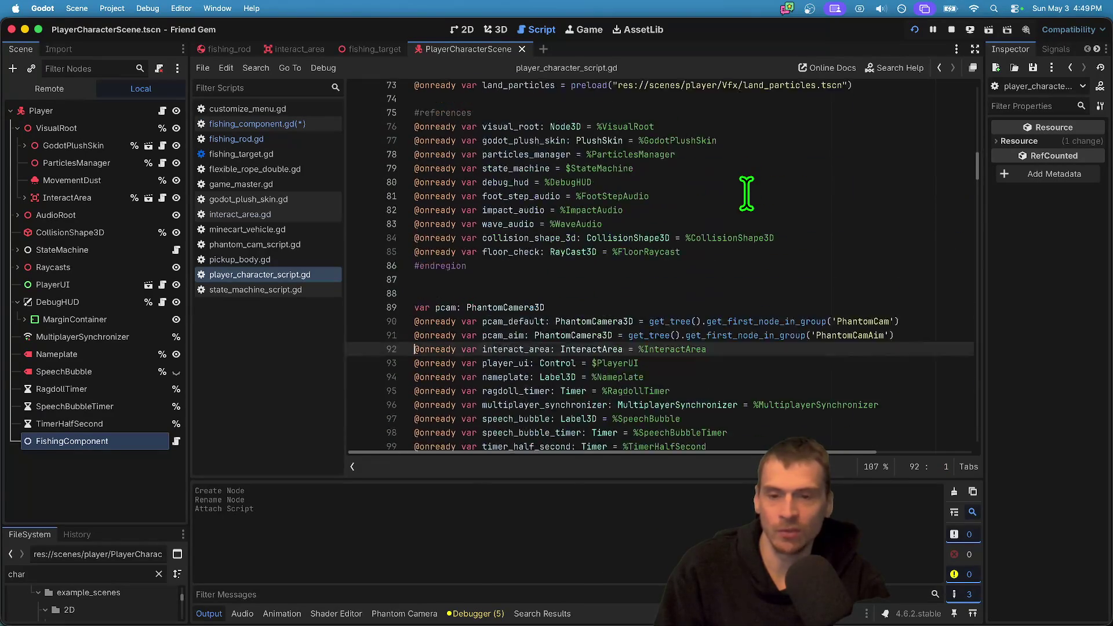
pyautogui.keyDown('ctrl'); pyautogui.click(622, 219); pyautogui.keyUp('ctrl')
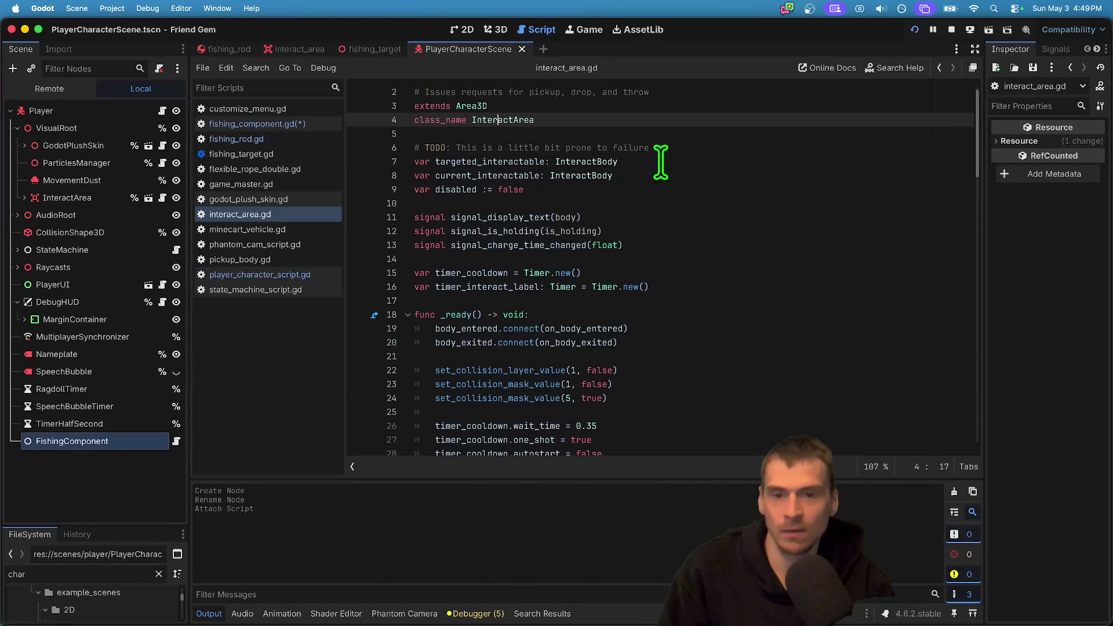
pyautogui.doubleClick(506, 162)
pyautogui.doubleClick(506, 176)
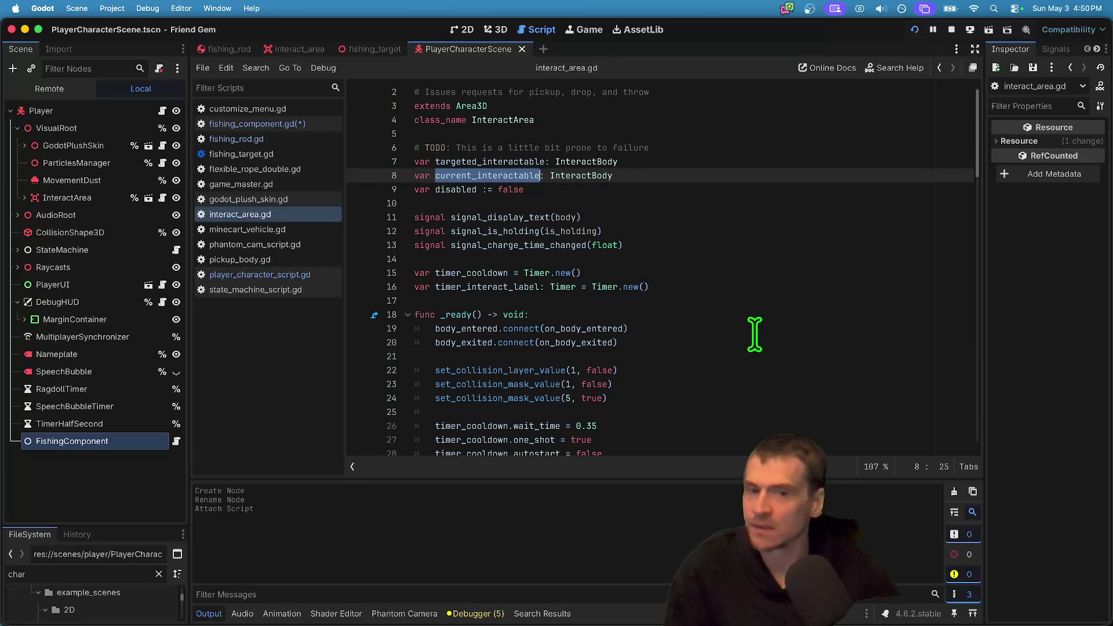
# Find where signal_is_holding is emitted in interact_area.gd, then return to fishing_component.gd.
pyautogui.doubleClick(526, 232)
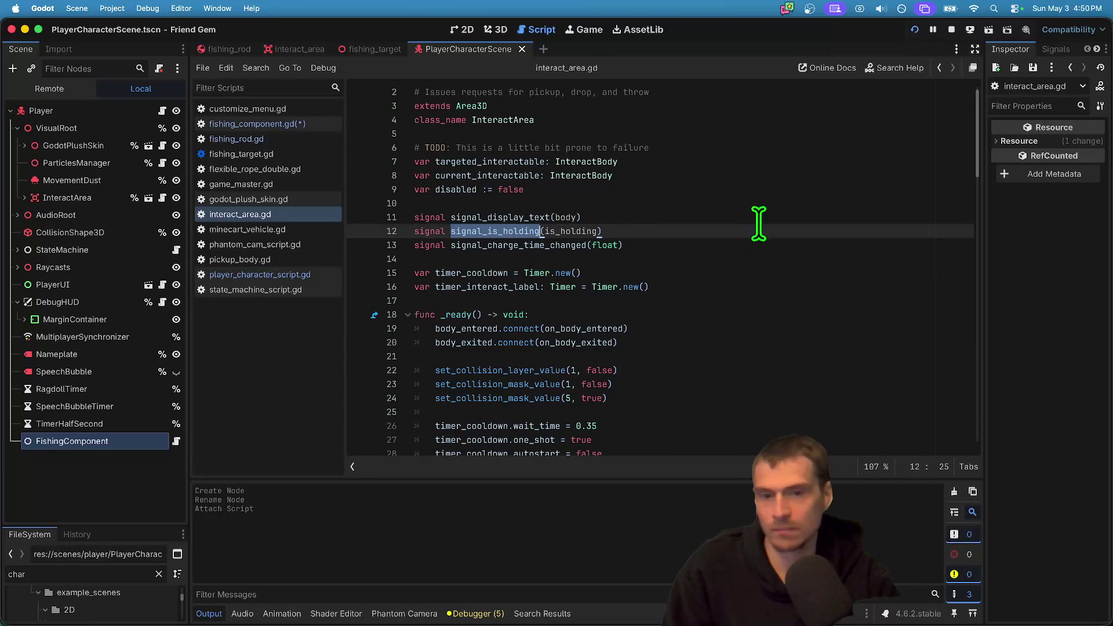
pyautogui.hotkey('ctrl', 'd')
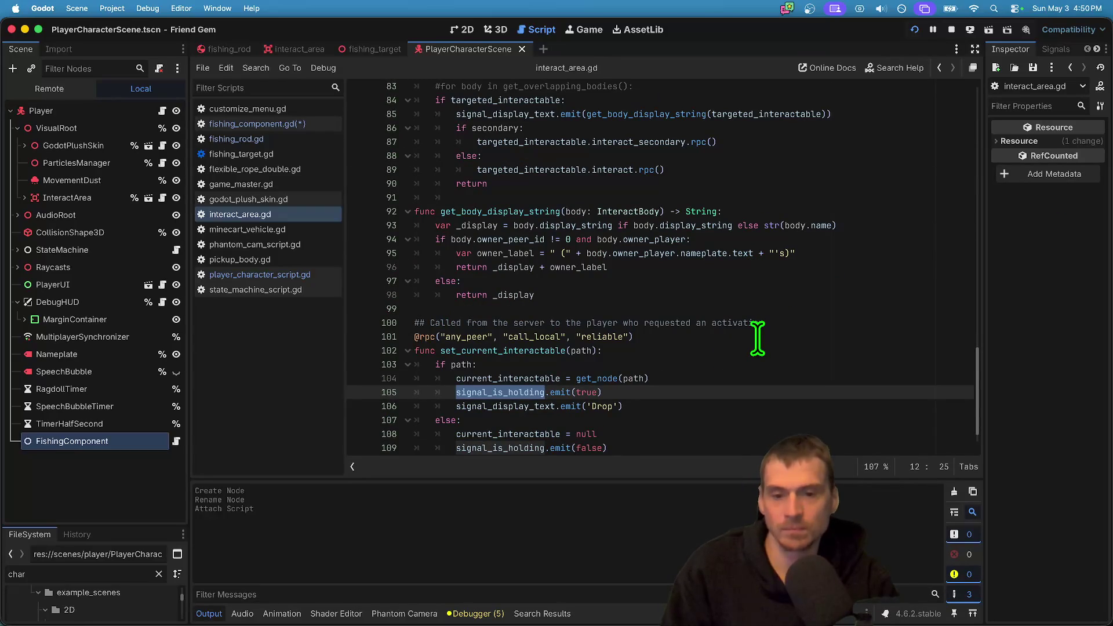
pyautogui.scroll(-1, 758, 340)
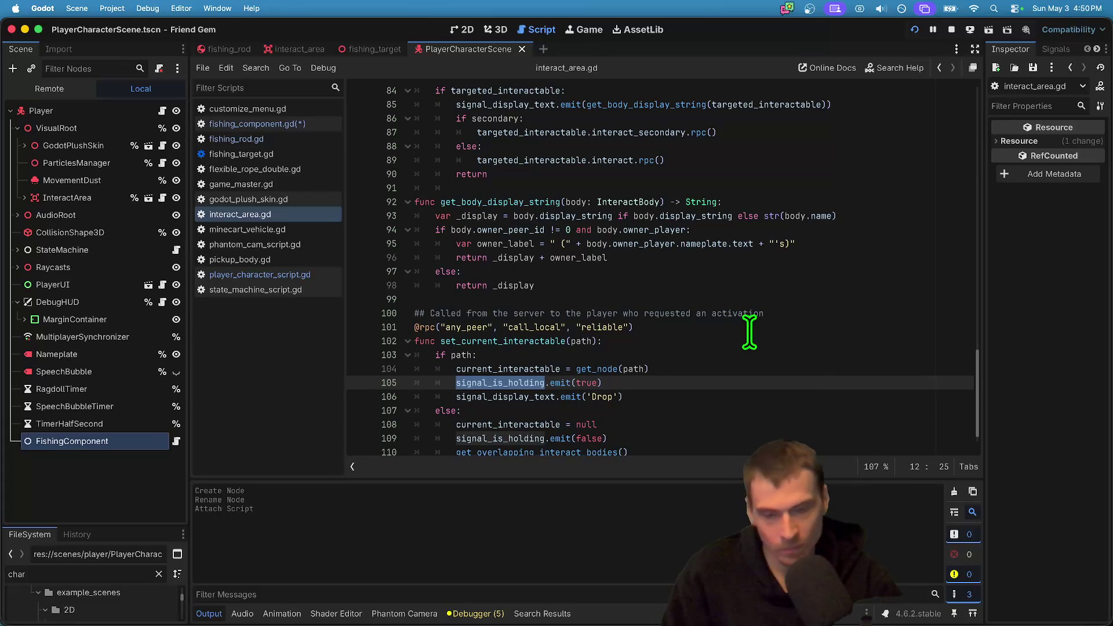
pyautogui.scroll(-1, 768, 293)
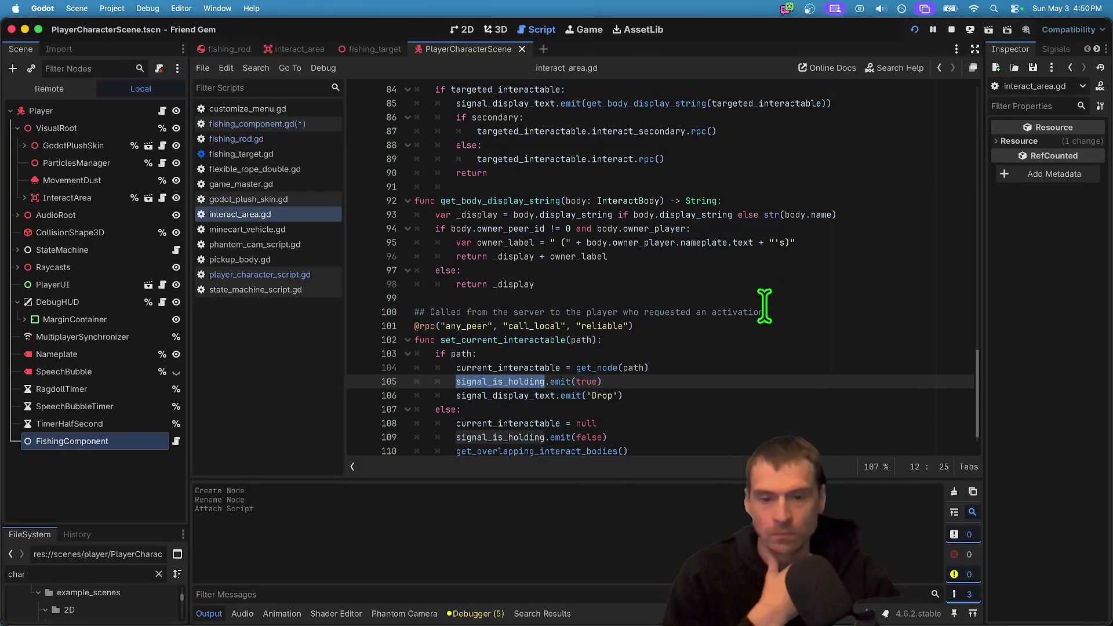
pyautogui.scroll(-1, 648, 398)
pyautogui.moveTo(473, 299); pyautogui.dragTo(778, 299)
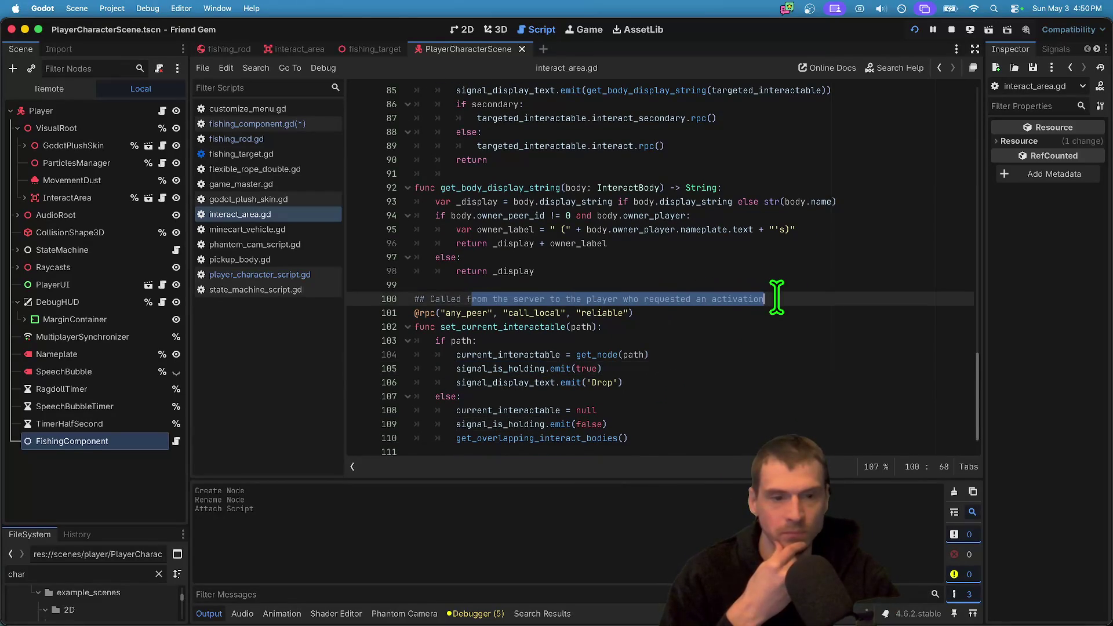
pyautogui.doubleClick(483, 370)
pyautogui.scroll(-1, 673, 400)
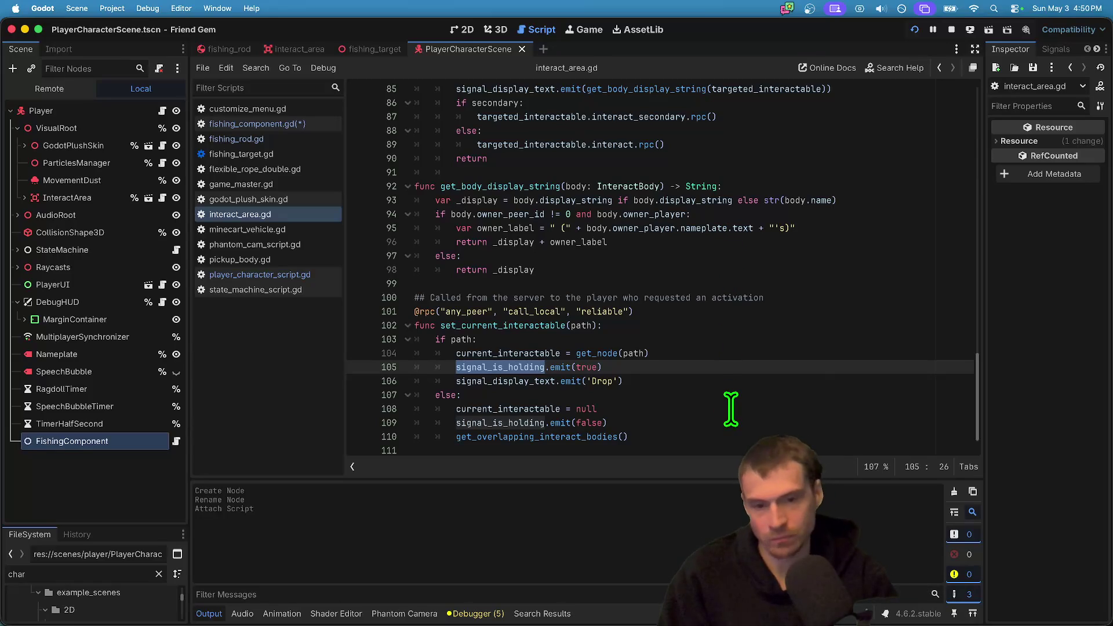
pyautogui.hotkey('alt', 'Left')
pyautogui.hotkey('alt', 'Left')
pyautogui.hotkey('alt', 'Left')
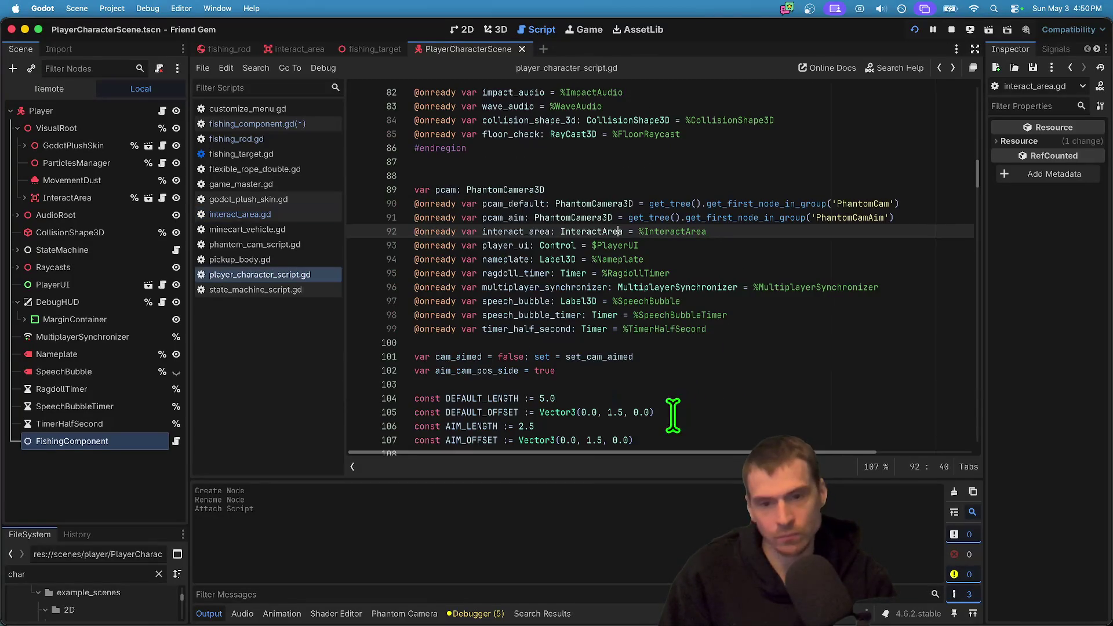
pyautogui.hotkey('alt', 'Right')
pyautogui.hotkey('alt', 'Right')
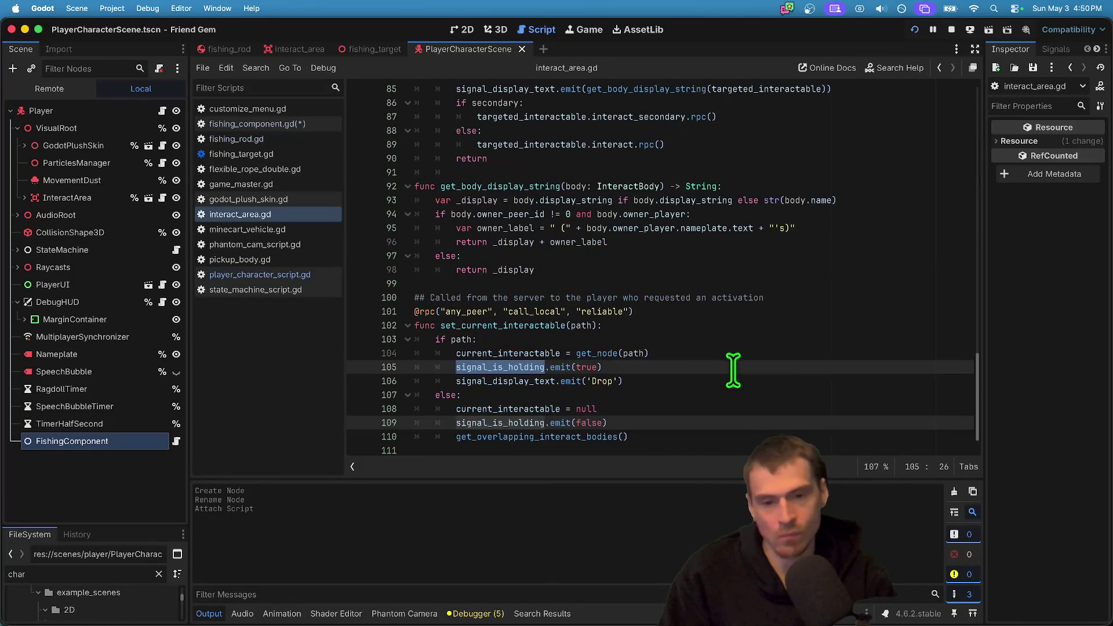
pyautogui.moveTo(543, 367)
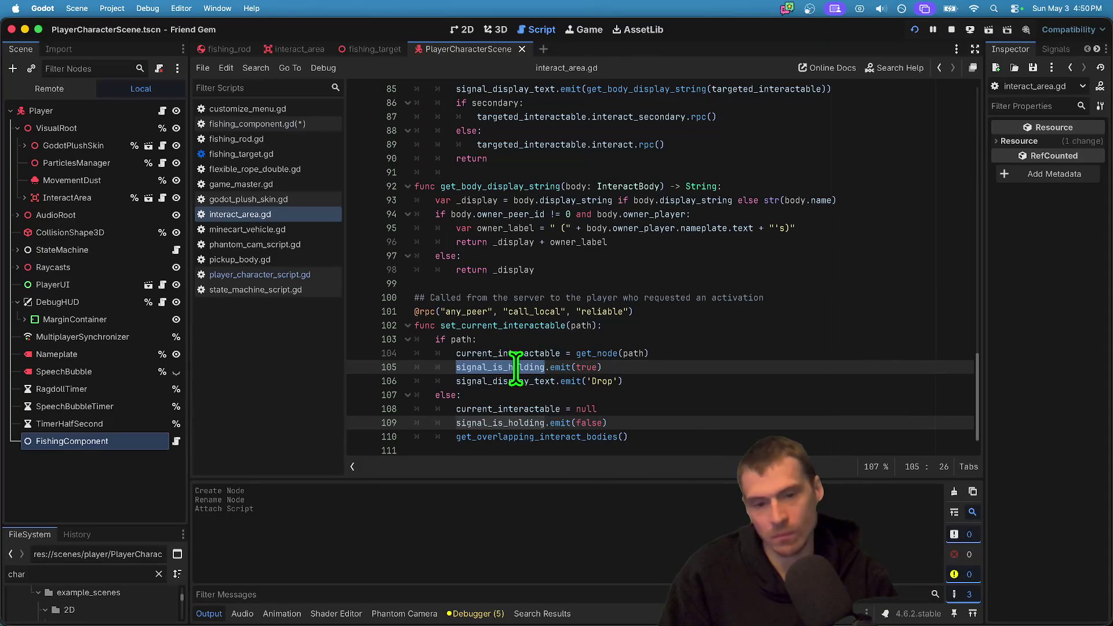
pyautogui.click(256, 124)
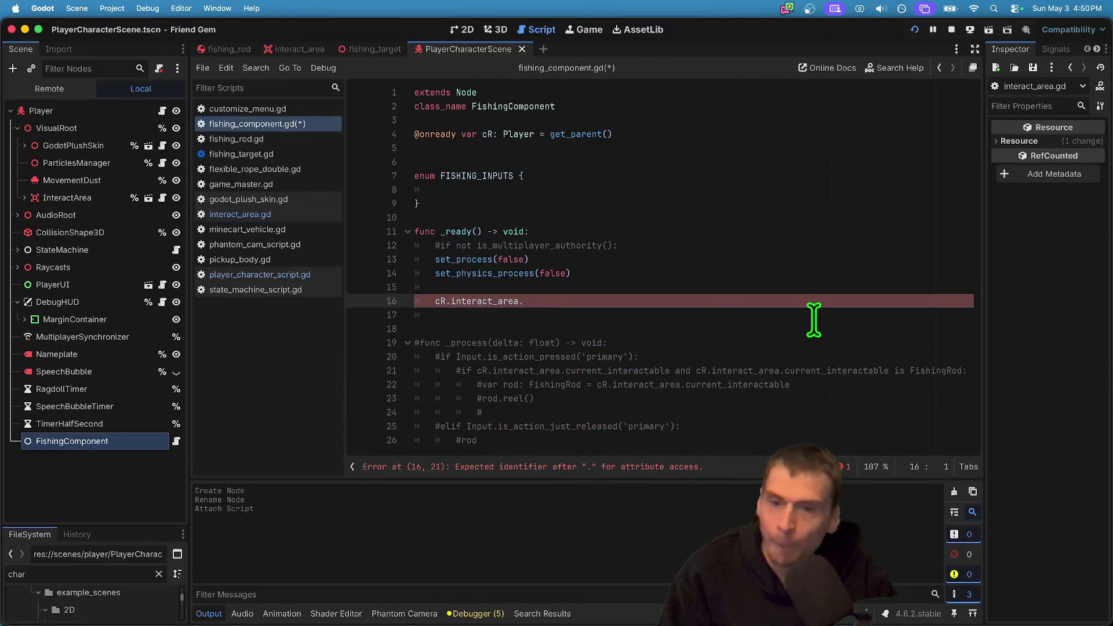
# Complete the _ready line as cR.interact_area.signal_is_holding.
pyautogui.press('End')
pyautogui.write('si')
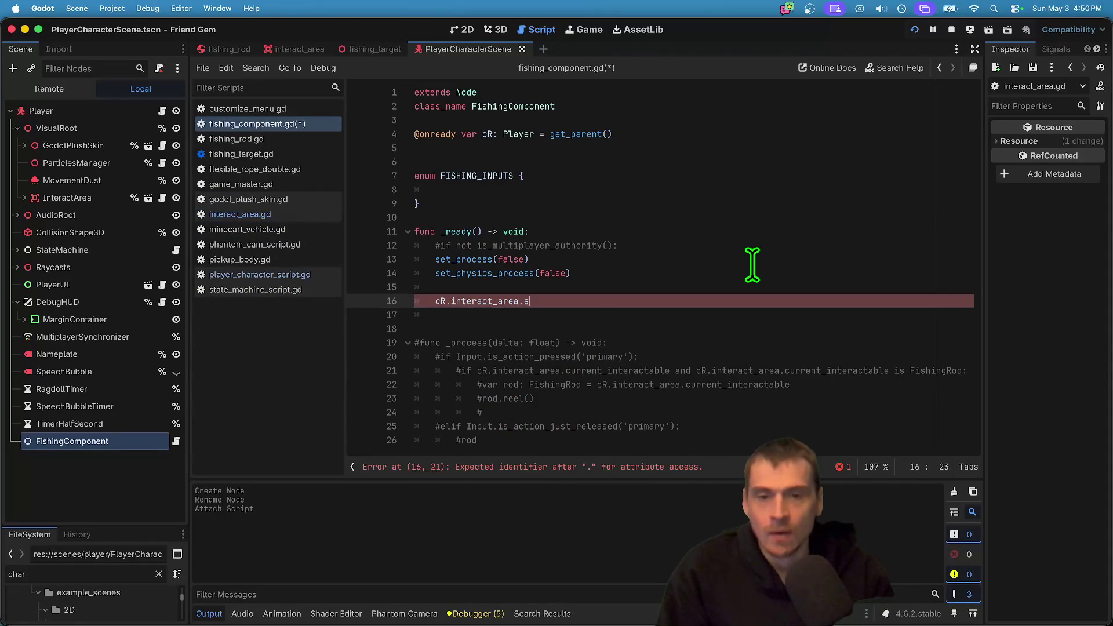
pyautogui.write('gi')
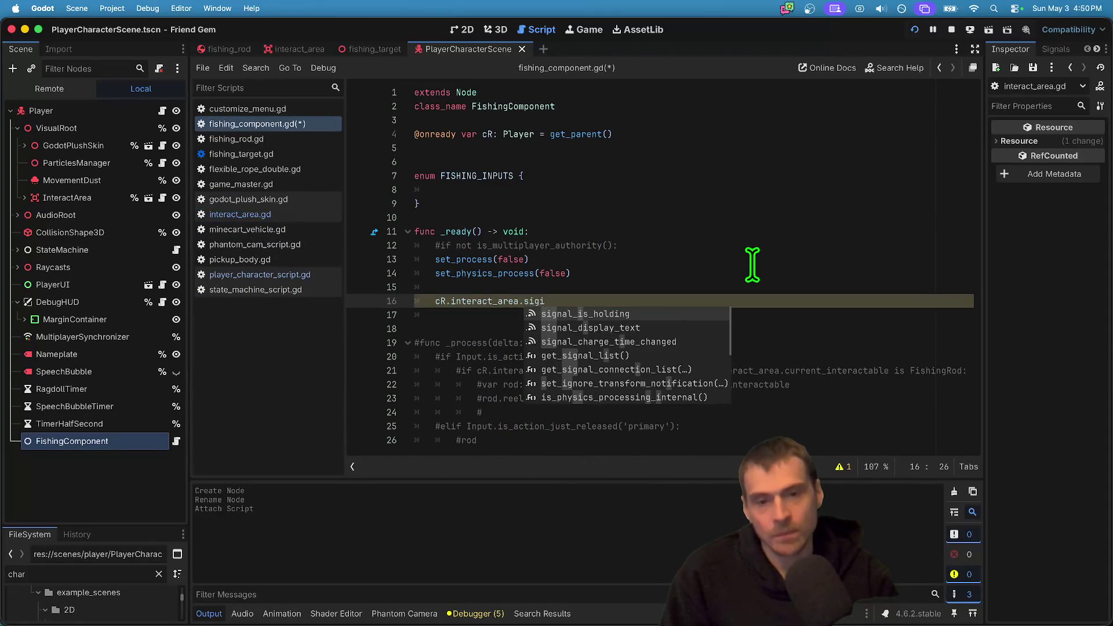
pyautogui.press('Return')
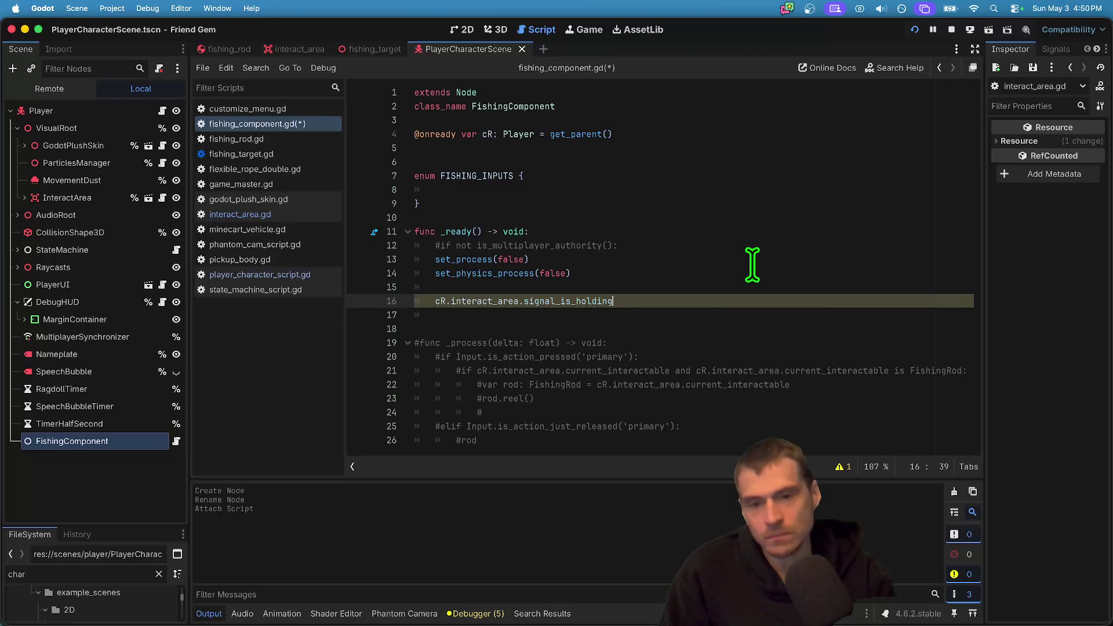
pyautogui.press('Up')
pyautogui.press('Tab')
# Uncomment the multiplayer authority check, indent set_process under it, and move the signal line below.
pyautogui.tripleClick(771, 244)
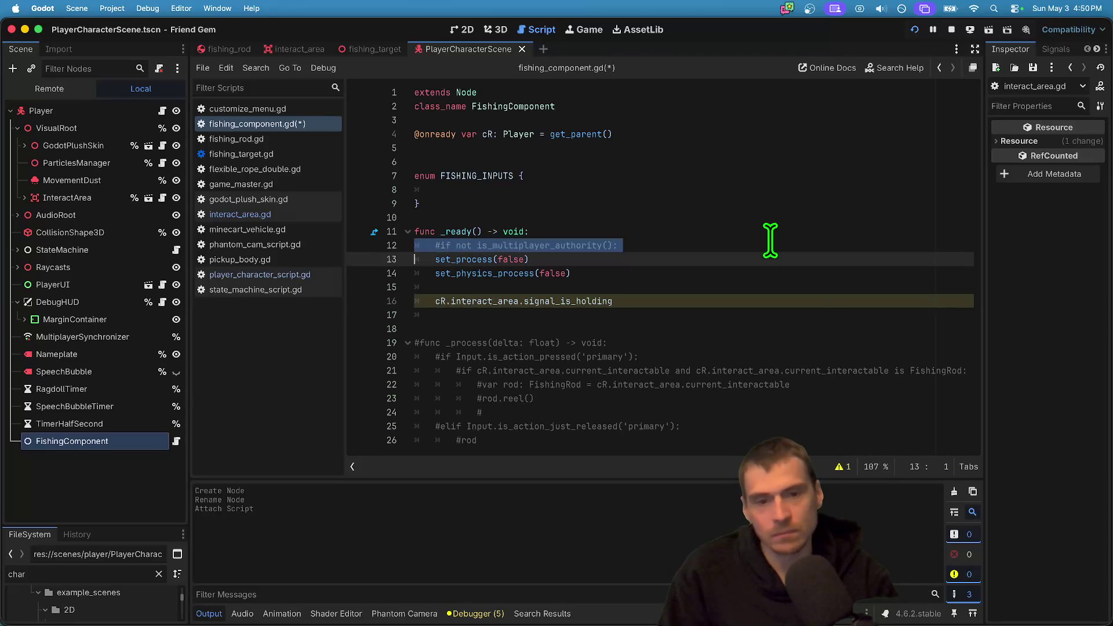
pyautogui.hotkey('ctrl', 'k')
pyautogui.press('Tab')
pyautogui.press('Down')
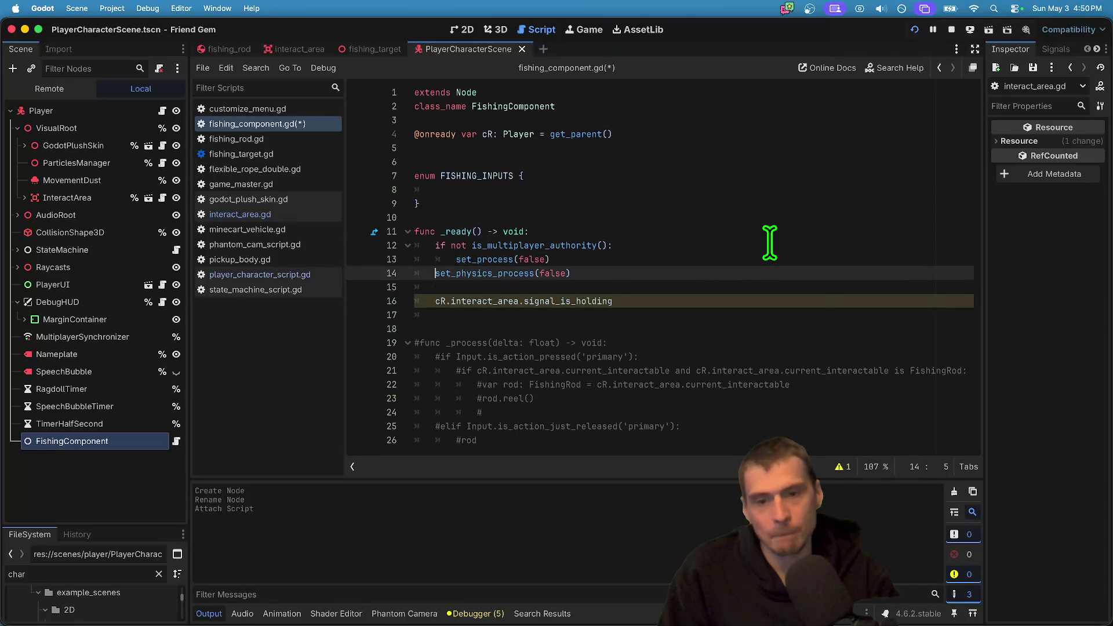
pyautogui.press('Tab')
pyautogui.press('Down')
pyautogui.press('Down')
pyautogui.hotkey('ctrl', 'shift', 'k')
pyautogui.hotkey('ctrl', 'shift', 'k')
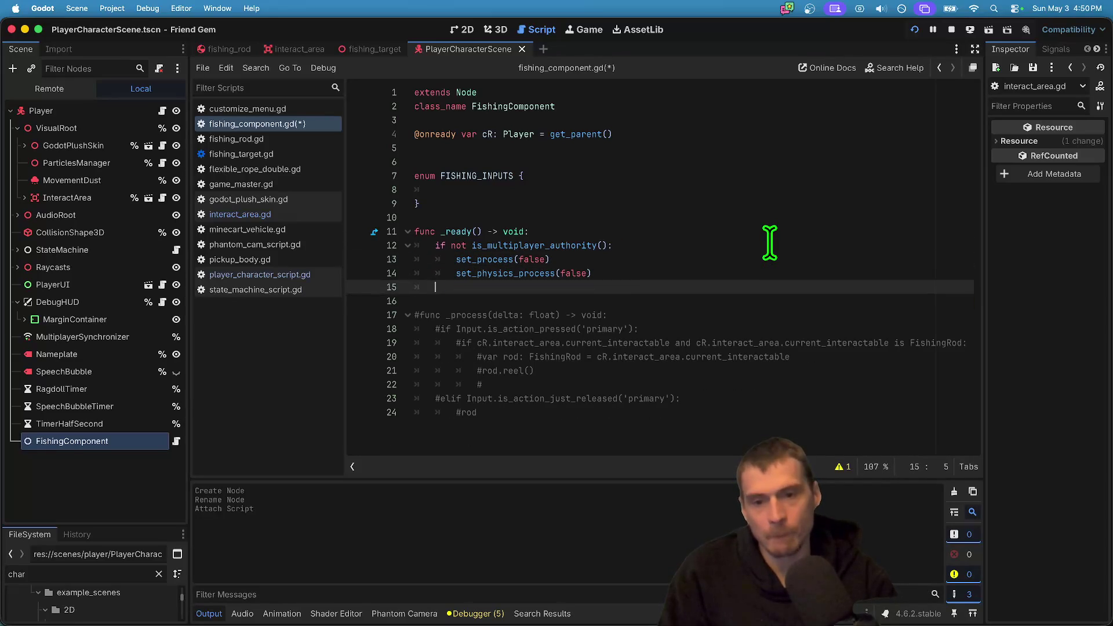
pyautogui.press('Left')
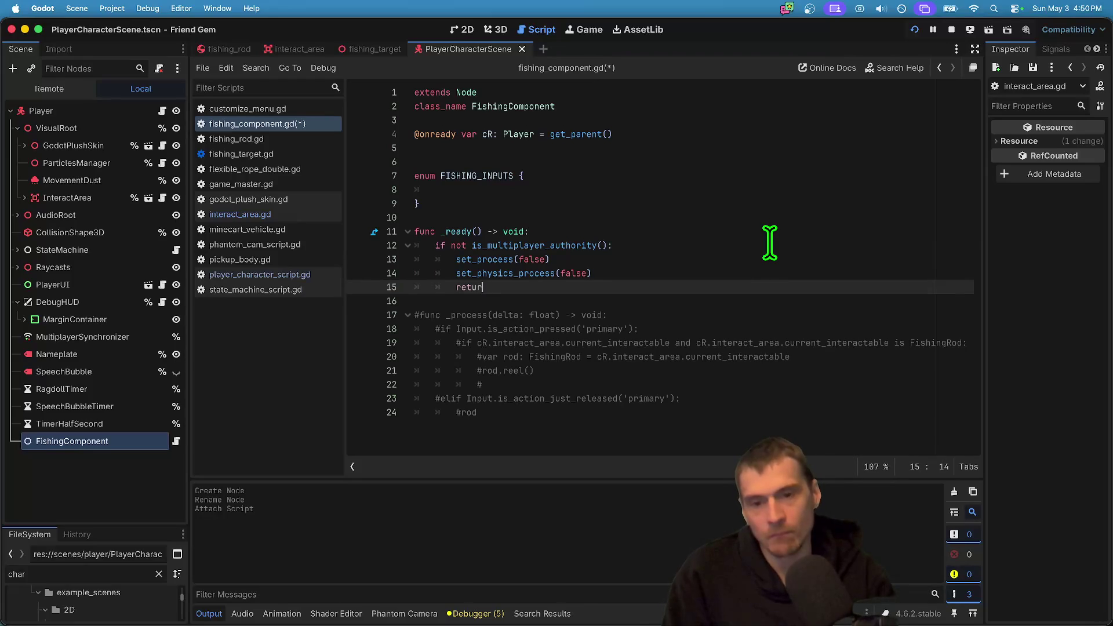
pyautogui.press('Return')
pyautogui.press('Return')
pyautogui.write('cR.interact_area.signal_is_holding')
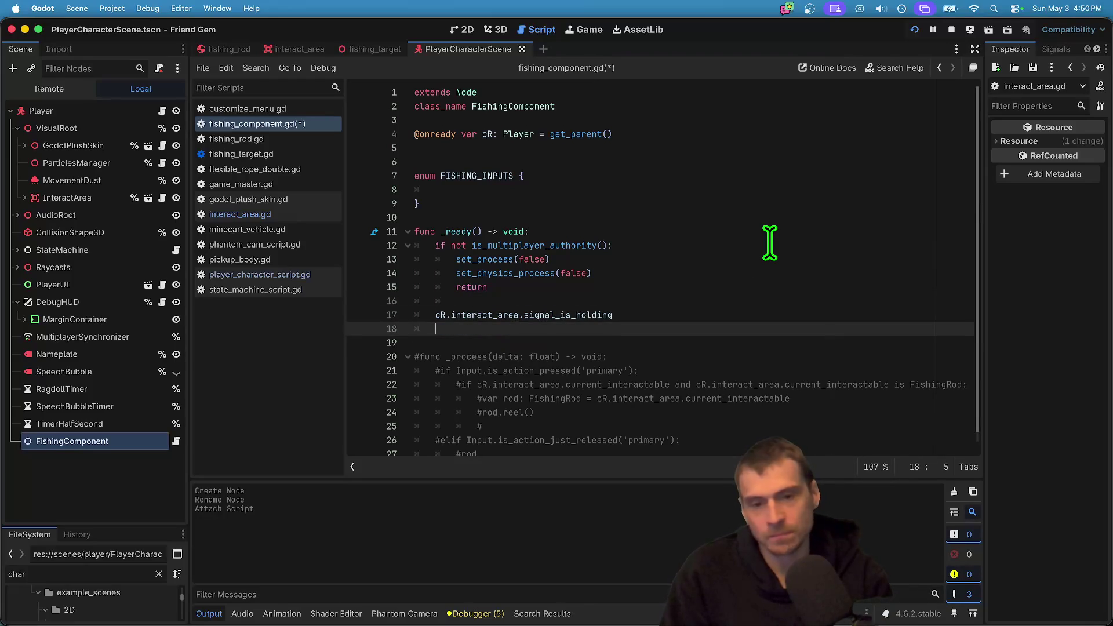
# Connect signal_is_holding to should_process in _ready.
pyautogui.write('o')
pyautogui.press('Return')
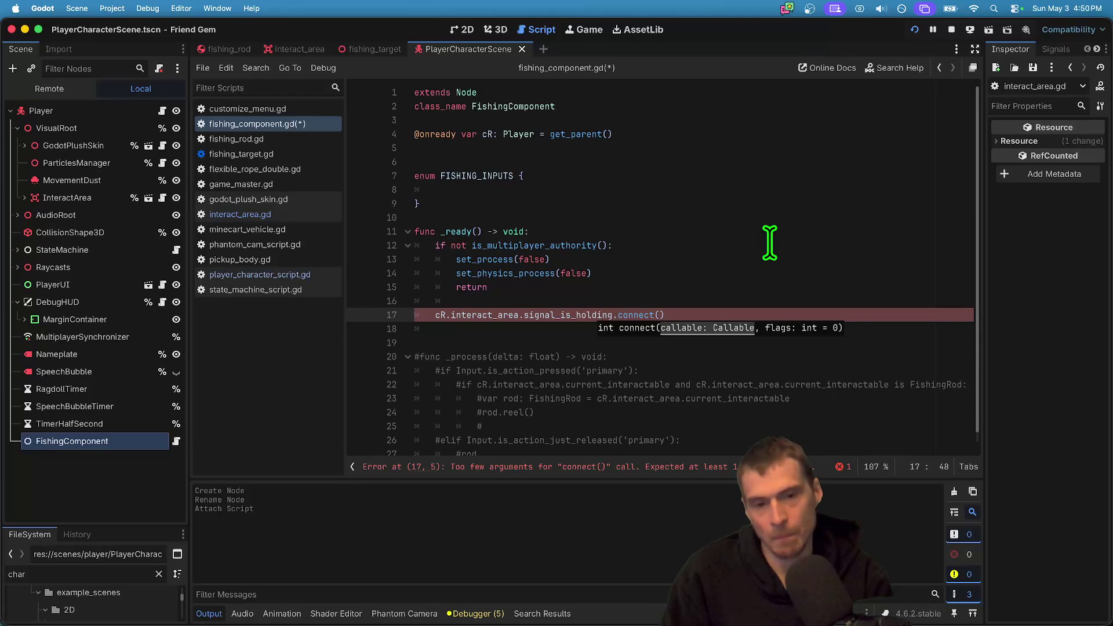
pyautogui.scroll(-1, 770, 244)
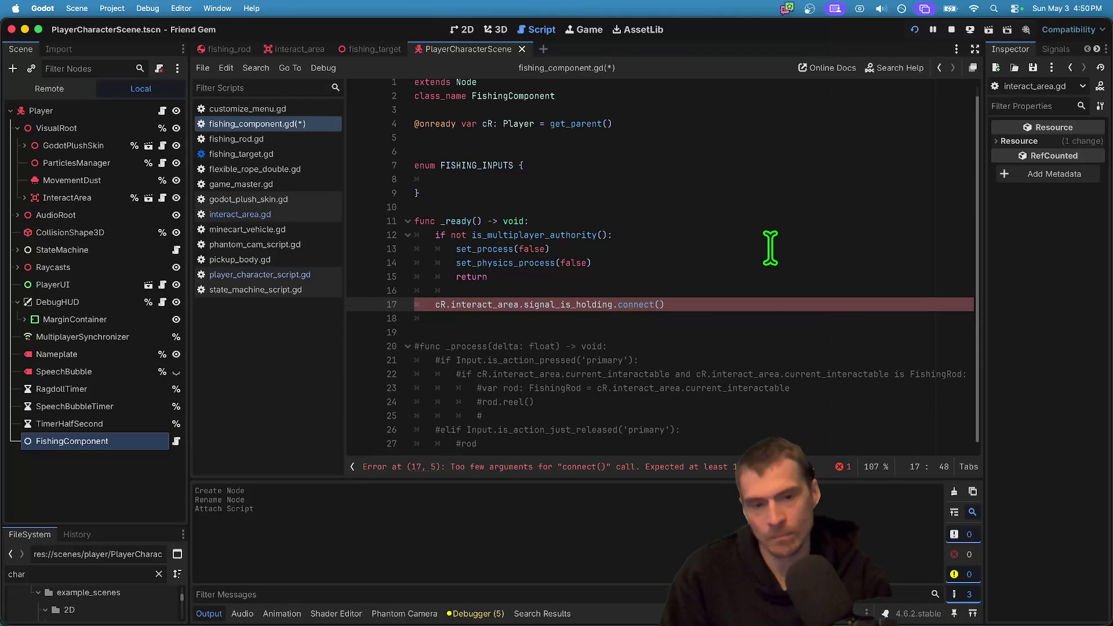
pyautogui.write('_')
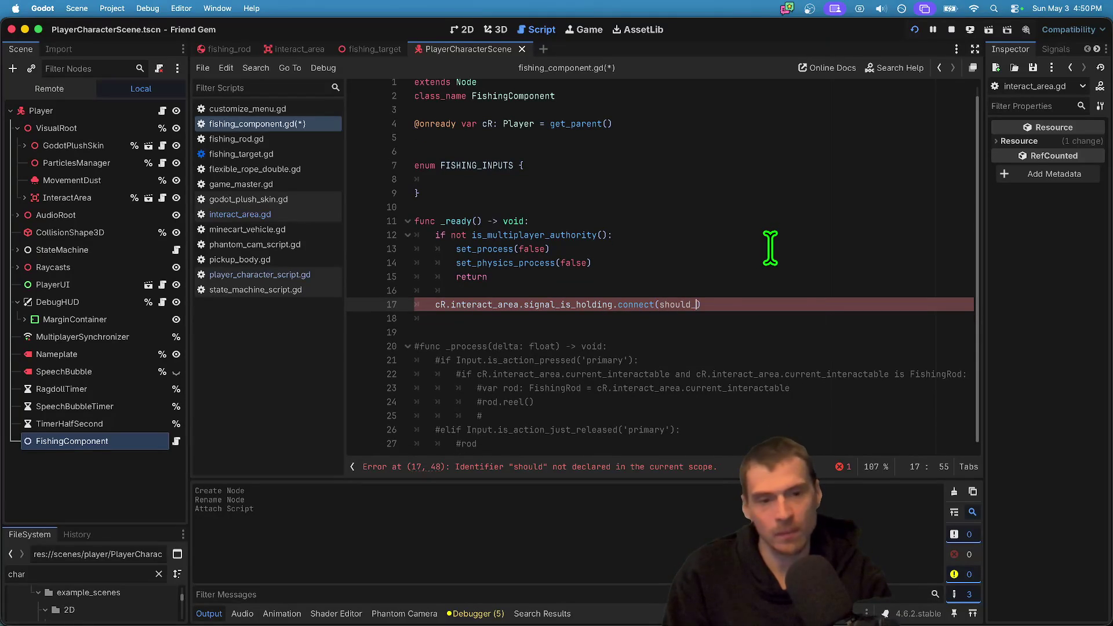
pyautogui.write(')')
pyautogui.press('Return')
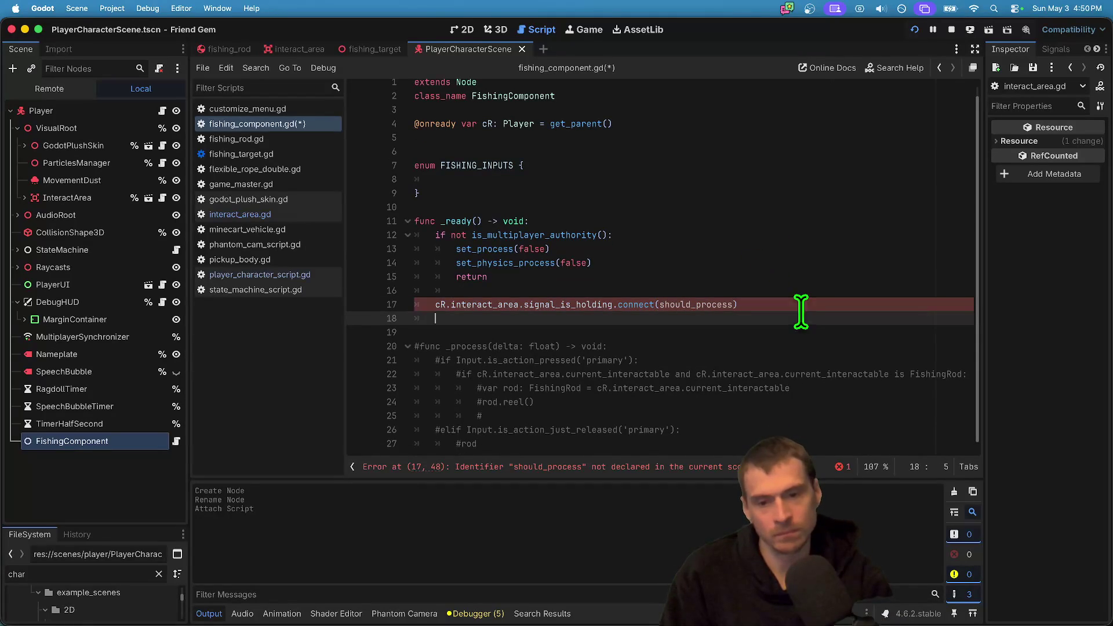
pyautogui.doubleClick(710, 303)
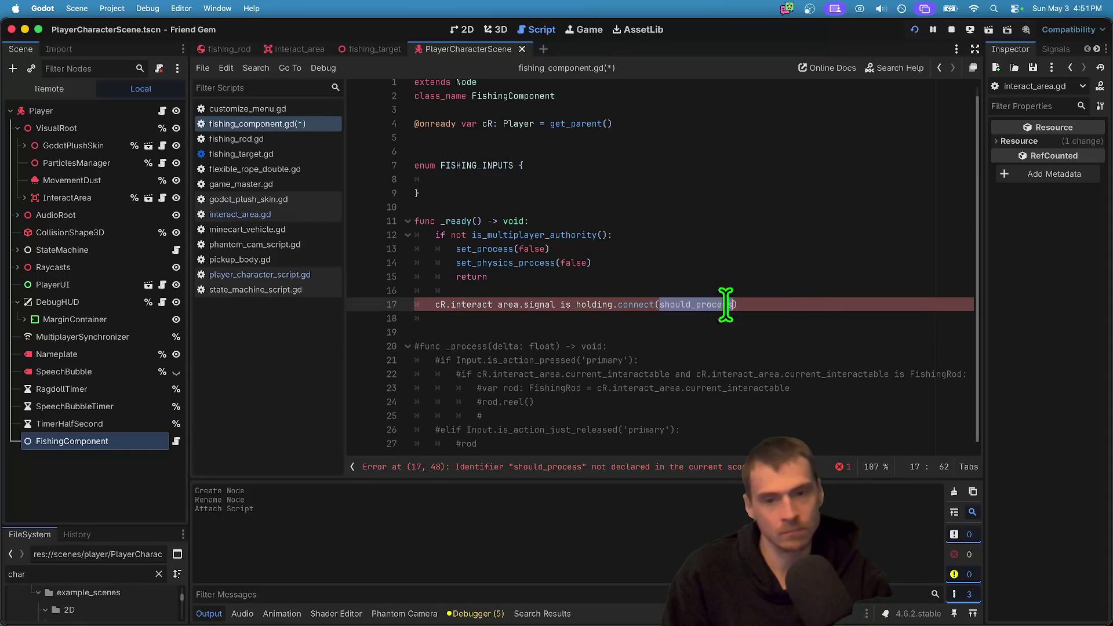
pyautogui.click(842, 335)
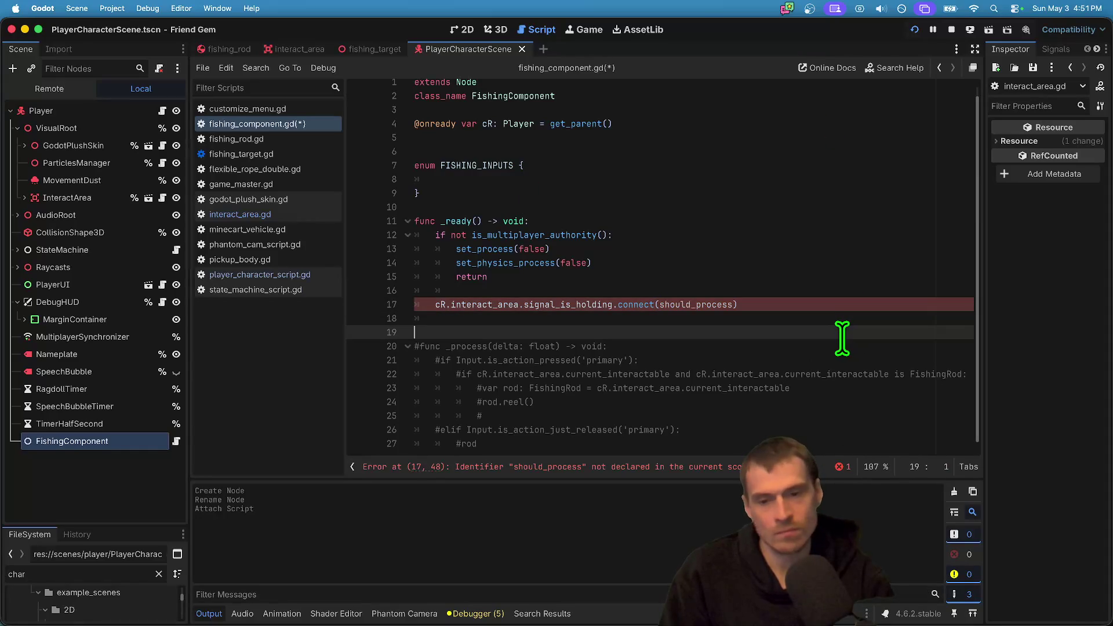
# Uncomment the _process header and add an 'if should_process:' check inside it.
pyautogui.press('Down')
pyautogui.press('Down')
pyautogui.press('Return')
pyautogui.press('Return')
pyautogui.press('Up')
pyautogui.press('Up')
pyautogui.press('Up')
pyautogui.hotkey('ctrl', 'k')
pyautogui.press('Down')
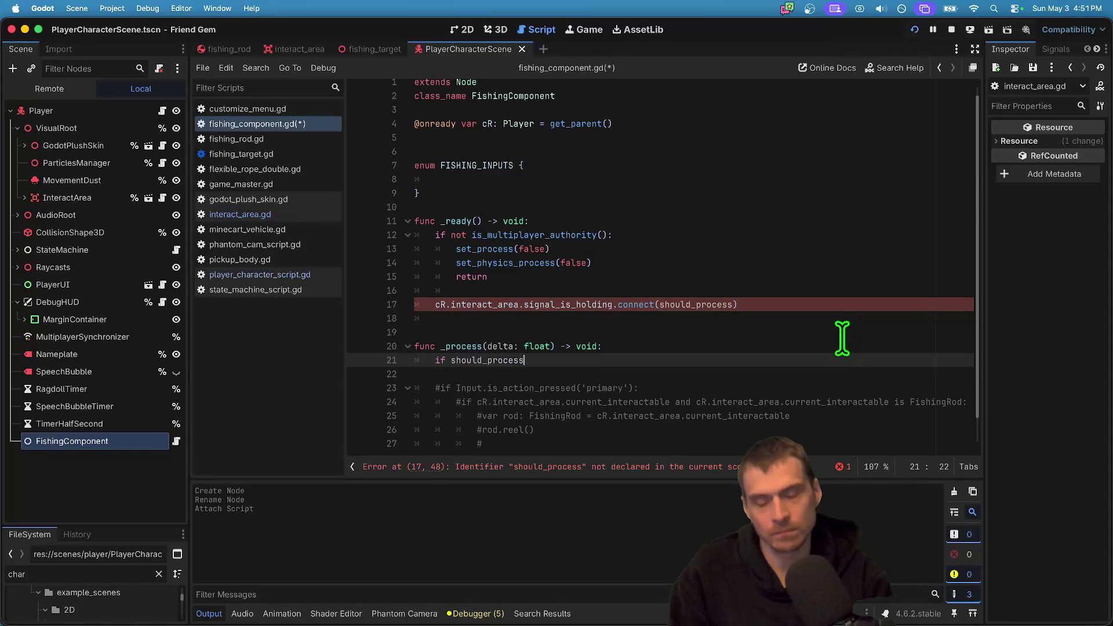
pyautogui.doubleClick(721, 304)
pyautogui.click(566, 304)
pyautogui.doubleClick(566, 304)
pyautogui.doubleClick(728, 305)
pyautogui.click(729, 362)
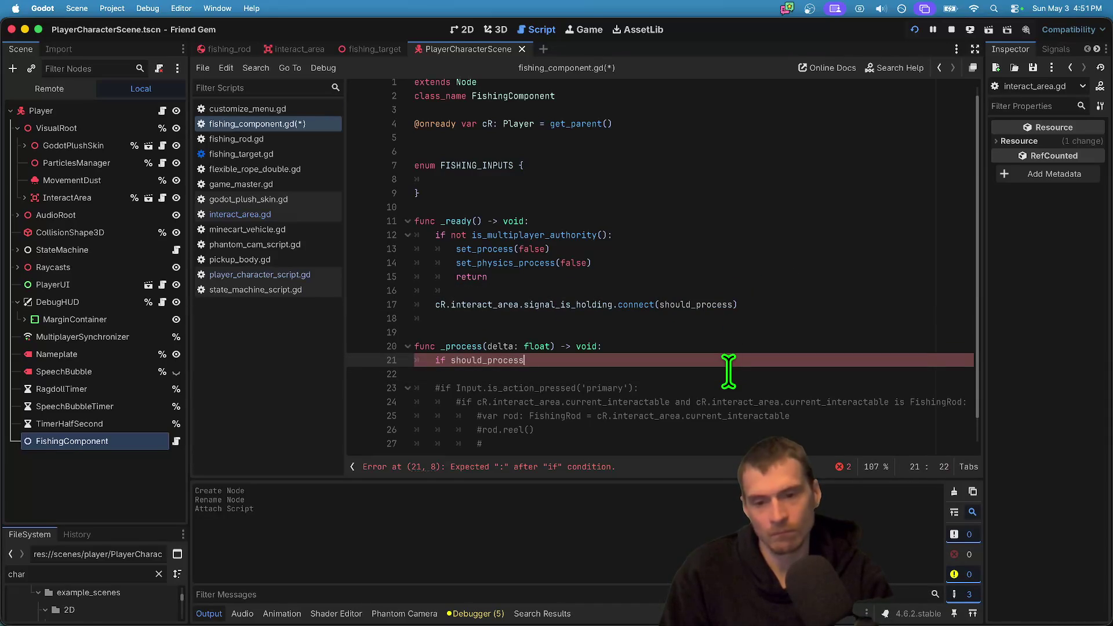
pyautogui.write(':')
pyautogui.press('Return')
# Change the check to 'if not should_process: return'.
pyautogui.press('BackSpace')
pyautogui.press('Up')
pyautogui.press('Right')
pyautogui.press('Right')
pyautogui.press('Right')
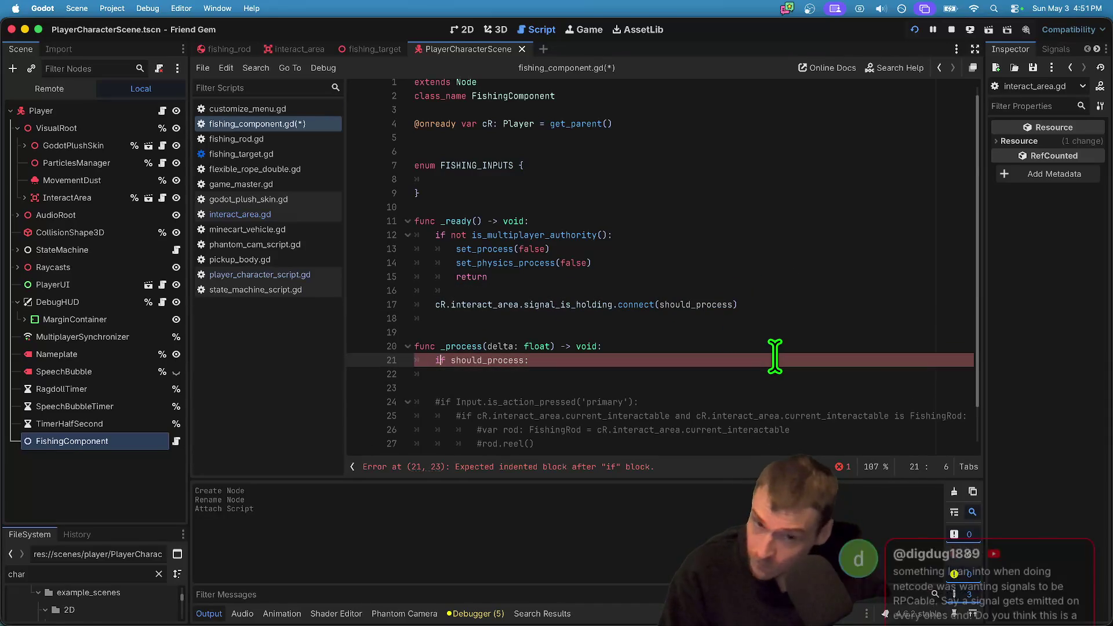
pyautogui.write('not')
pyautogui.press('Down')
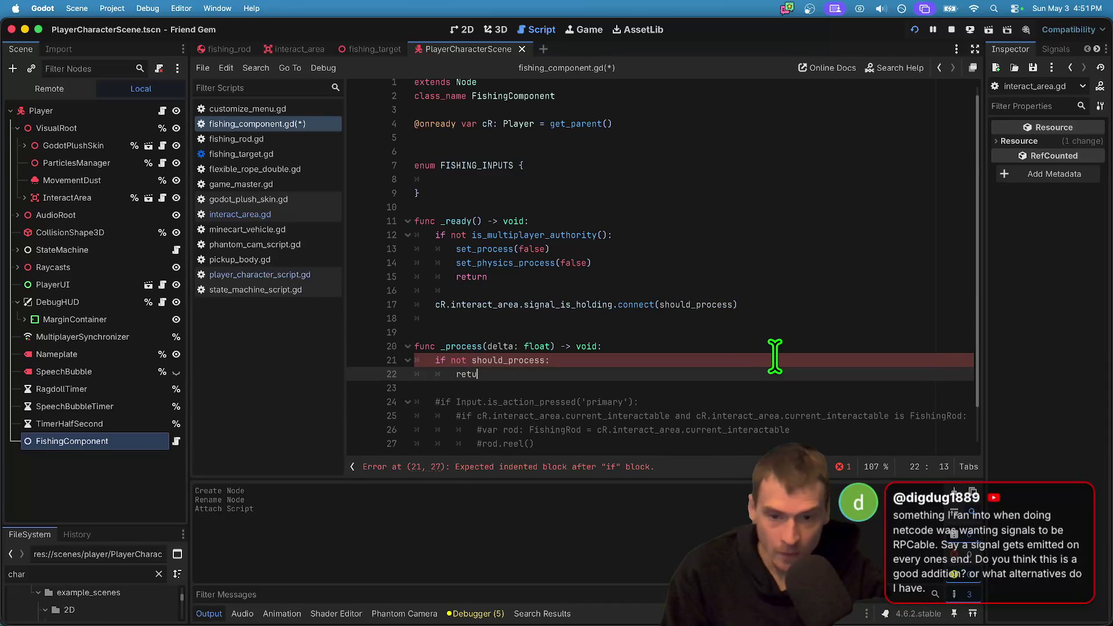
pyautogui.press('Return')
pyautogui.press('Return')
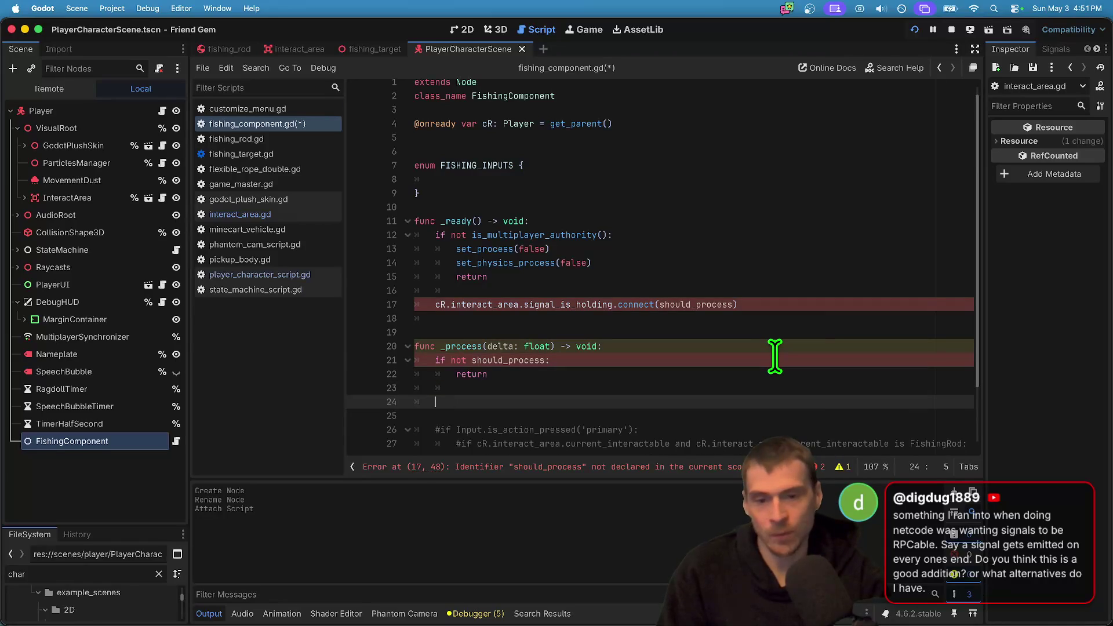
# Add 'if cR.interact_area.current_interactable is FishingRod:' using the commented condition.
pyautogui.write('if')
pyautogui.scroll(-1, 905, 406)
pyautogui.doubleClick(924, 431)
pyautogui.moveTo(925, 432); pyautogui.dragTo(696, 431)
pyautogui.hotkey('ctrl', 'c')
pyautogui.click(730, 392)
pyautogui.hotkey('ctrl', 'v')
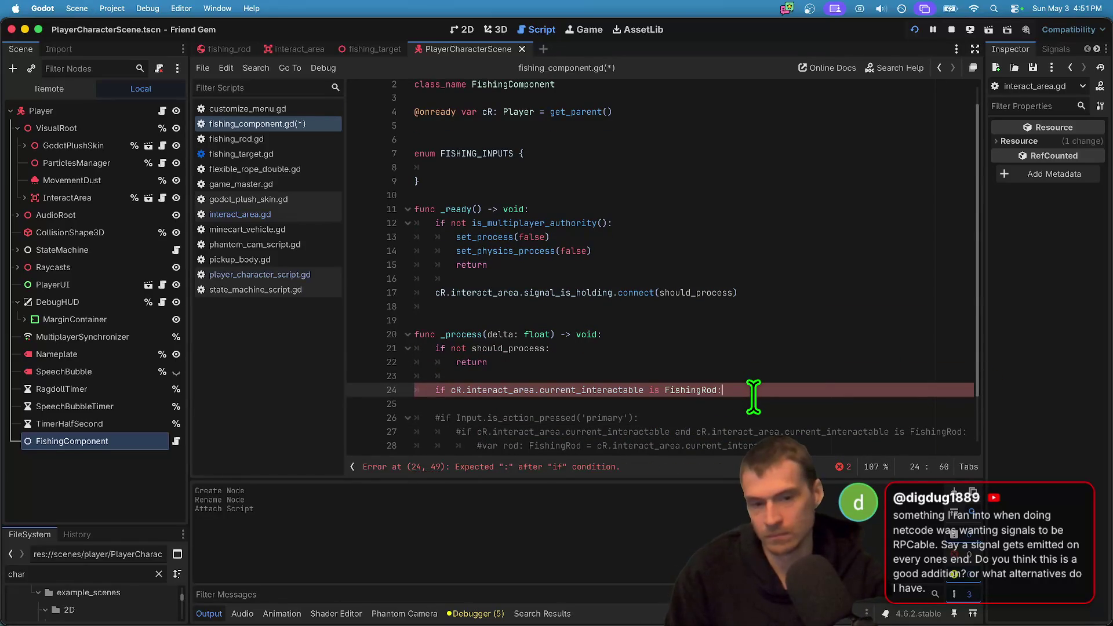
pyautogui.press('Return')
# Paste the var rod assignment inside the FishingRod if block.
pyautogui.scroll(-2, 748, 400)
pyautogui.tripleClick(651, 386)
pyautogui.click(673, 332)
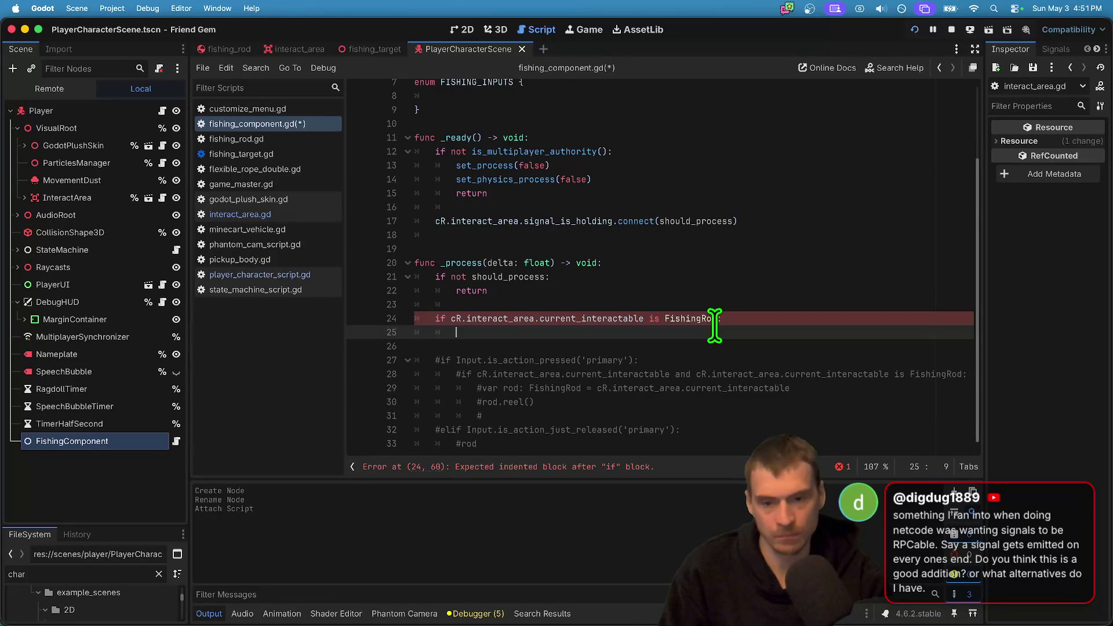
pyautogui.hotkey('ctrl', 'v')
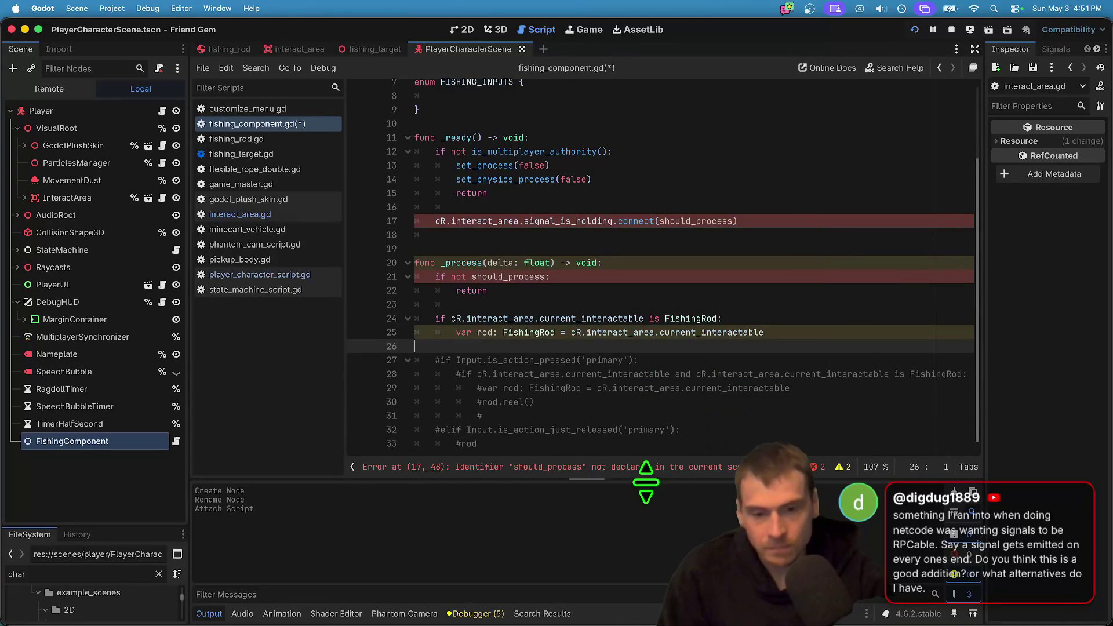
# Make room for a new variable declaration above the enum.
pyautogui.scroll(2, 644, 295)
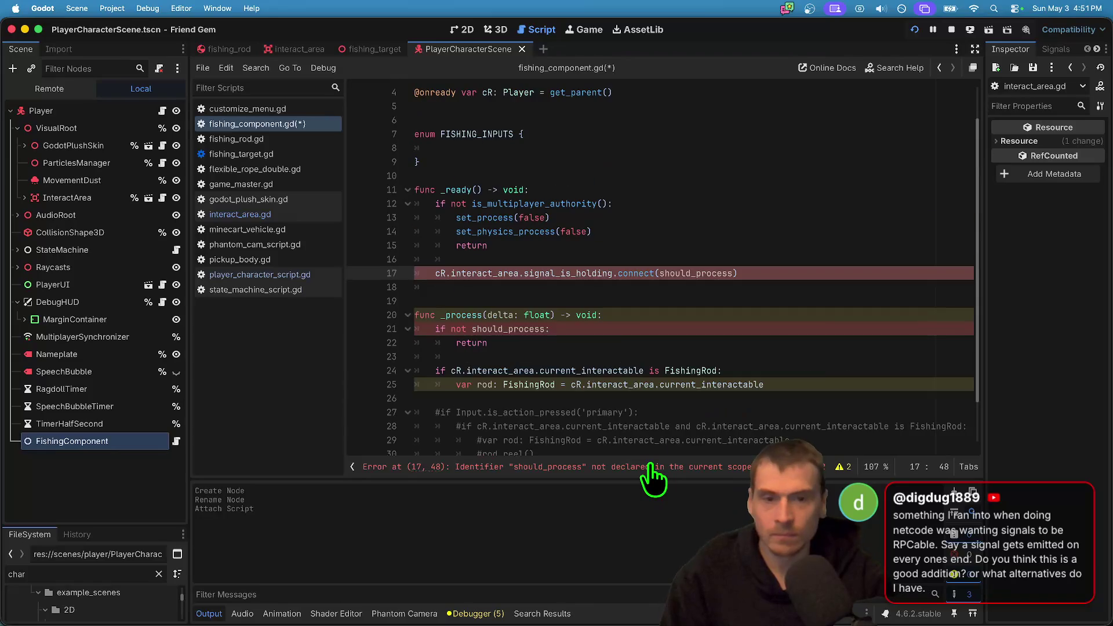
pyautogui.doubleClick(713, 273)
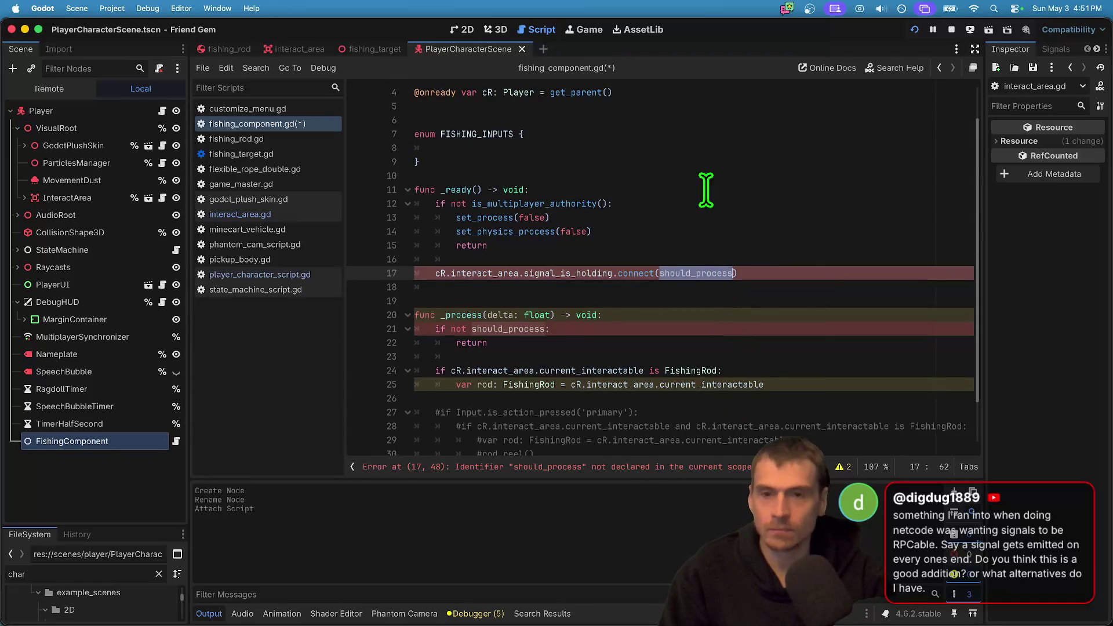
pyautogui.click(718, 122)
pyautogui.press('Return')
pyautogui.press('Return')
# Begin declaring should_process and start a func() lambda in the connect call.
pyautogui.press('Up')
pyautogui.write('va')
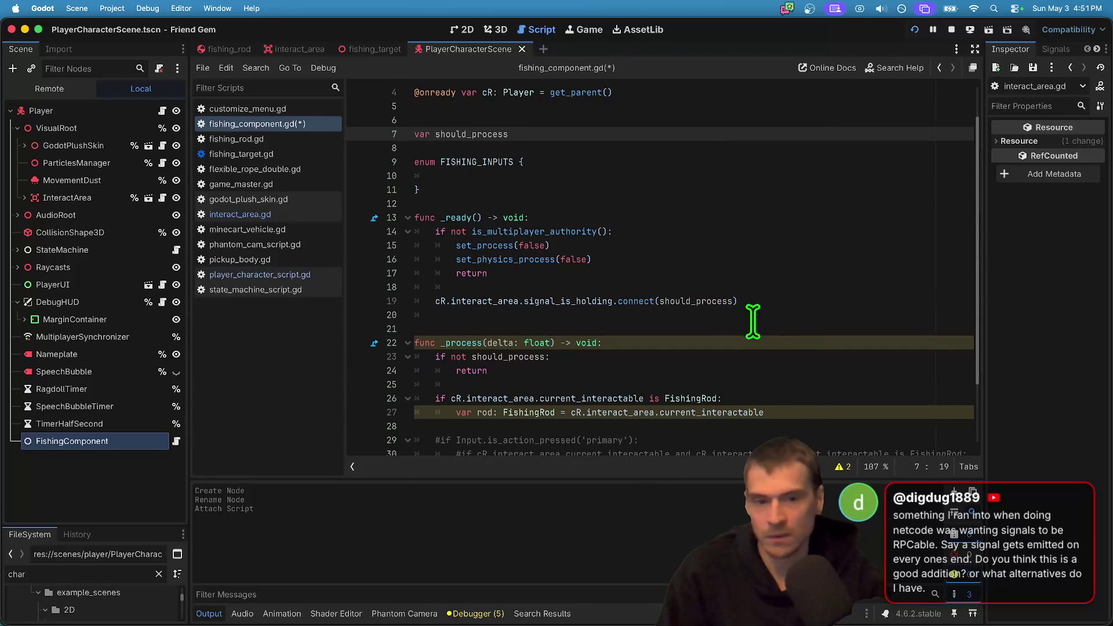
pyautogui.click(719, 300)
pyautogui.write('unc():')
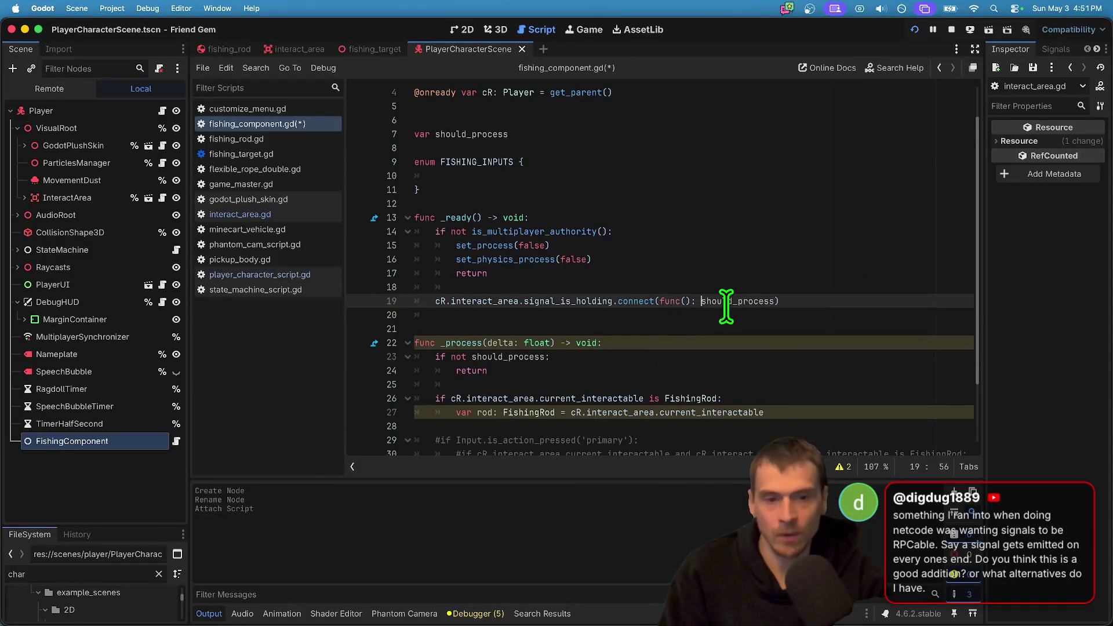
pyautogui.hotkey('alt', 'Right')
pyautogui.write('=')
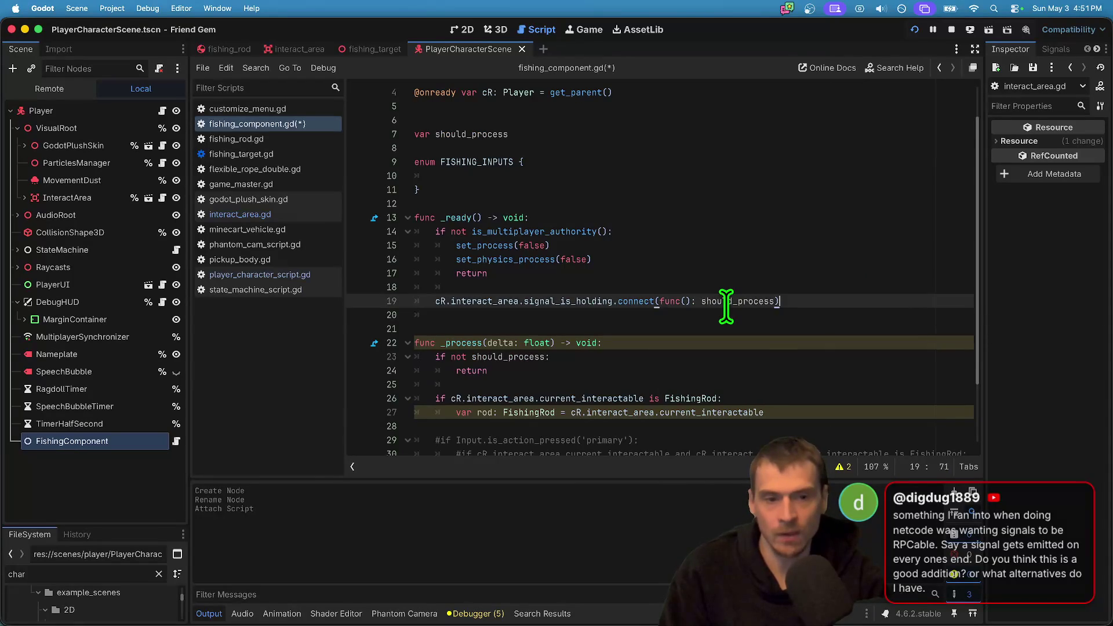
# Name the lambda parameter is_holding so it sets should_process = is_holding.
pyautogui.press('super+z')
pyautogui.press('super+z')
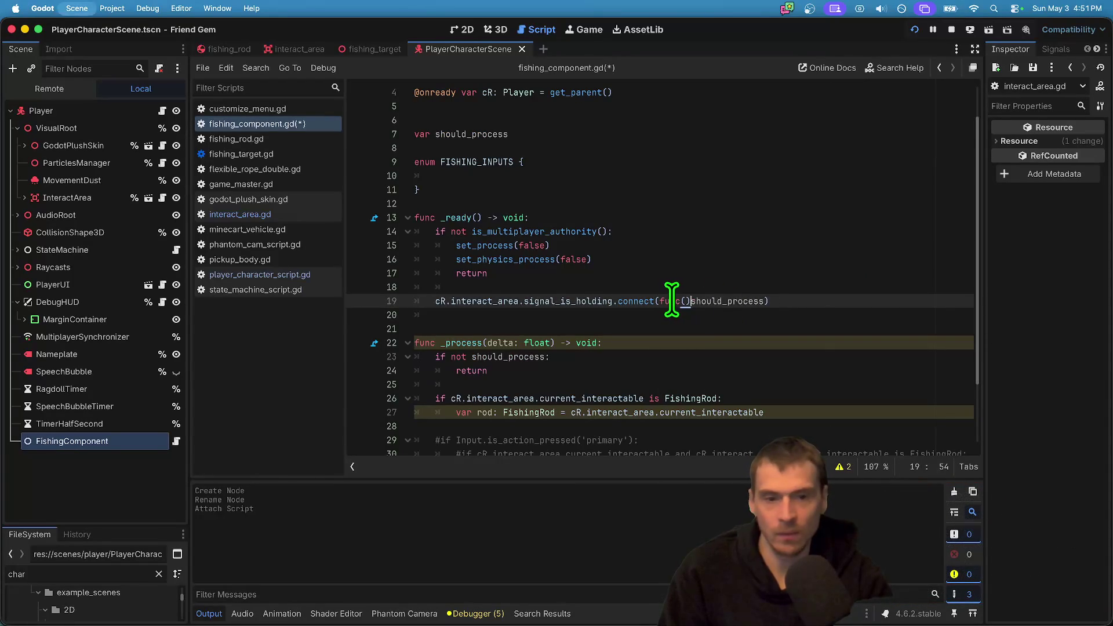
pyautogui.press('Left')
pyautogui.press('Left')
pyautogui.press('Left')
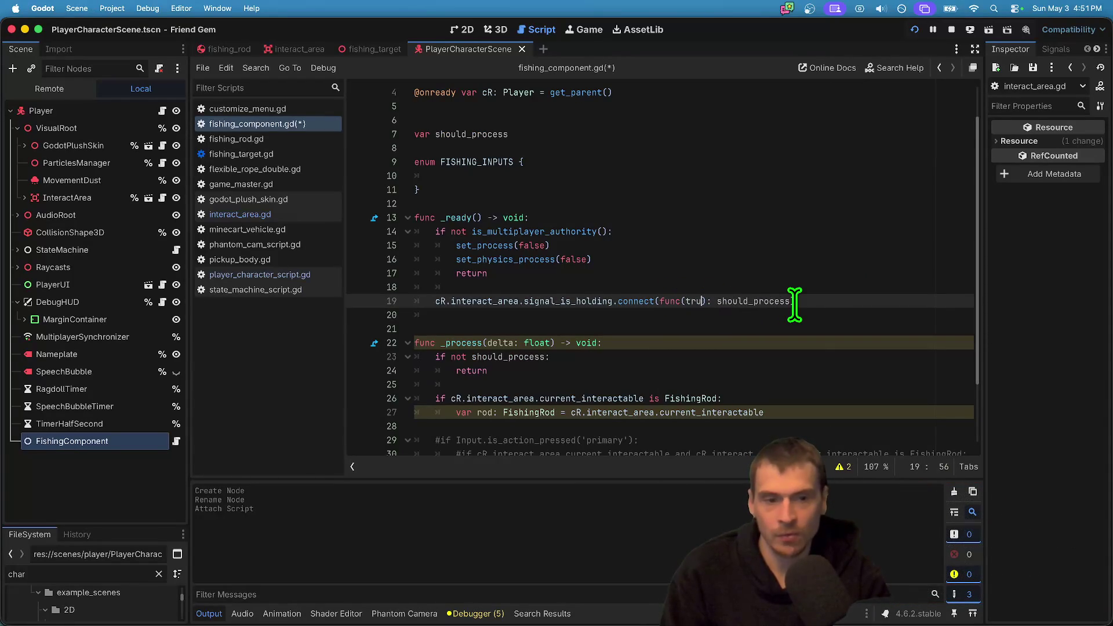
pyautogui.write('e')
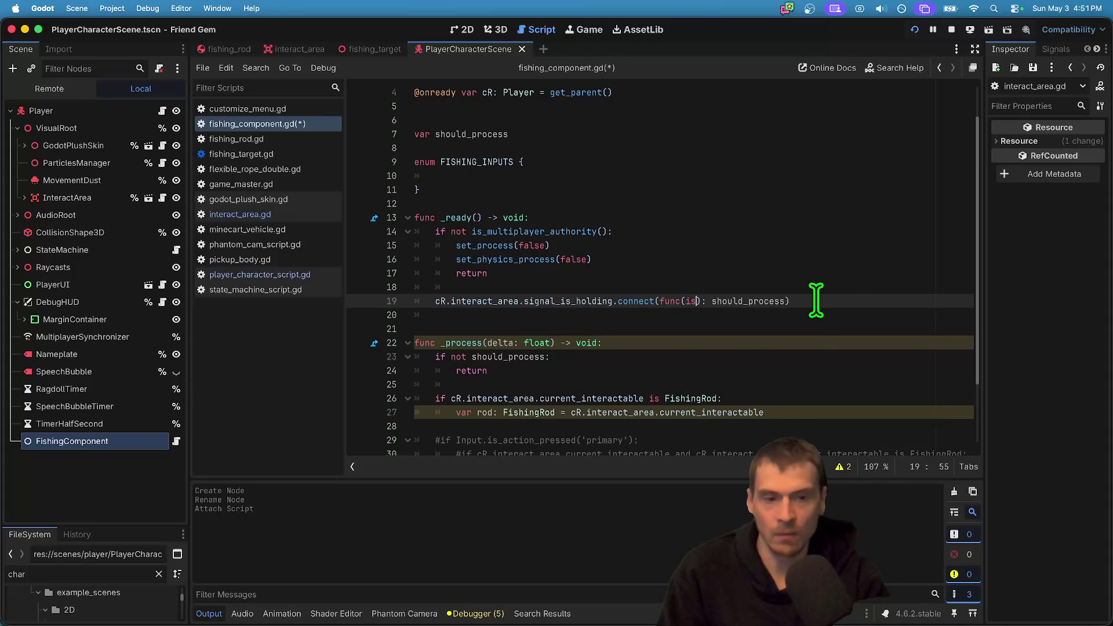
pyautogui.write('_hold')
pyautogui.click(702, 293)
pyautogui.doubleClick(710, 300)
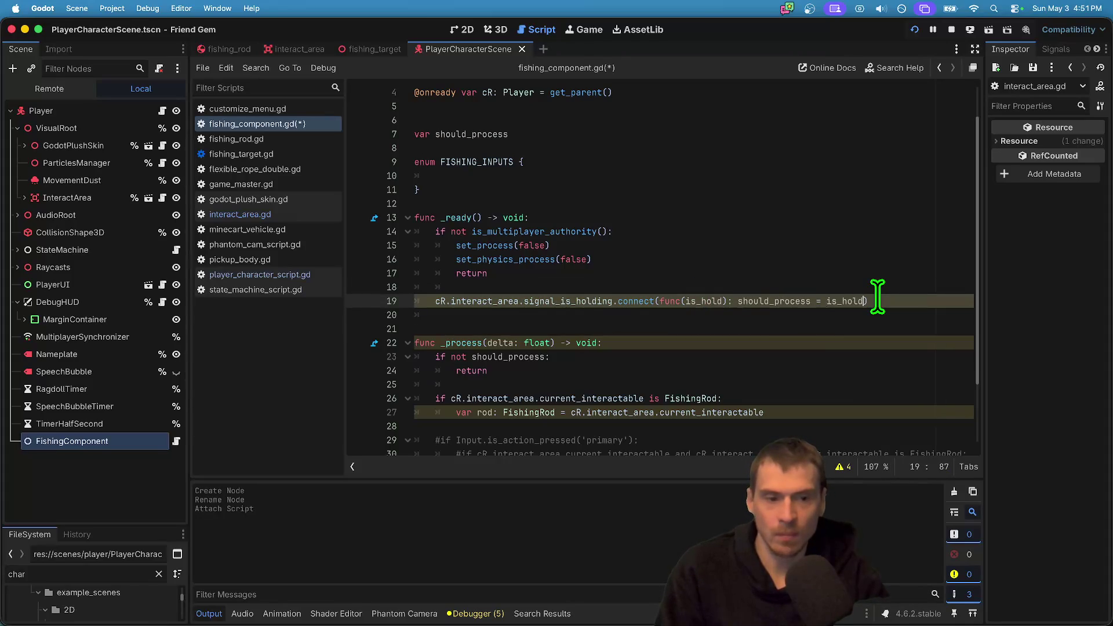
pyautogui.write('is_hold')
pyautogui.doubleClick(706, 300)
pyautogui.write('is_holding')
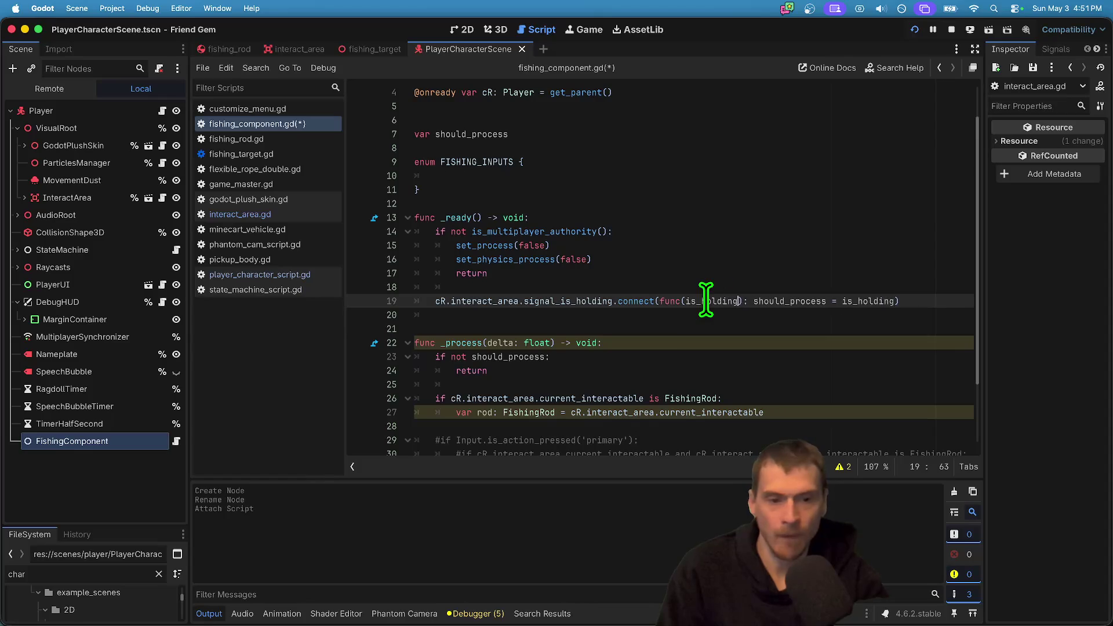
# Default should_process to false and remove the extra blank lines.
pyautogui.click(672, 328)
pyautogui.press('BackSpace')
pyautogui.click(480, 137)
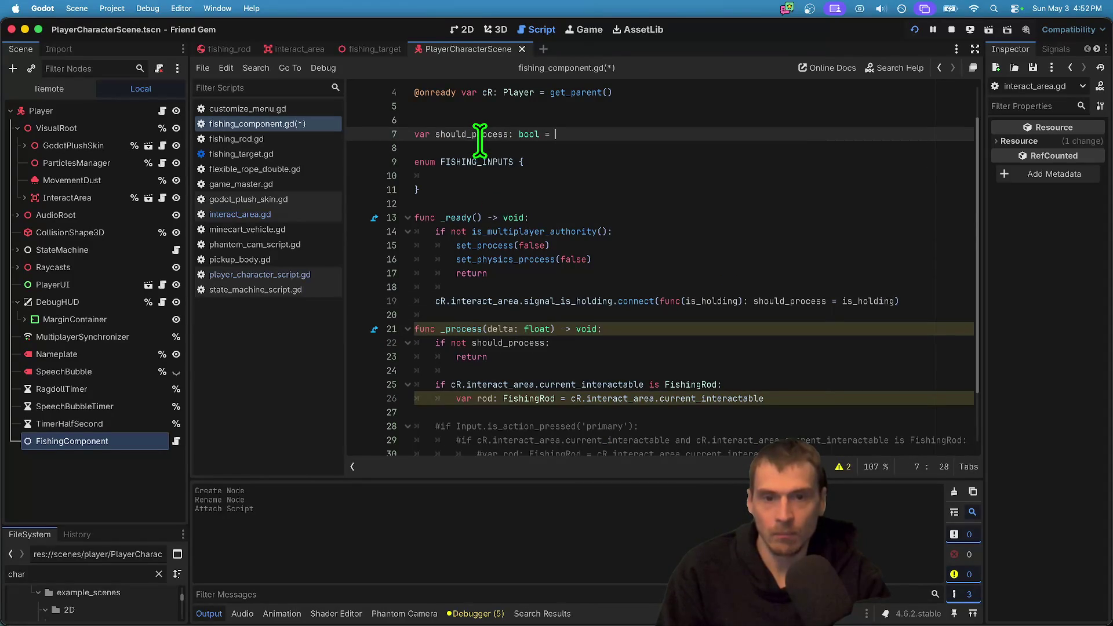
pyautogui.write('false')
pyautogui.press('Home')
pyautogui.press('BackSpace')
pyautogui.press('Down')
pyautogui.doubleClick(494, 119)
pyautogui.scroll(-2, 638, 371)
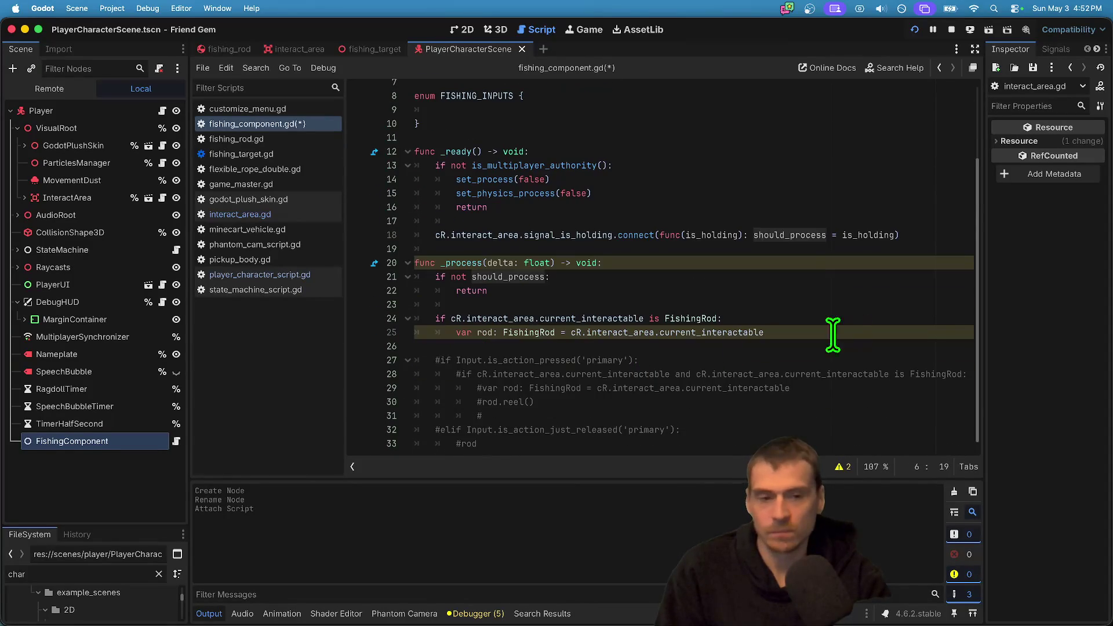
# Call handle_fishing_input(rod) inside the FishingRod check.
pyautogui.doubleClick(477, 332)
pyautogui.press('End')
pyautogui.press('Return')
pyautogui.press('Return')
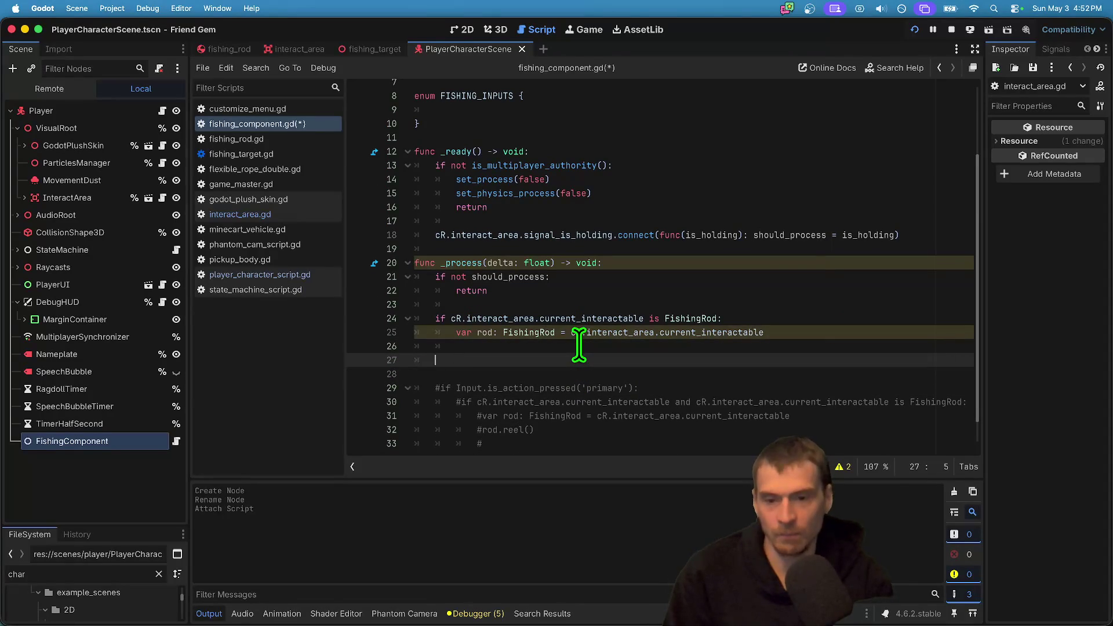
pyautogui.press('Up')
pyautogui.press('Tab')
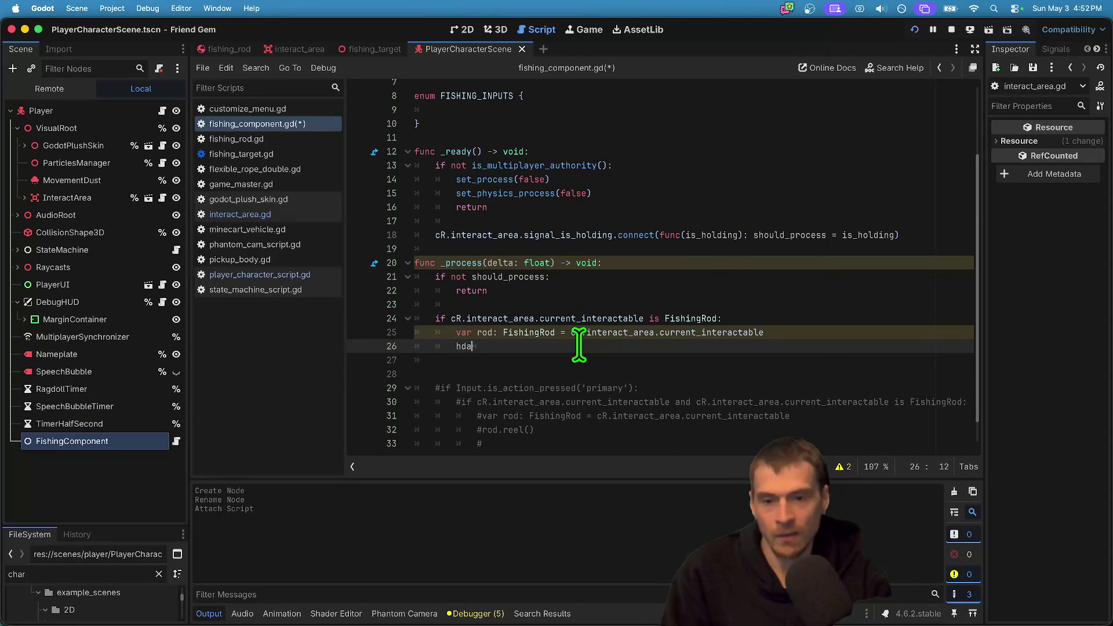
pyautogui.press('BackSpace')
pyautogui.press('BackSpace')
pyautogui.write('andle_fishing')
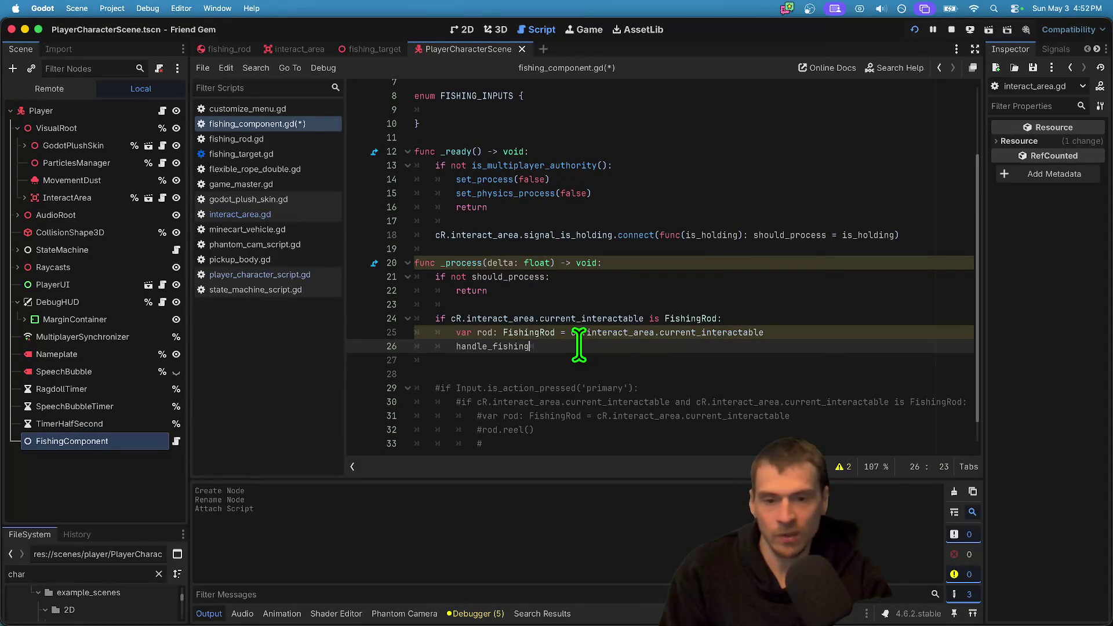
pyautogui.write('rod')
pyautogui.press('Down')
pyautogui.press('Down')
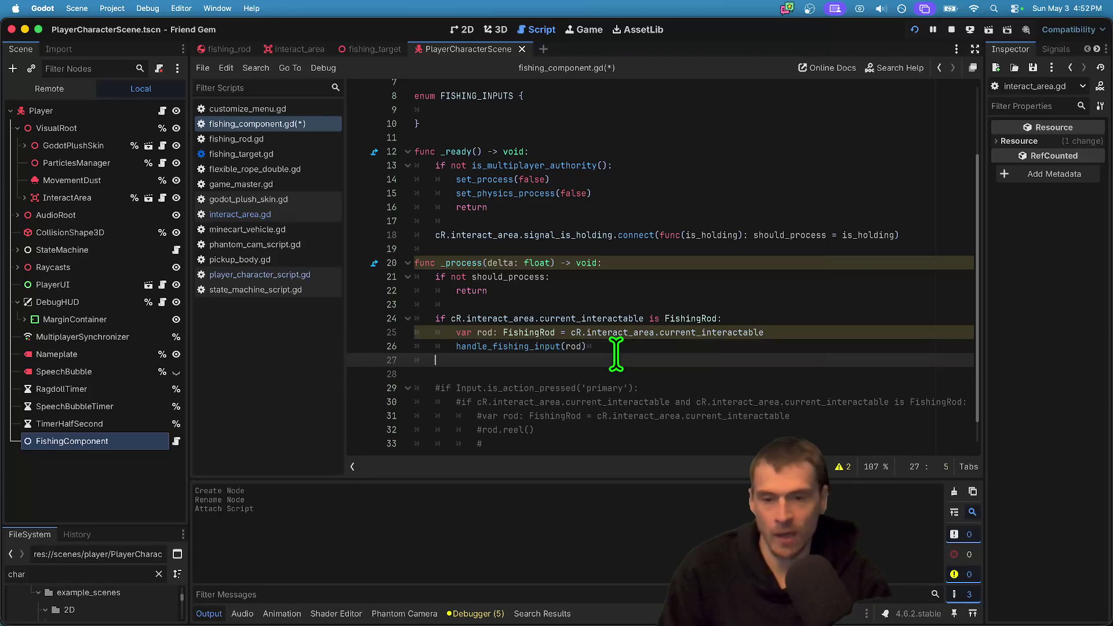
pyautogui.press('BackSpace')
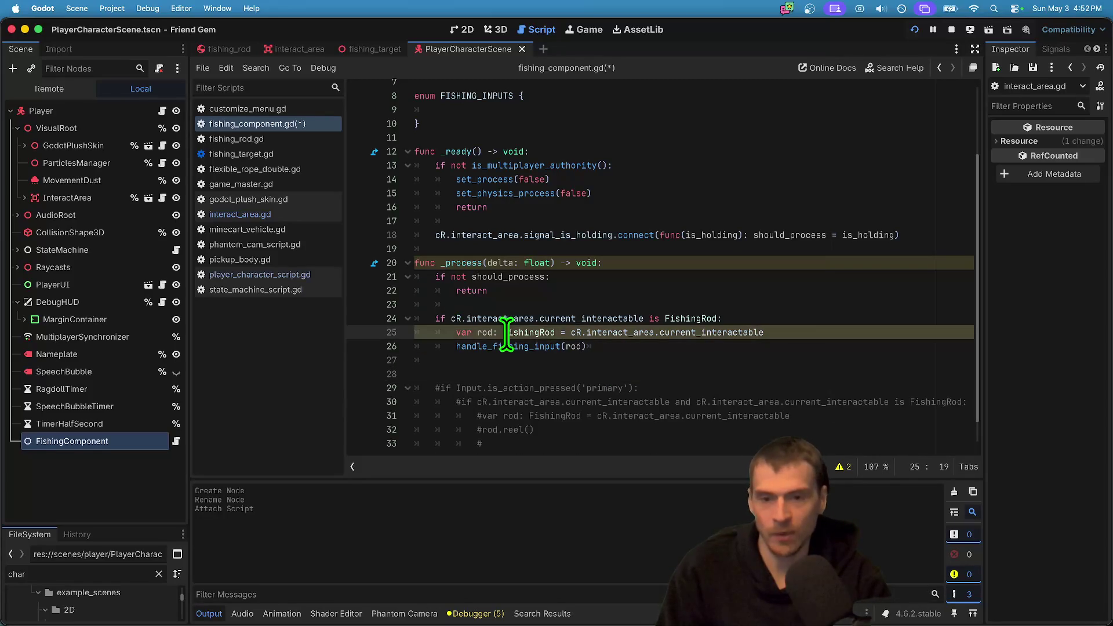
# Define func handle_fishing_input with a FishingRod-typed rod parameter, renaming _process's delta to _delta.
pyautogui.hotkey('alt', 'BackSpace')
pyautogui.write('func handle_fishing_input():')
pyautogui.scroll(1, 534, 378)
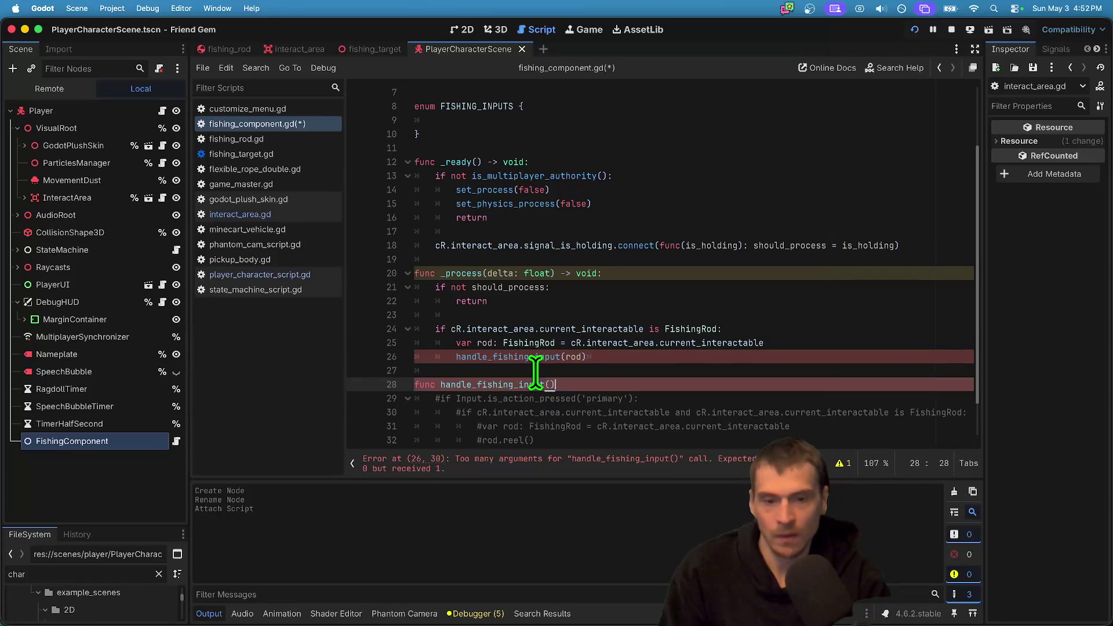
pyautogui.click(493, 273)
pyautogui.write('_')
pyautogui.click(692, 383)
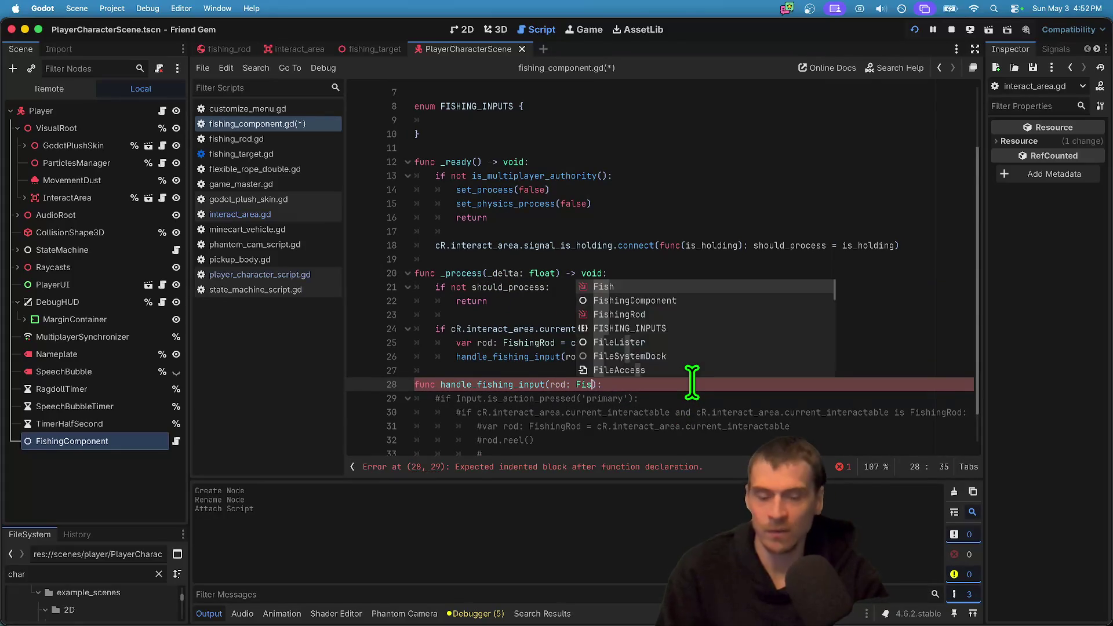
pyautogui.write('hing')
pyautogui.press('Down')
pyautogui.press('Down')
pyautogui.press('Up')
pyautogui.press('Return')
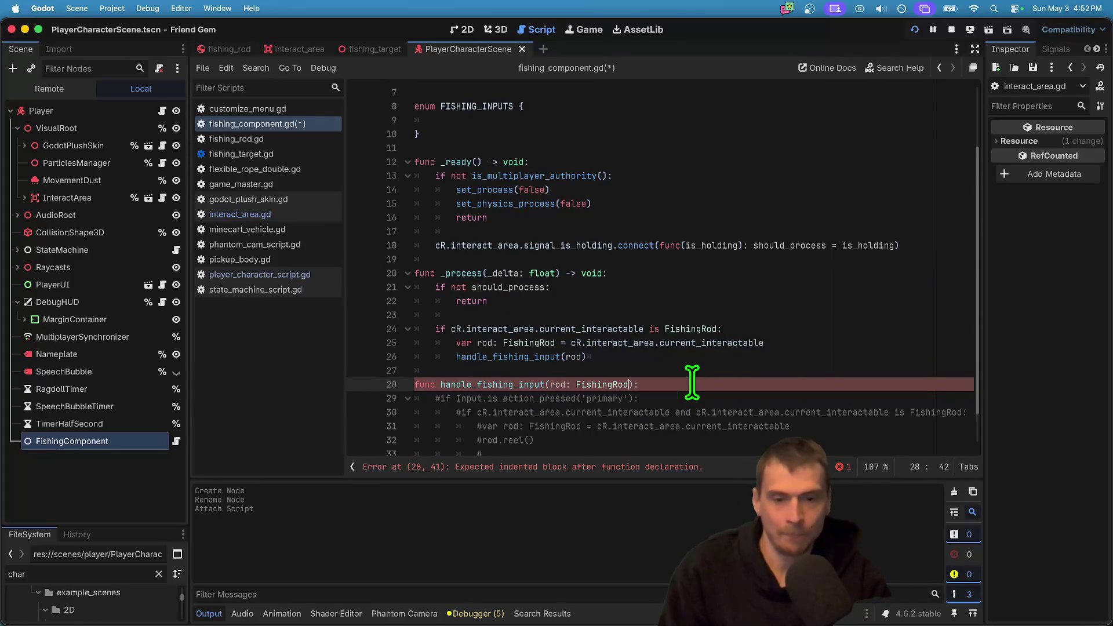
pyautogui.press('Down')
# Uncomment the 'primary' pressed check and call rod.reel() inside it.
pyautogui.press('super+k')
pyautogui.press('Down')
pyautogui.press('Down')
pyautogui.scroll(-1, 719, 406)
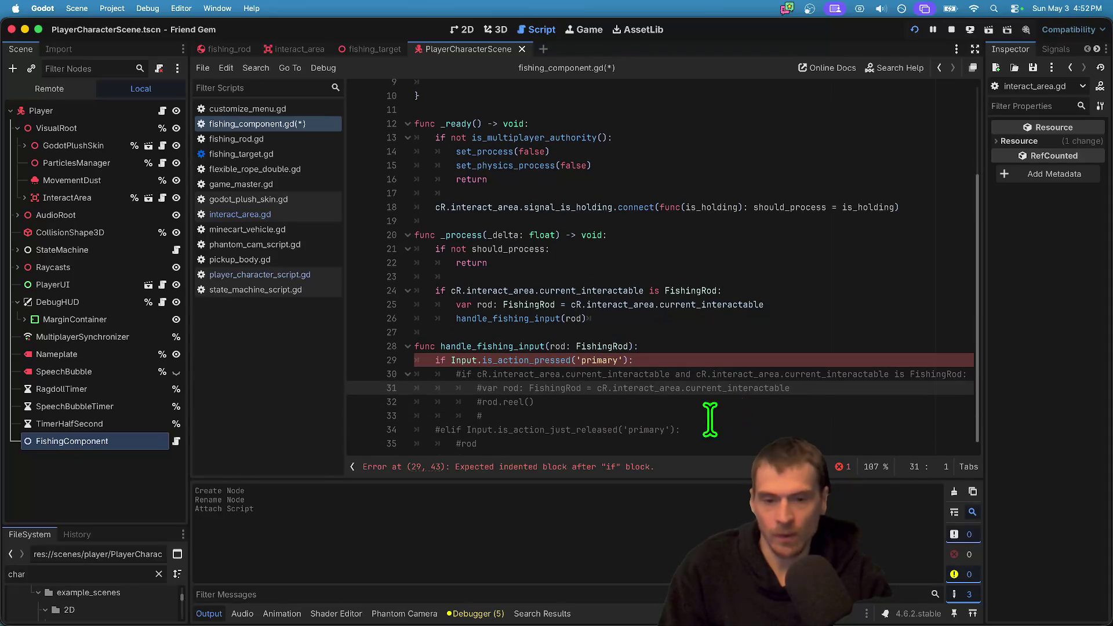
pyautogui.hotkey('shift', 'Up')
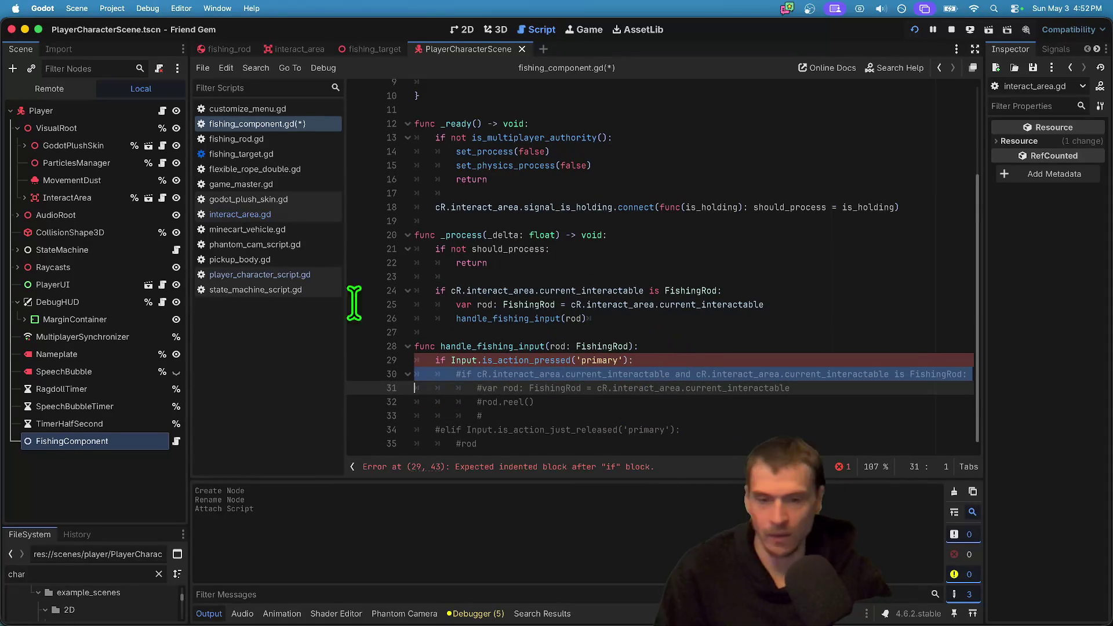
pyautogui.doubleClick(485, 305)
pyautogui.click(675, 360)
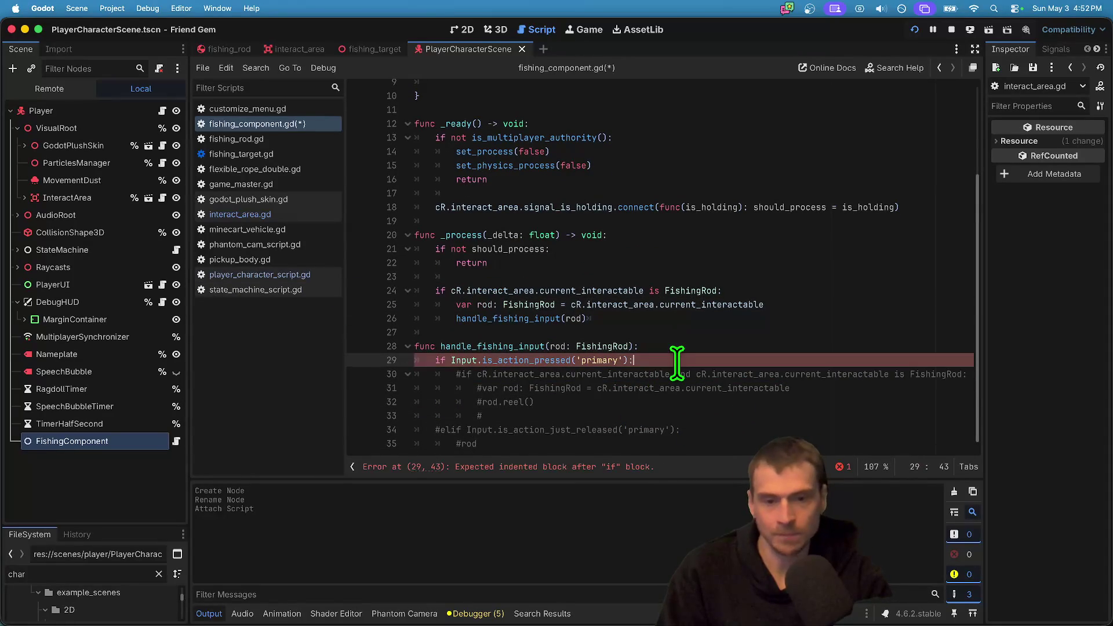
pyautogui.press('Return')
pyautogui.write('re')
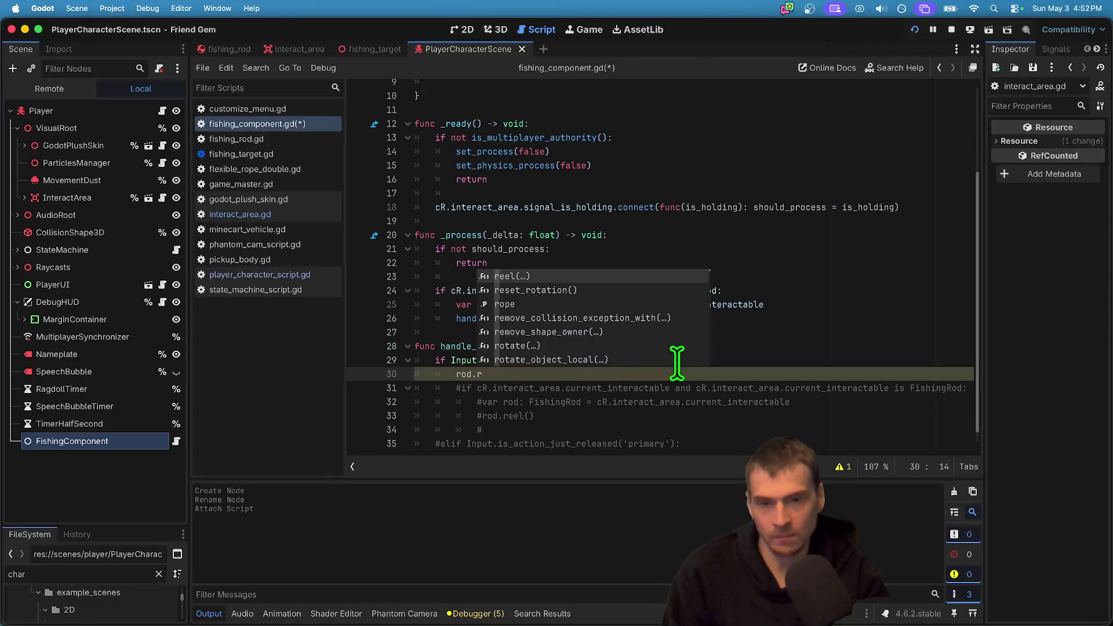
pyautogui.press('Return')
pyautogui.press('Return')
# Add an elif Input.is_action_just_released('primary'): branch that calls rod.collect().
pyautogui.press('BackSpace')
pyautogui.write('elif Inp')
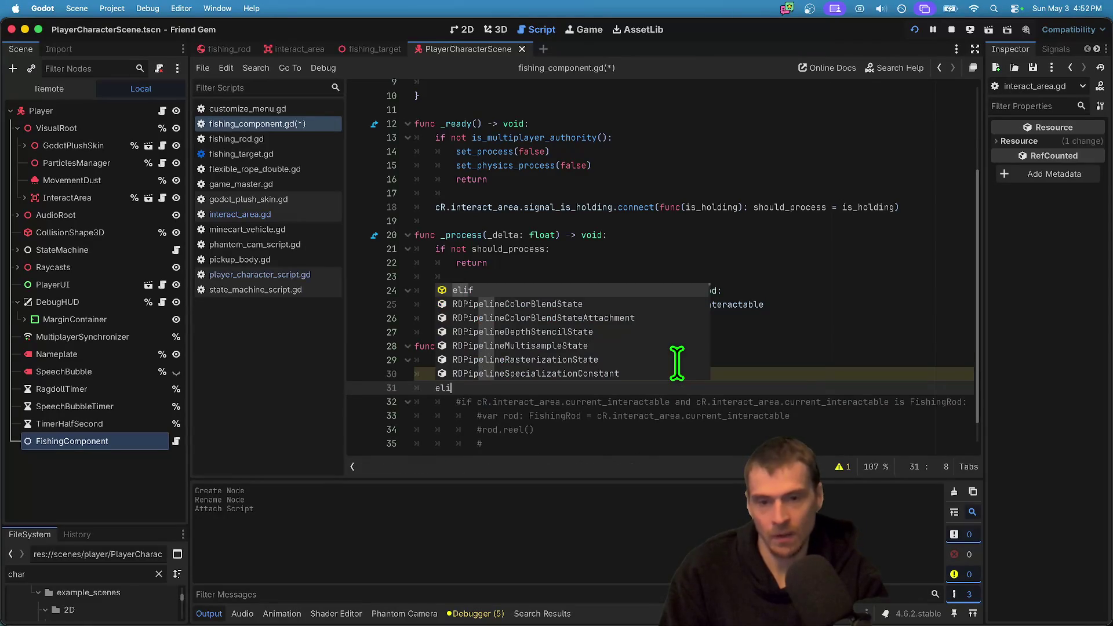
pyautogui.write('u')
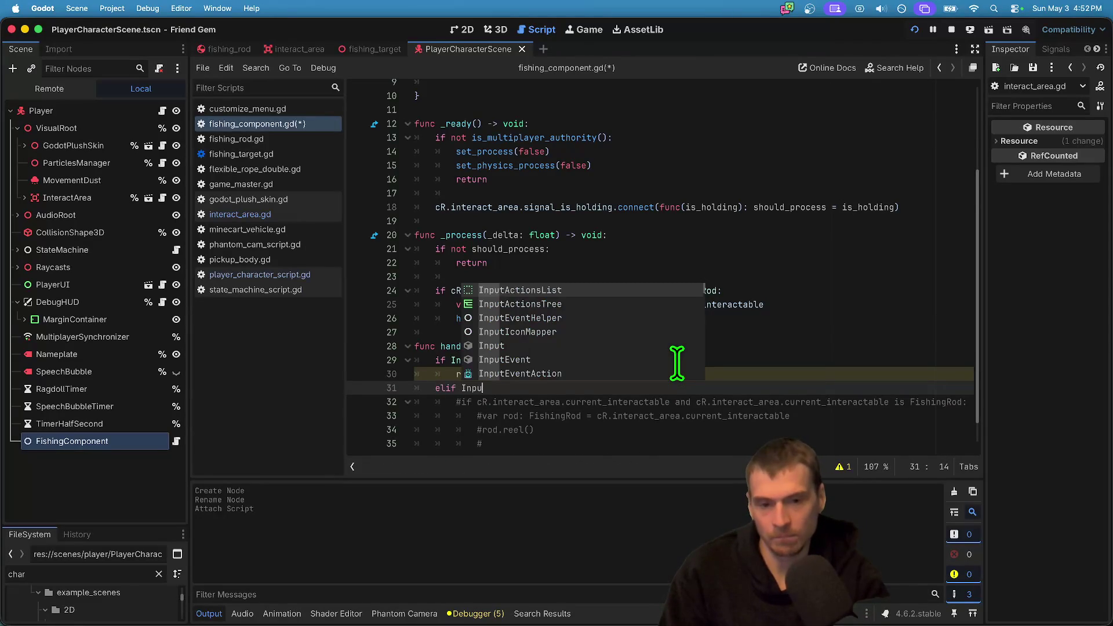
pyautogui.write('t.is_a')
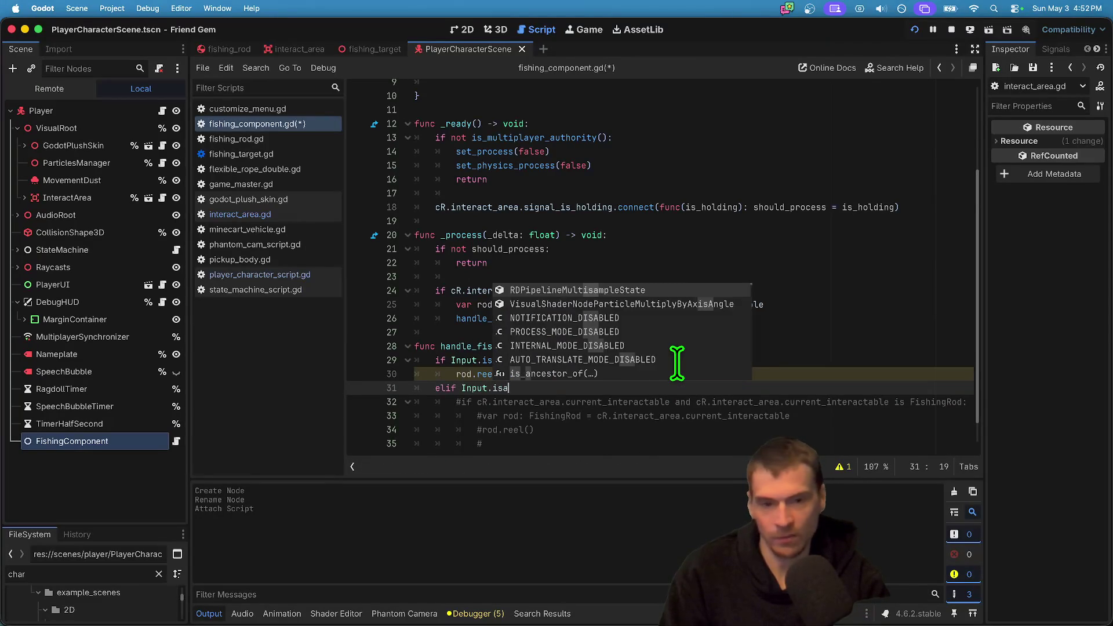
pyautogui.press('Down')
pyautogui.press('Down')
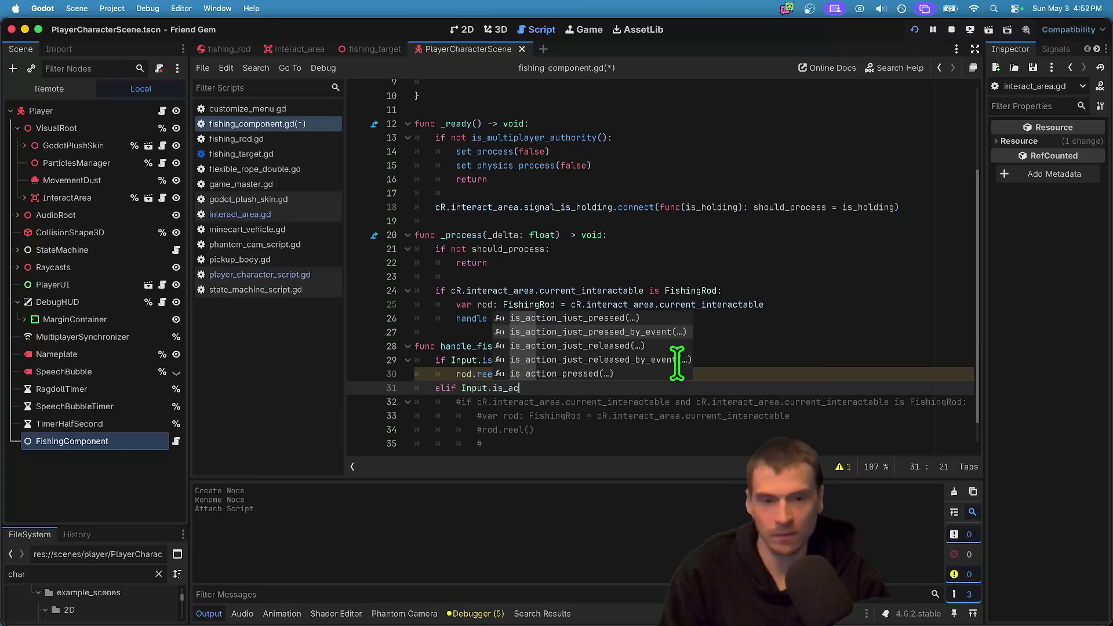
pyautogui.press('Return')
pyautogui.write("'primary')")
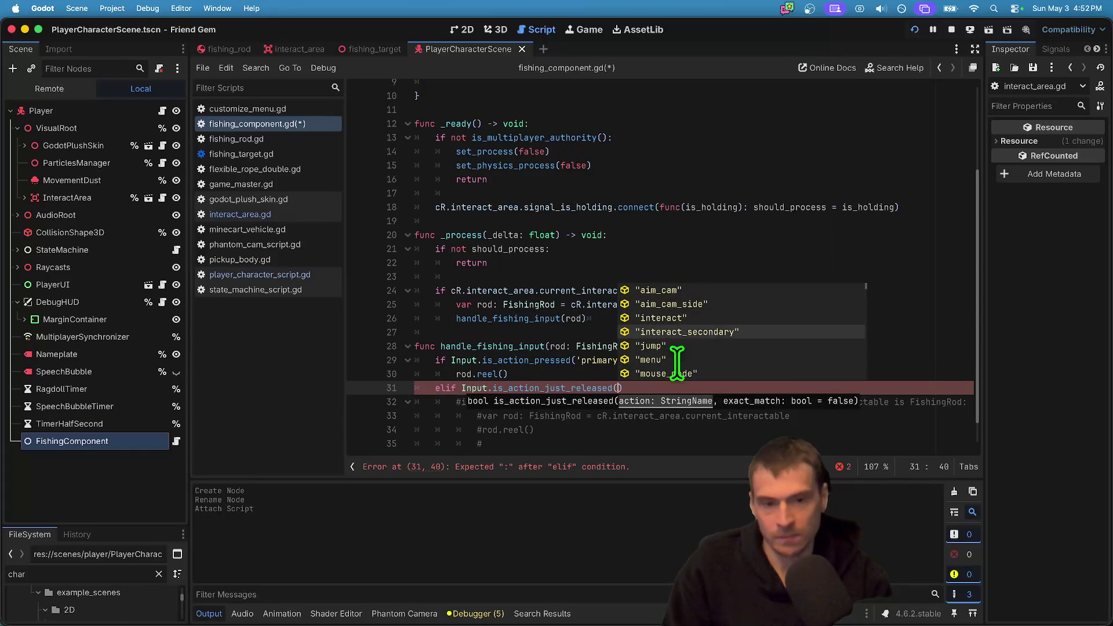
pyautogui.write(':')
pyautogui.press('Return')
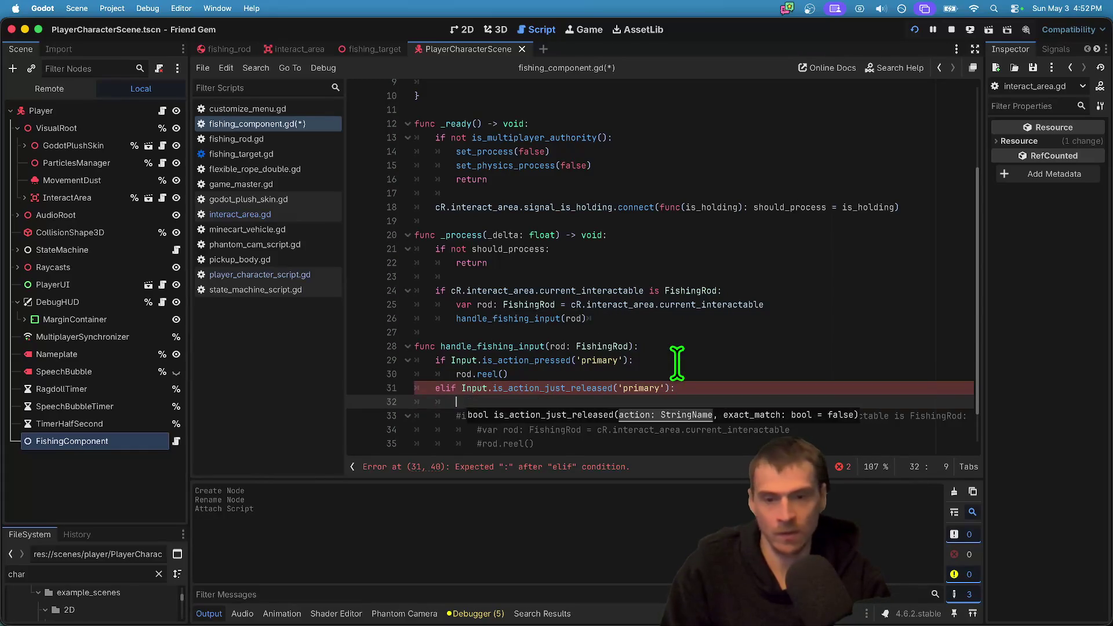
pyautogui.write('rod.collect()')
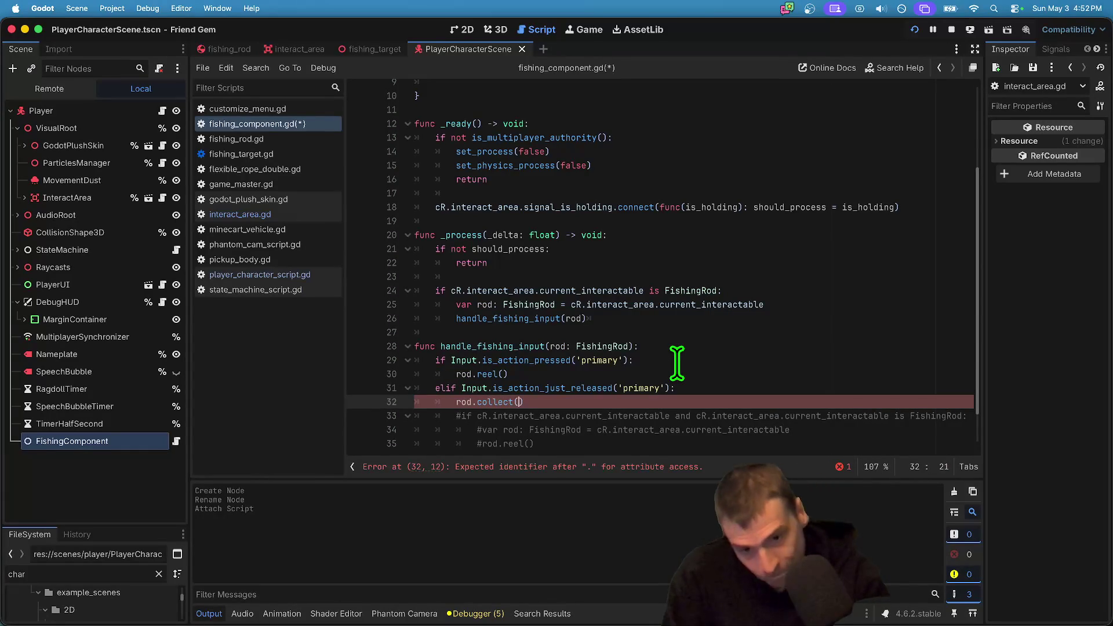
pyautogui.press('Return')
pyautogui.press('Down')
pyautogui.scroll(-1, 613, 394)
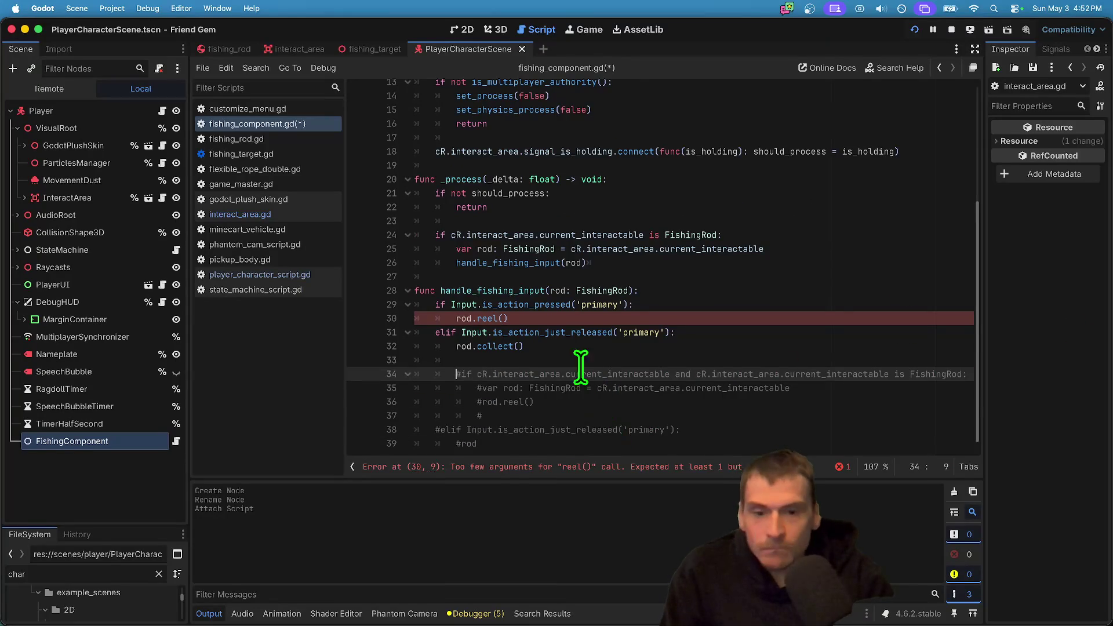
pyautogui.press('Up')
pyautogui.press('Up')
pyautogui.press('Up')
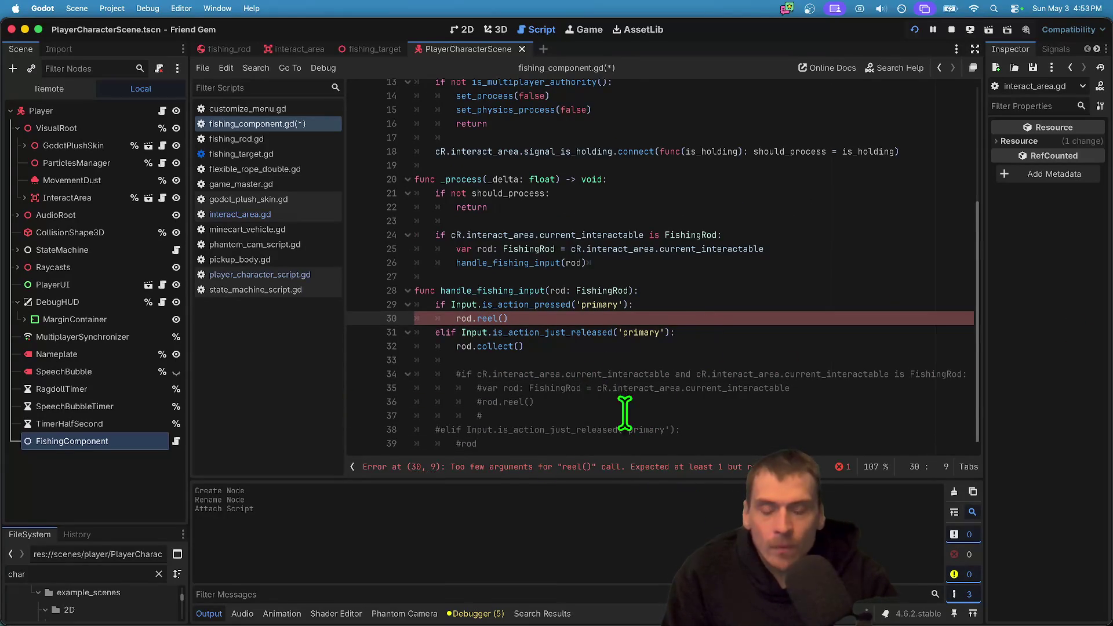
pyautogui.keyDown('super'); pyautogui.click(487, 319); pyautogui.keyUp('super')
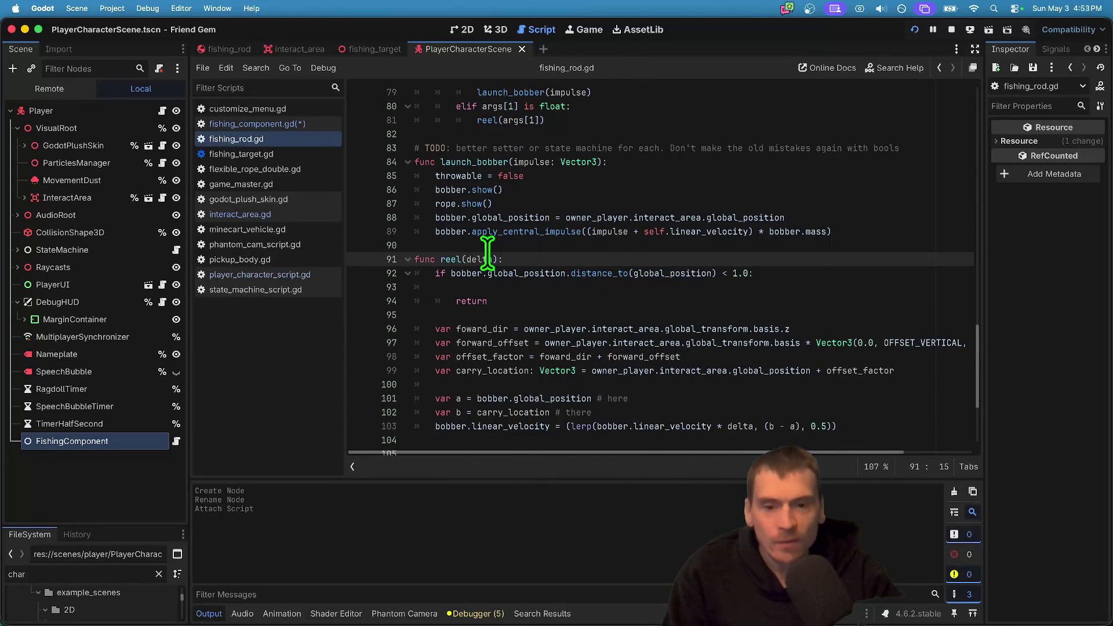
# After checking reel's delta parameter, call handle_fishing_input(rod, delta) and rename _delta back to delta.
pyautogui.press('pagedown')
pyautogui.hotkey('alt', 'Left')
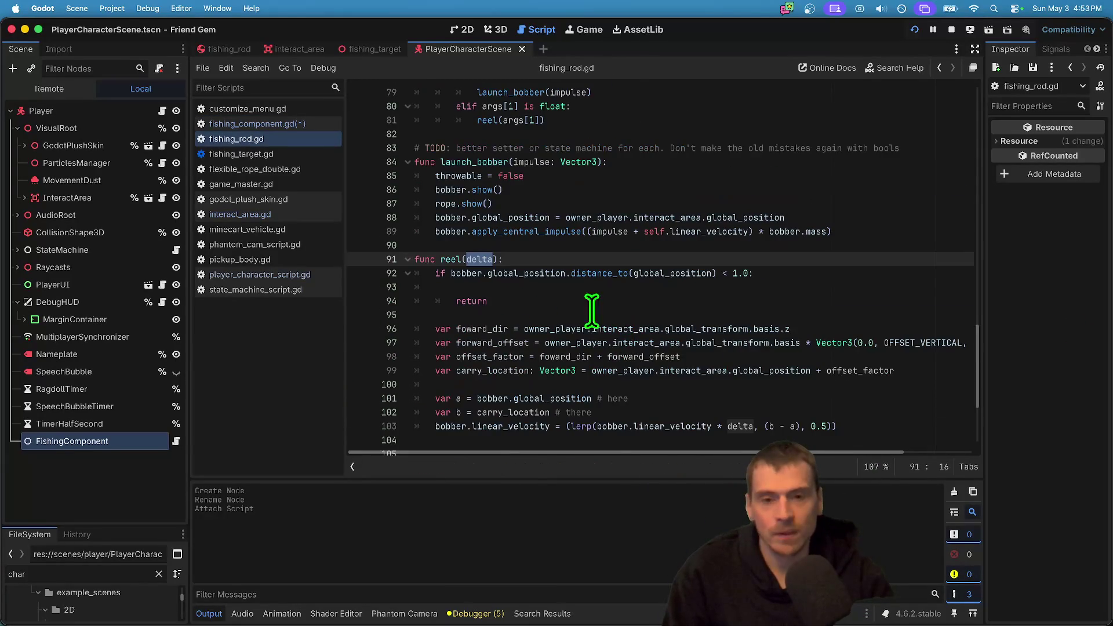
pyautogui.press('Home')
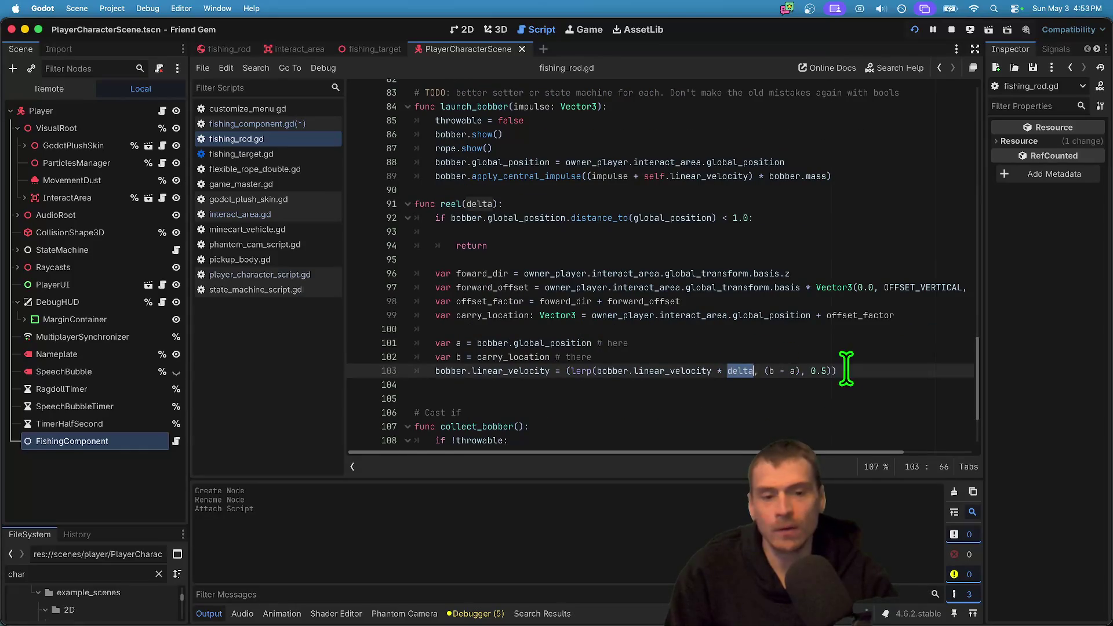
pyautogui.scroll(2, 725, 348)
pyautogui.scroll(-5, 713, 334)
pyautogui.hotkey('alt', 'Left')
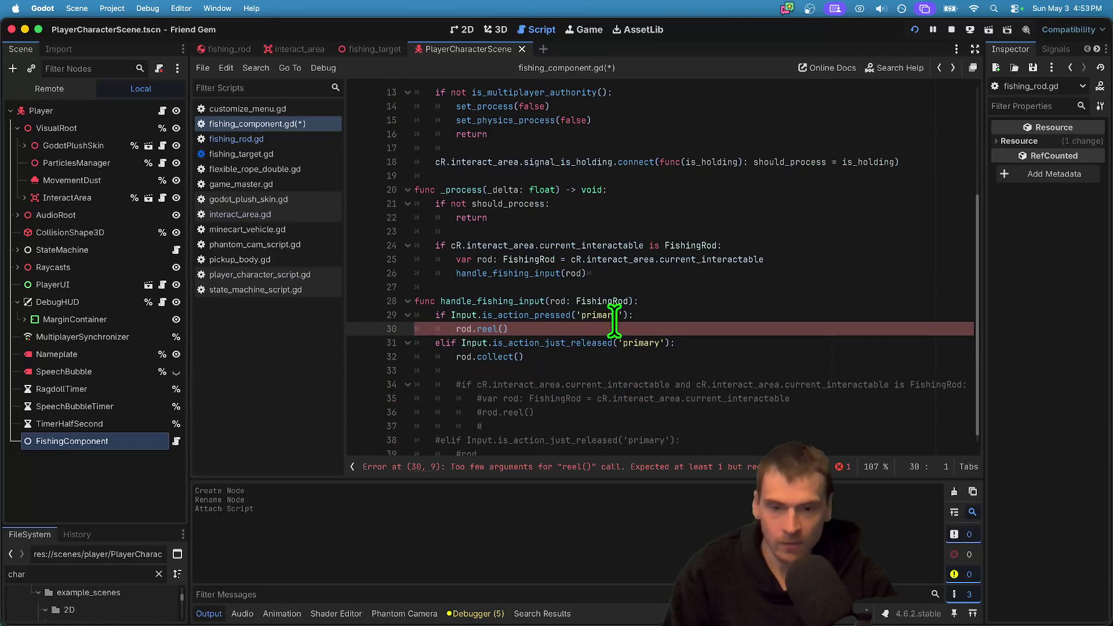
pyautogui.doubleClick(521, 301)
pyautogui.click(651, 273)
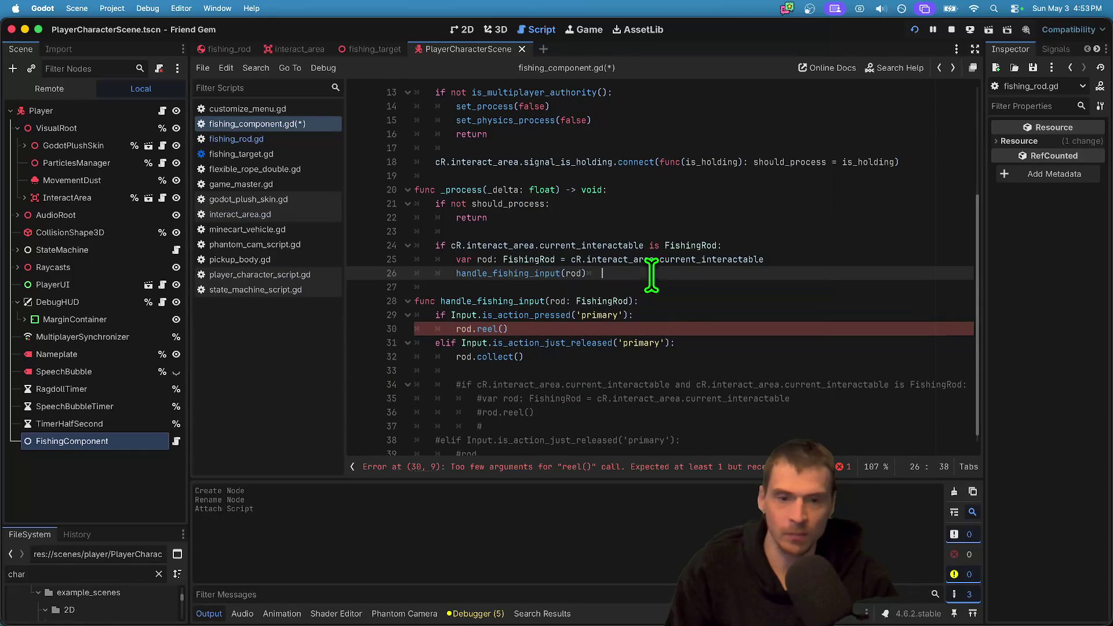
pyautogui.press('Left')
pyautogui.write(', del')
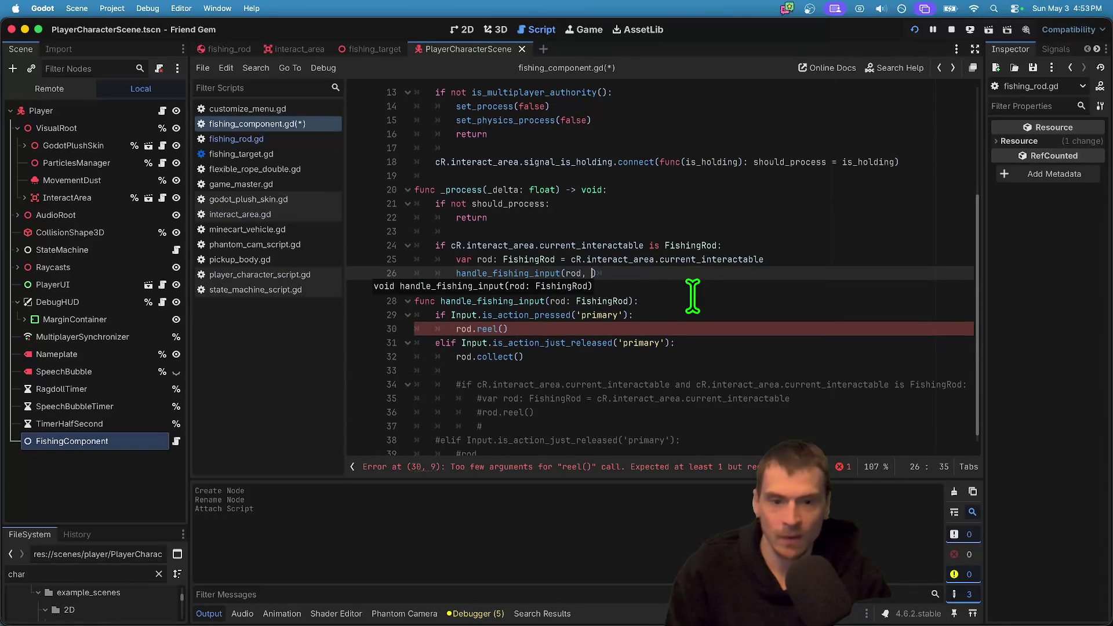
pyautogui.write('ta')
pyautogui.click(532, 189)
pyautogui.press('BackSpace')
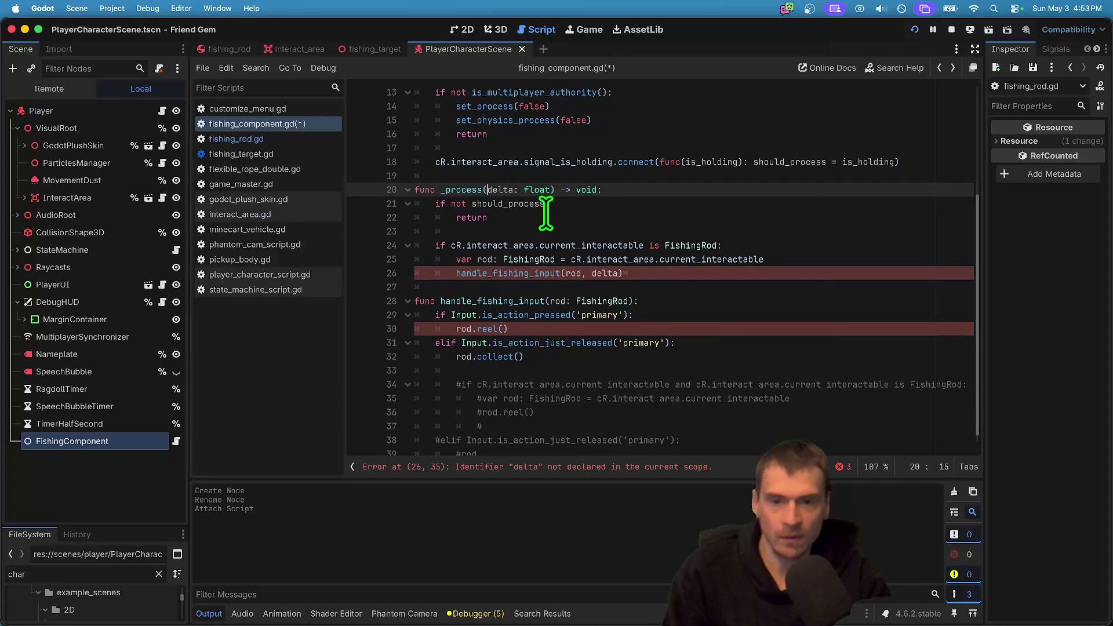
# Add a delta: float parameter to handle_fishing_input and pass delta into rod.reel().
pyautogui.click(718, 301)
pyautogui.press('Left')
pyautogui.press('Left')
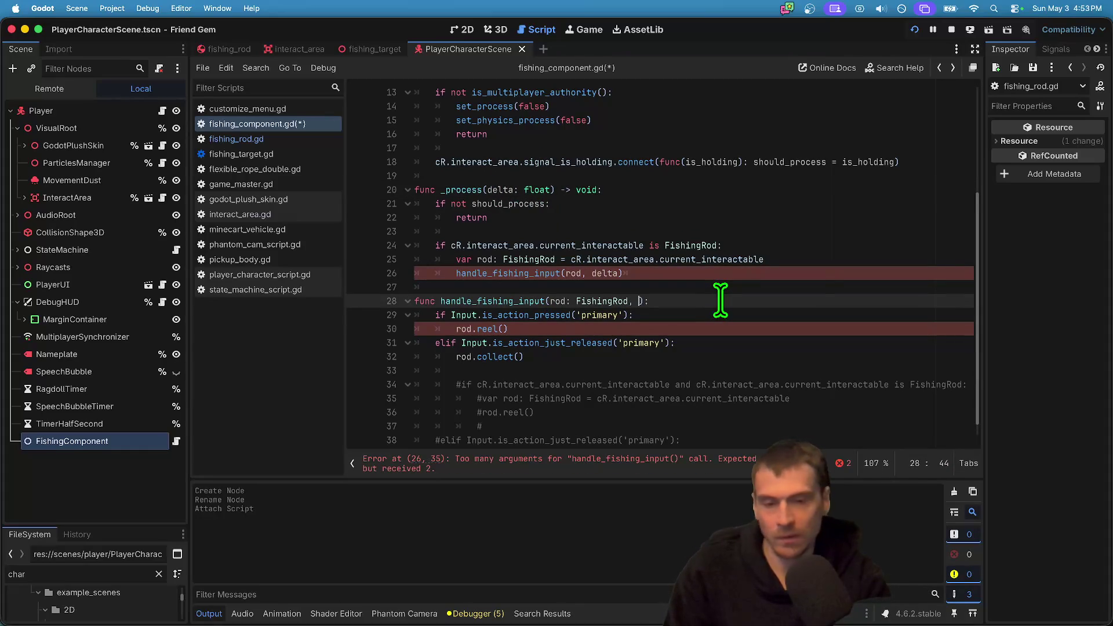
pyautogui.write('flaot')
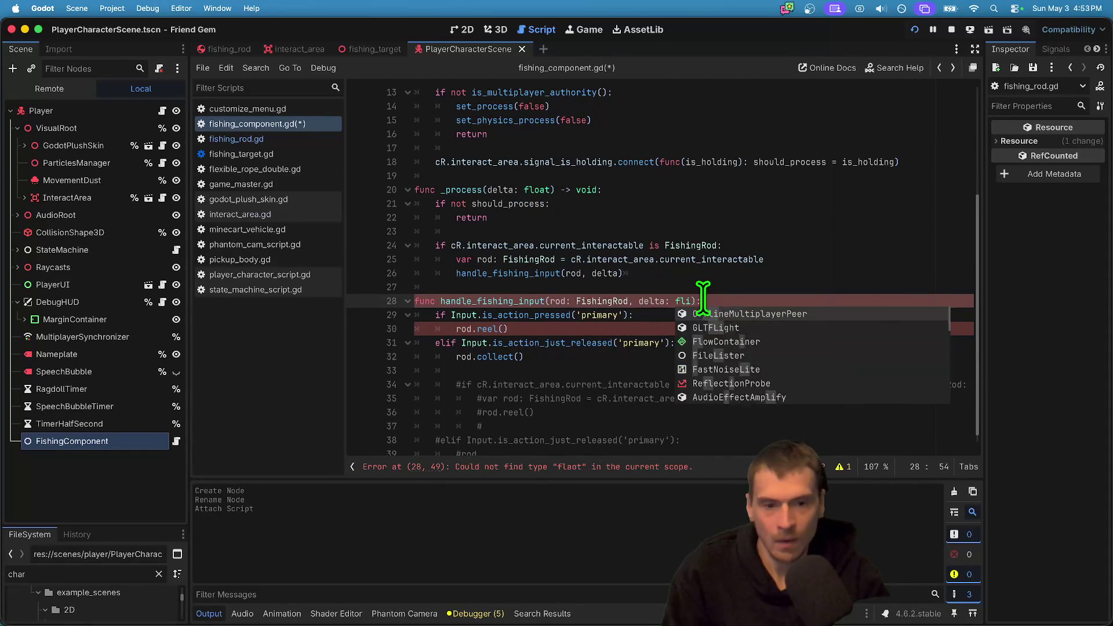
pyautogui.press('Return')
pyautogui.doubleClick(644, 301)
pyautogui.hotkey('ctrl', 'c')
pyautogui.click(609, 329)
pyautogui.press('Left')
pyautogui.hotkey('ctrl', 'v')
# Delete the old commented-out lines 34–39 and enlarge the FileSystem dock.
pyautogui.click(790, 356)
pyautogui.press('Down')
pyautogui.press('Down')
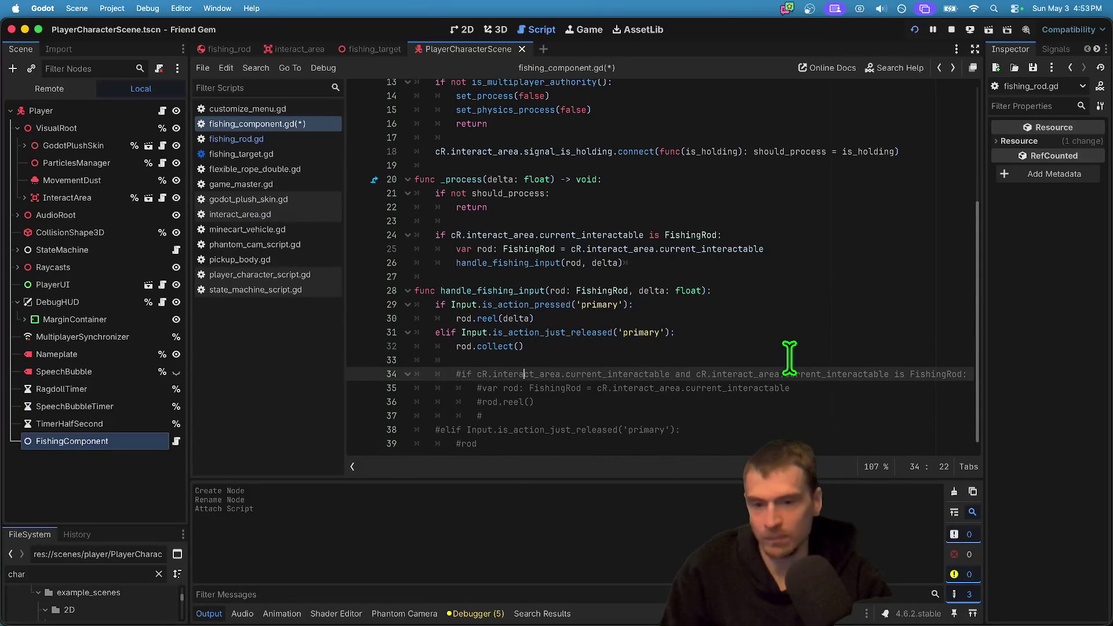
pyautogui.moveTo(759, 443); pyautogui.dragTo(397, 361)
pyautogui.press('BackSpace')
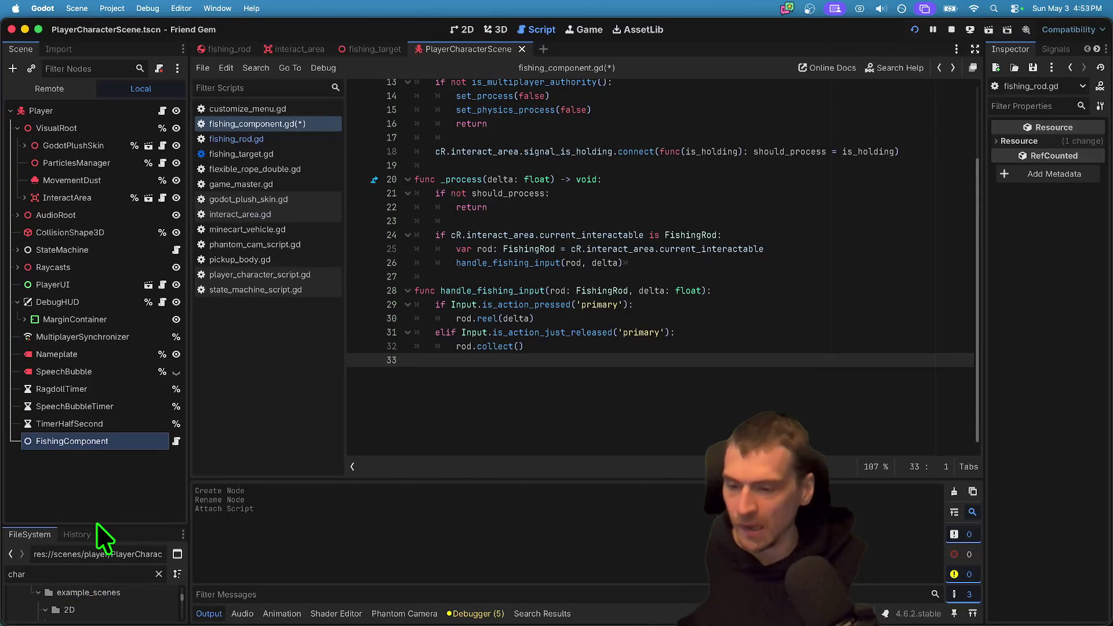
pyautogui.moveTo(96, 523)
pyautogui.mouseDown()
pyautogui.moveTo(149, 323)
pyautogui.moveTo(142, 289)
pyautogui.moveTo(138, 374)
pyautogui.mouseUp()
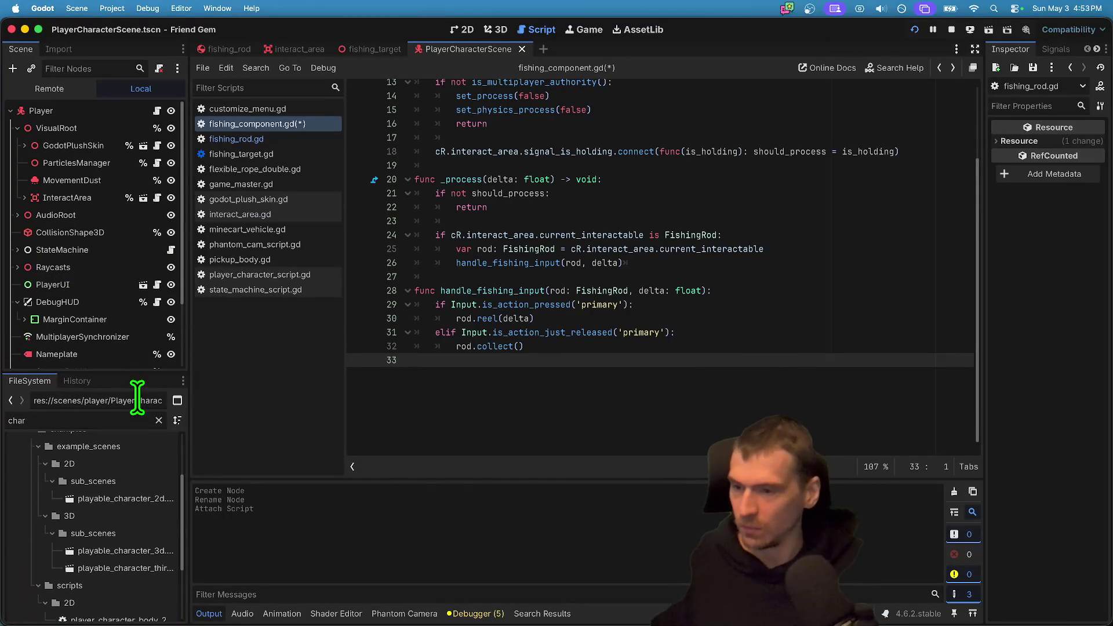
# Filter the FileSystem for 'glo', open global.gd and locate signal_player_data_changed.
pyautogui.press('super+a')
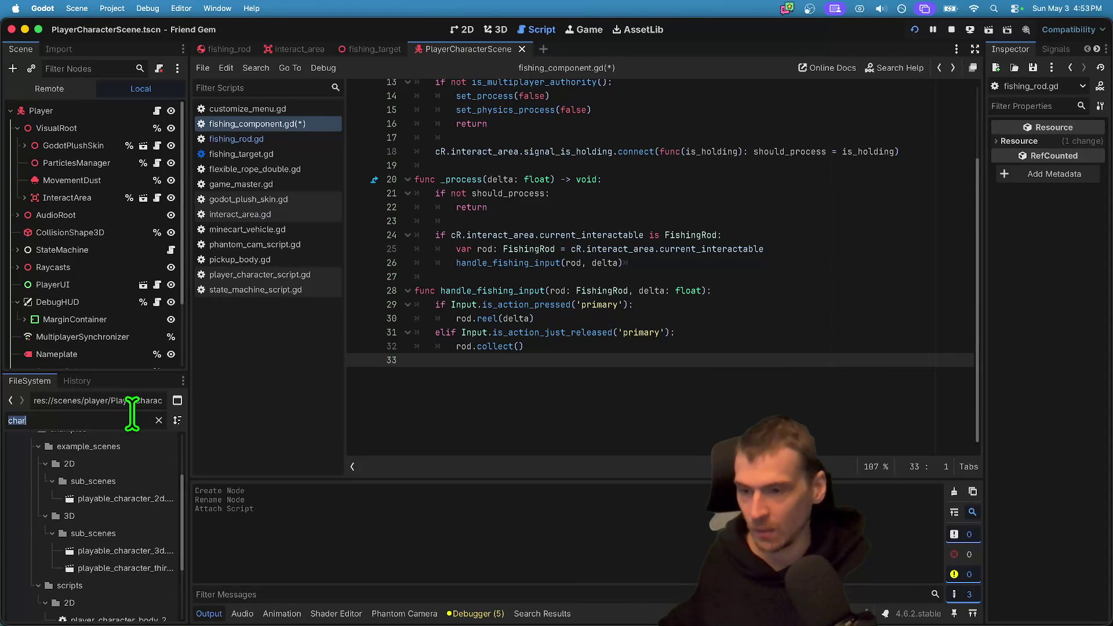
pyautogui.write('glo')
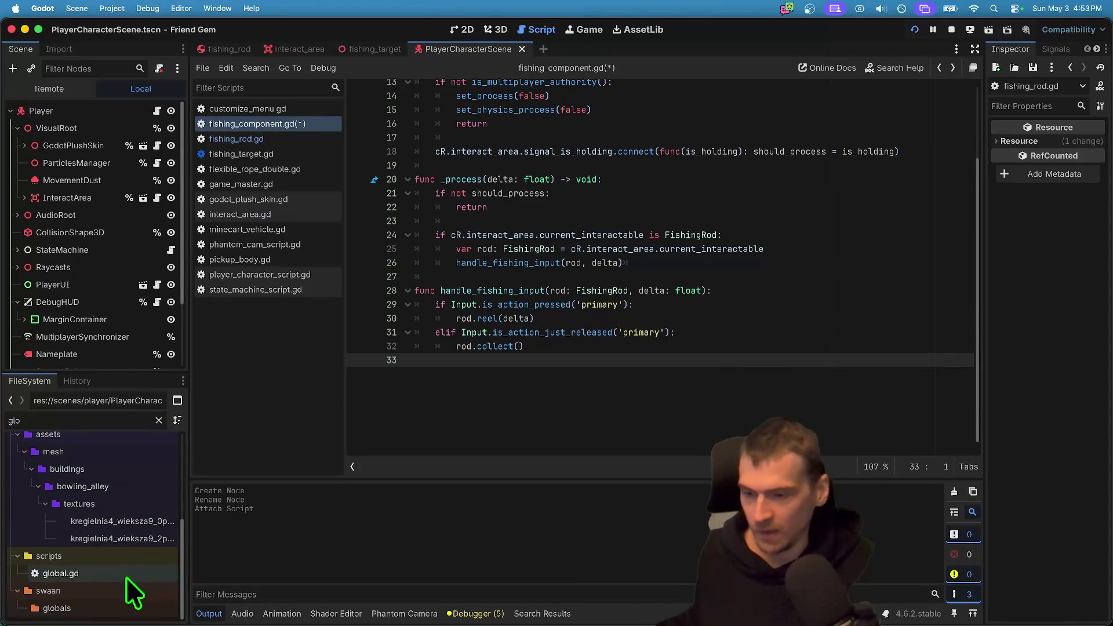
pyautogui.doubleClick(129, 575)
pyautogui.click(851, 215)
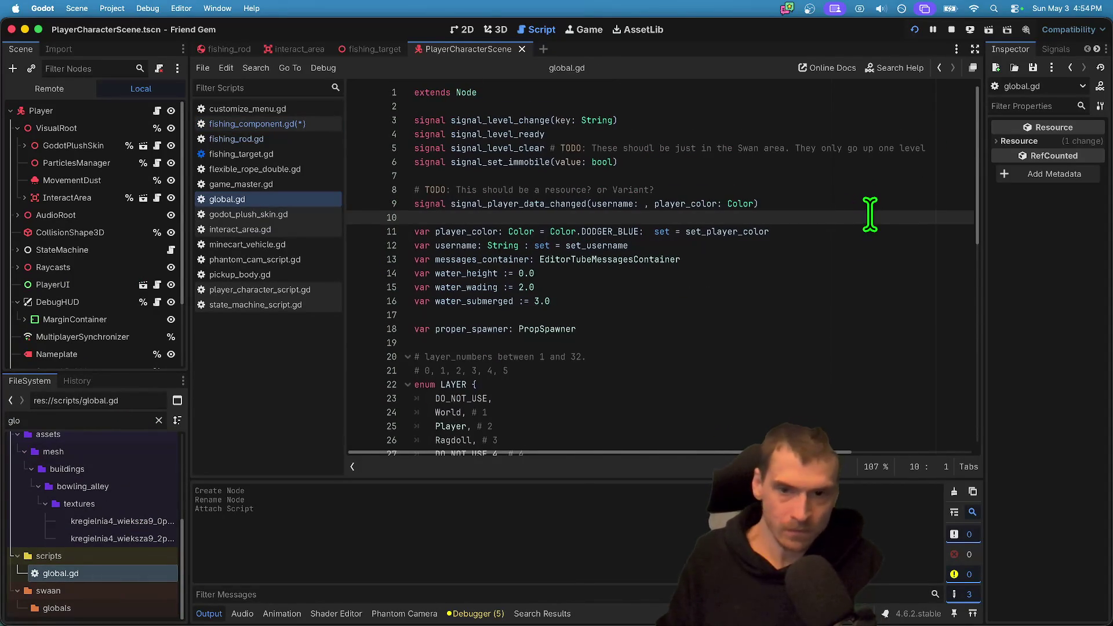
pyautogui.scroll(-5, 867, 216)
pyautogui.scroll(5, 812, 232)
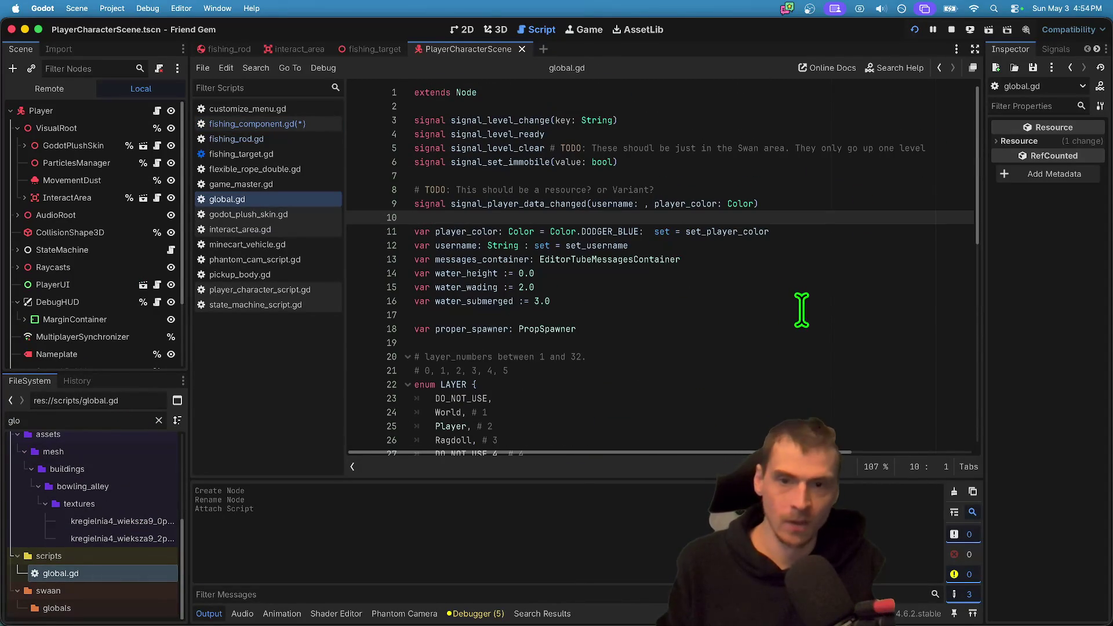
pyautogui.doubleClick(554, 205)
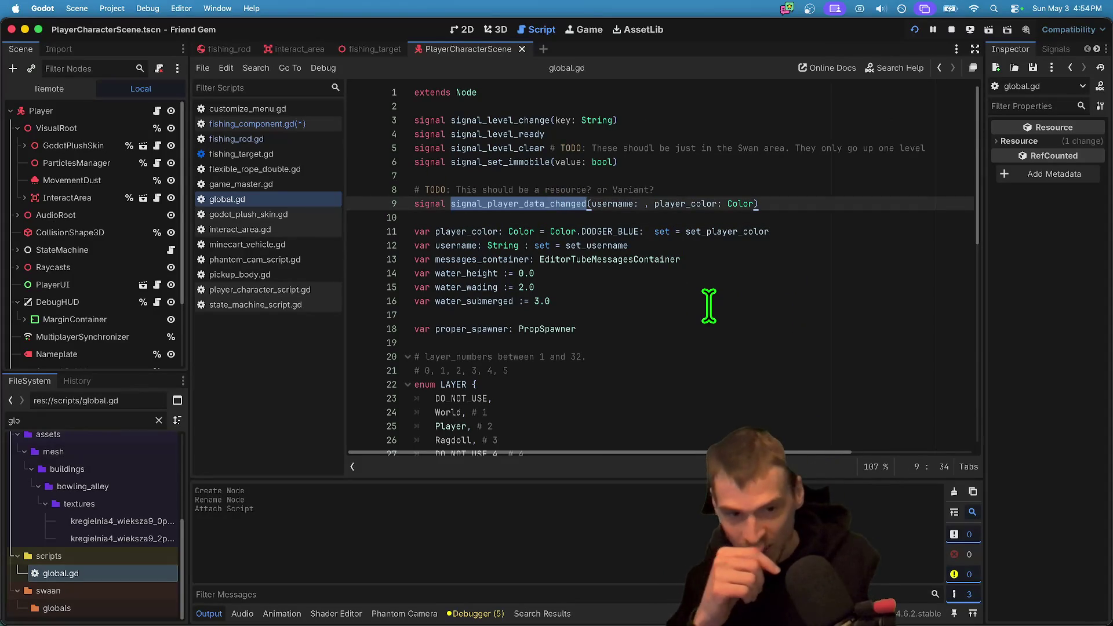
pyautogui.scroll(-8, 603, 268)
pyautogui.scroll(7, 603, 268)
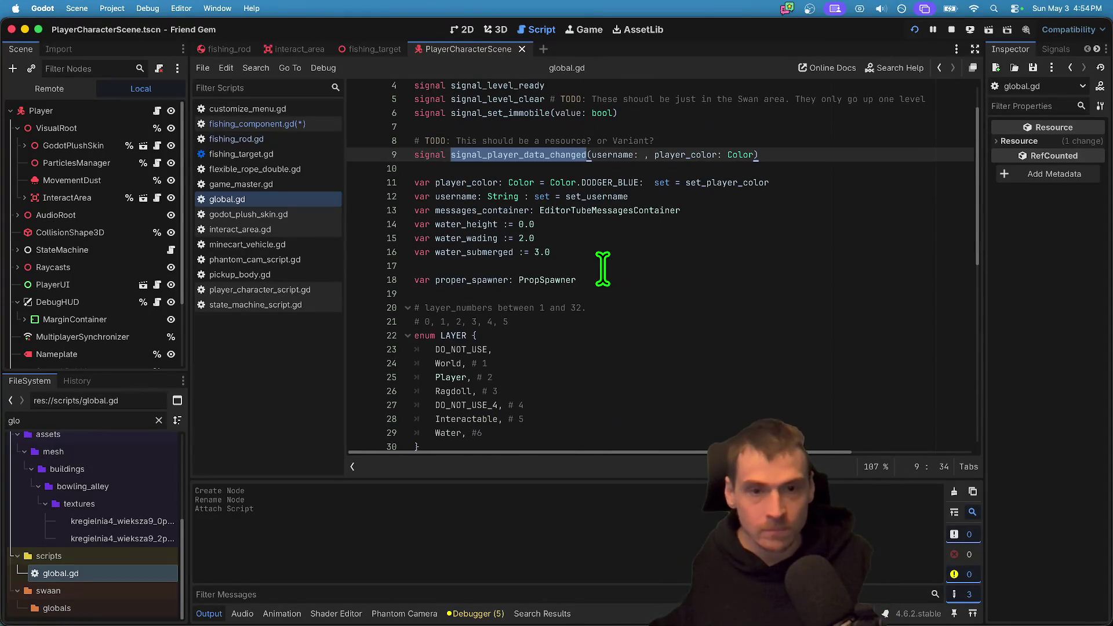
# Type the username parameter on line 9 as String, save, and review the signal's uses.
pyautogui.click(644, 155)
pyautogui.press('Left')
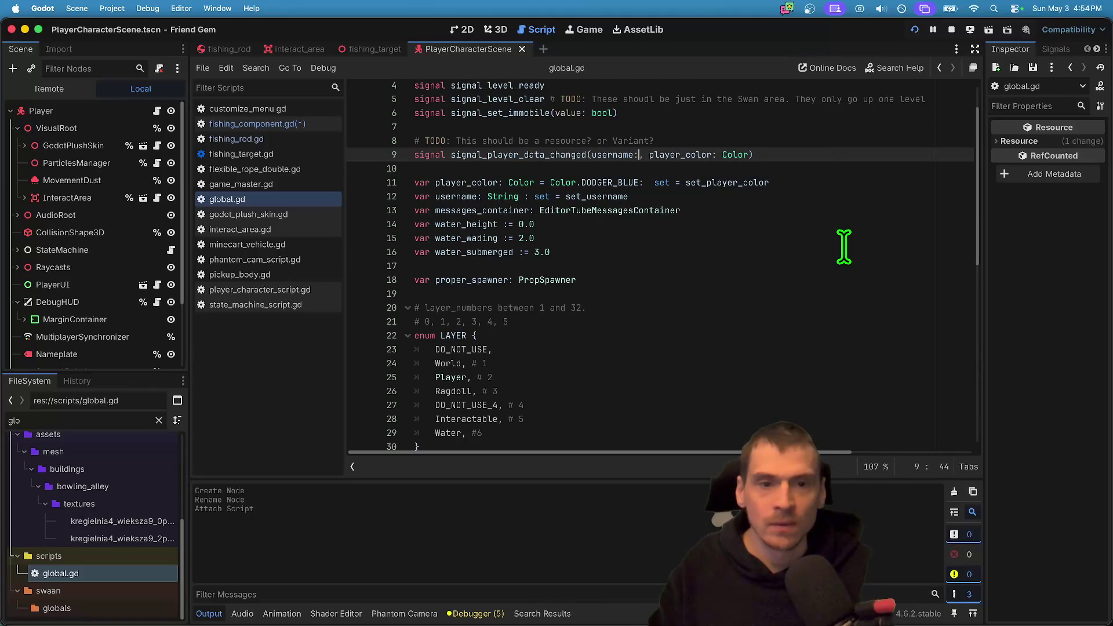
pyautogui.hotkey('ctrl', 'space')
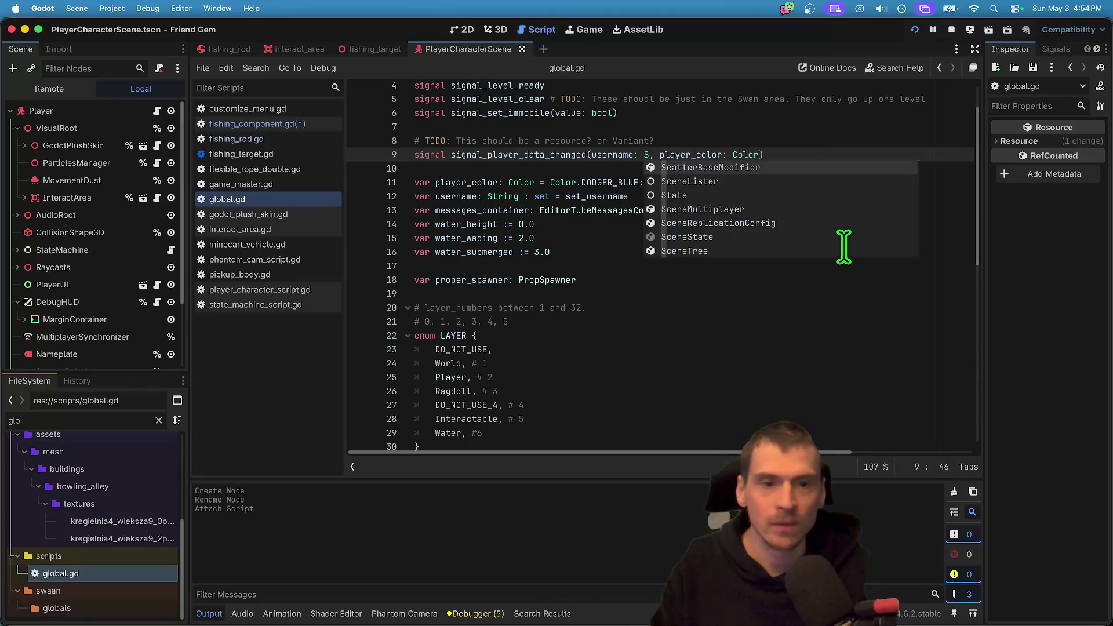
pyautogui.press('Escape')
pyautogui.press('BackSpace')
pyautogui.press('BackSpace')
pyautogui.write('Strin')
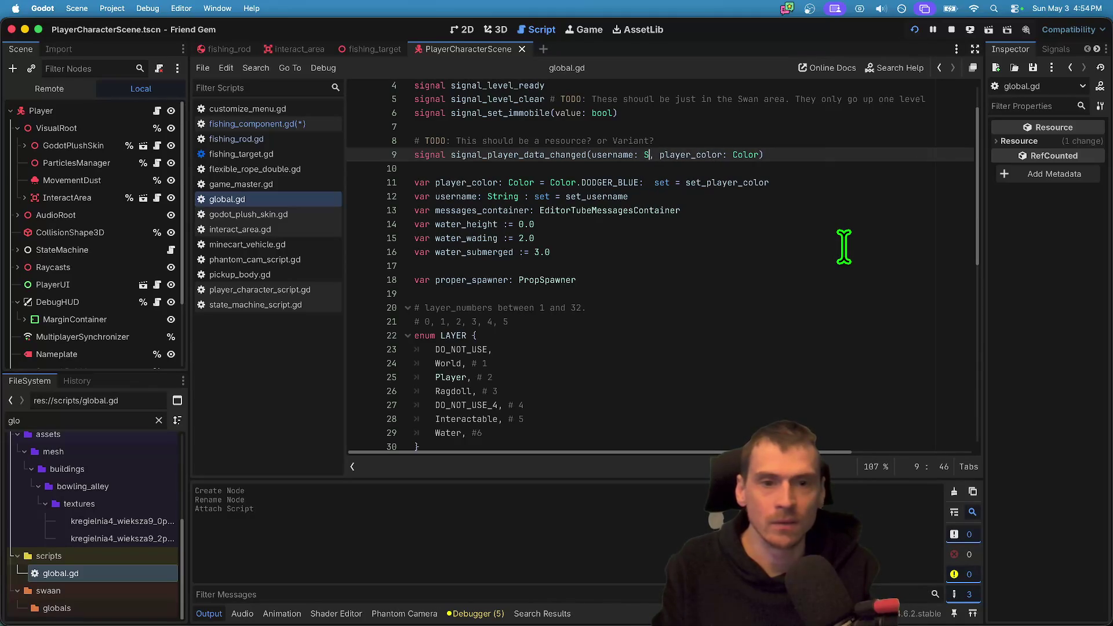
pyautogui.write('g')
pyautogui.press('Down')
pyautogui.hotkey('ctrl', 's')
pyautogui.doubleClick(537, 154)
pyautogui.scroll(-6, 658, 173)
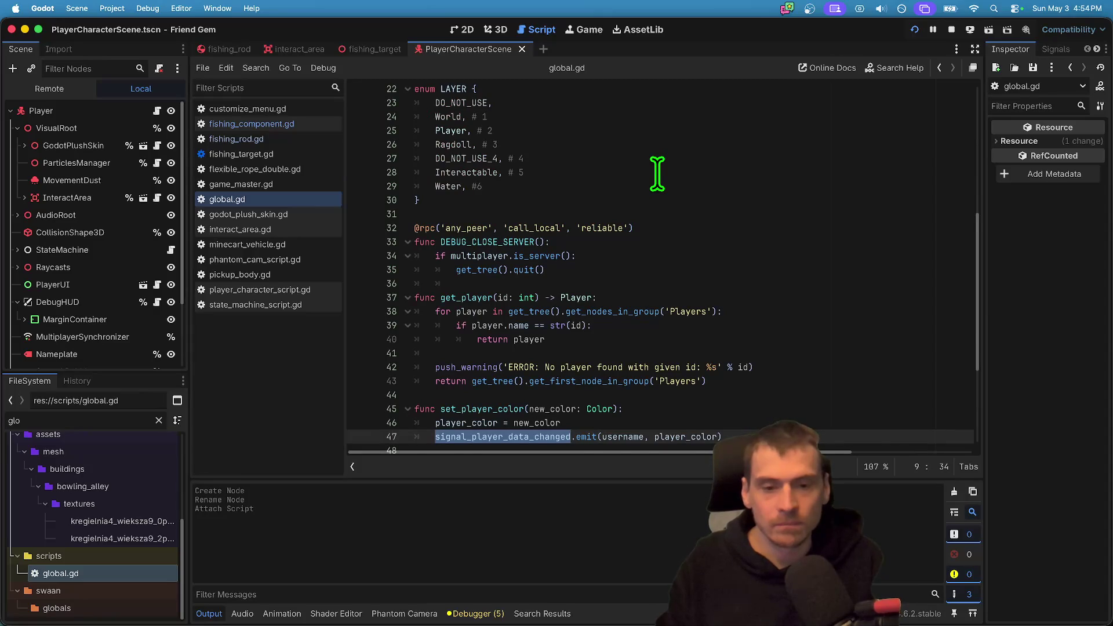
pyautogui.scroll(-3, 657, 173)
pyautogui.scroll(10, 835, 278)
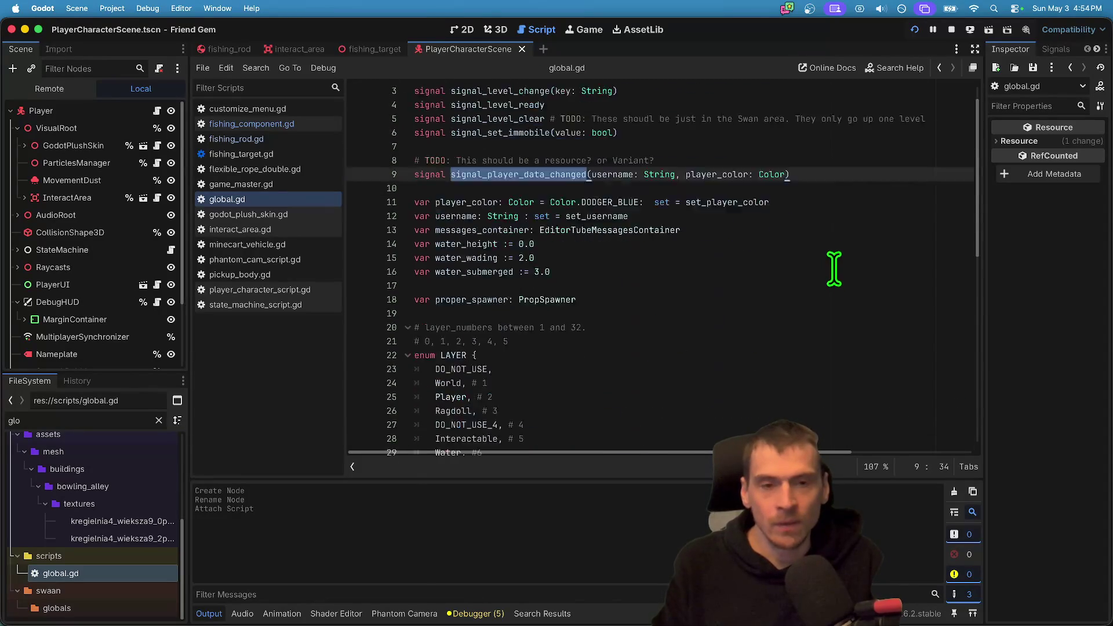
pyautogui.doubleClick(535, 135)
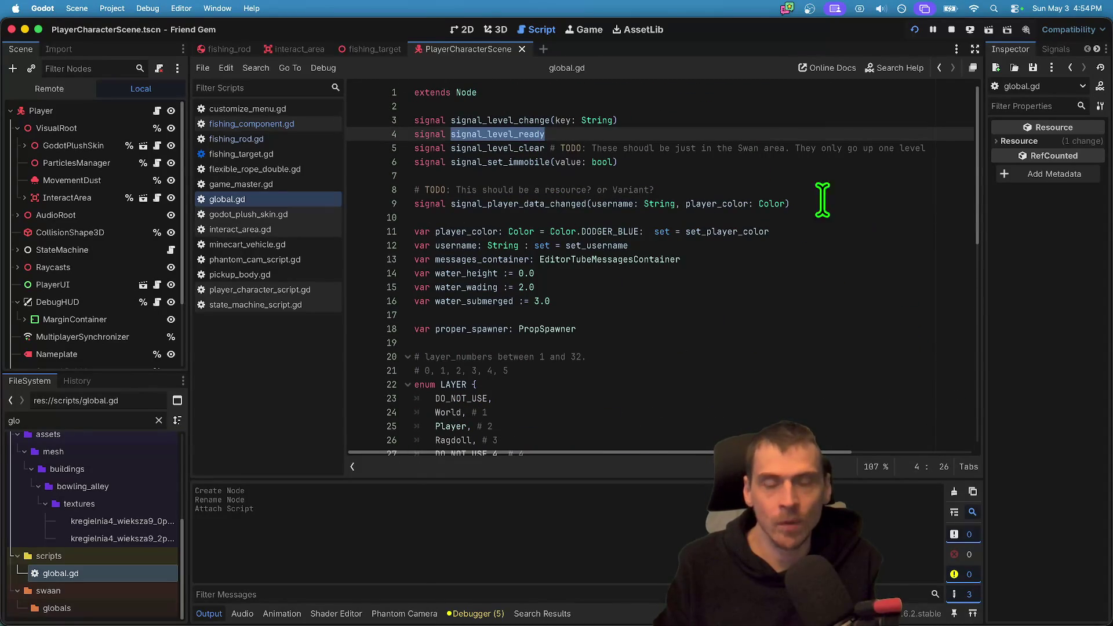
pyautogui.scroll(-3, 637, 287)
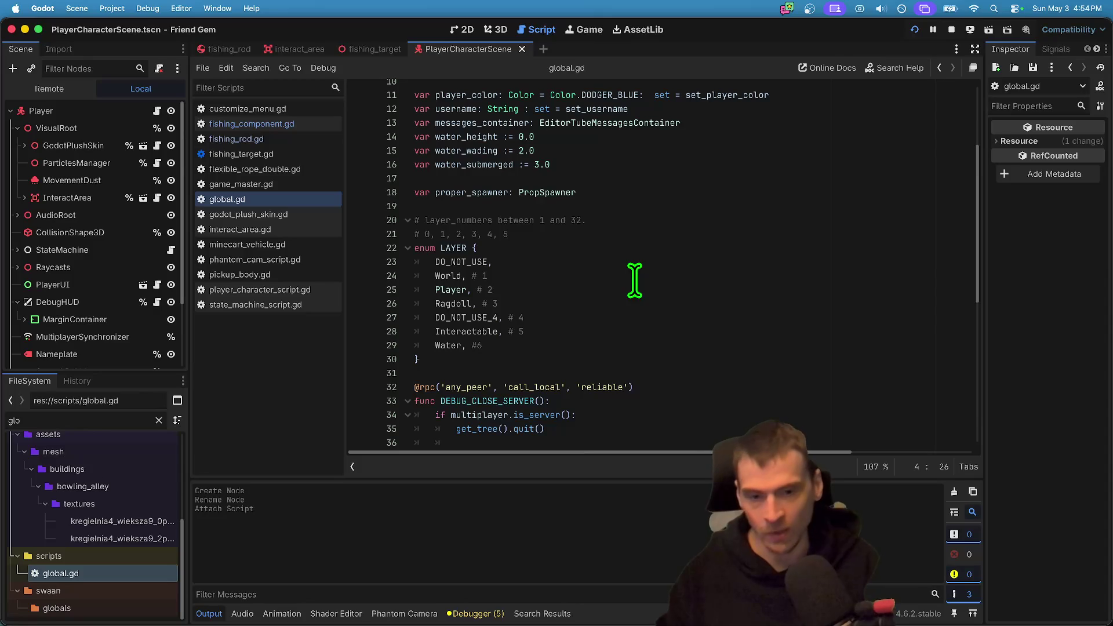
pyautogui.scroll(-7, 664, 214)
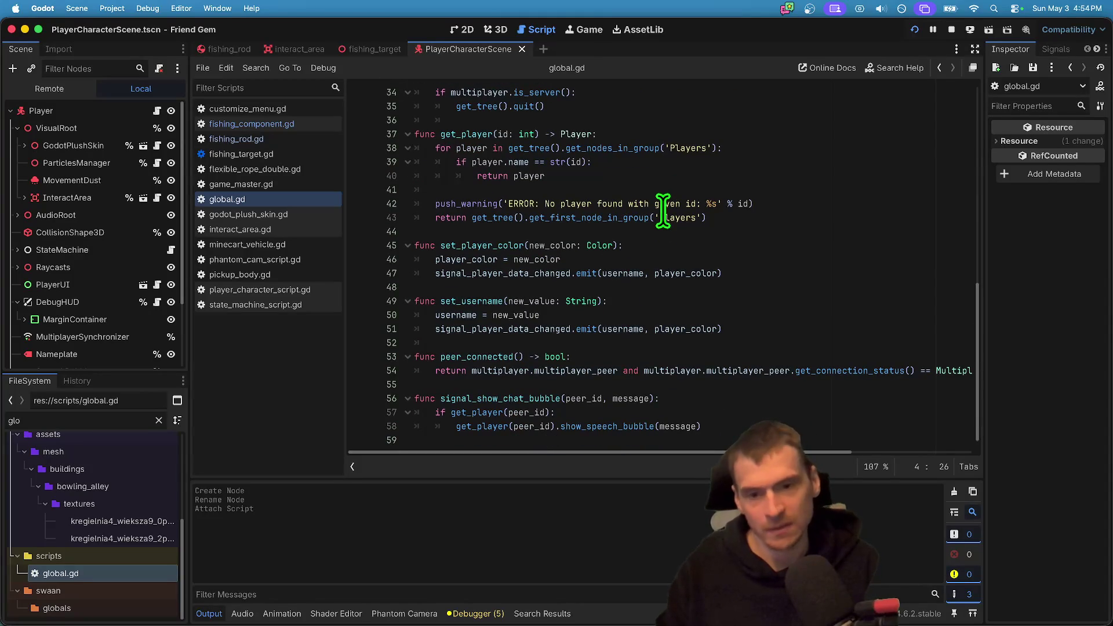
pyautogui.doubleClick(514, 273)
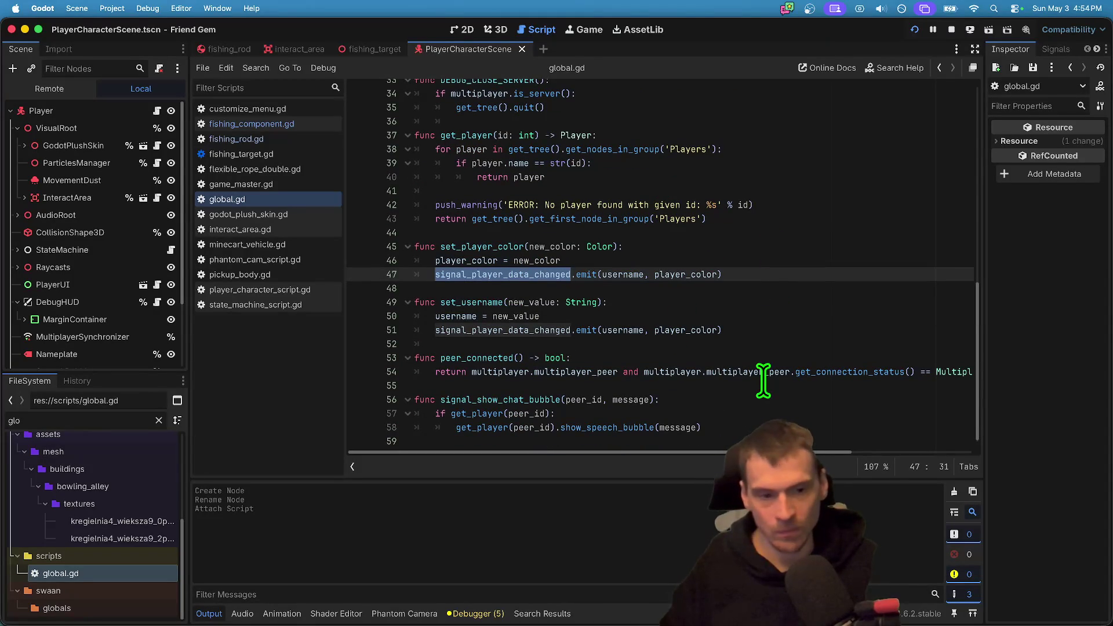
pyautogui.scroll(8, 621, 159)
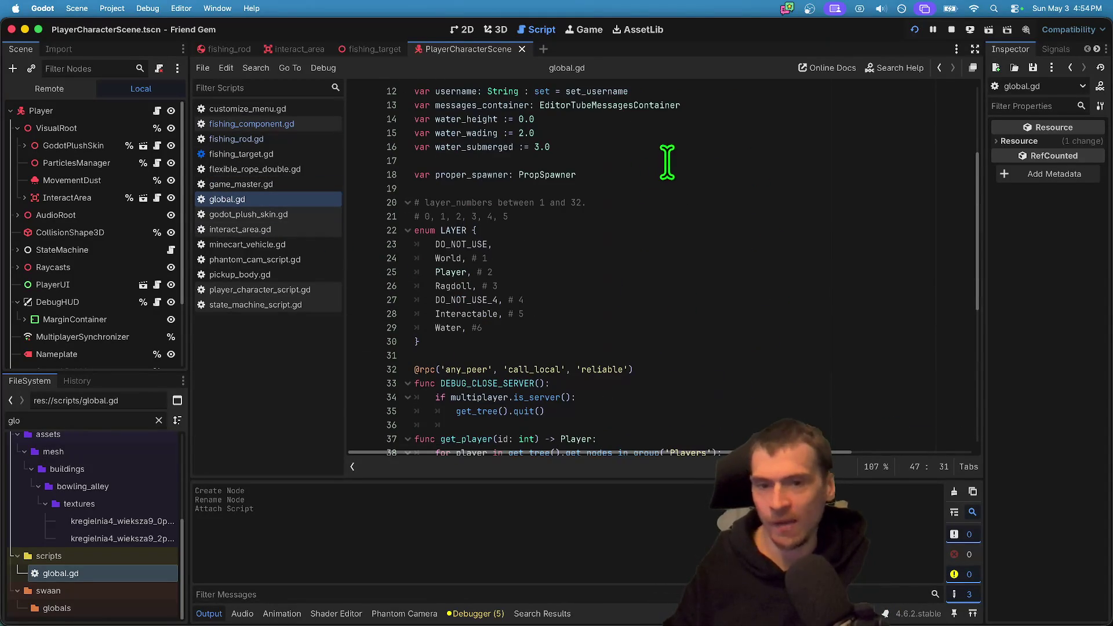
pyautogui.scroll(3, 601, 195)
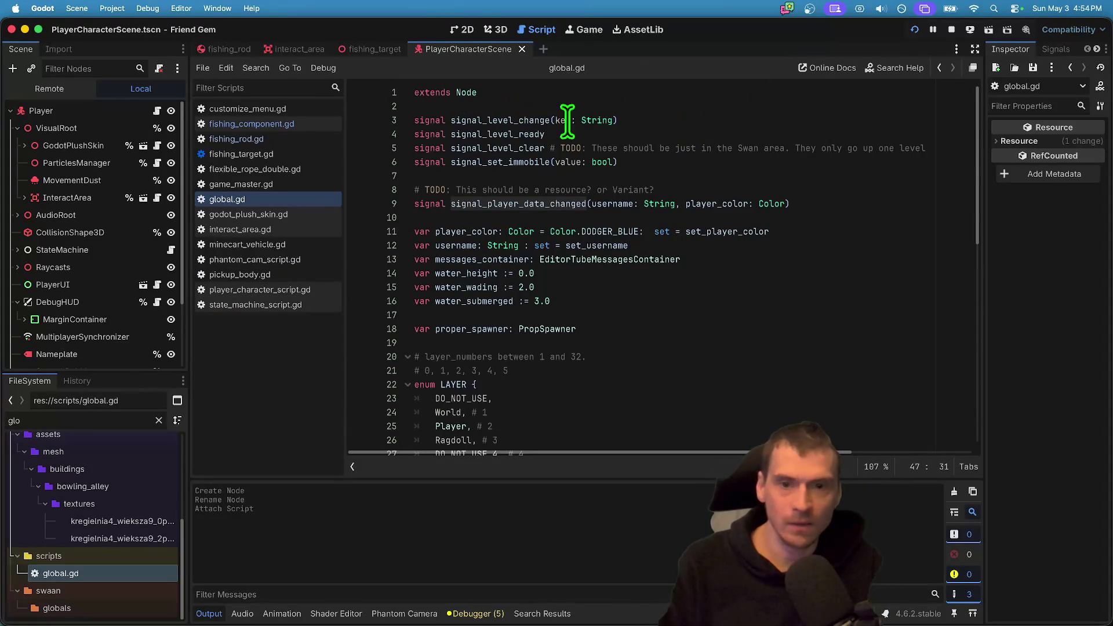
pyautogui.doubleClick(537, 162)
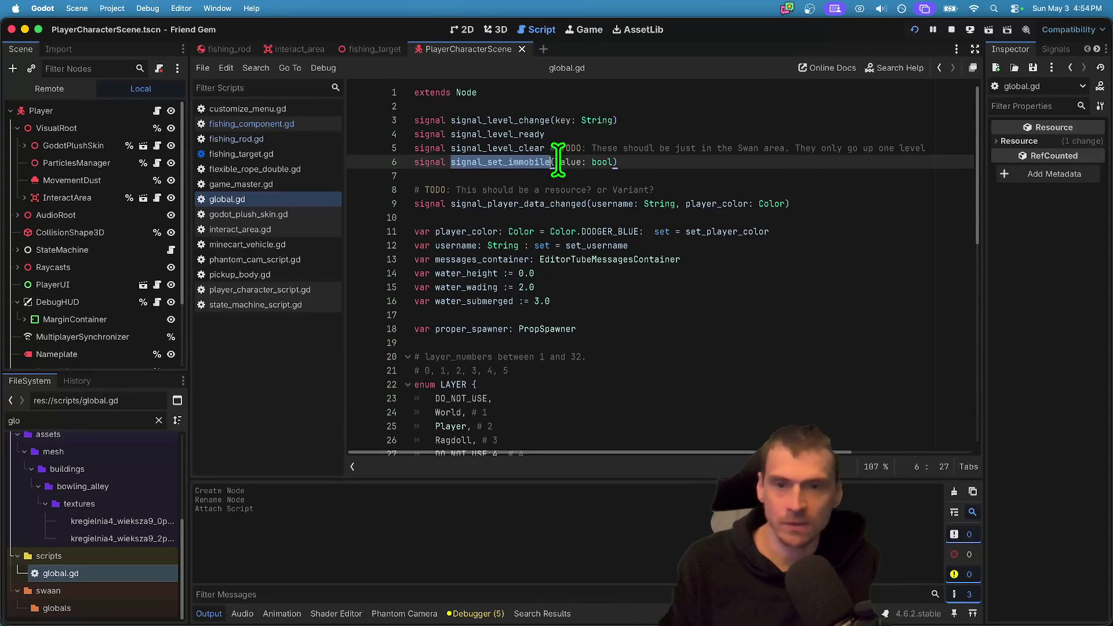
pyautogui.doubleClick(506, 203)
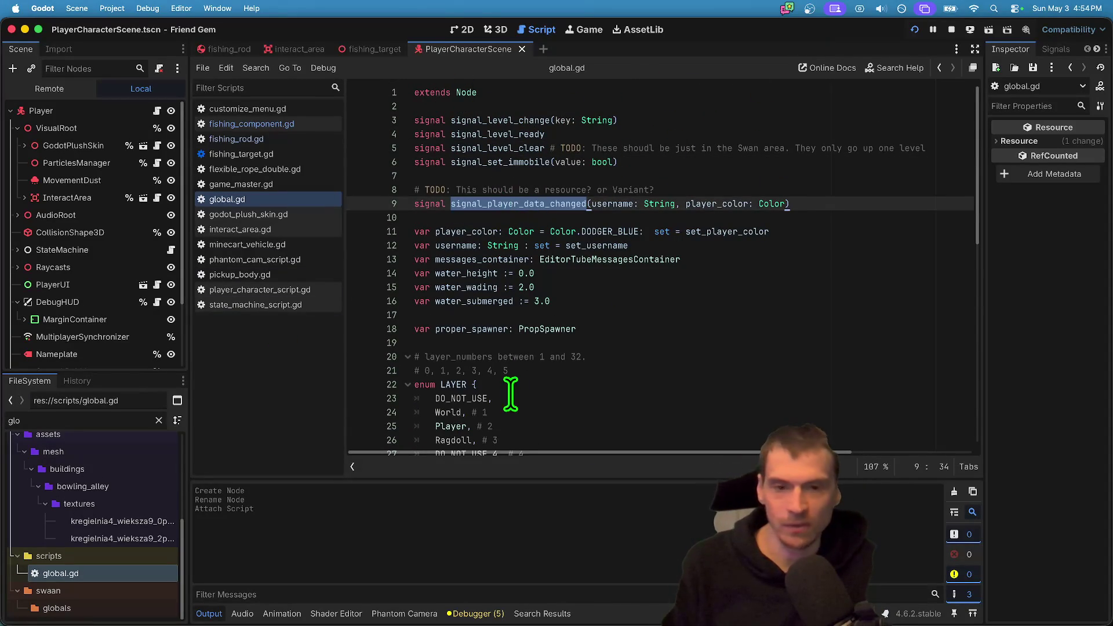
pyautogui.hscroll(5, 638, 409)
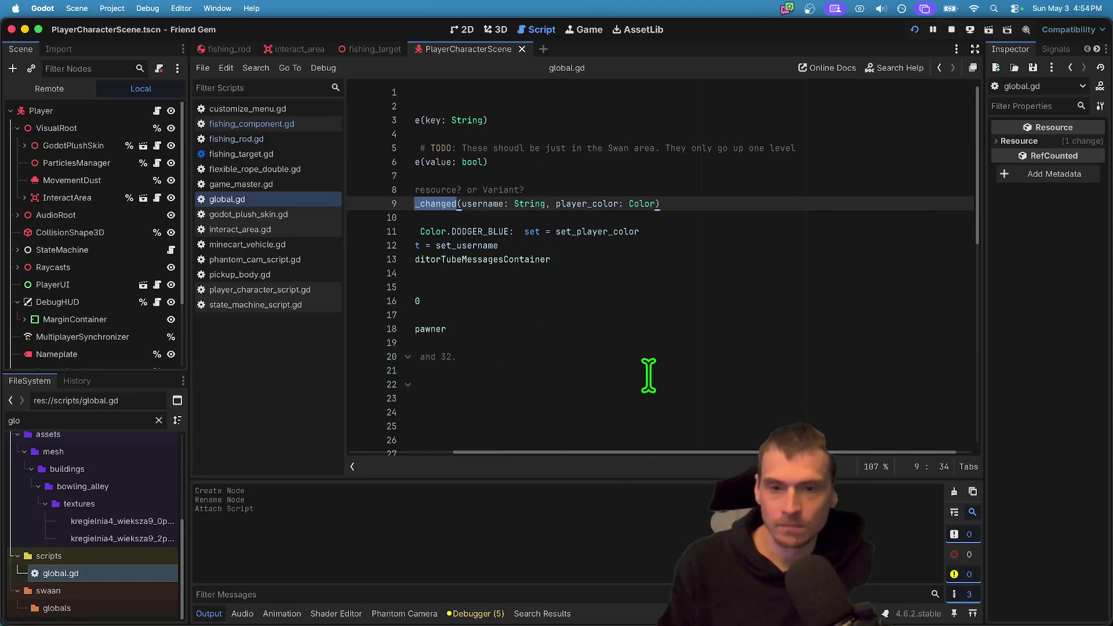
pyautogui.hscroll(-5, 576, 373)
pyautogui.scroll(-5, 577, 370)
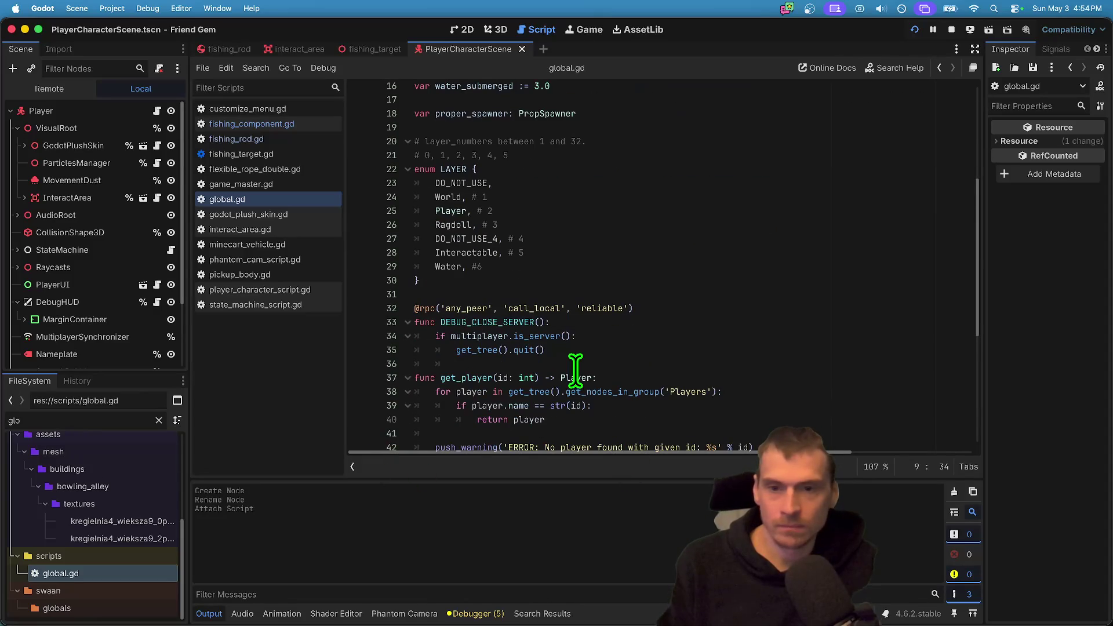
pyautogui.doubleClick(527, 325)
pyautogui.scroll(5, 804, 294)
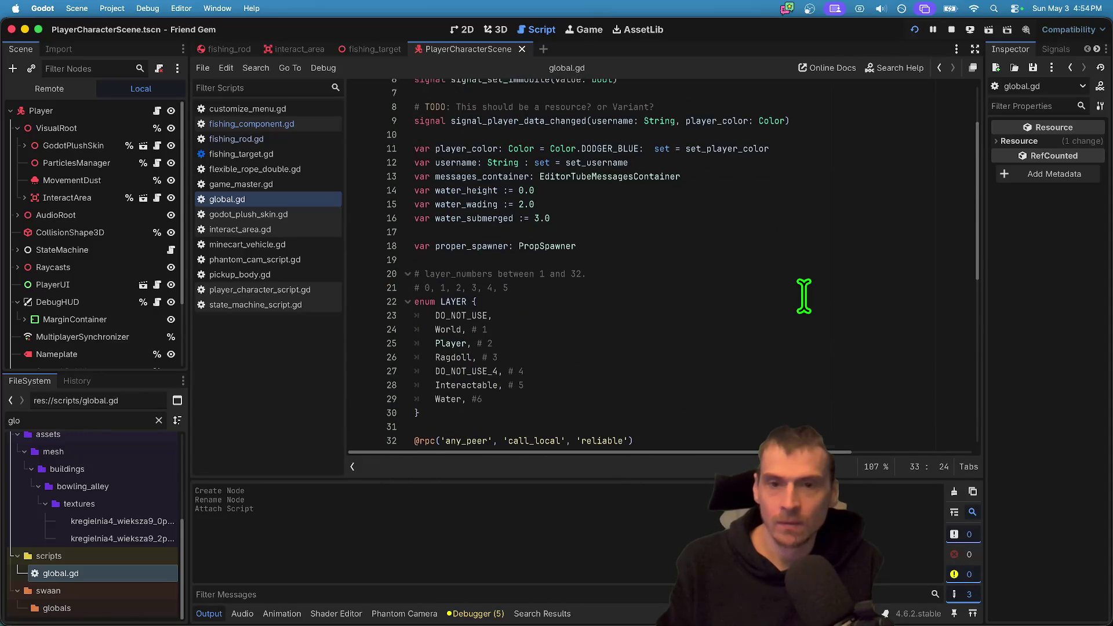
pyautogui.scroll(-2, 804, 295)
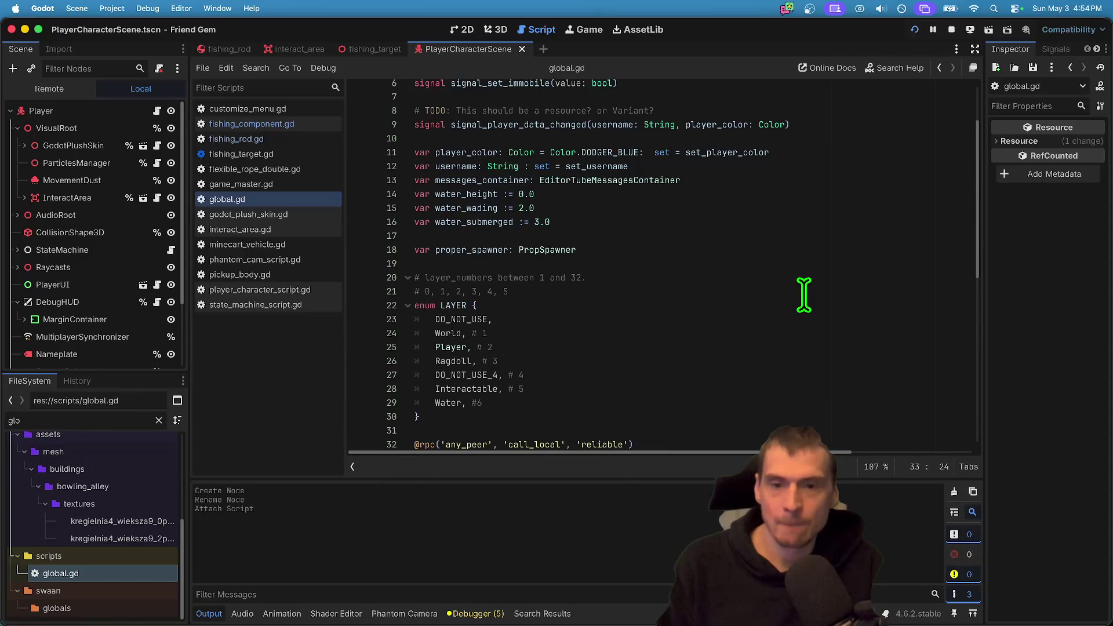
pyautogui.scroll(-3, 804, 295)
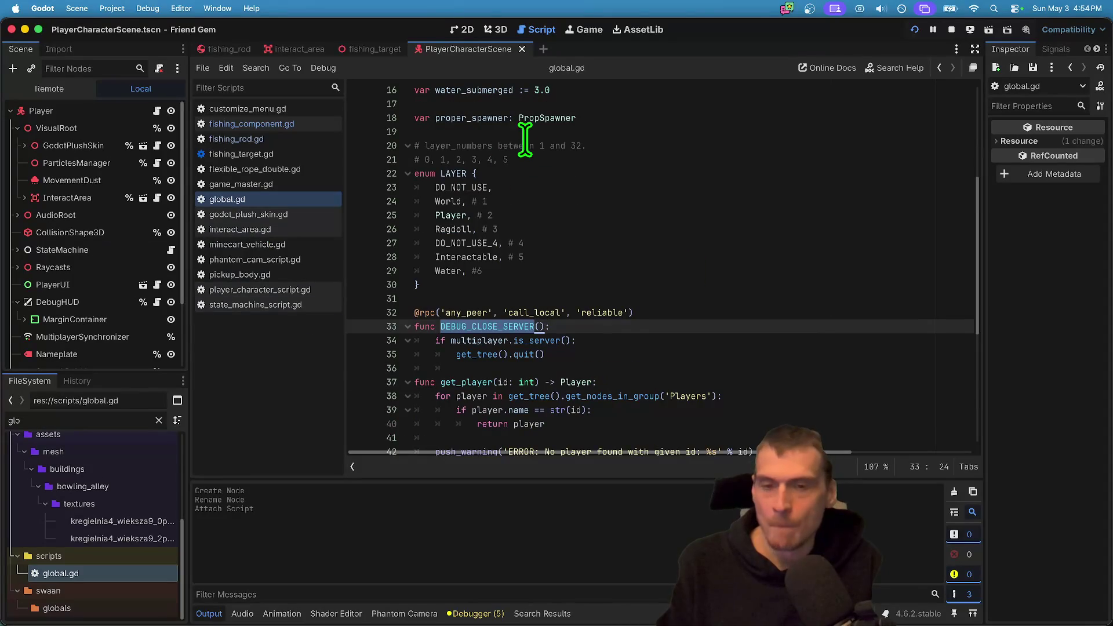
pyautogui.scroll(5, 525, 142)
pyautogui.click(485, 148)
pyautogui.doubleClick(485, 161)
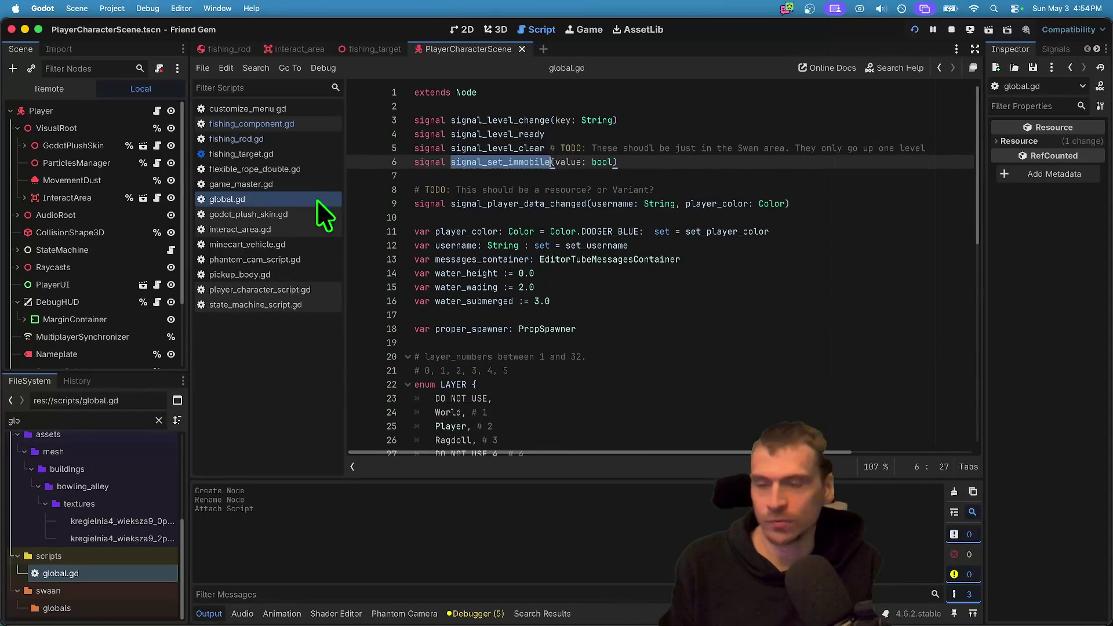
# Open interact_area.gd and start a Global.signal_set_immobile.connect call at the top of _ready.
pyautogui.click(299, 231)
pyautogui.scroll(15, 613, 355)
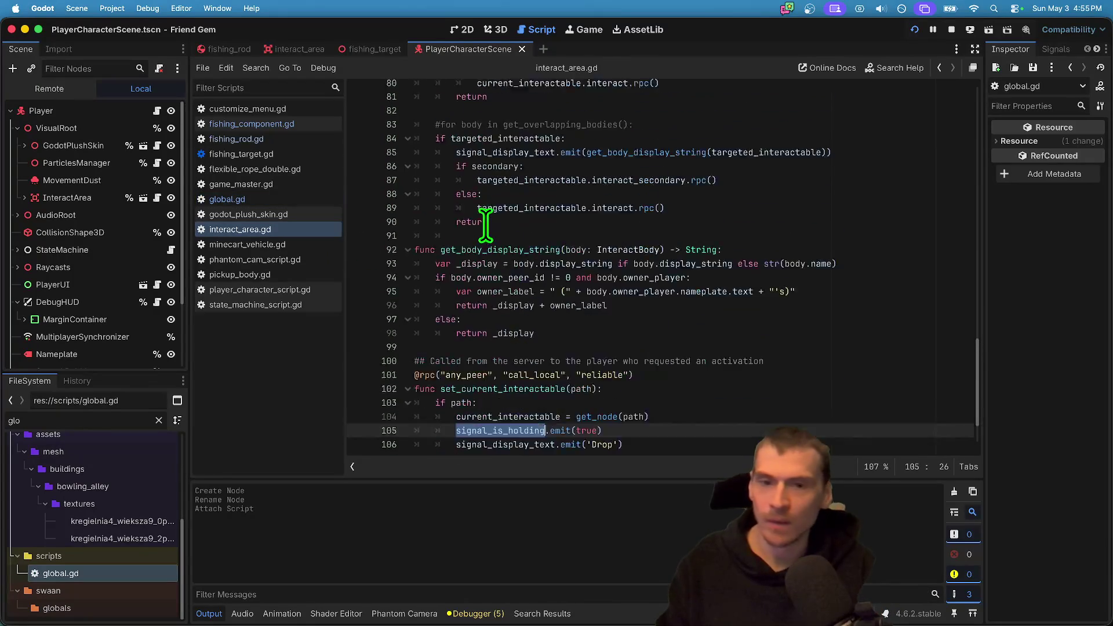
pyautogui.scroll(7, 612, 355)
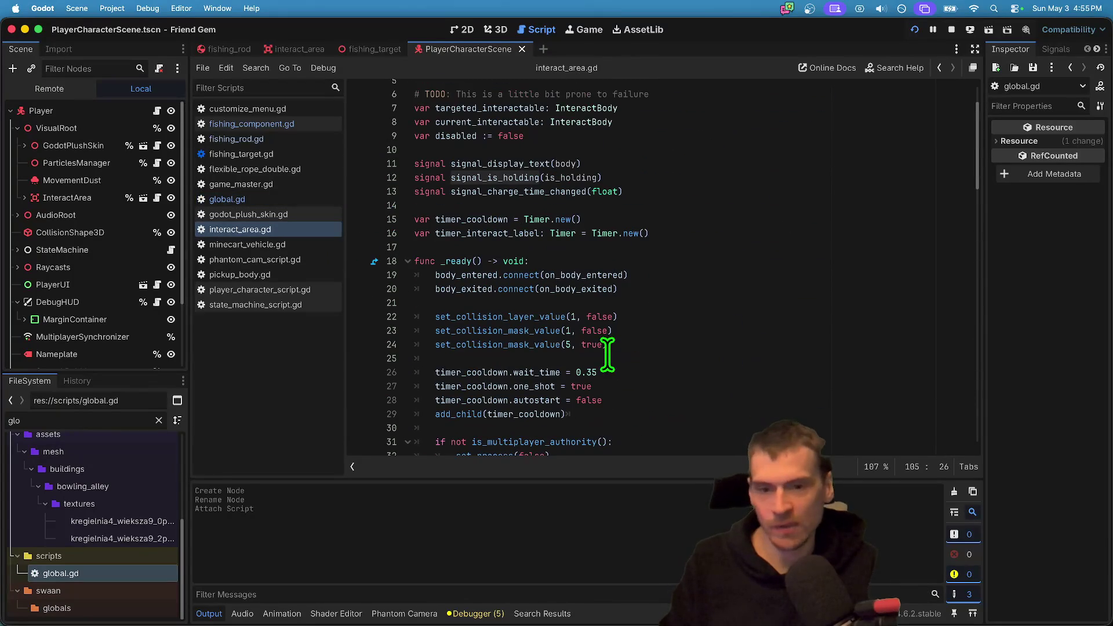
pyautogui.click(678, 277)
pyautogui.press('Return')
pyautogui.press('Return')
pyautogui.press('Return')
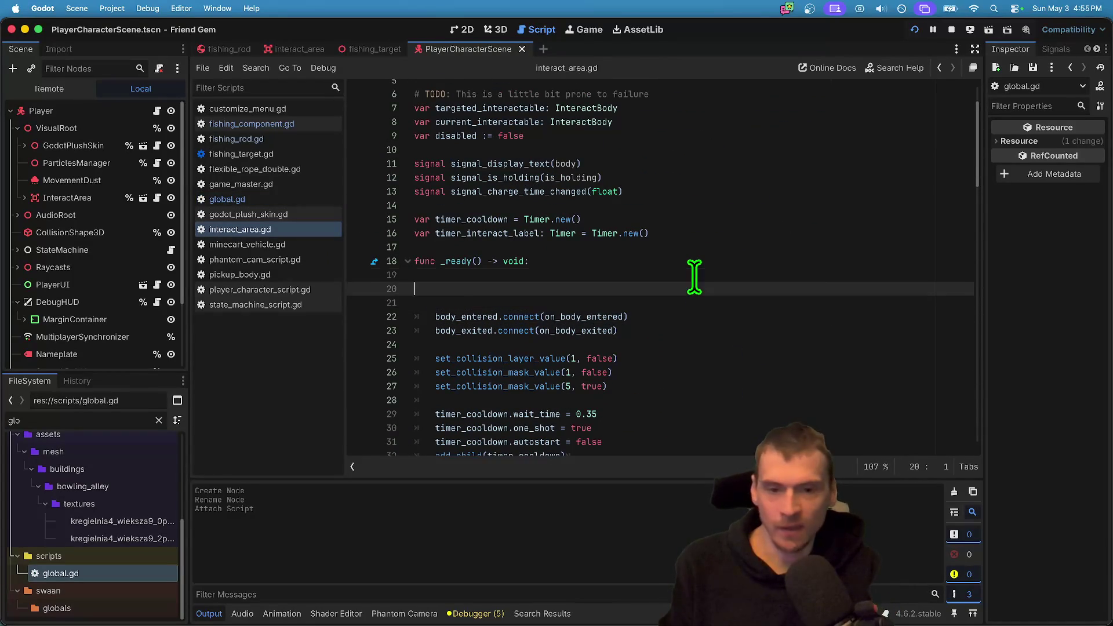
pyautogui.press('Up')
pyautogui.press('Up')
pyautogui.press('Up')
pyautogui.write('v')
pyautogui.press('BackSpace')
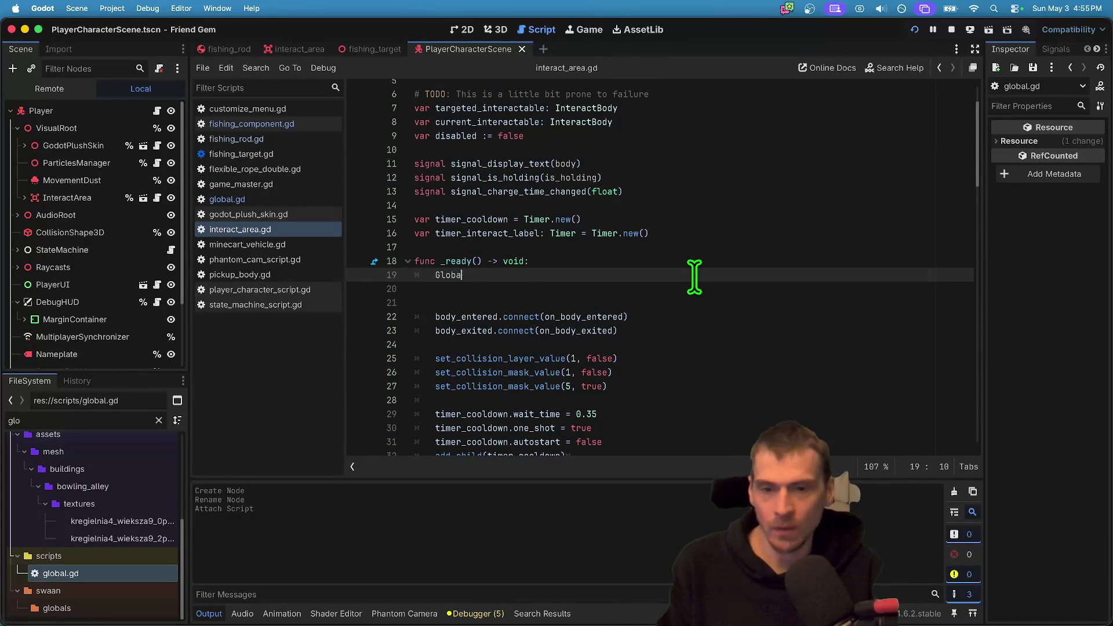
pyautogui.write('.signal_set_immobile.')
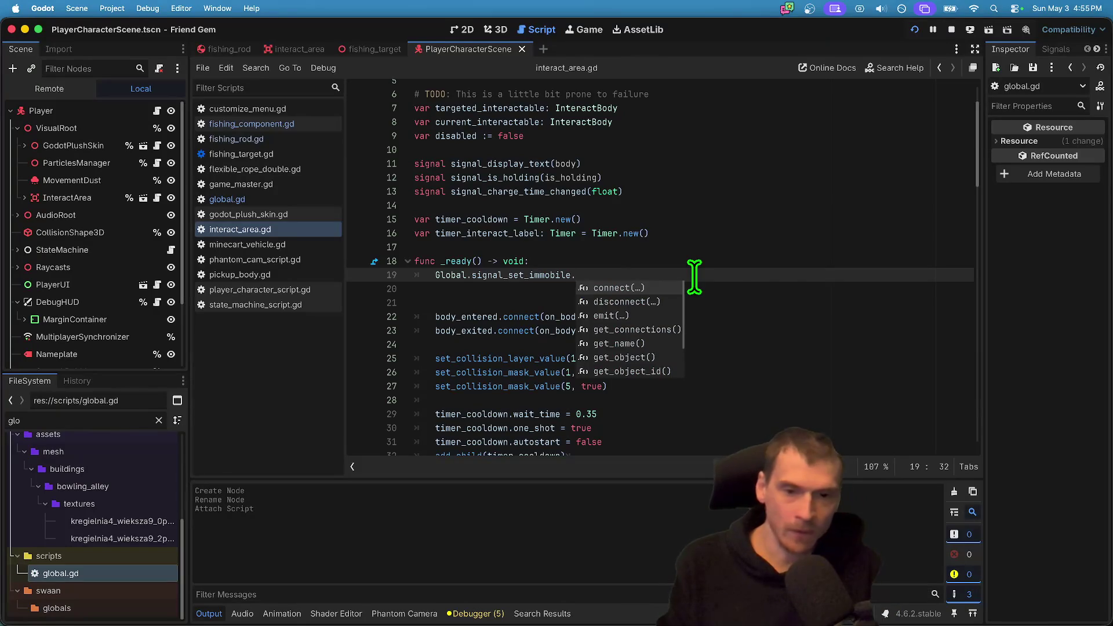
pyautogui.press('Return')
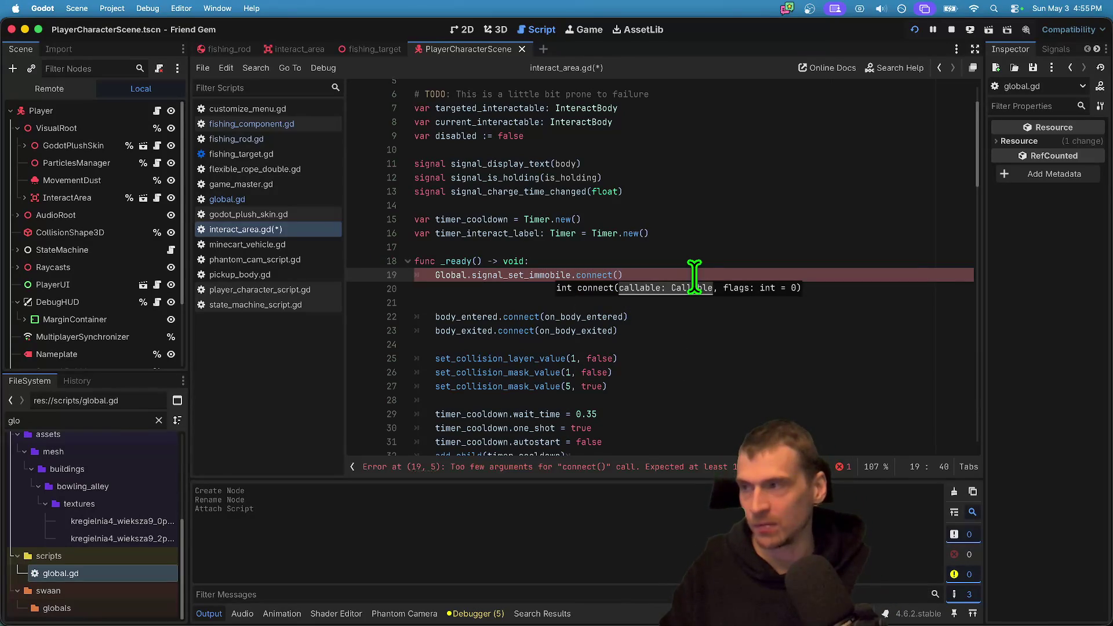
# Fill the connect with a lambda func(is_immobile) calling set_is_immoble.rpc(is_immobile).
pyautogui.press('BackSpace')
pyautogui.press('BackSpace')
pyautogui.write('c')
pyautogui.press('Return')
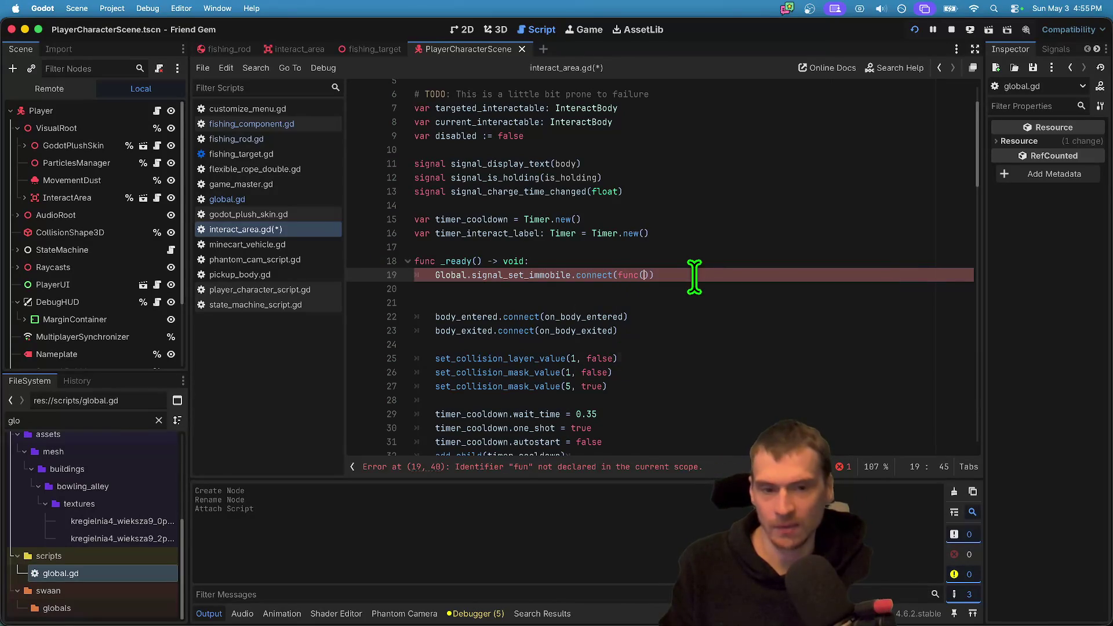
pyautogui.press('Left')
pyautogui.press('Left')
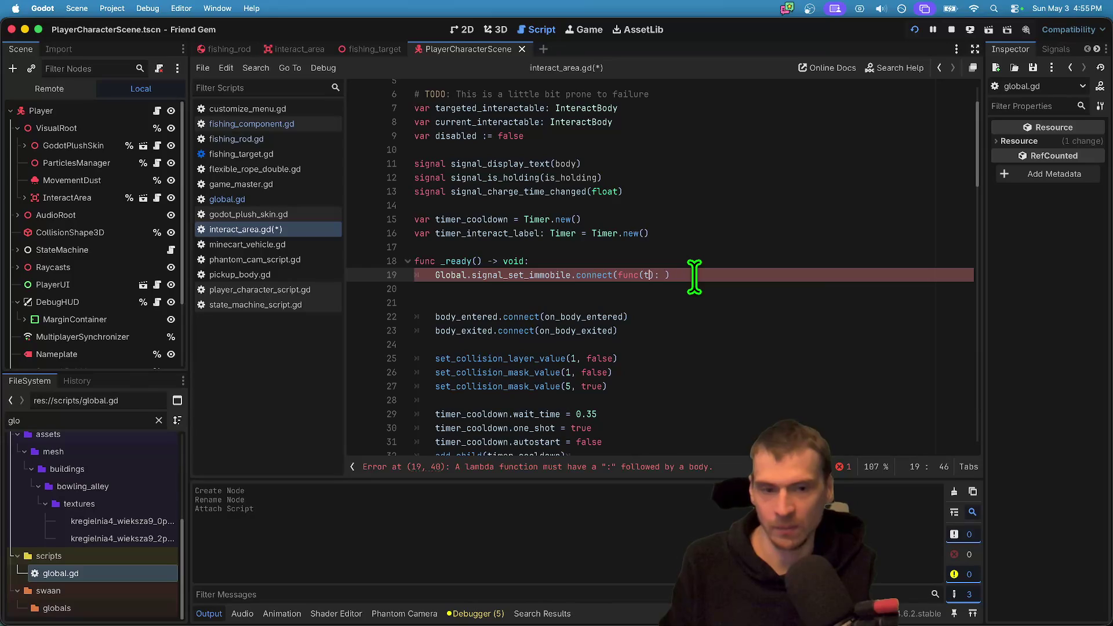
pyautogui.write('_immobi')
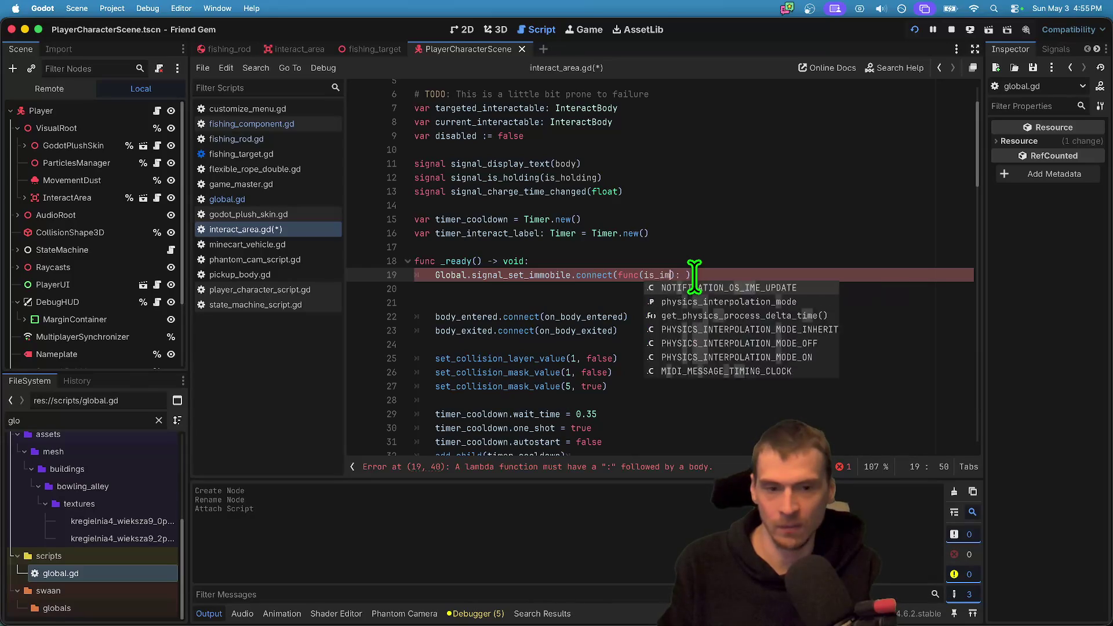
pyautogui.write('le): set')
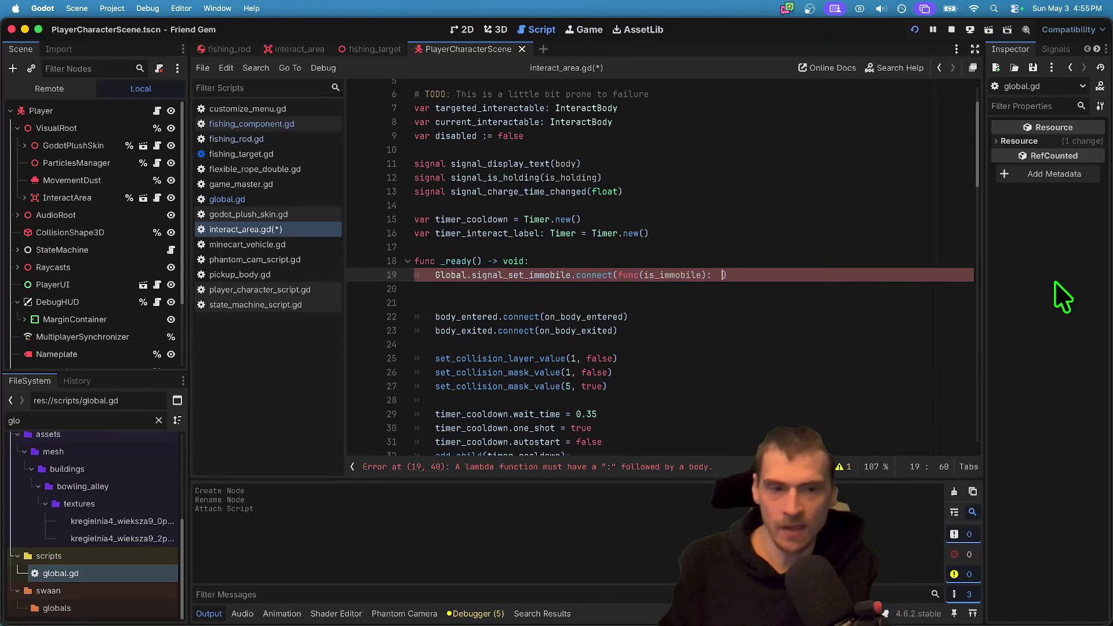
pyautogui.write('_is_immoble.rpc(')
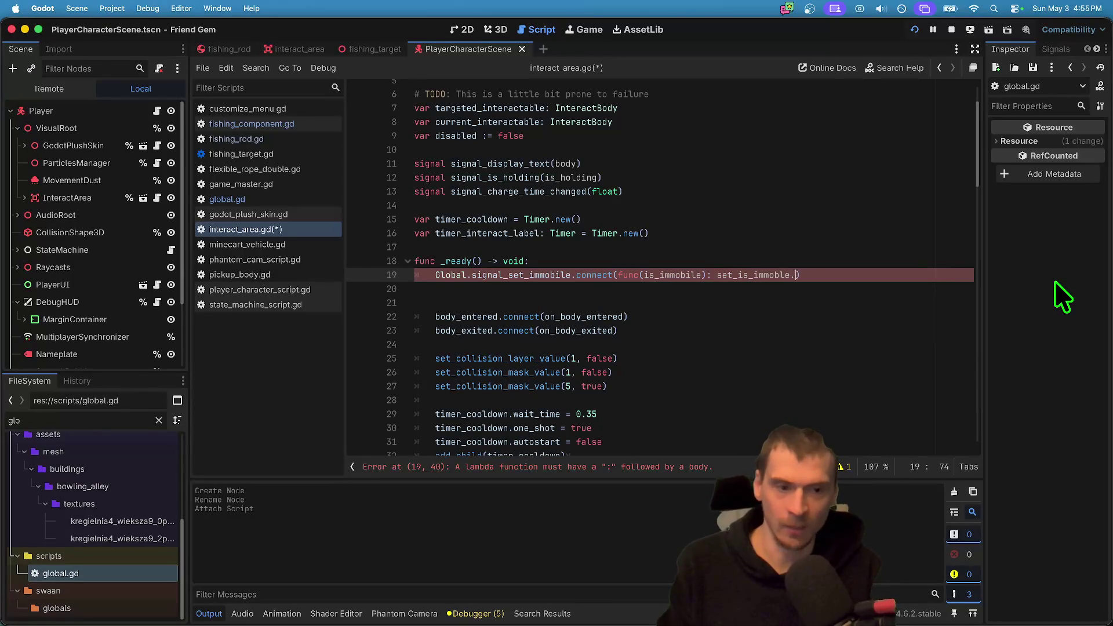
pyautogui.write('is_u')
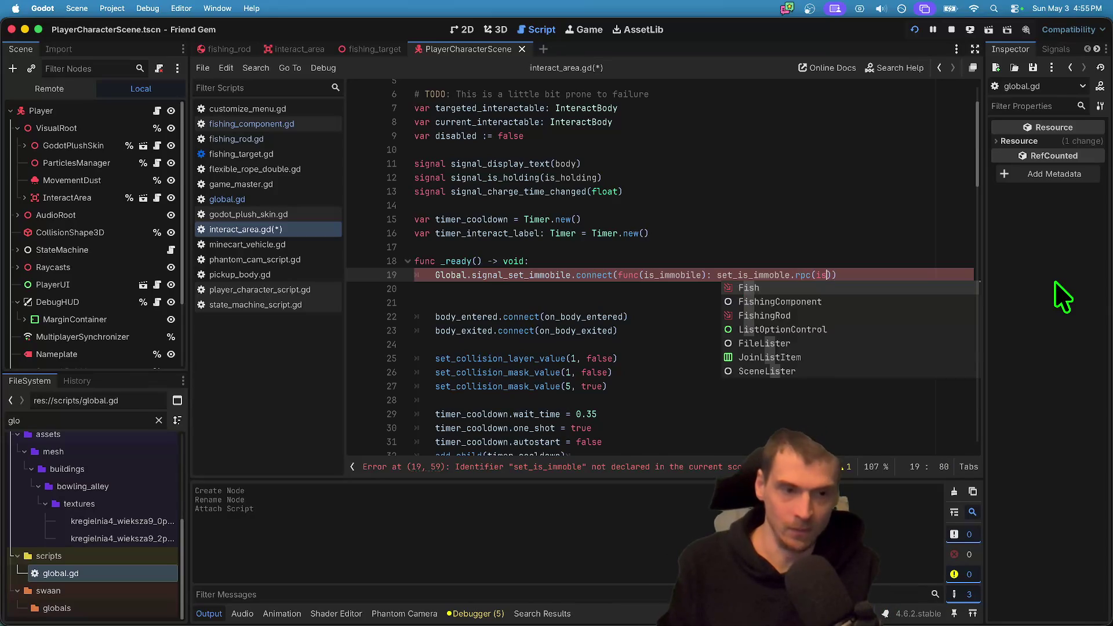
pyautogui.press('BackSpace')
pyautogui.write('imm')
pyautogui.press('Return')
# Add a set_is_immoble function stub with a pass body before _process.
pyautogui.click(795, 303)
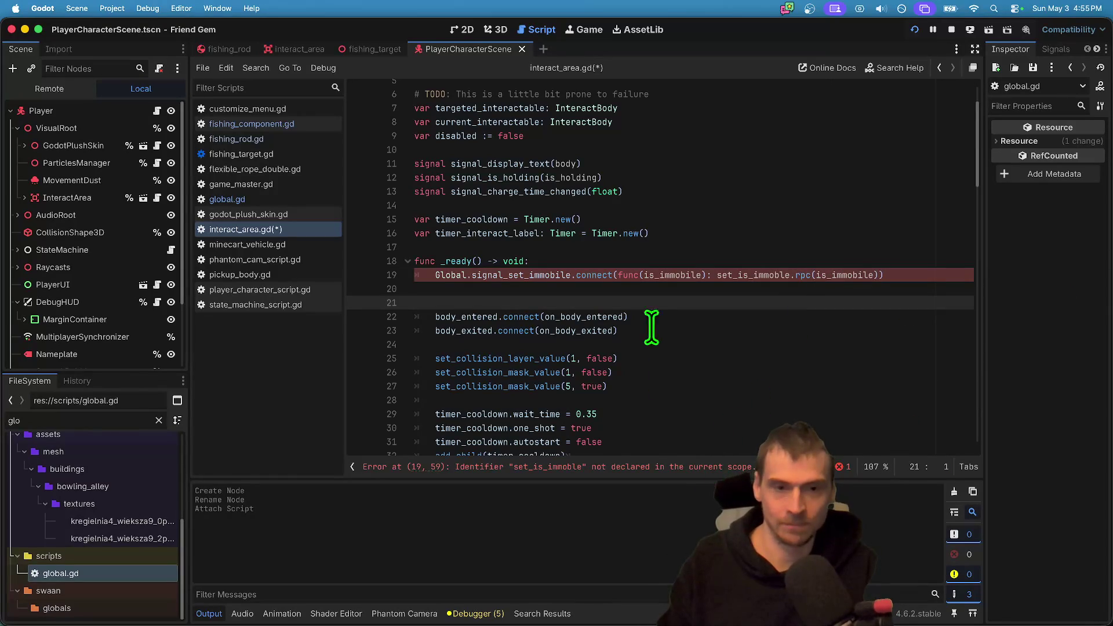
pyautogui.doubleClick(744, 270)
pyautogui.scroll(-7, 703, 360)
pyautogui.click(758, 211)
pyautogui.press('Down')
pyautogui.press('Return')
pyautogui.press('Return')
pyautogui.press('Up')
pyautogui.press('Up')
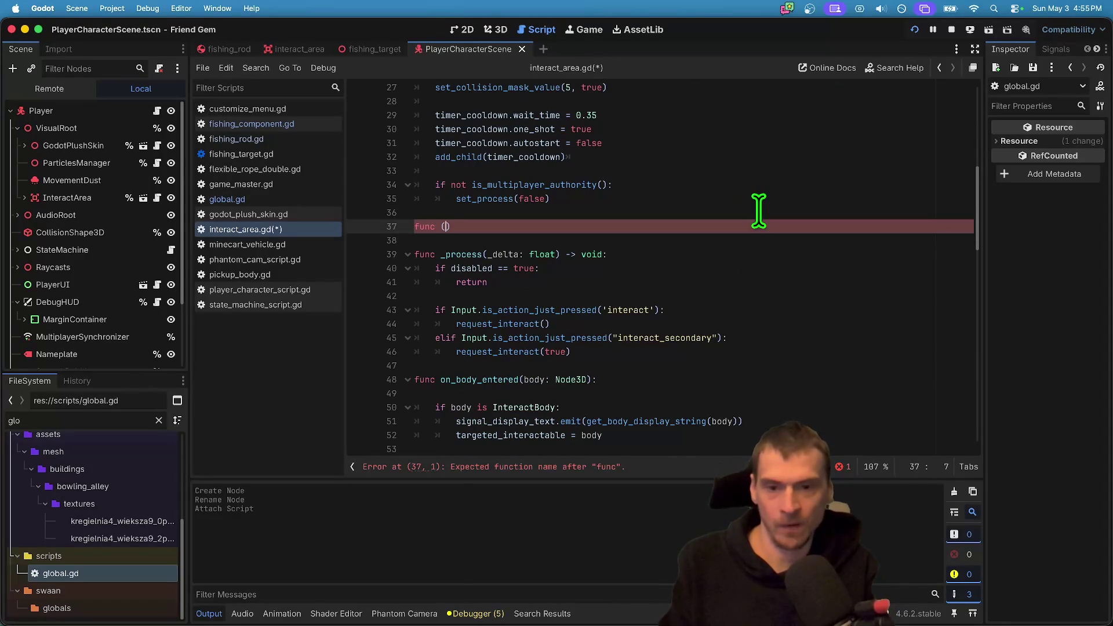
pyautogui.write('set_is_immoble')
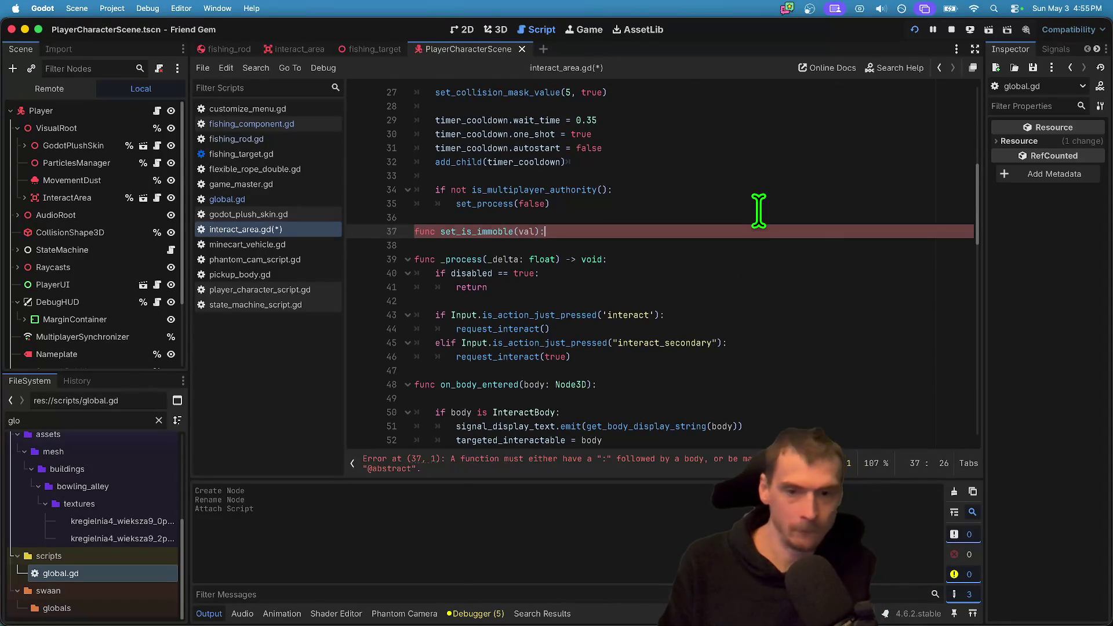
pyautogui.press('Return')
pyautogui.write('pass')
pyautogui.press('Up')
pyautogui.press('Home')
pyautogui.press('Return')
pyautogui.press('Up')
pyautogui.write('@rpc')
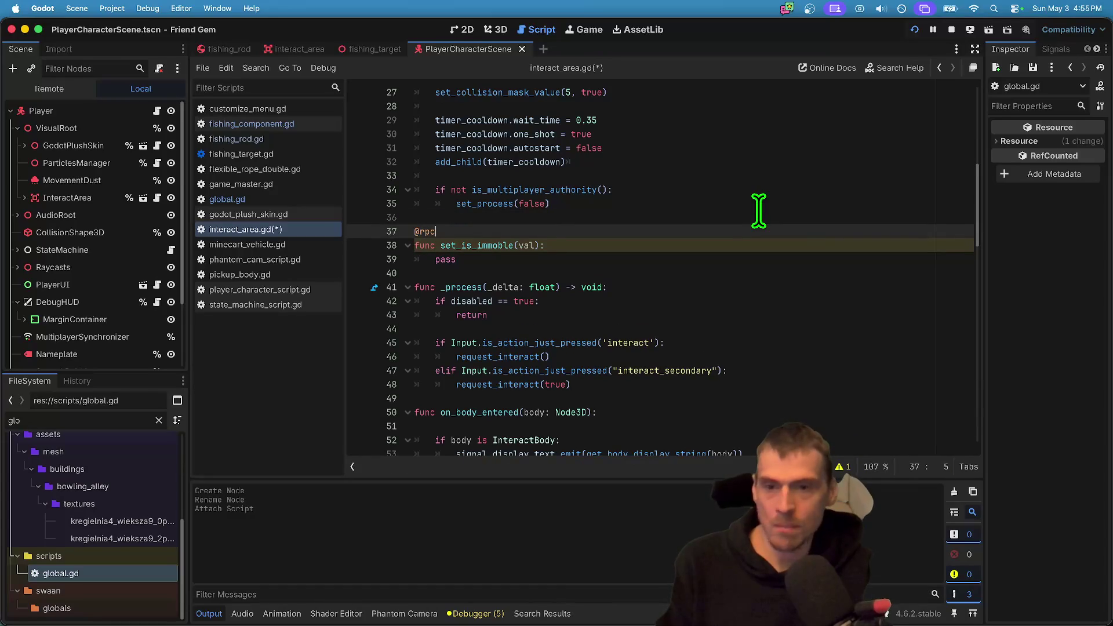
pyautogui.write('(')
pyautogui.press('Return')
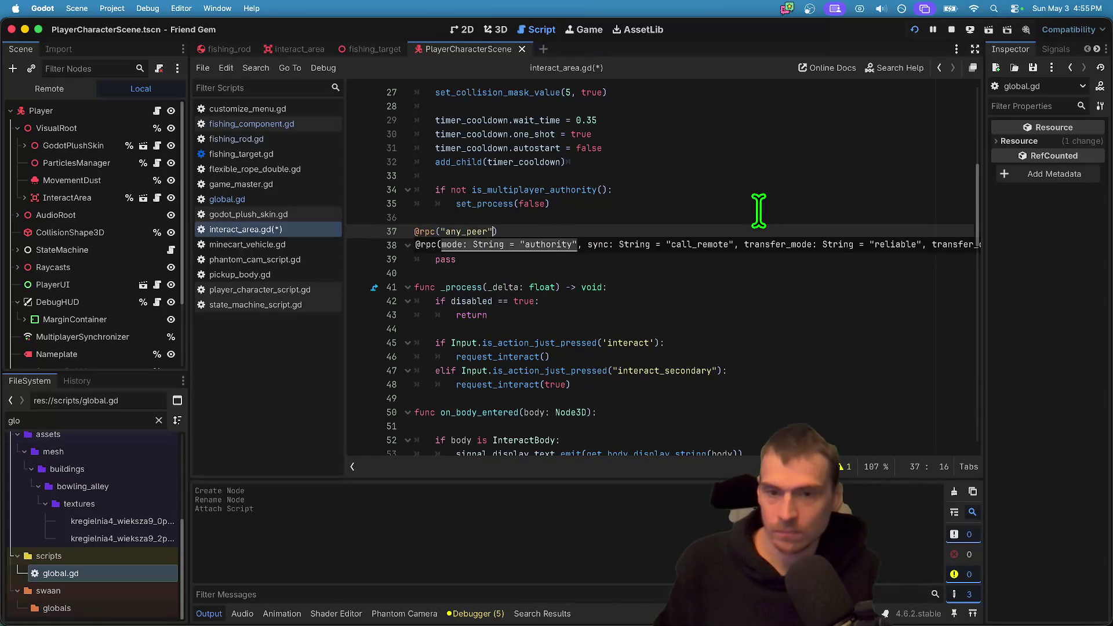
pyautogui.press('Down')
pyautogui.press('Down')
pyautogui.press('Return')
pyautogui.press('super+z')
pyautogui.write('c')
pyautogui.press('Down')
pyautogui.press('Up')
pyautogui.press('Return')
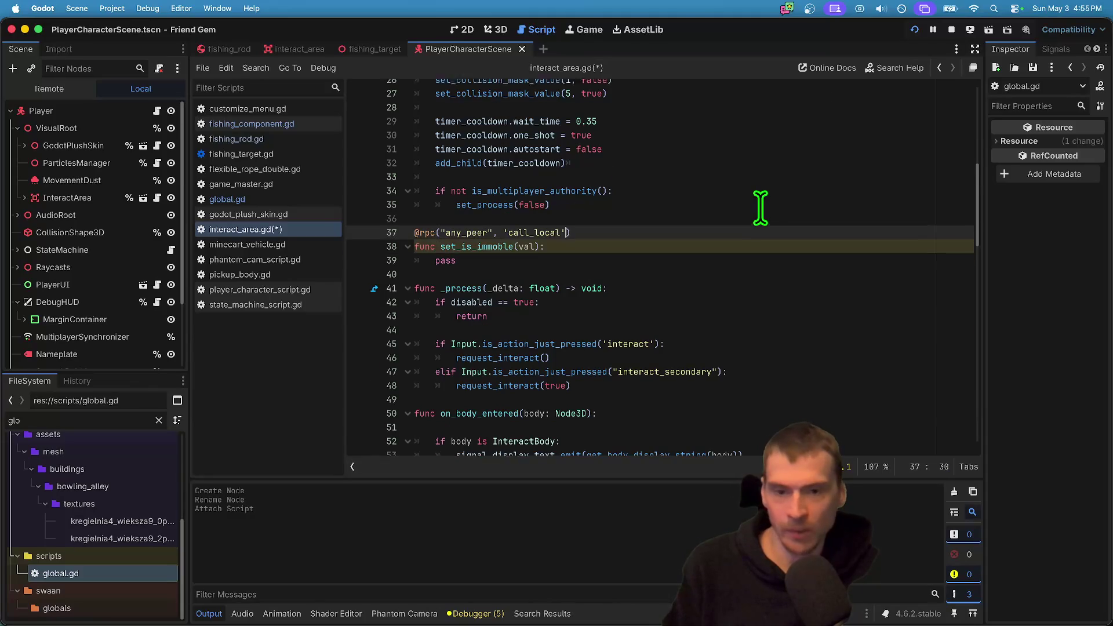
# Review the new signal connection line and place the caret after rpc on line 19.
pyautogui.scroll(5, 761, 207)
pyautogui.click(766, 249)
pyautogui.click(791, 219)
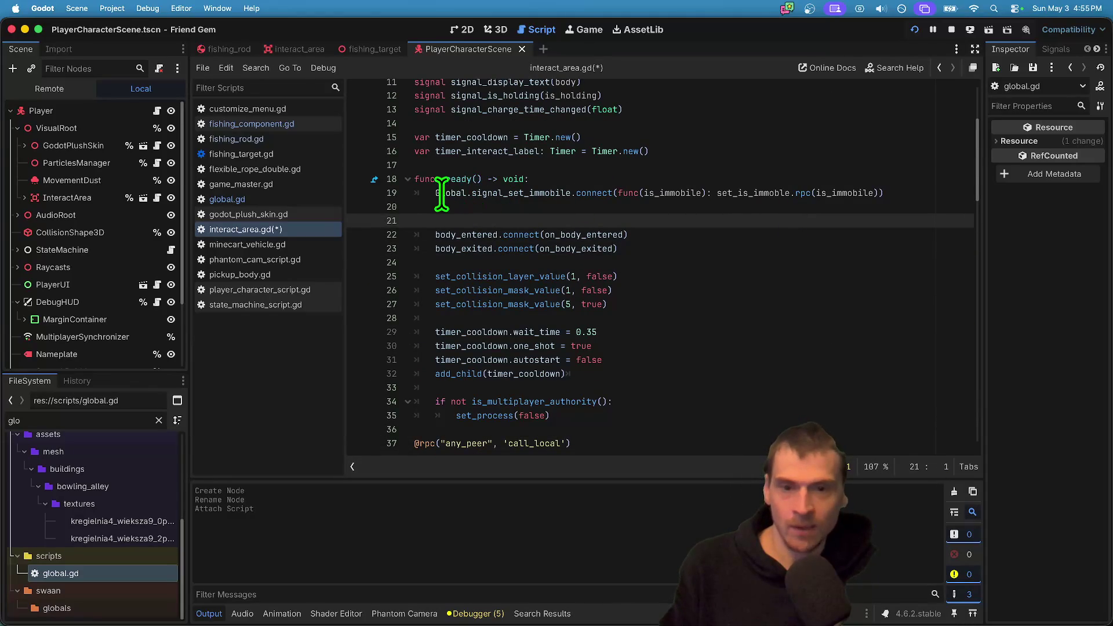
pyautogui.moveTo(429, 193)
pyautogui.mouseDown()
pyautogui.moveTo(951, 199)
pyautogui.moveTo(898, 206)
pyautogui.mouseUp()
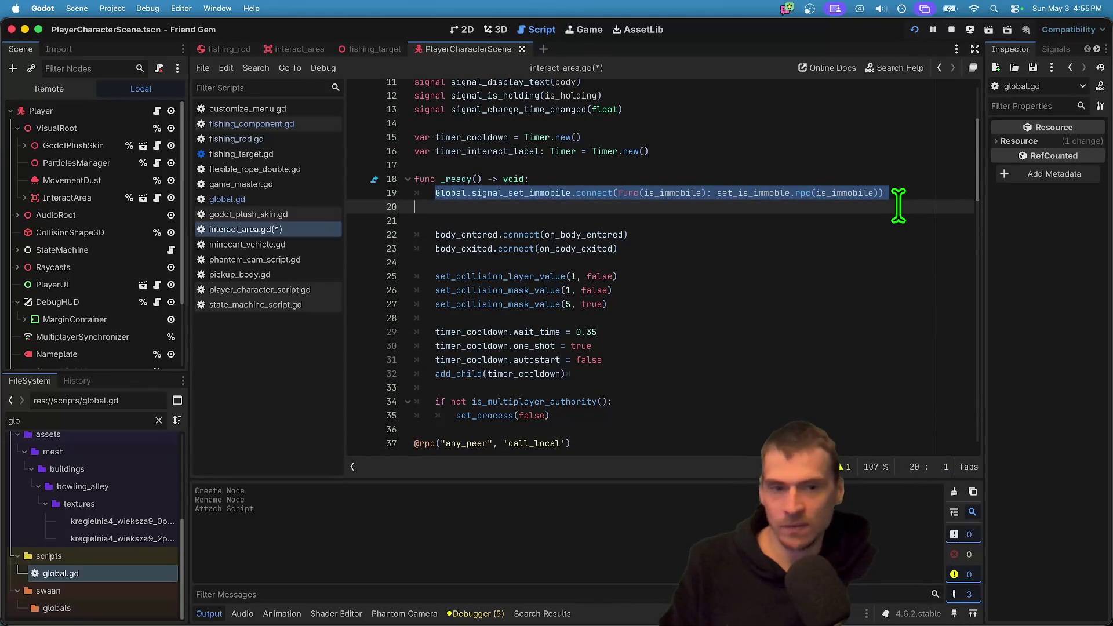
pyautogui.click(850, 221)
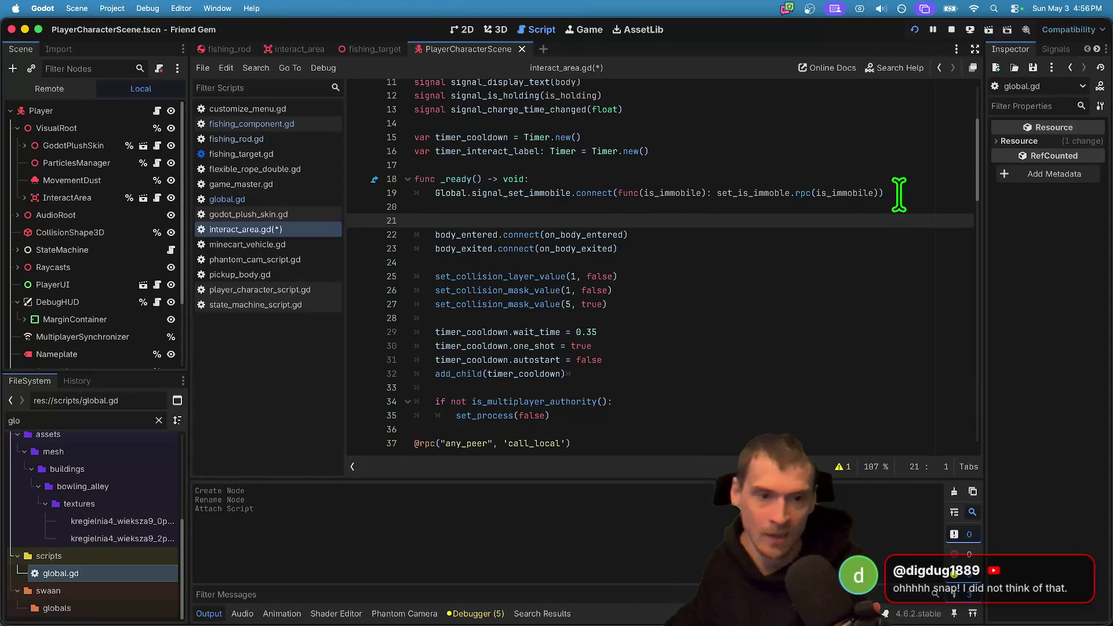
pyautogui.click(812, 193)
# Switch the lambda's call to rpc_id and rename its is_immobile parameter to a.
pyautogui.write('_id')
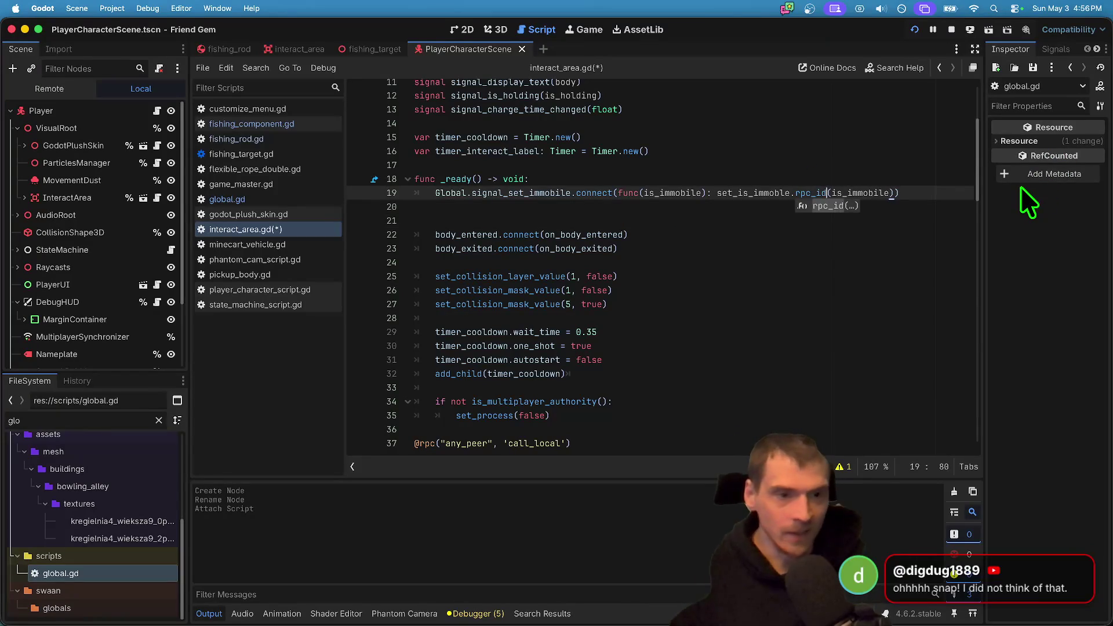
pyautogui.press('Right')
pyautogui.click(650, 182)
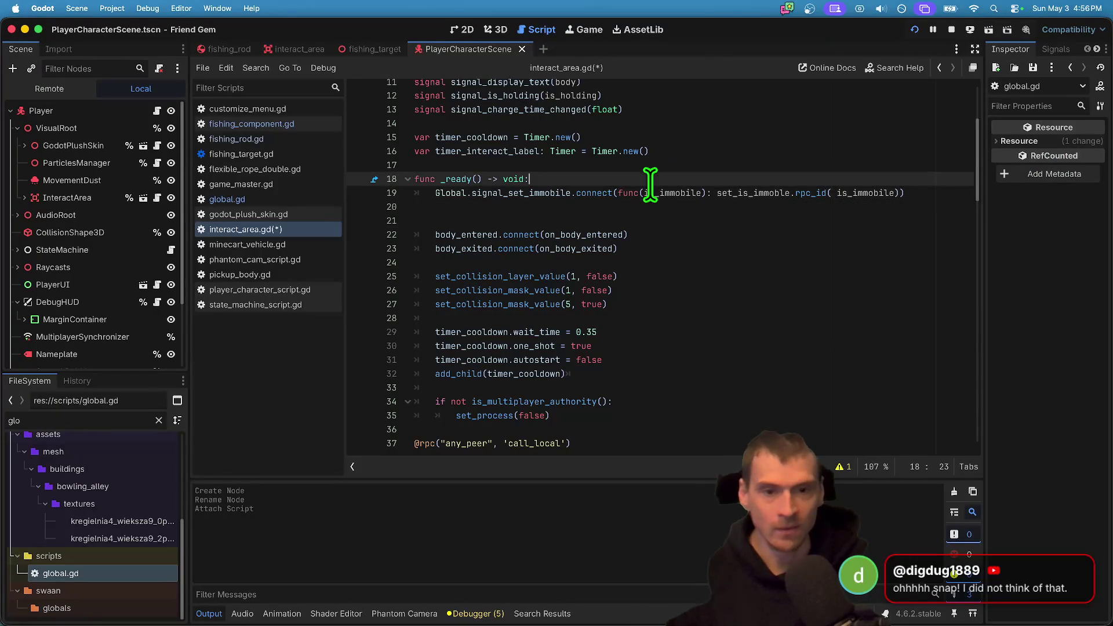
pyautogui.click(674, 202)
pyautogui.doubleClick(672, 192)
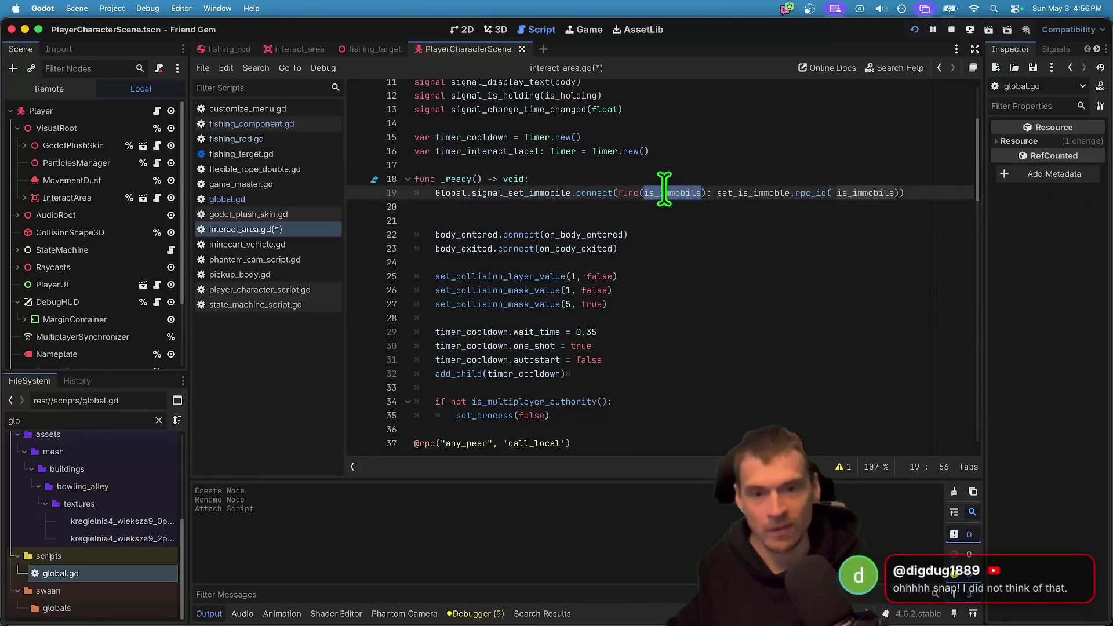
pyautogui.write('a')
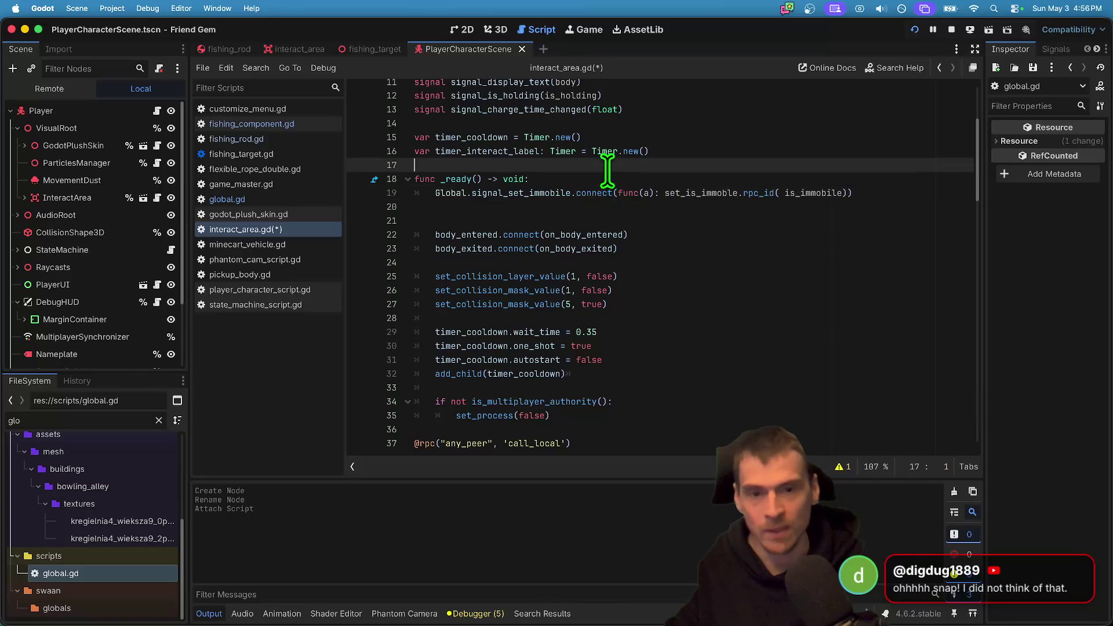
pyautogui.click(631, 207)
# Draft an emit line using multiplayer.get_ca… below the connect call, then erase it.
pyautogui.press('Return')
pyautogui.press('Return')
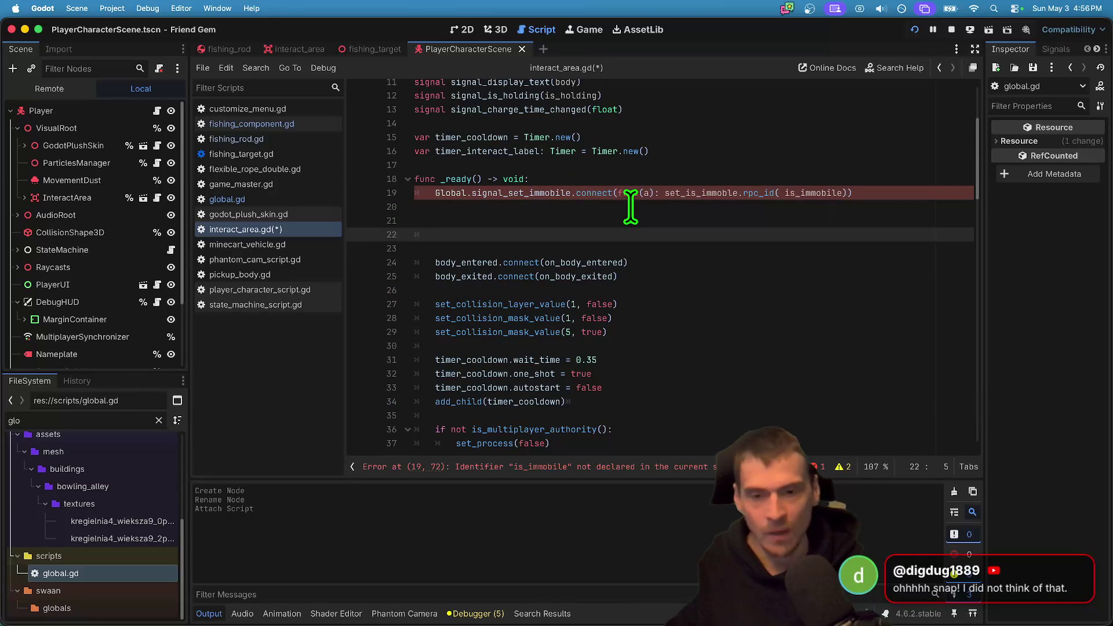
pyautogui.write('signal_set_immobile')
pyautogui.write('.e')
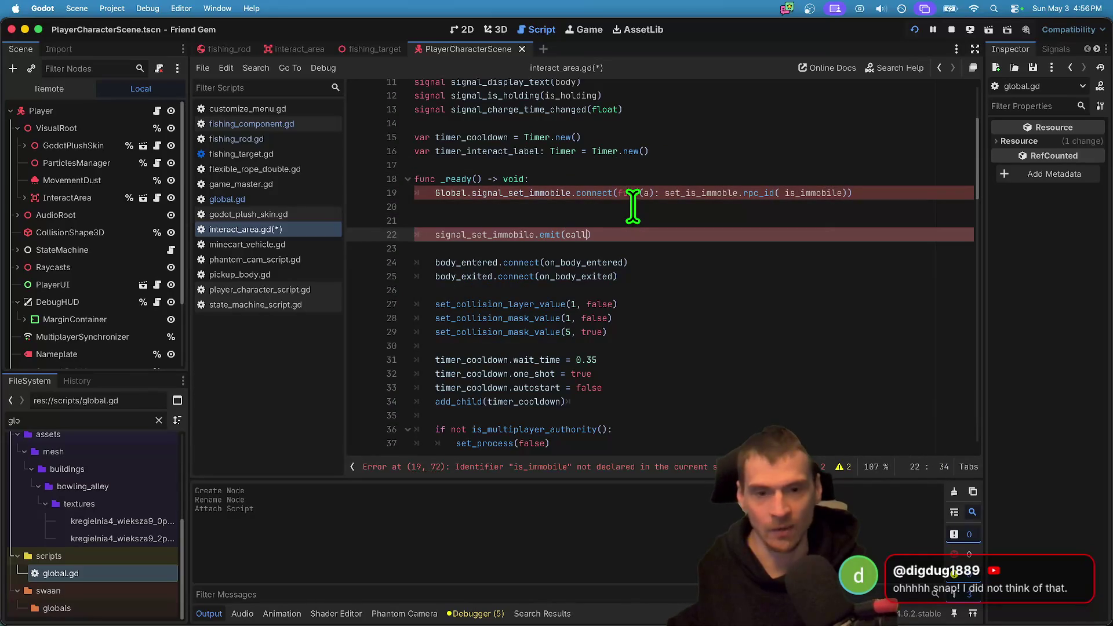
pyautogui.press('BackSpace')
pyautogui.press('BackSpace')
pyautogui.press('BackSpace')
pyautogui.write('multiplayer.get_ca')
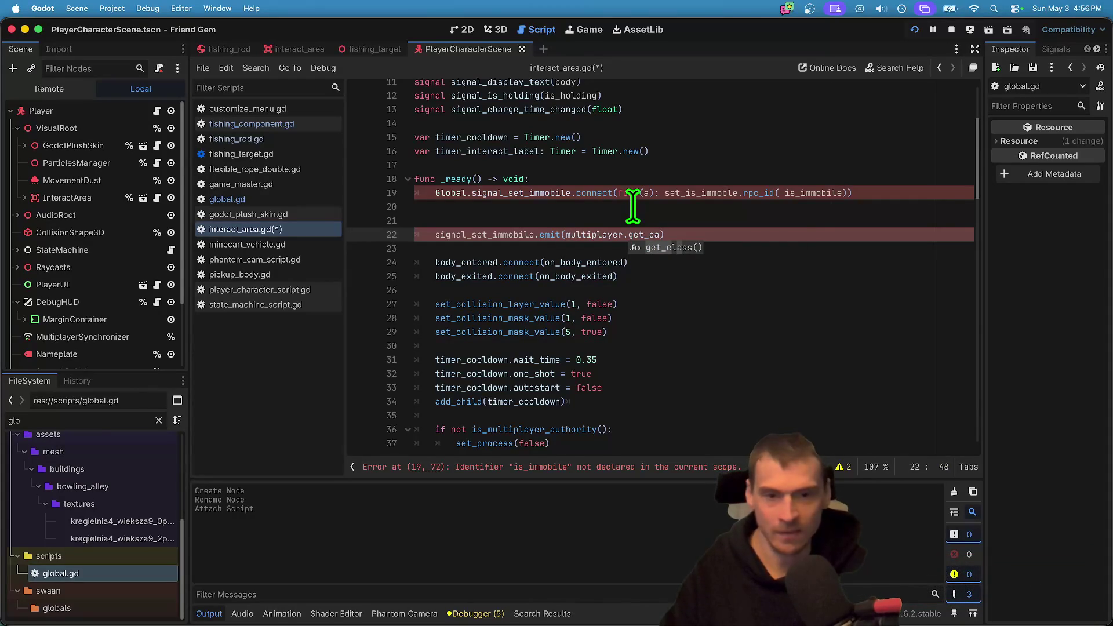
pyautogui.press('BackSpace')
pyautogui.press('BackSpace')
pyautogui.press('BackSpace')
pyautogui.press('Delete')
pyautogui.press('Delete')
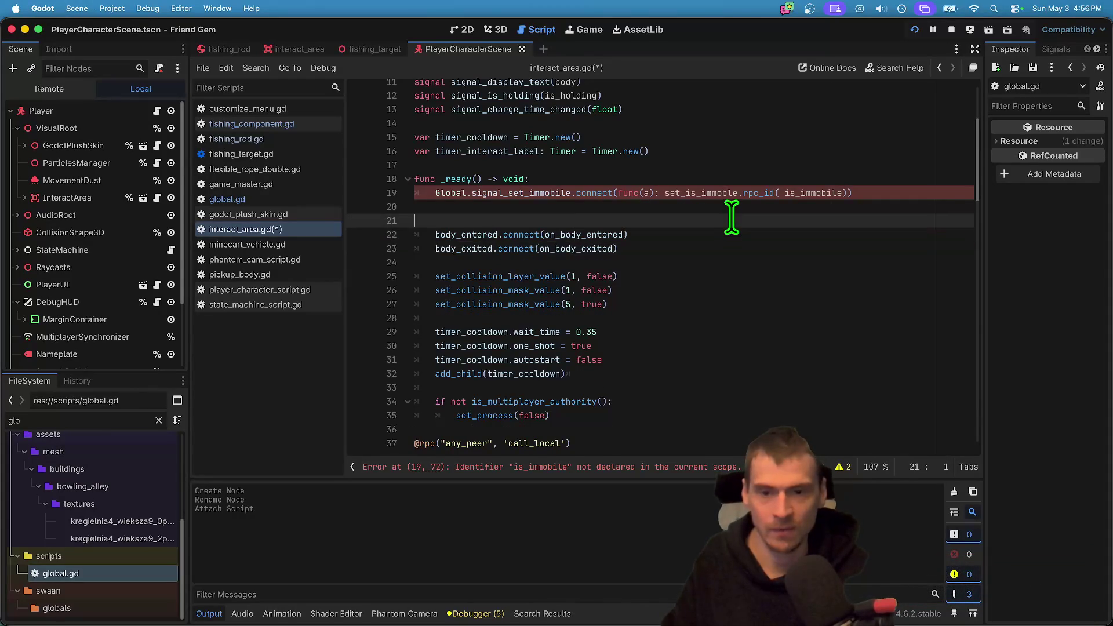
pyautogui.press('Up')
pyautogui.press('BackSpace')
pyautogui.press('Return')
pyautogui.press('Return')
pyautogui.press('Return')
pyautogui.press('Up')
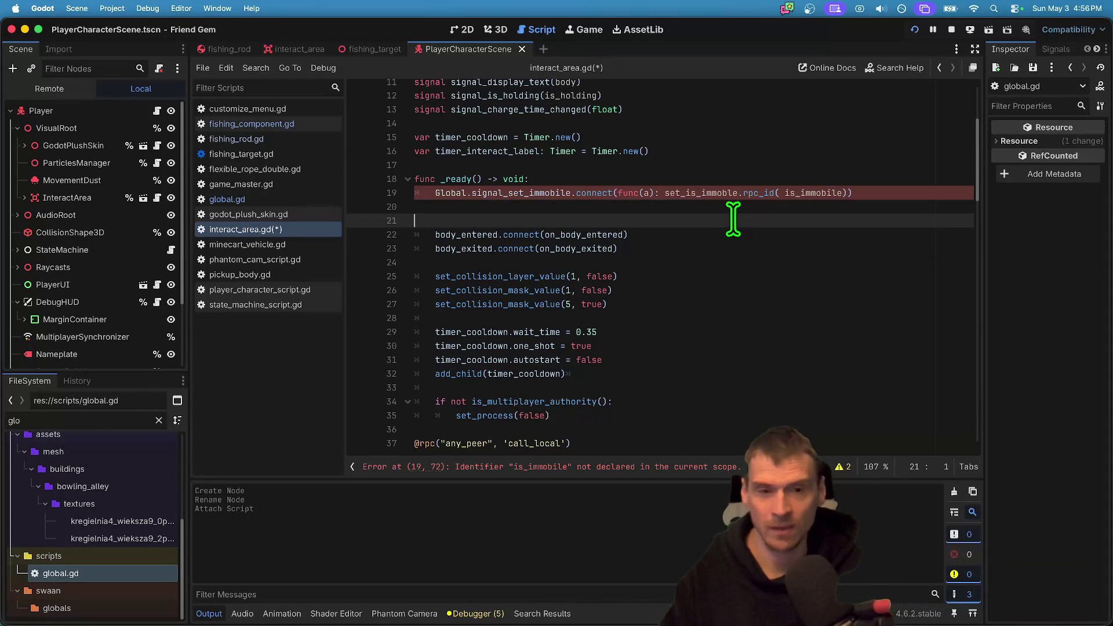
# Remove the signal_set_immobile line and the Global set-immobile connect line.
pyautogui.write('signal_set_immobile')
pyautogui.hotkey('alt', 'BackSpace')
pyautogui.press('BackSpace')
pyautogui.press('Delete')
pyautogui.press('Delete')
pyautogui.click(857, 181)
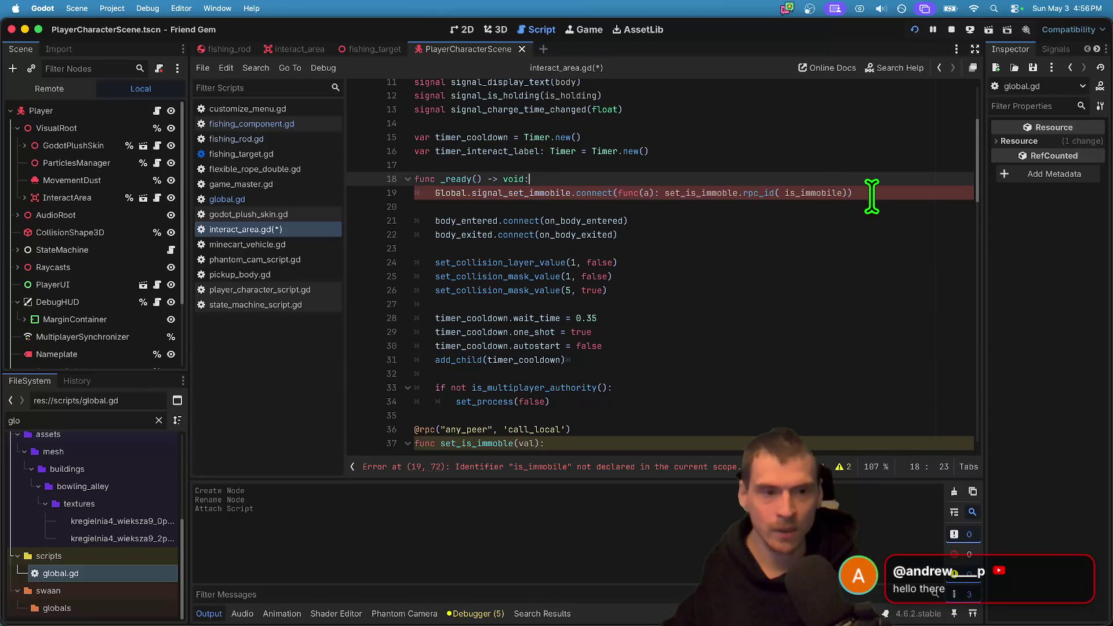
pyautogui.press('Down')
pyautogui.hotkey('ctrl', 'shift', 'k')
pyautogui.hotkey('ctrl', 'shift', 'k')
# Try multiplayer.get_remote_sender_id() above pass in set_is_immobile, then remove it.
pyautogui.scroll(-6, 872, 197)
pyautogui.click(782, 187)
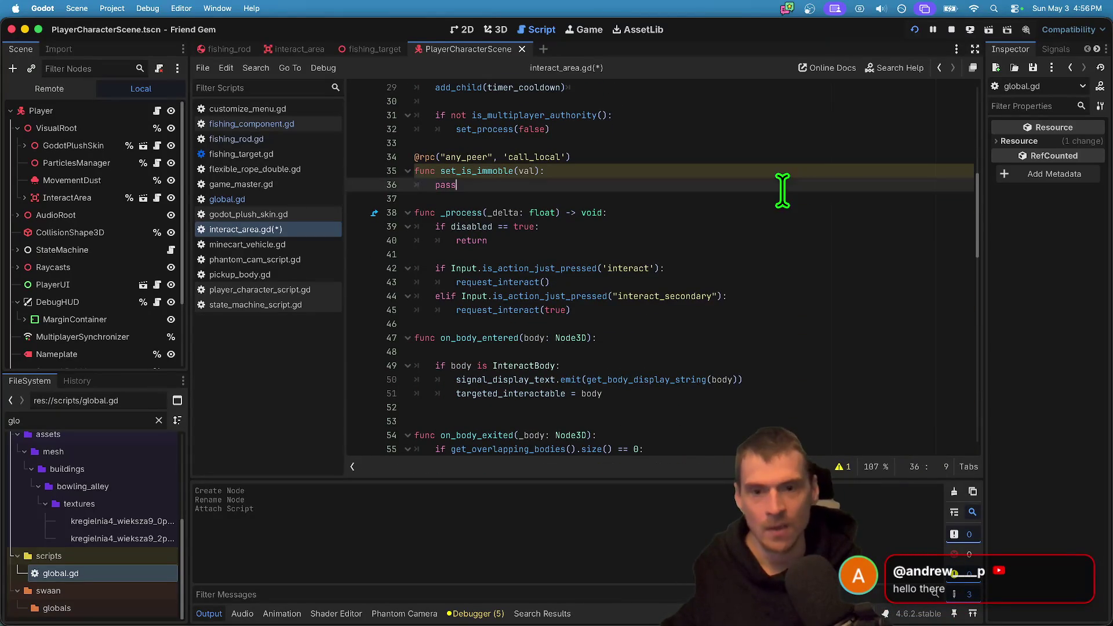
pyautogui.hotkey('ctrl', 'shift', 'Return')
pyautogui.write('ltiplayer.')
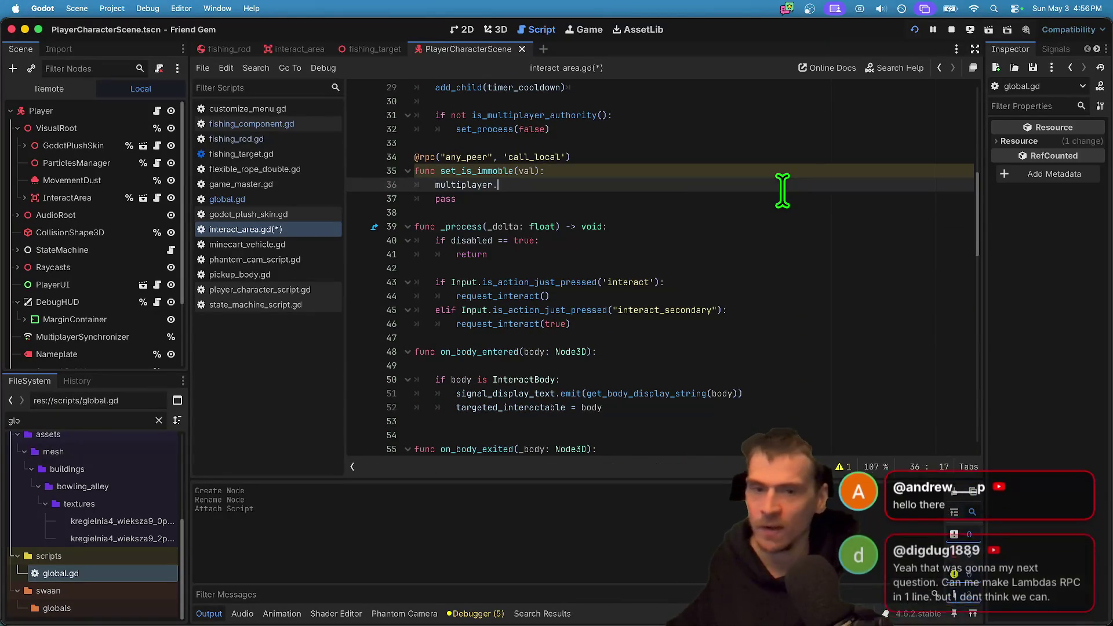
pyautogui.write('remote')
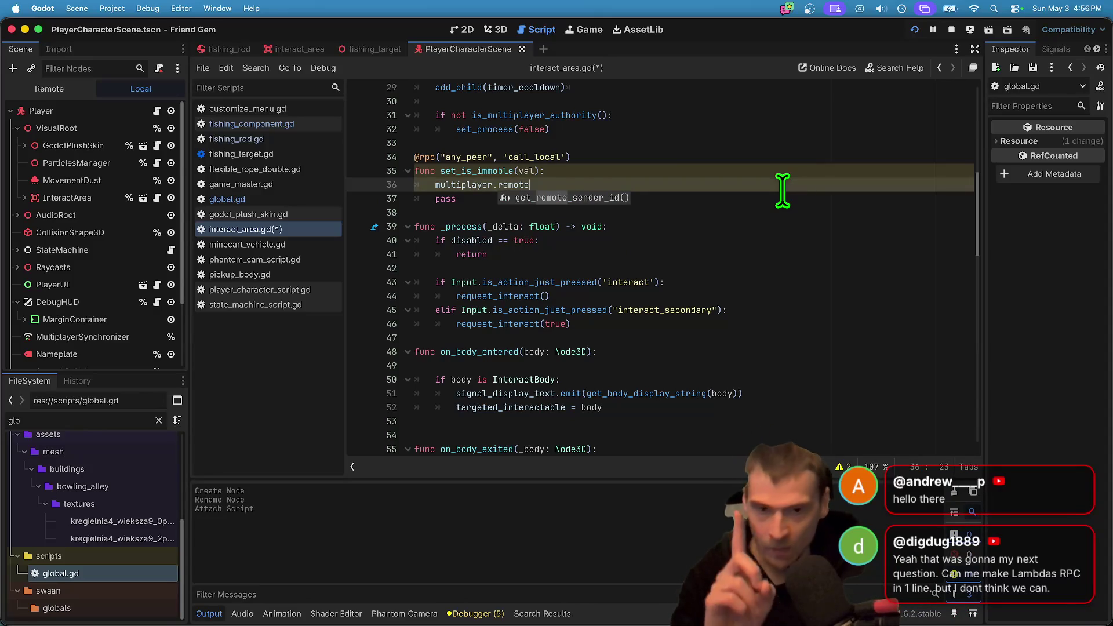
pyautogui.press('Return')
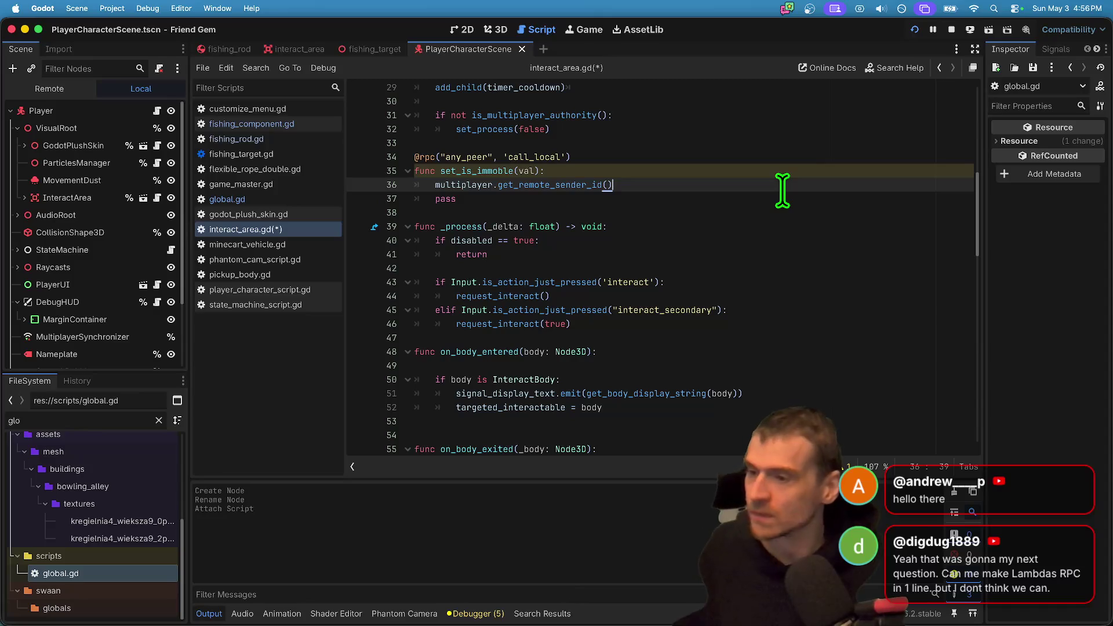
pyautogui.press('super+shift+k')
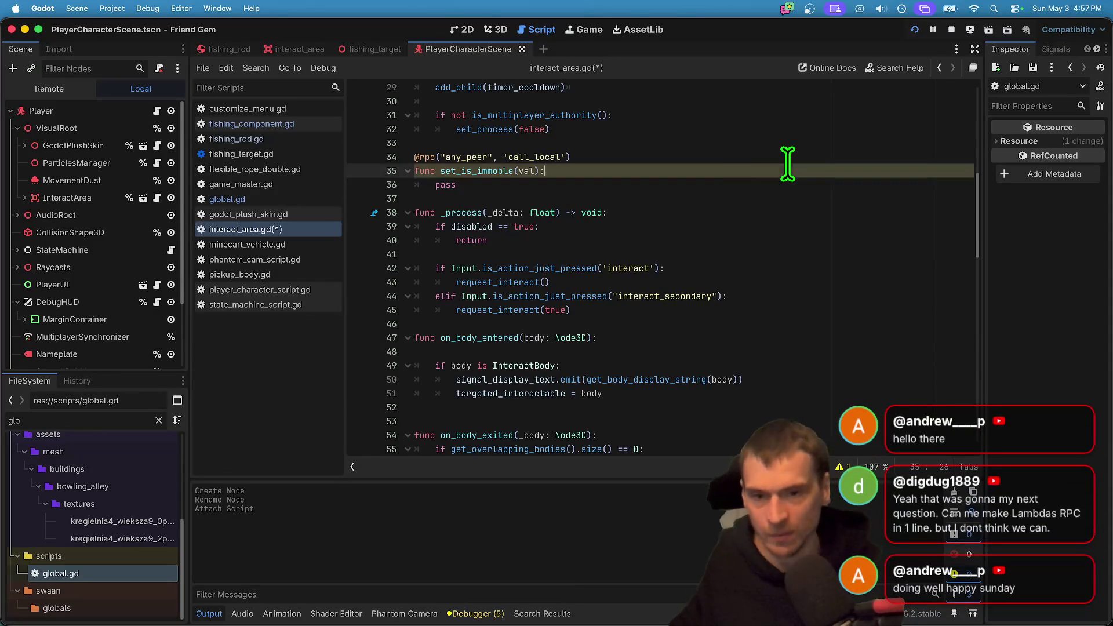
pyautogui.moveTo(696, 156); pyautogui.dragTo(696, 183)
pyautogui.press('BackSpace')
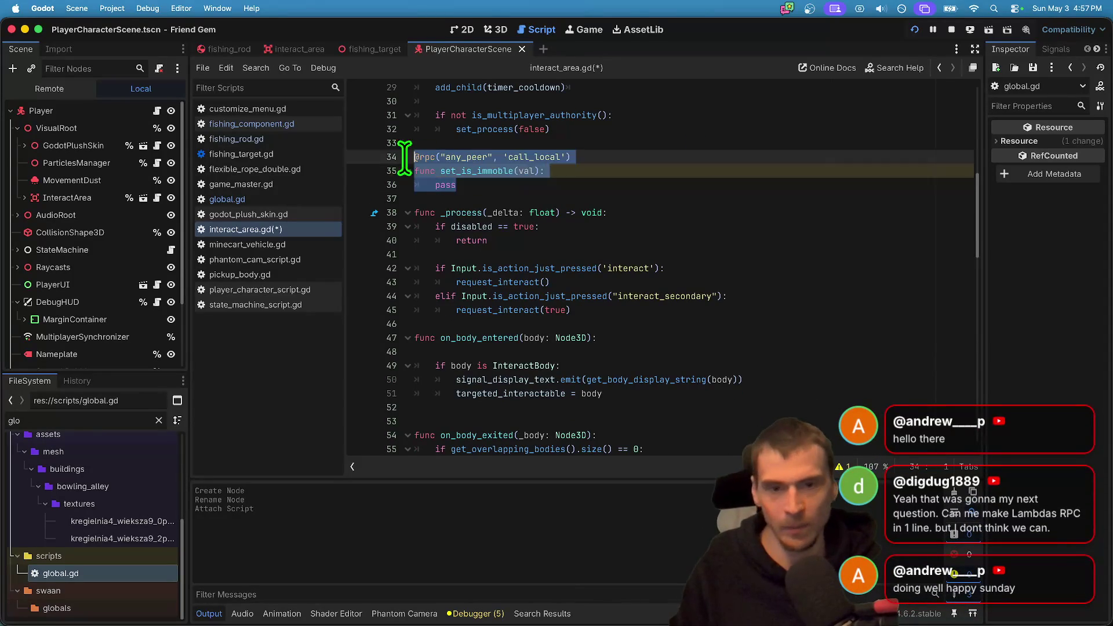
pyautogui.press('super+shift+k')
pyautogui.press('BackSpace')
pyautogui.press('super+s')
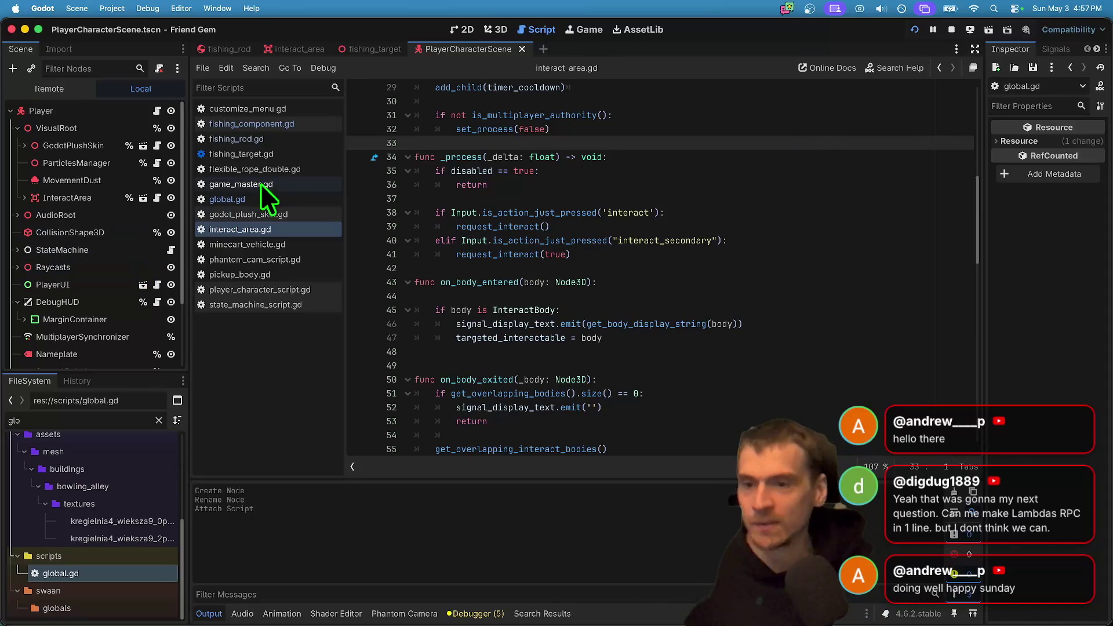
# Open fishing_component.gd and delete the empty FISHING_INPUTS enum block.
pyautogui.click(258, 212)
pyautogui.click(258, 201)
pyautogui.click(313, 126)
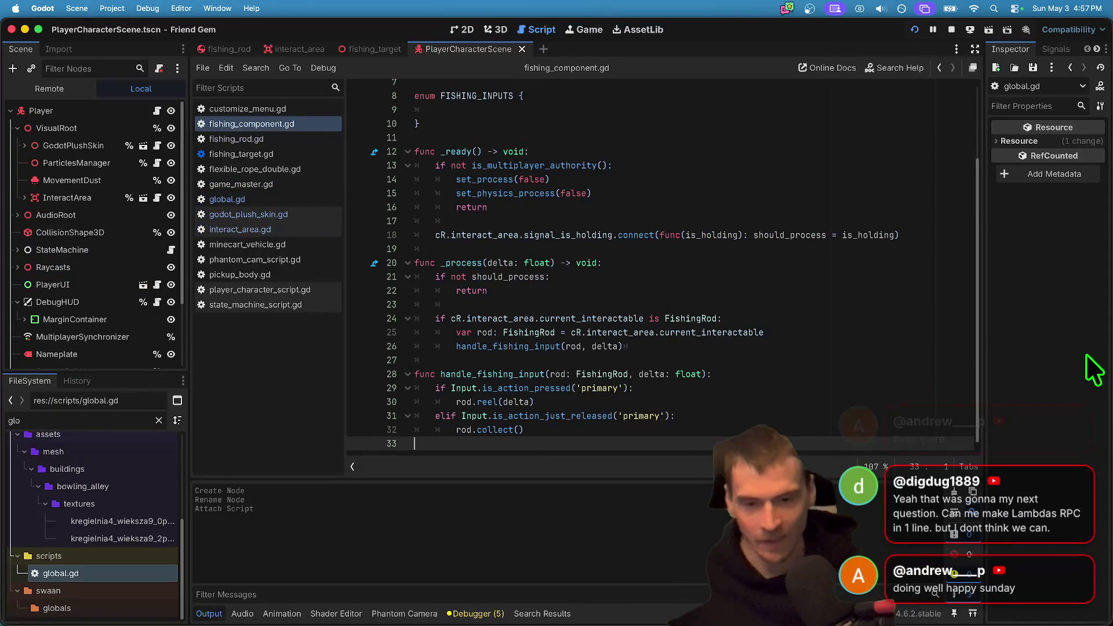
pyautogui.scroll(2, 576, 156)
pyautogui.moveTo(420, 207)
pyautogui.mouseDown()
pyautogui.moveTo(410, 191)
pyautogui.moveTo(197, 174)
pyautogui.mouseUp()
pyautogui.press('BackSpace')
pyautogui.press('Delete')
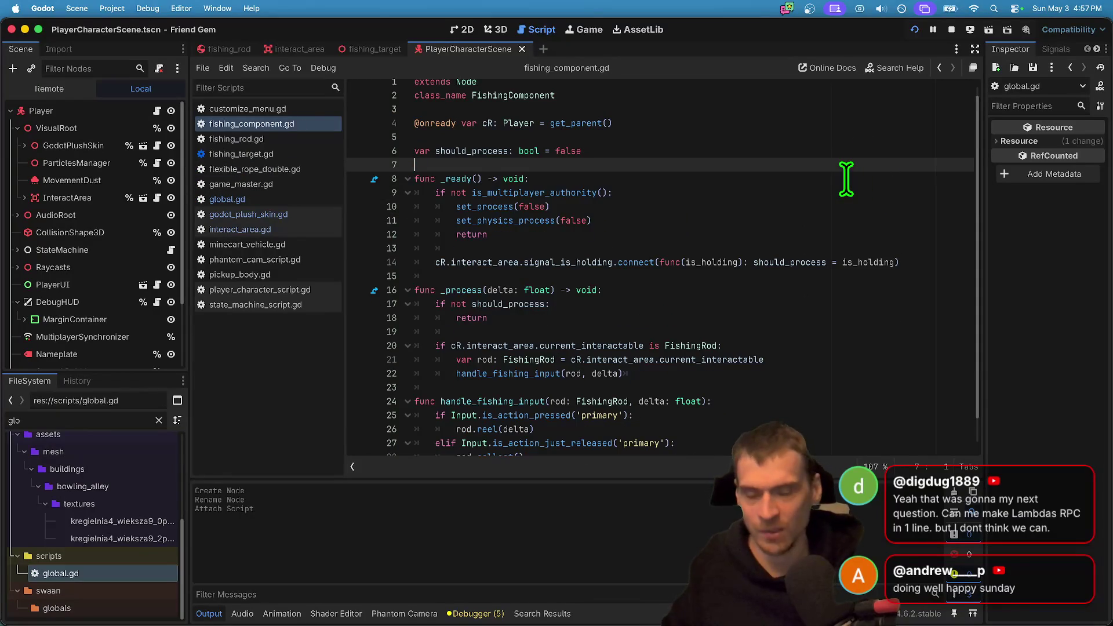
# Run the game, which halts on a Nil signal_is_holding error, and select handle_fishing_input.
pyautogui.press('super+b')
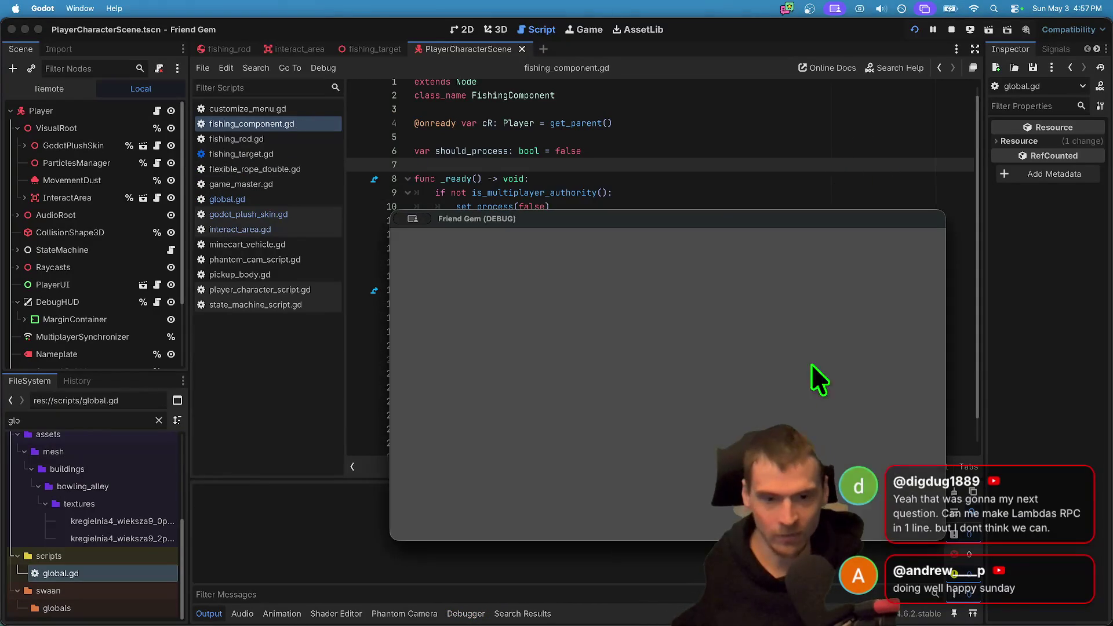
pyautogui.moveTo(694, 221); pyautogui.dragTo(353, 69)
pyautogui.click(694, 355)
pyautogui.scroll(-1, 694, 355)
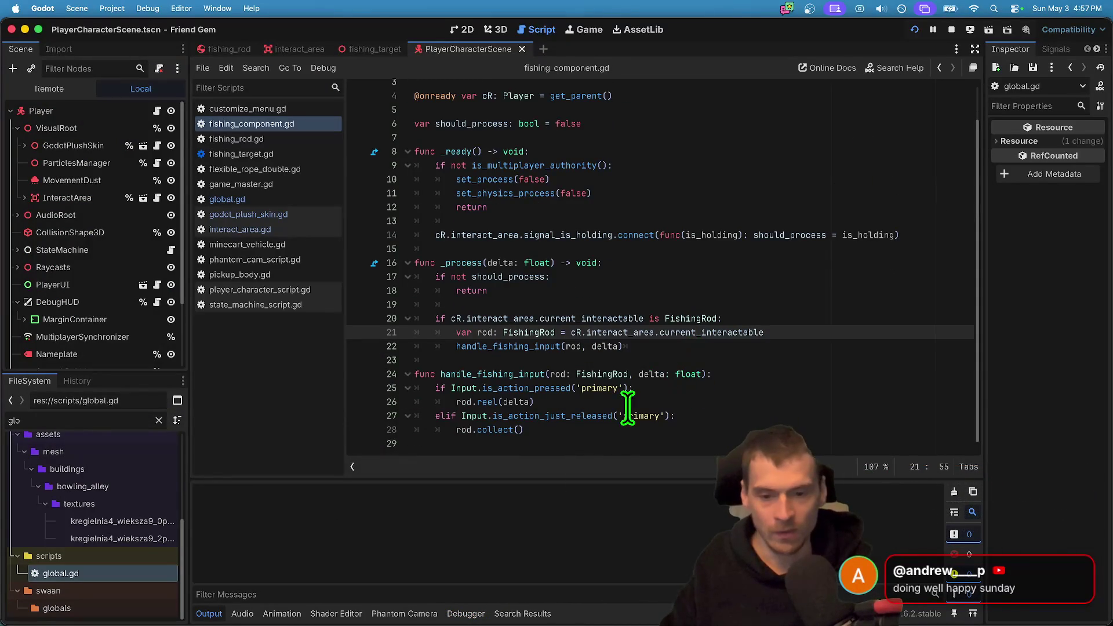
pyautogui.click(475, 370)
pyautogui.doubleClick(474, 374)
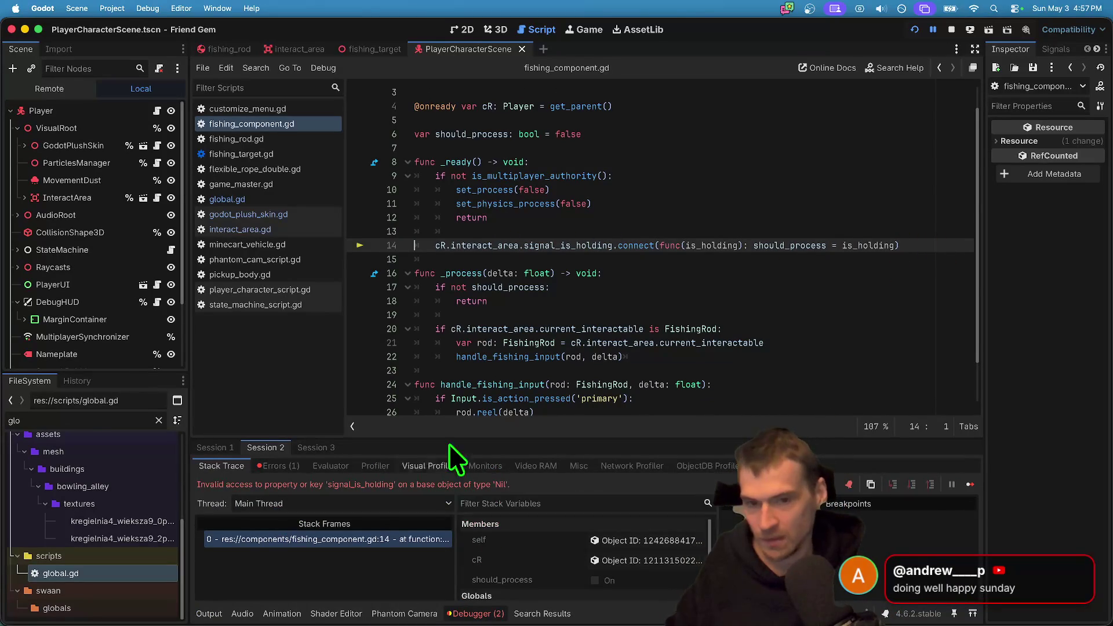
pyautogui.scroll(1, 511, 174)
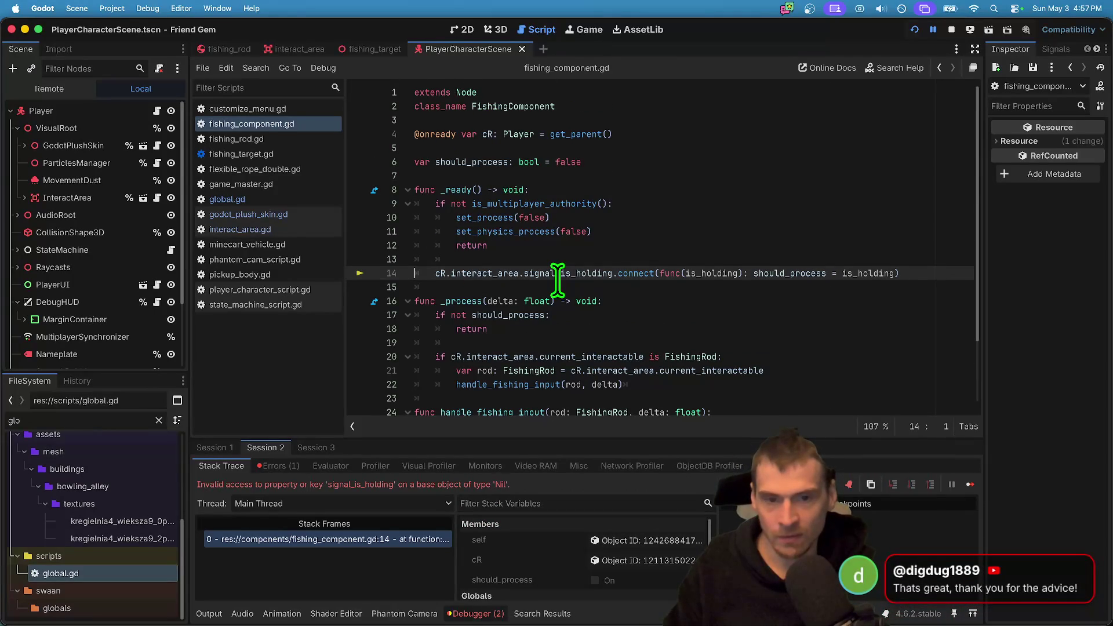
pyautogui.doubleClick(524, 273)
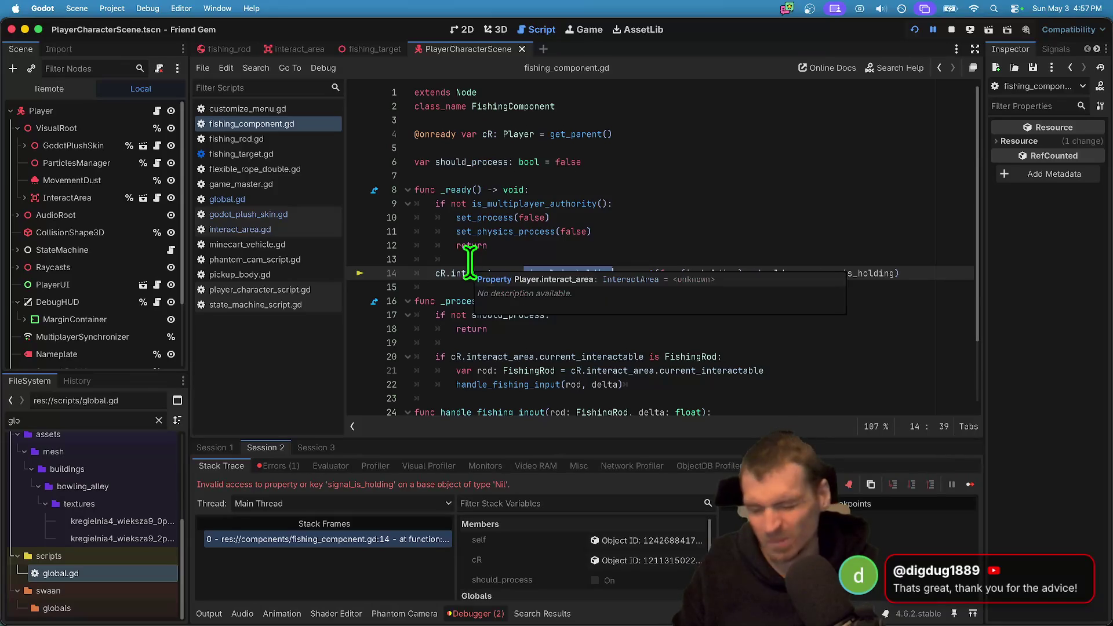
pyautogui.doubleClick(448, 134)
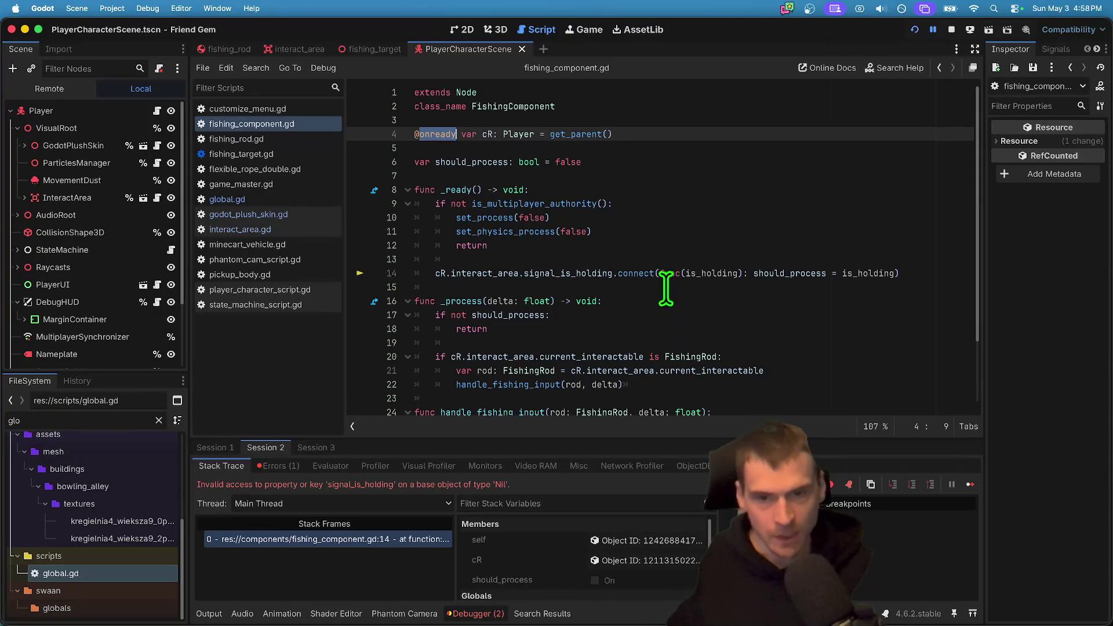
# Open the fishing_target scene, frame its ring mesh in 3D, and show fishing_target.gd.
pyautogui.click(200, 51)
pyautogui.click(468, 48)
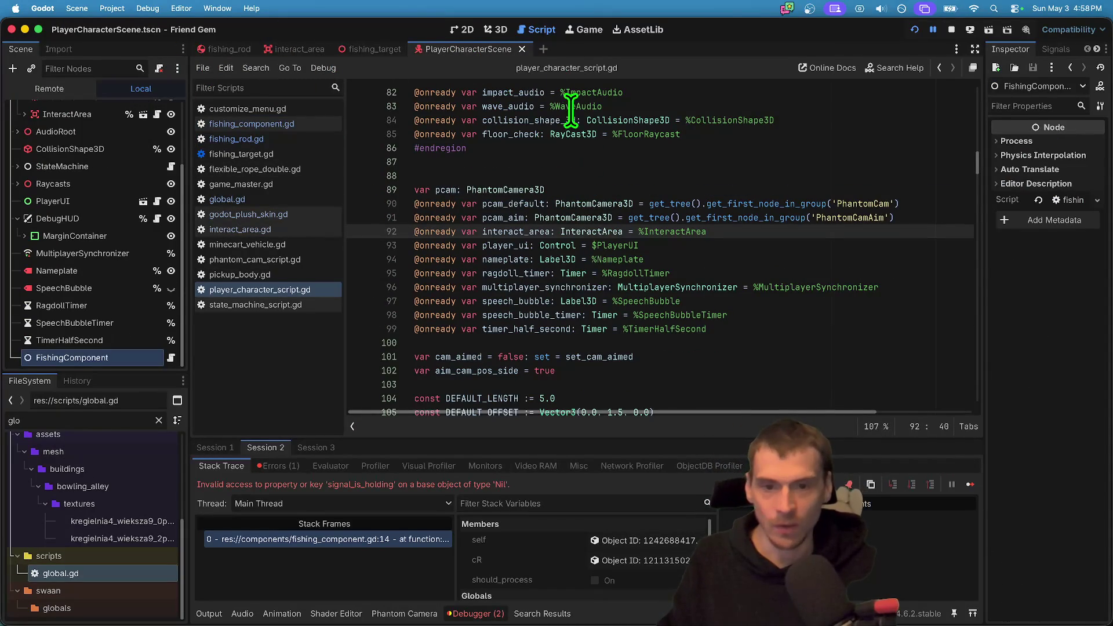
pyautogui.click(365, 49)
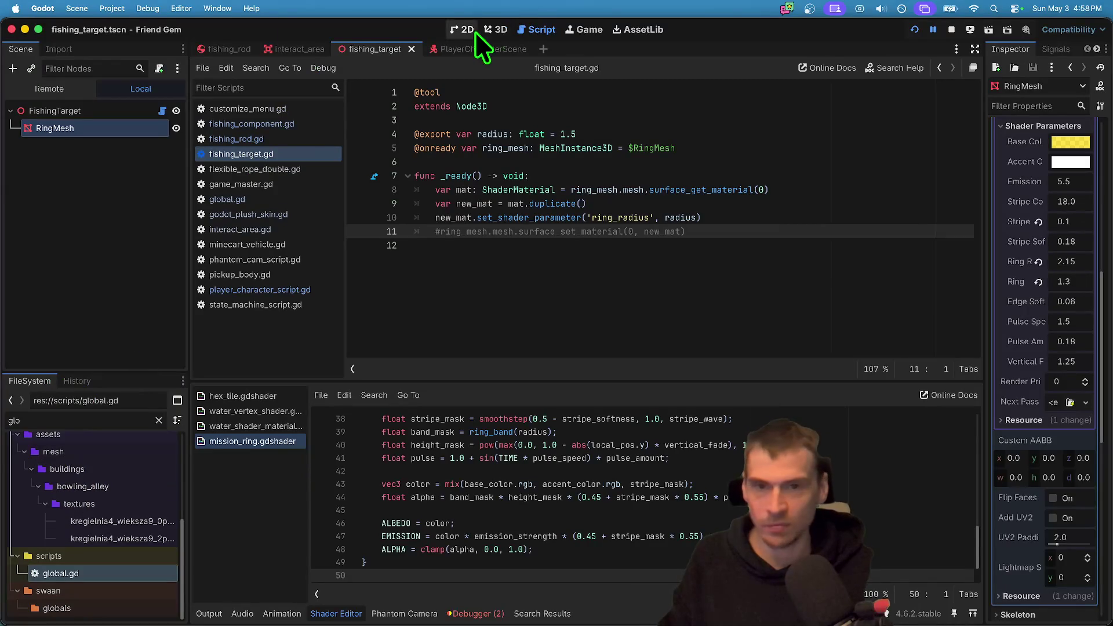
pyautogui.click(496, 29)
pyautogui.press('f')
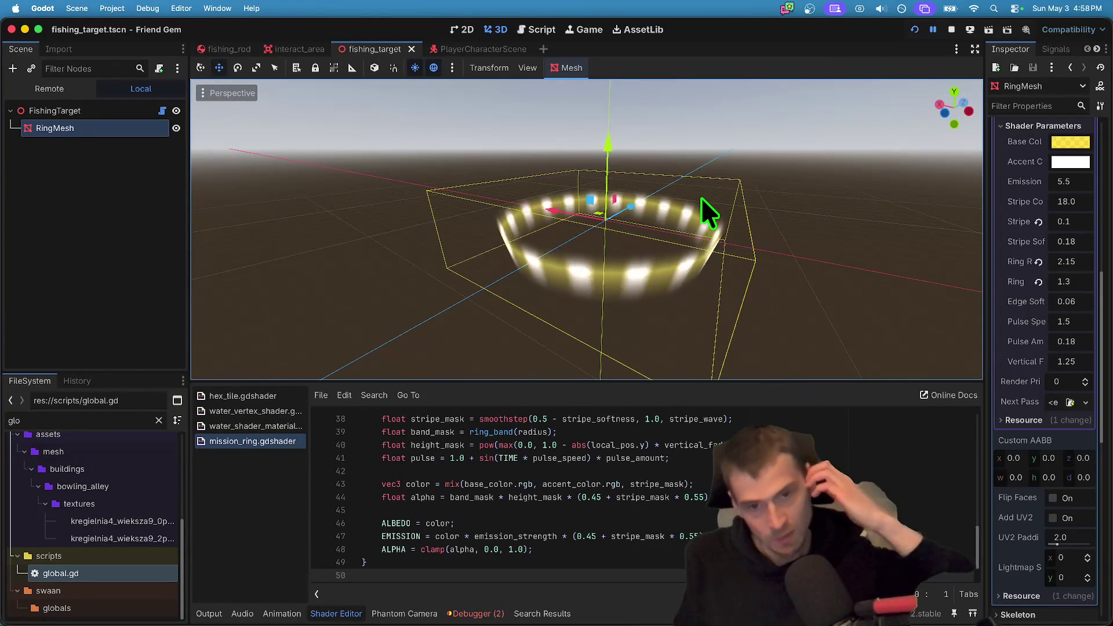
pyautogui.hotkey('ctrl', 'Tab')
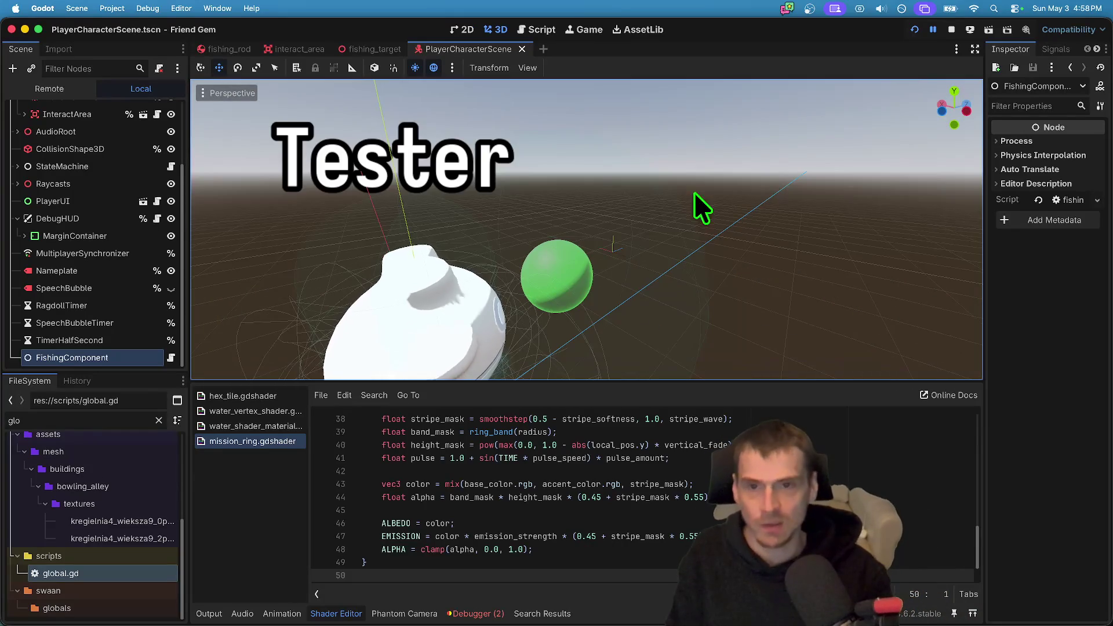
pyautogui.hotkey('ctrl', 'shift', 'Tab')
pyautogui.hotkey('alt', '3')
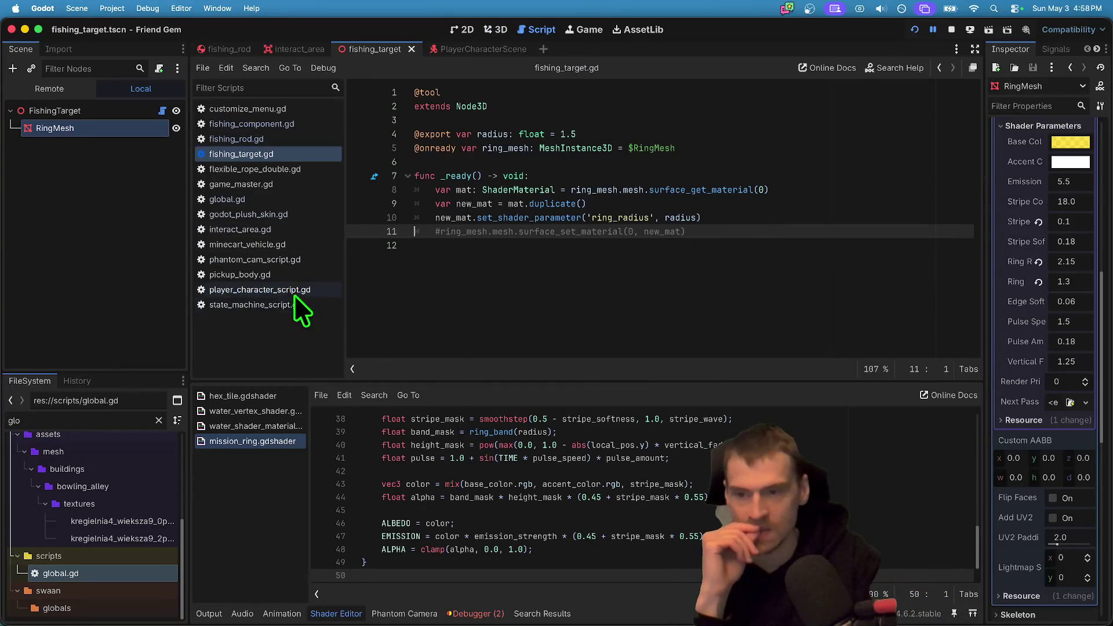
# In fishing_component.gd, look up where signal_is_holding is declared and come back.
pyautogui.click(273, 140)
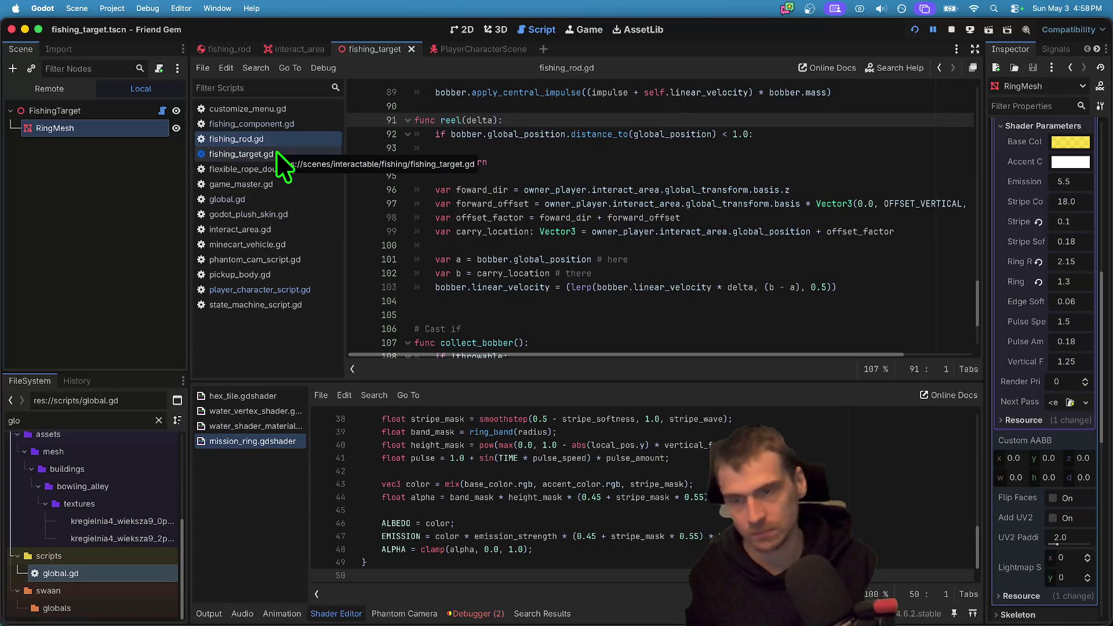
pyautogui.click(290, 125)
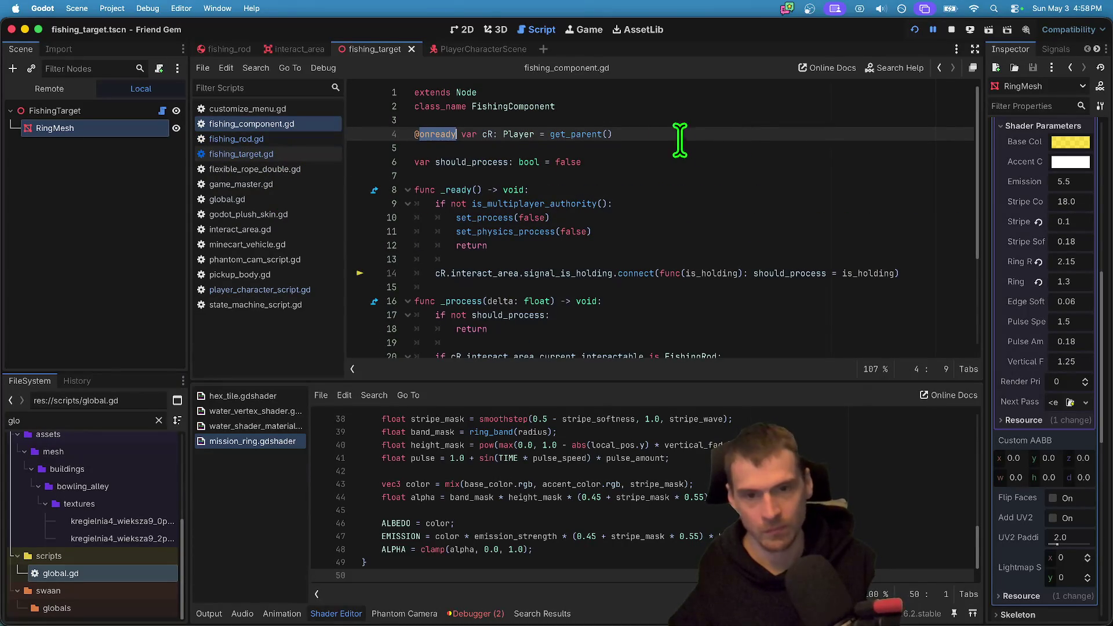
pyautogui.moveTo(587, 139)
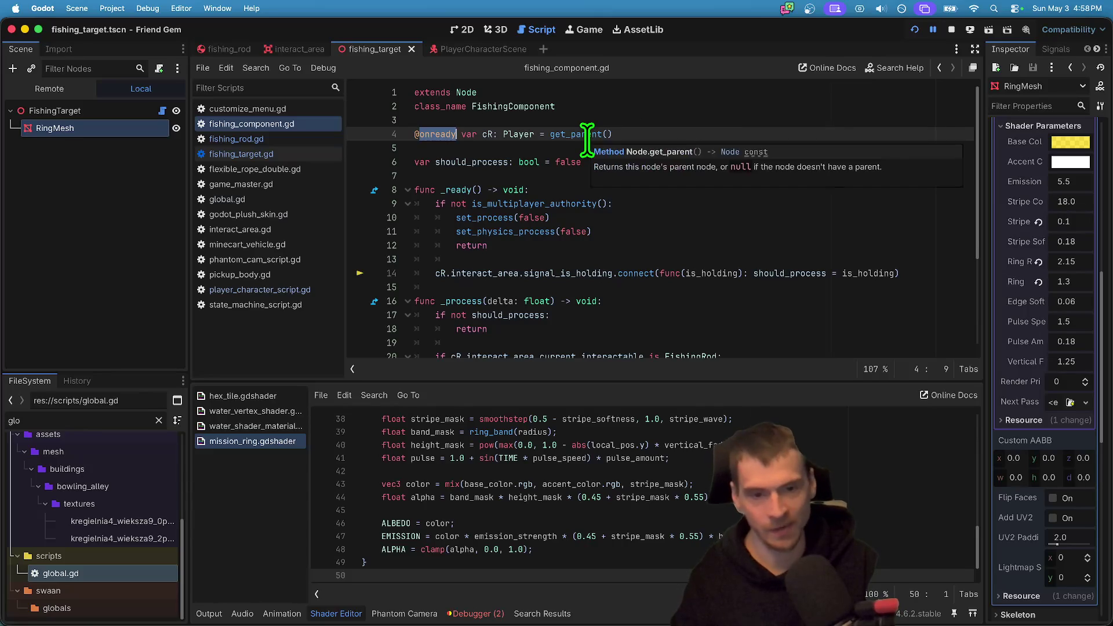
pyautogui.click(585, 278)
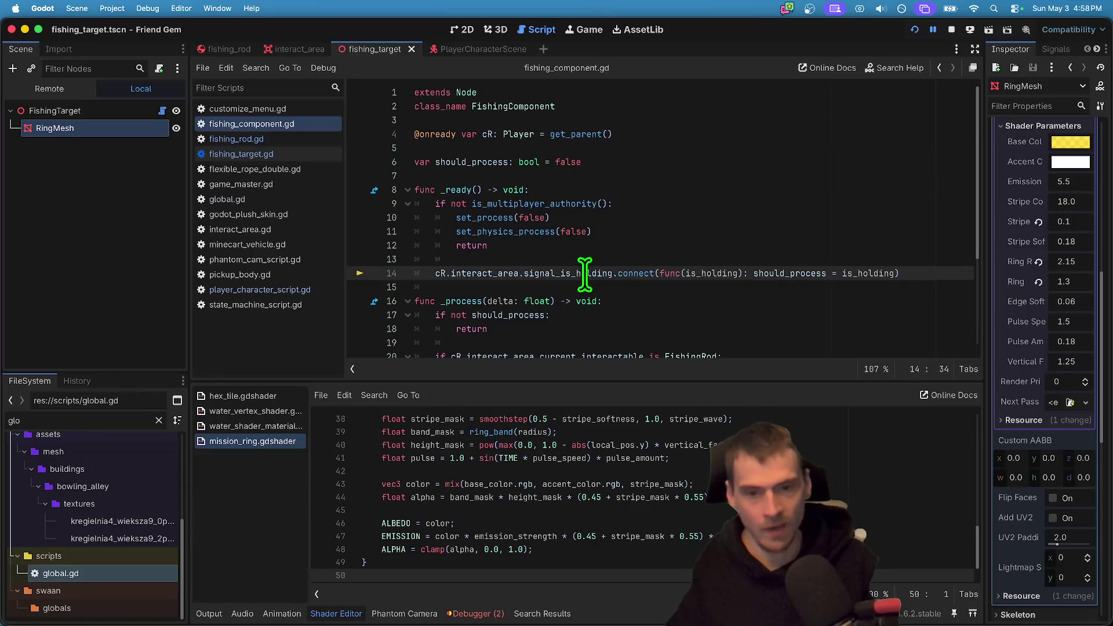
pyautogui.keyDown('super'); pyautogui.click(586, 277); pyautogui.keyUp('super')
pyautogui.doubleClick(529, 247)
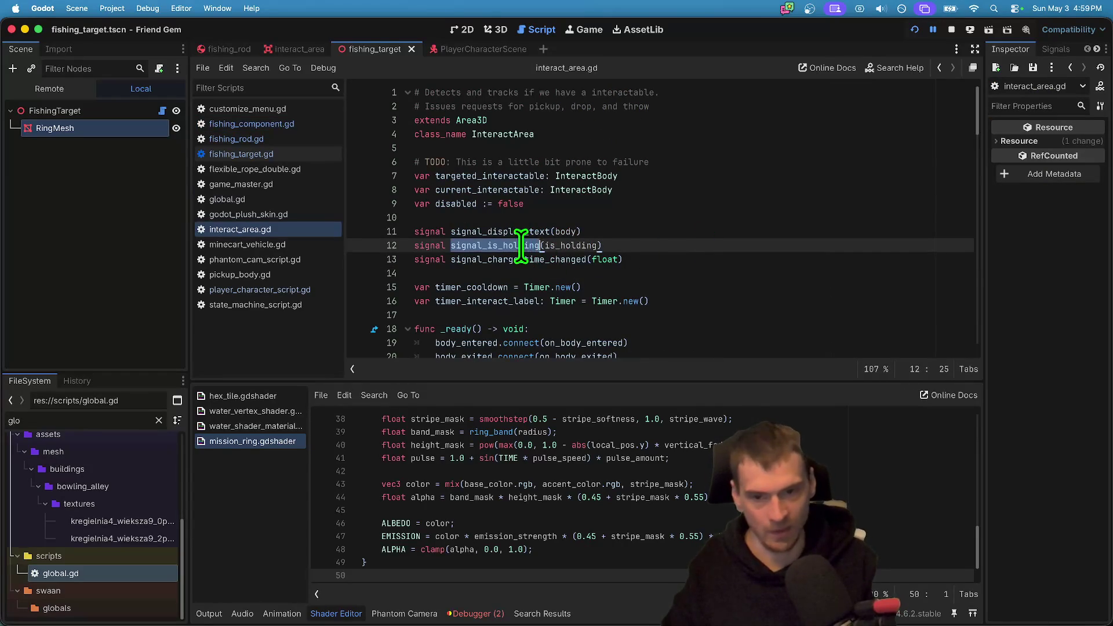
pyautogui.scroll(-9, 587, 229)
pyautogui.press('alt+super+Left')
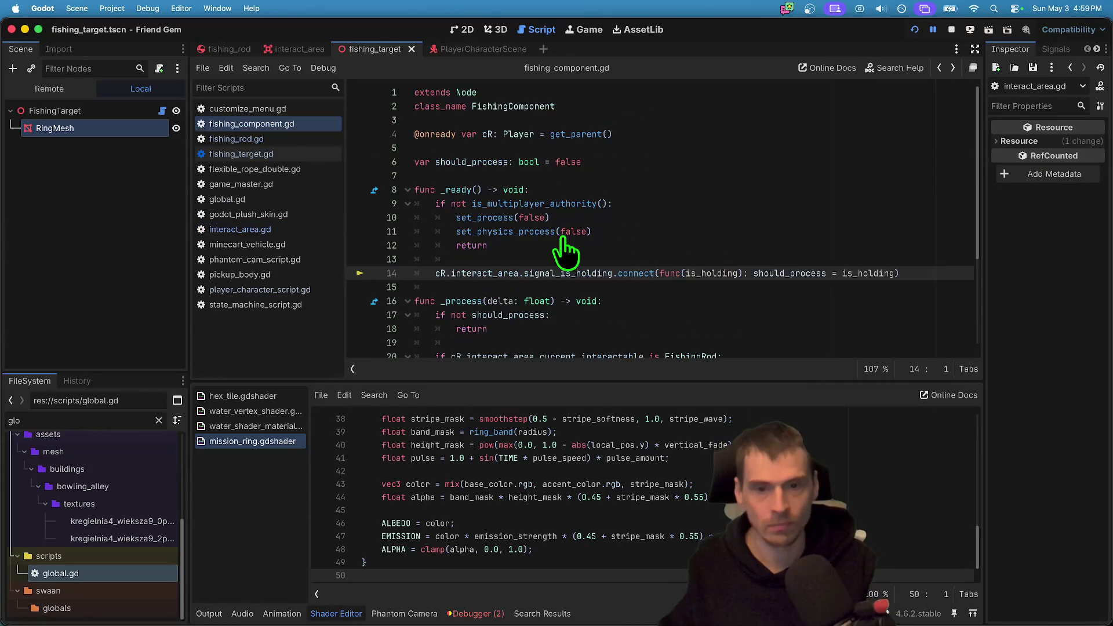
# Check the debugger's runtime errors and select the Nil signal_is_holding error.
pyautogui.doubleClick(493, 272)
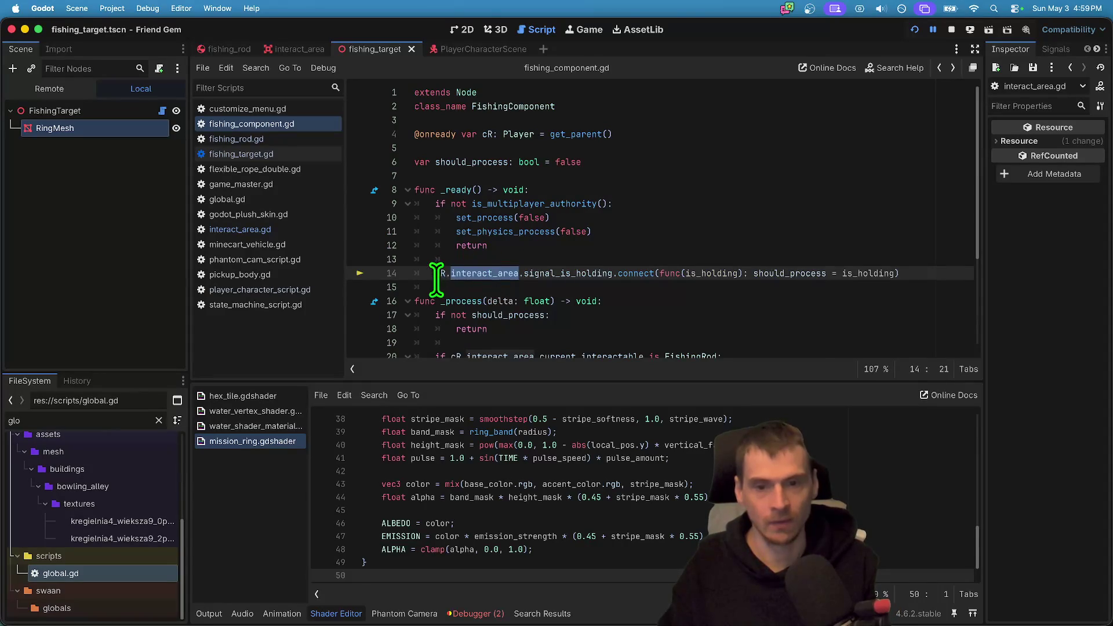
pyautogui.scroll(-2, 440, 277)
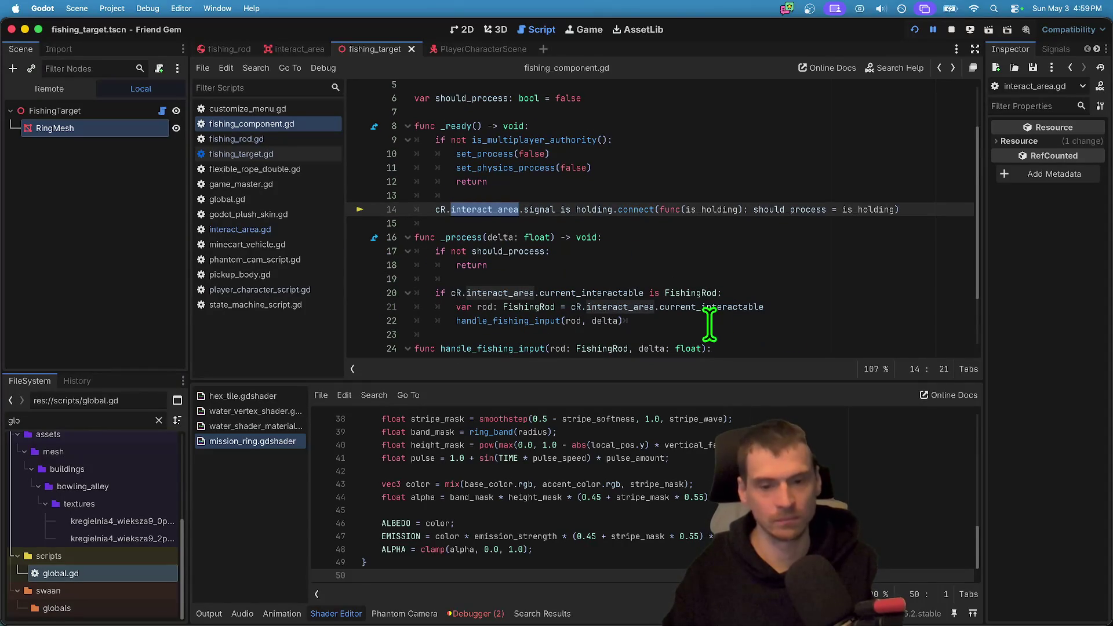
pyautogui.click(470, 614)
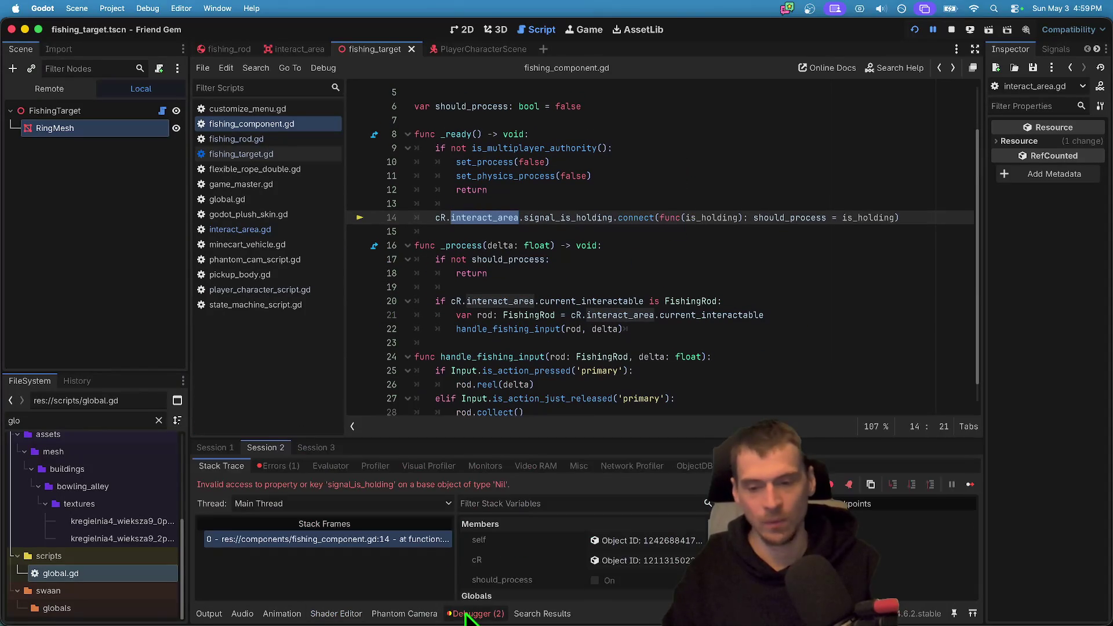
pyautogui.click(297, 467)
pyautogui.click(264, 447)
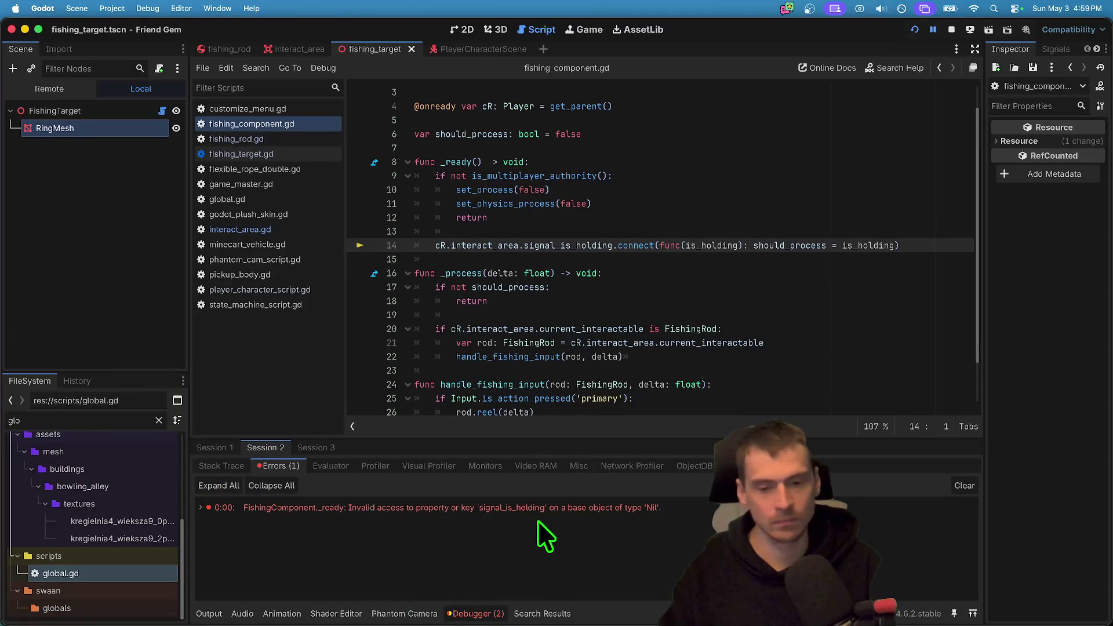
pyautogui.click(573, 507)
# Guard the is_holding connect line with 'if cR:' and indent it beneath.
pyautogui.click(666, 218)
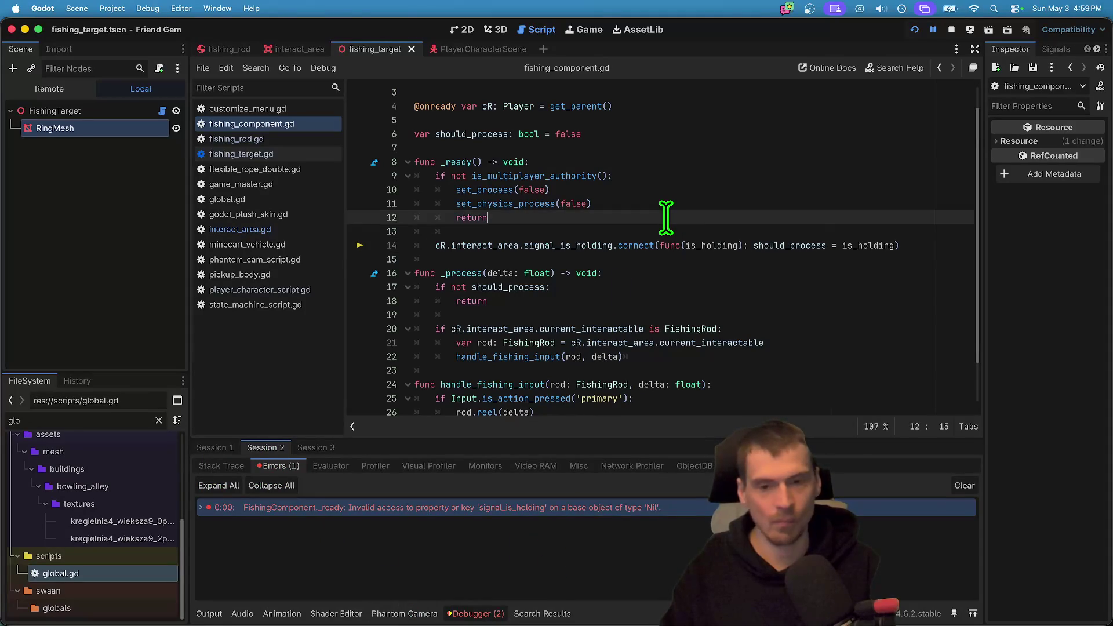
pyautogui.press('Down')
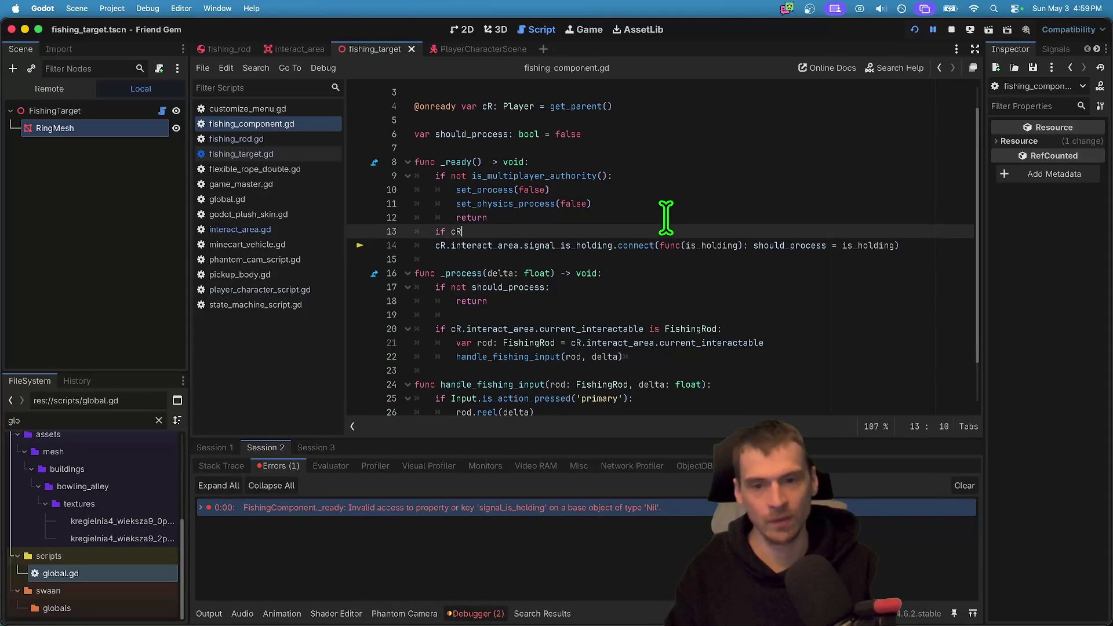
pyautogui.write(':')
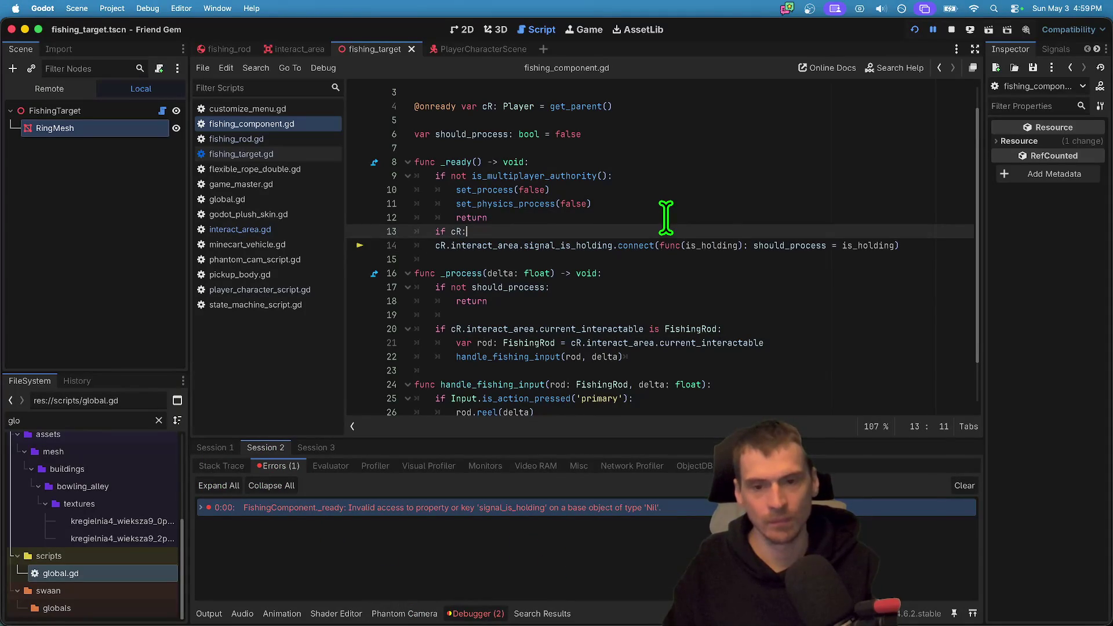
pyautogui.press('Down')
pyautogui.press('Home')
pyautogui.press('Tab')
pyautogui.press('Up')
pyautogui.press('Home')
pyautogui.press('Return')
pyautogui.press('Down')
pyautogui.press('Down')
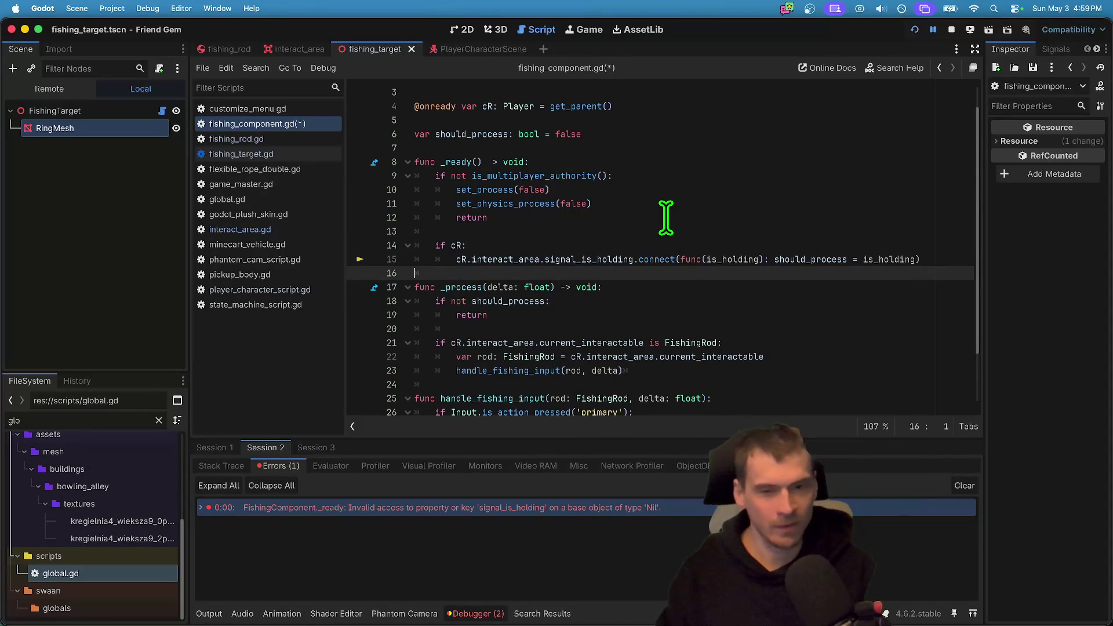
# Save and rerun the game, which still hits the Nil error, then open the player scene.
pyautogui.hotkey('ctrl', 's')
pyautogui.press('F5')
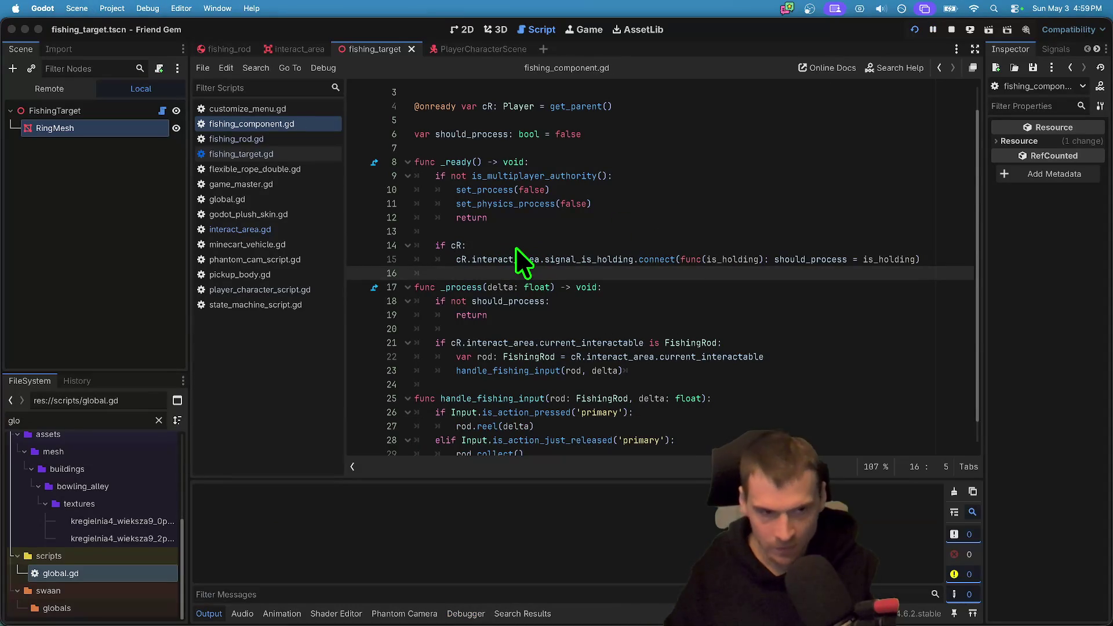
pyautogui.moveTo(665, 224)
pyautogui.mouseDown()
pyautogui.moveTo(331, 64)
pyautogui.moveTo(399, 368)
pyautogui.moveTo(380, 81)
pyautogui.mouseUp()
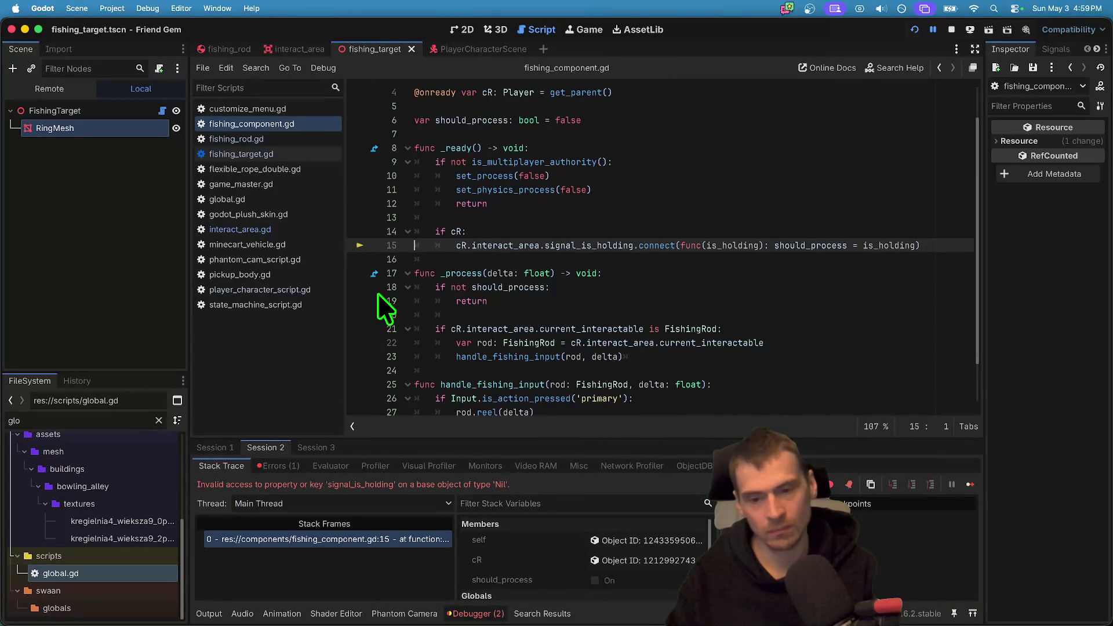
pyautogui.doubleClick(503, 246)
pyautogui.keyDown('shift'); pyautogui.click(457, 245); pyautogui.keyUp('shift')
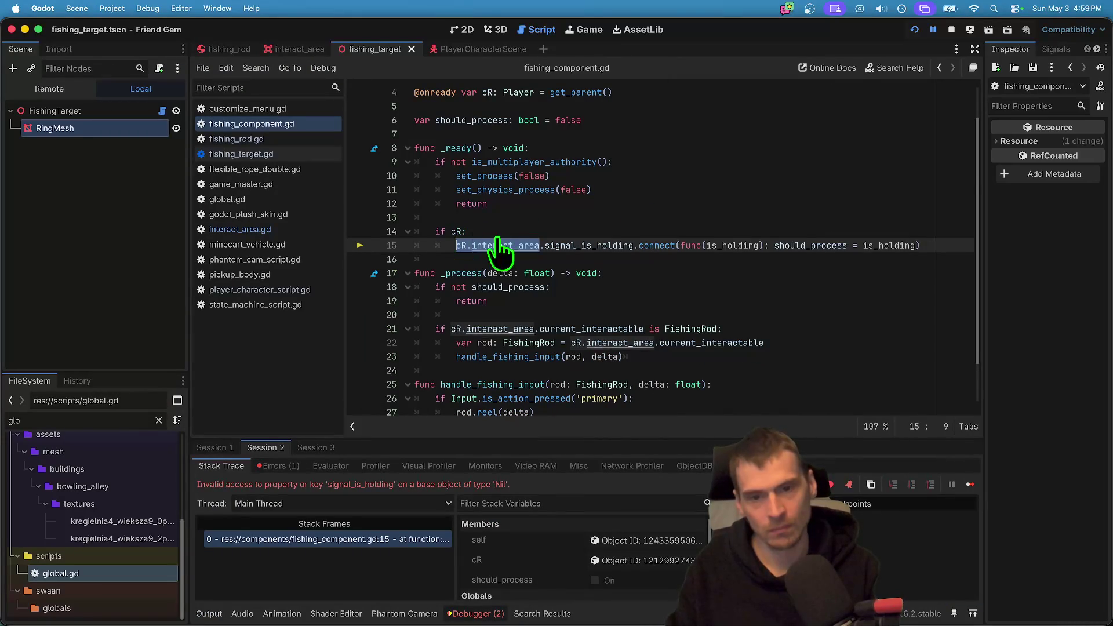
pyautogui.doubleClick(457, 231)
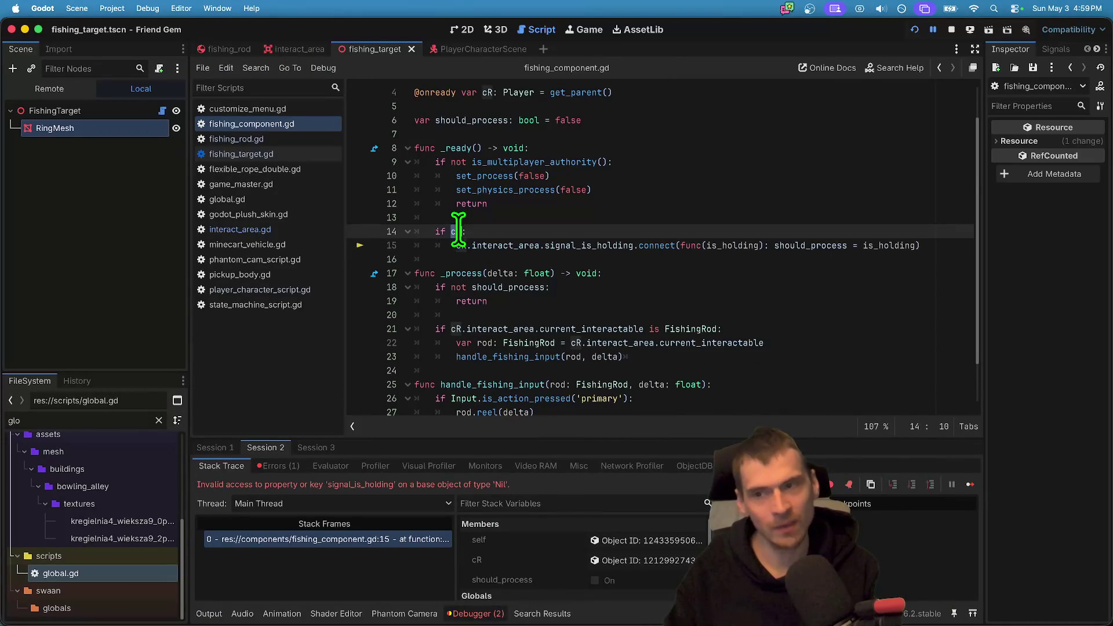
pyautogui.click(451, 52)
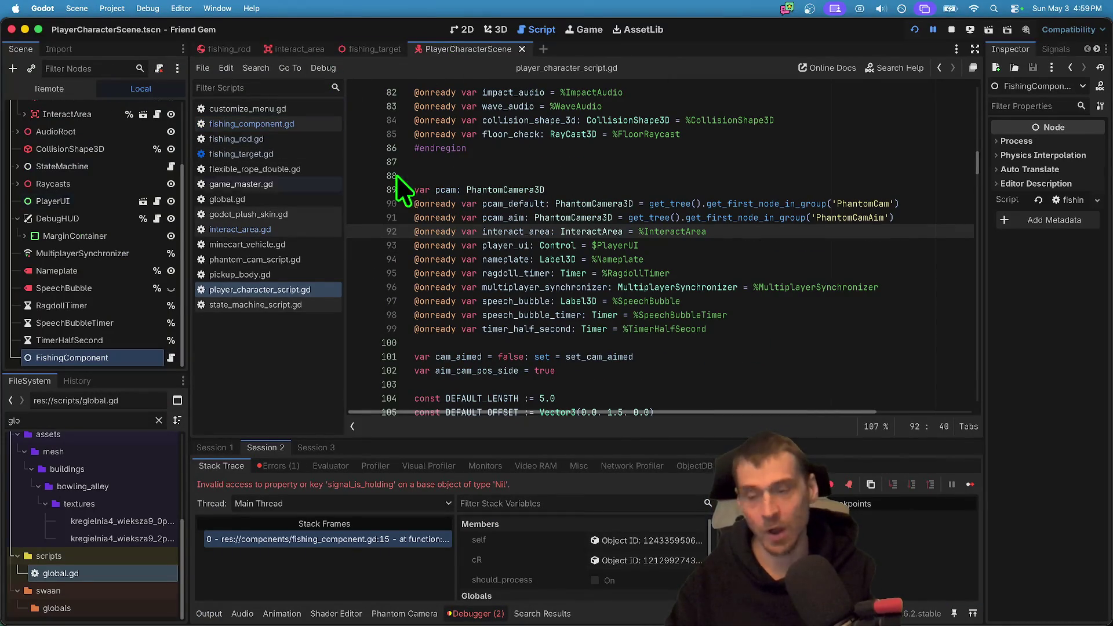
# Inspect the interact_area variable in player_character_script.gd, enlarge the scene tree, and reopen fishing_component.gd.
pyautogui.click(529, 328)
pyautogui.hotkey('ctrl', 'f')
pyautogui.press('Escape')
pyautogui.click(508, 231)
pyautogui.doubleClick(508, 232)
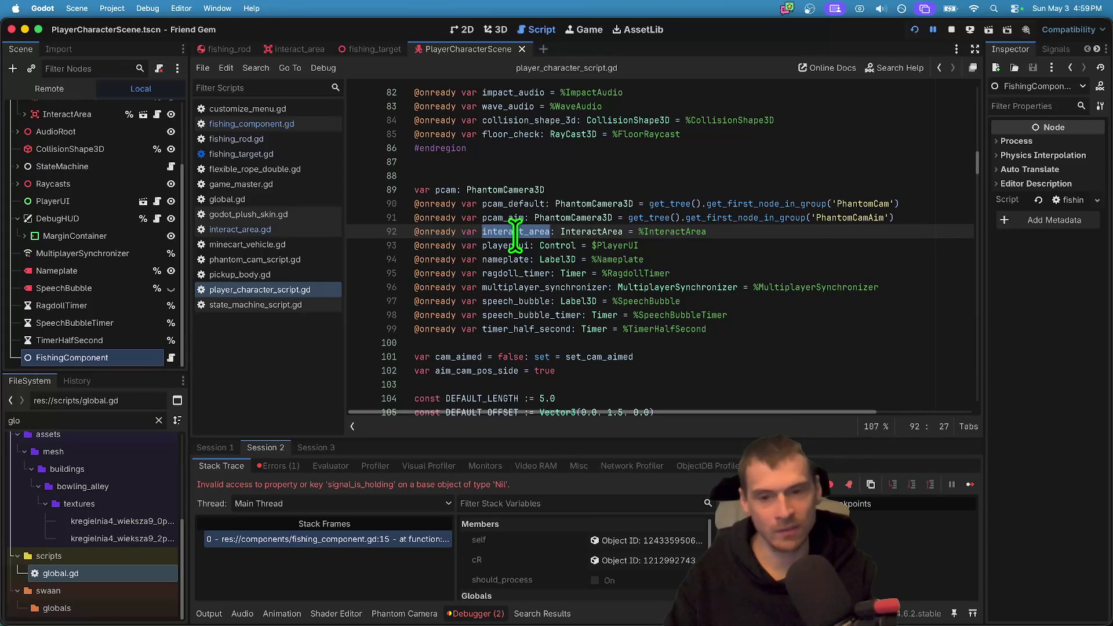
pyautogui.moveTo(147, 371)
pyautogui.mouseDown()
pyautogui.moveTo(142, 340)
pyautogui.moveTo(127, 535)
pyautogui.mouseUp()
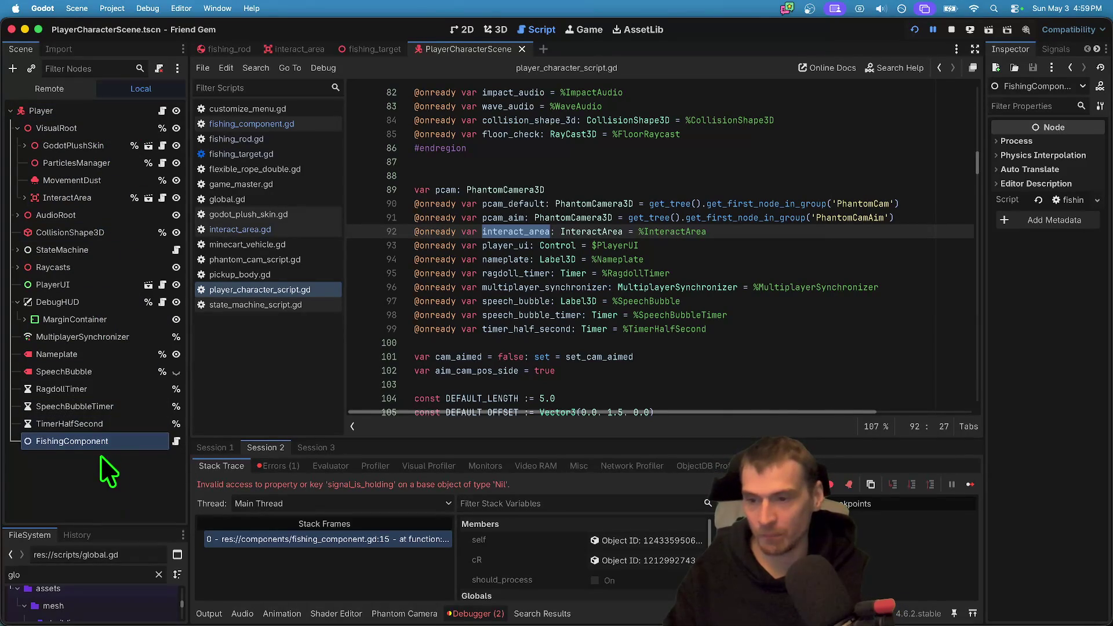
pyautogui.click(177, 441)
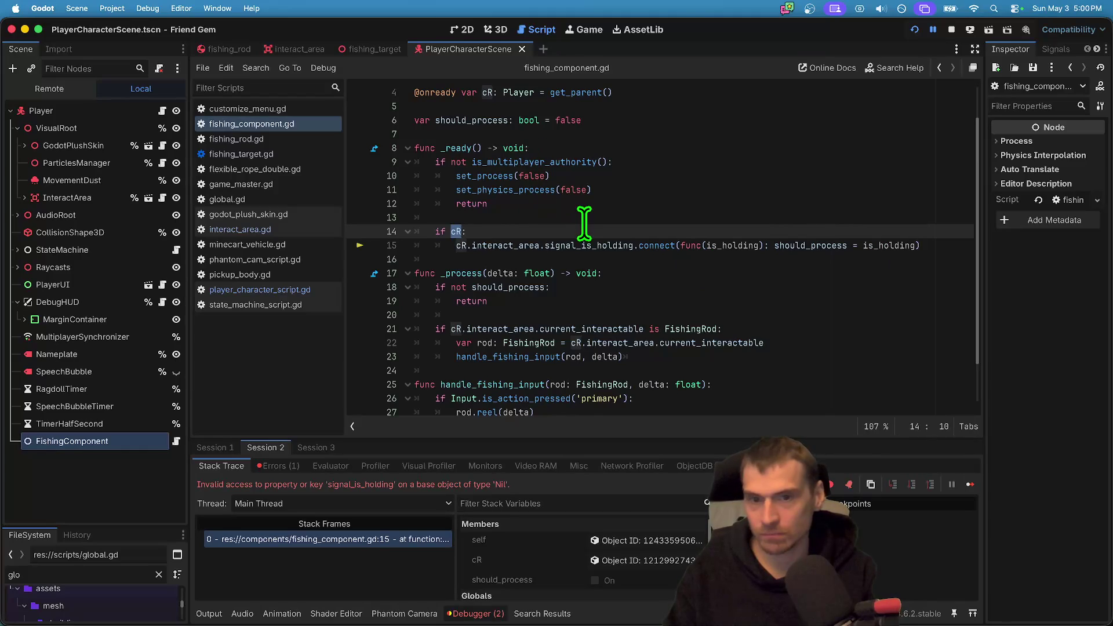
# Add a cR.ready.connect call after the early return in fishing_component.gd.
pyautogui.write('ready')
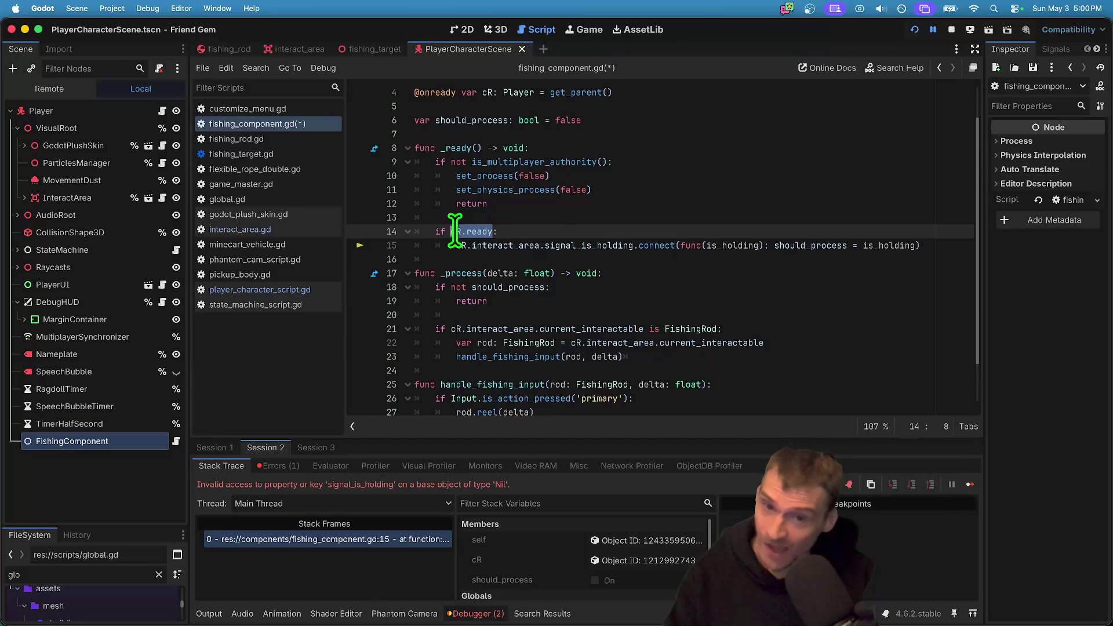
pyautogui.click(558, 216)
pyautogui.press('Return')
pyautogui.press('Return')
pyautogui.press('Up')
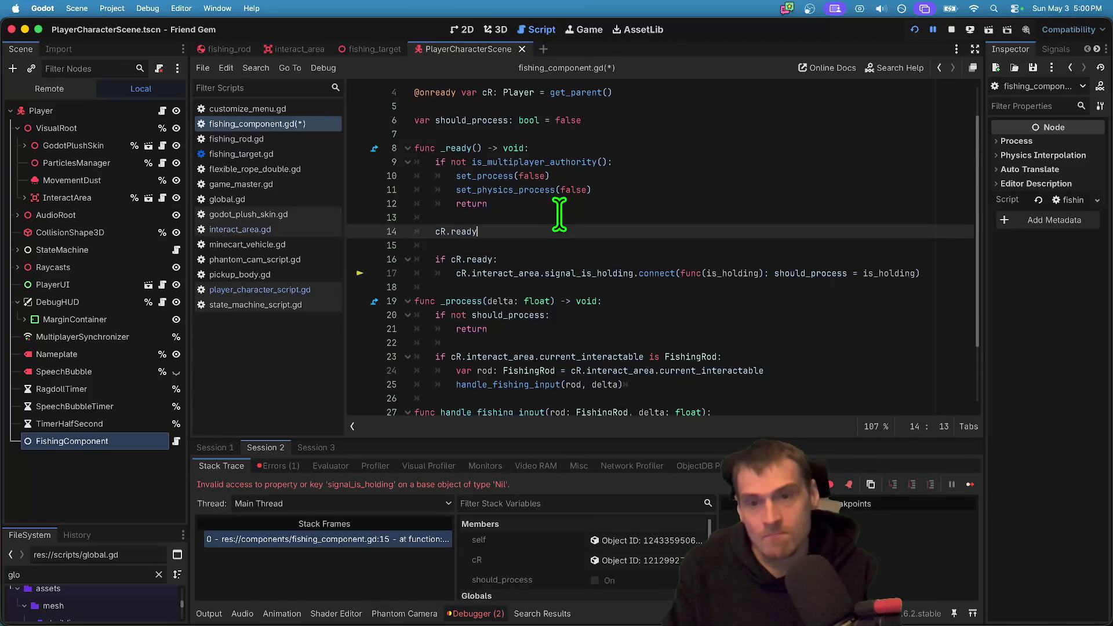
pyautogui.press('BackSpace')
pyautogui.press('BackSpace')
pyautogui.press('BackSpace')
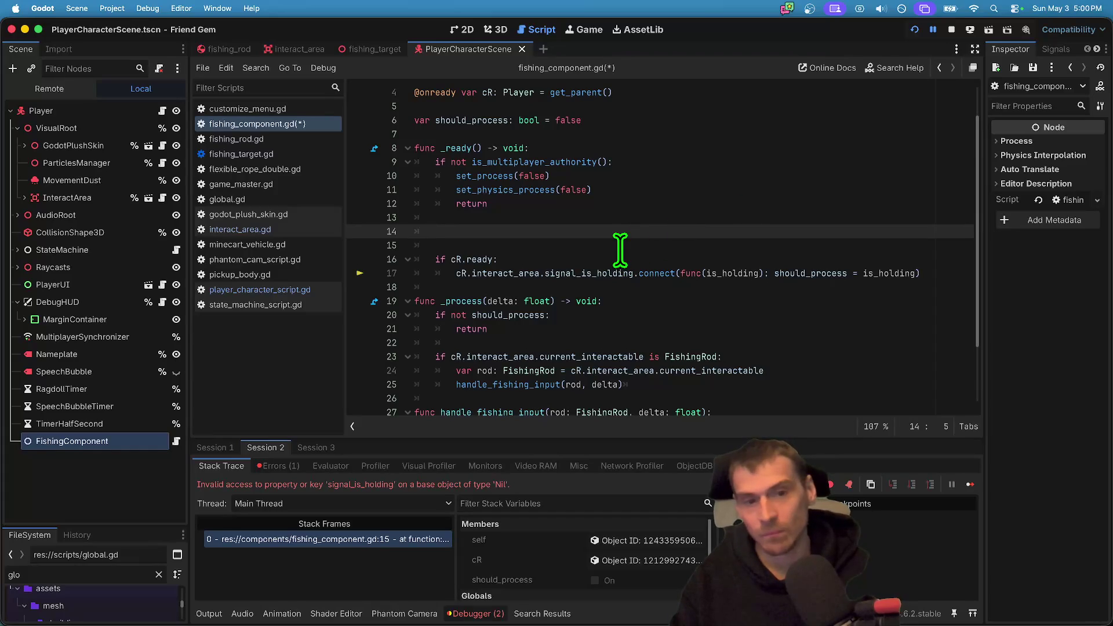
pyautogui.write('.ready.')
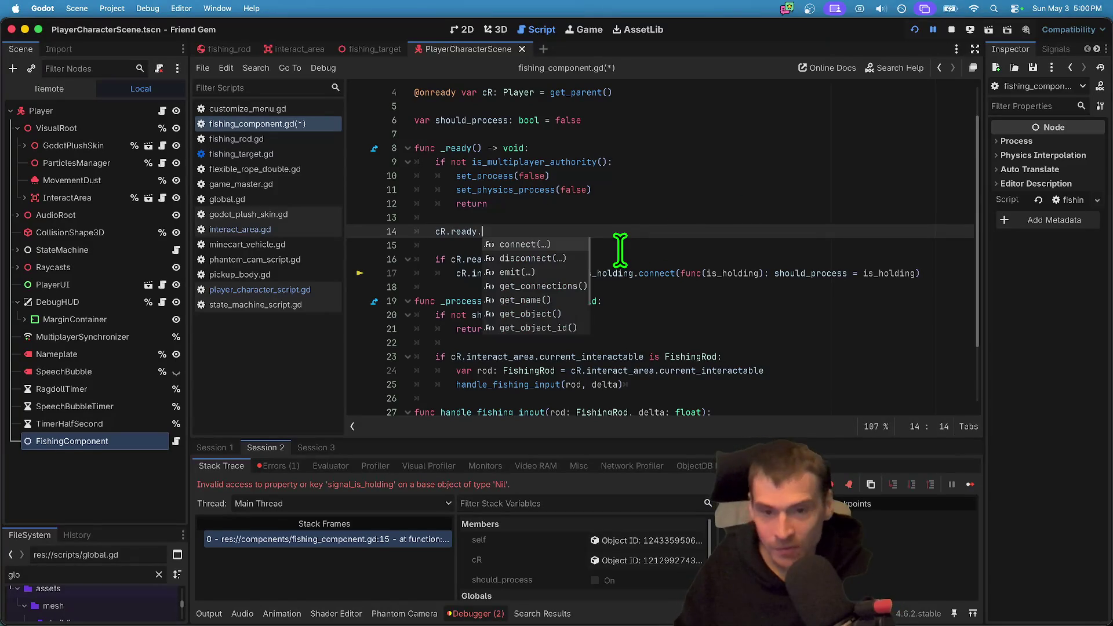
pyautogui.press('Return')
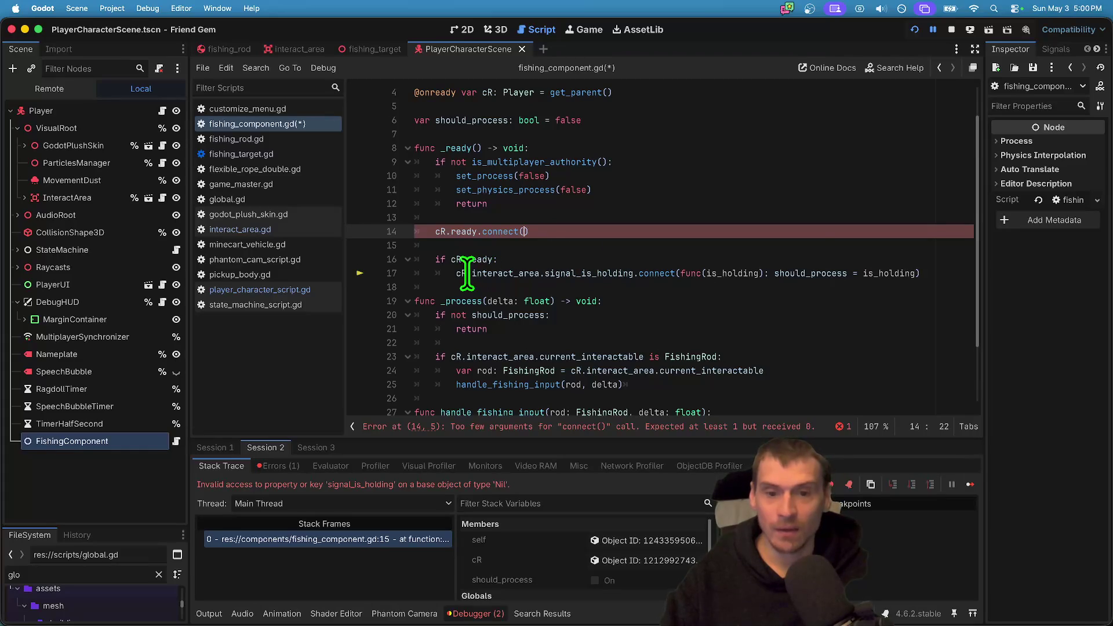
# Move the is_holding connection into the ready connect call, drop the leftover check, and save.
pyautogui.moveTo(452, 277); pyautogui.dragTo(925, 276)
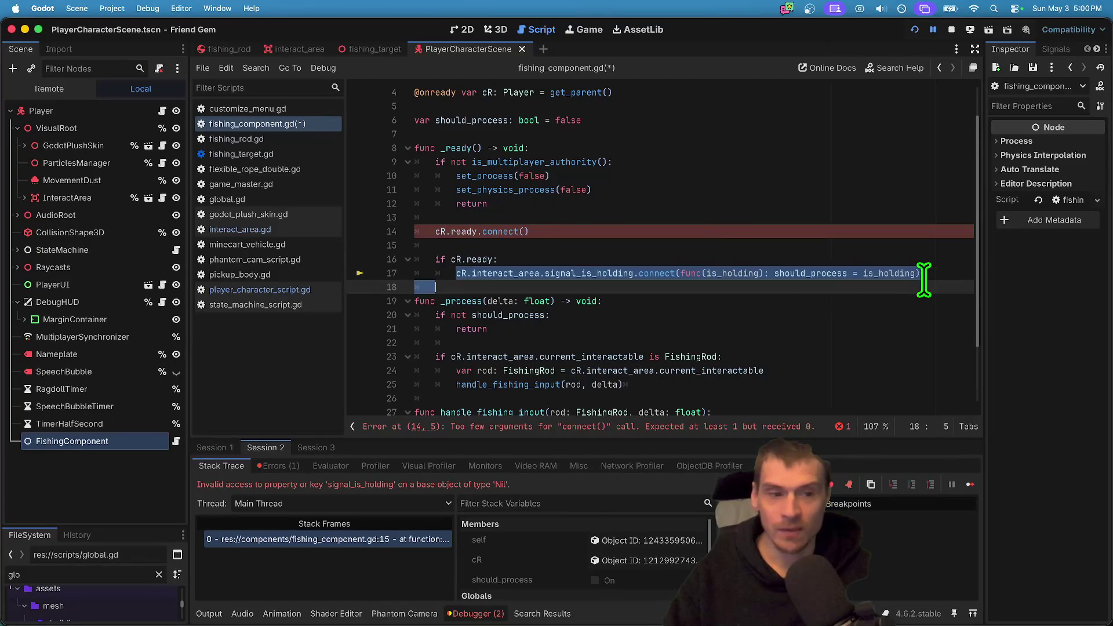
pyautogui.hotkey('ctrl', 'x')
pyautogui.click(843, 219)
pyautogui.click(842, 230)
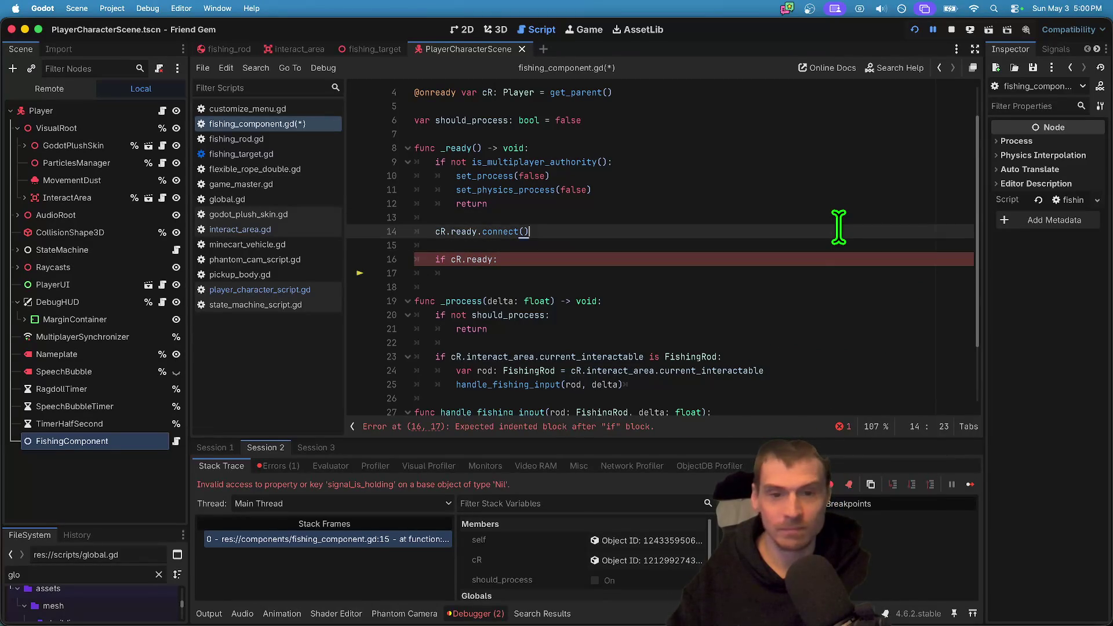
pyautogui.press('Left')
pyautogui.hotkey('ctrl', 'v')
pyautogui.click(842, 249)
pyautogui.hotkey('ctrl', 'shift', 'k')
pyautogui.hotkey('ctrl', 'shift', 'k')
pyautogui.hotkey('ctrl', 's')
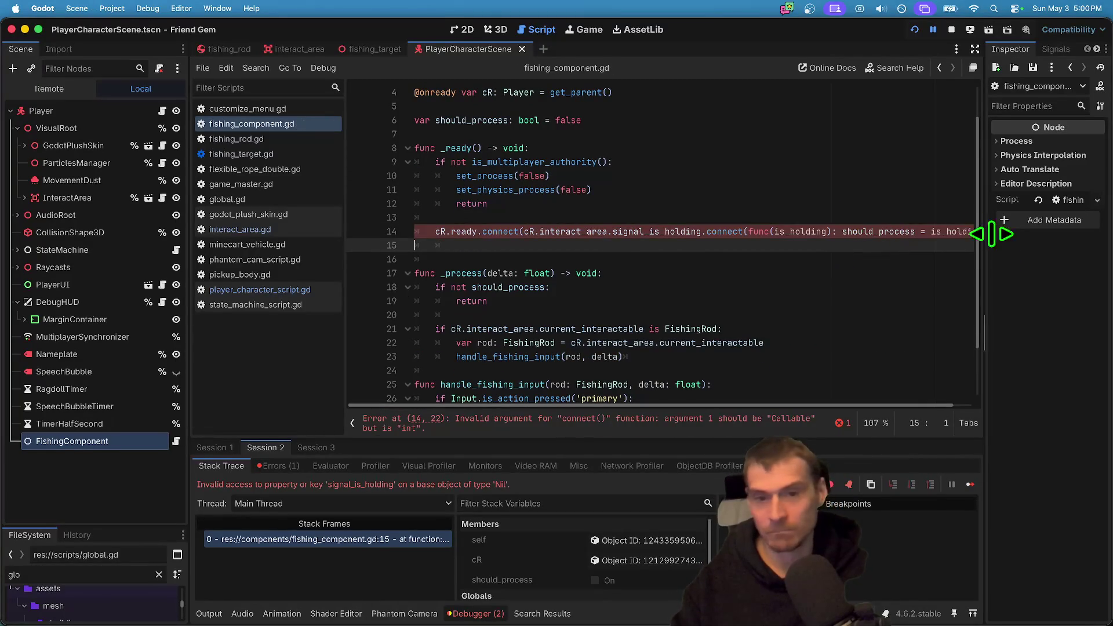
# Wrap the moved connection in a func(): lambda, save, and launch the game.
pyautogui.click(586, 424)
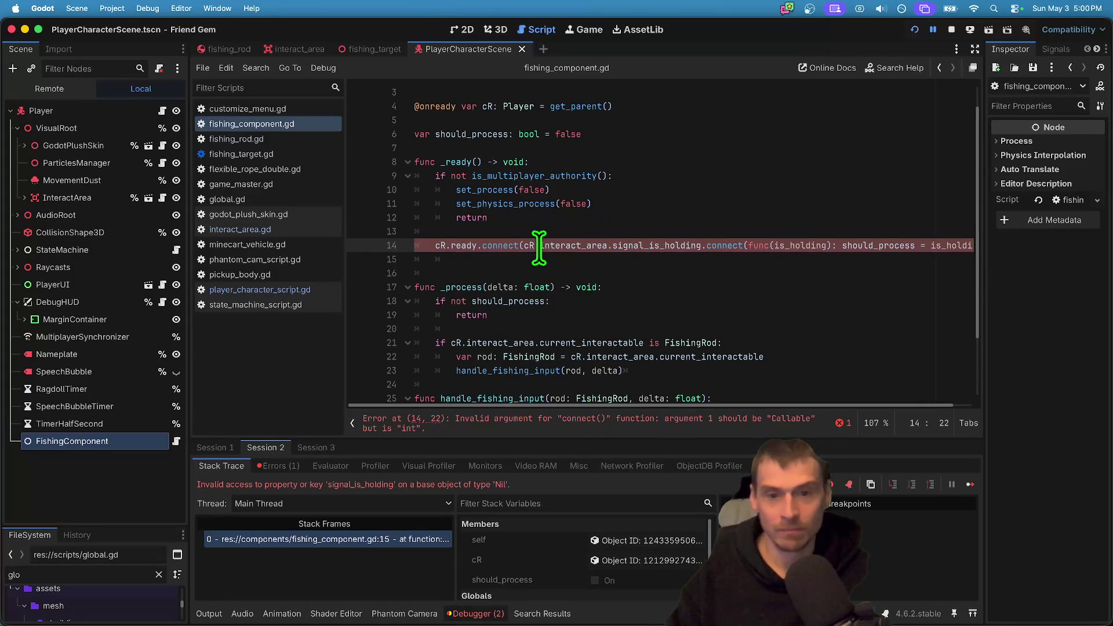
pyautogui.write('fun')
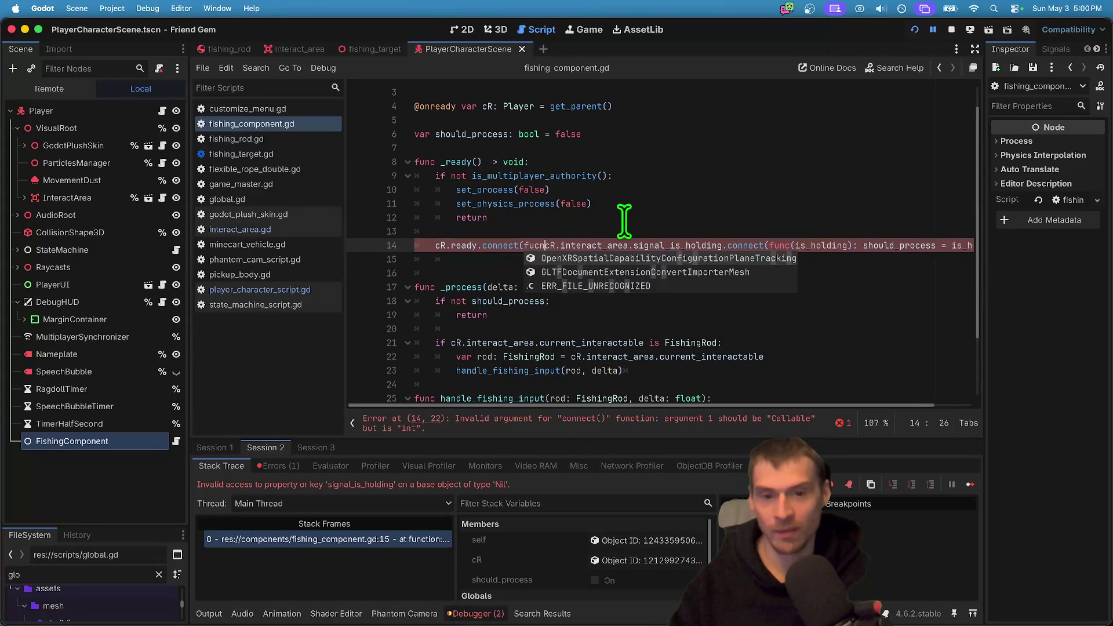
pyautogui.write('c():')
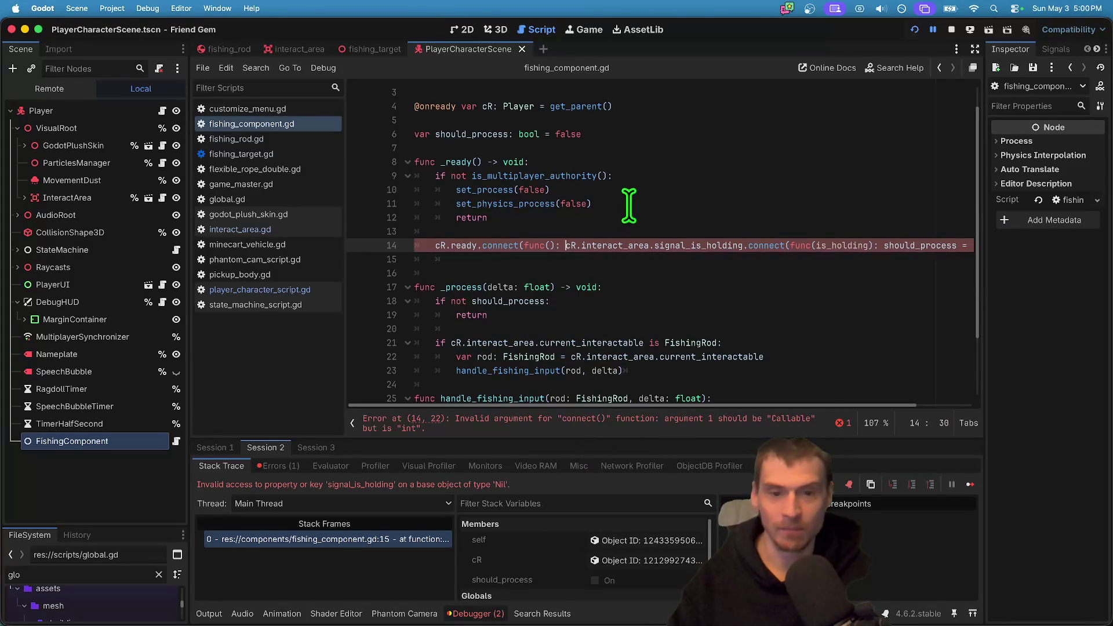
pyautogui.press('Down')
pyautogui.press('super+shift+k')
pyautogui.press('super+s')
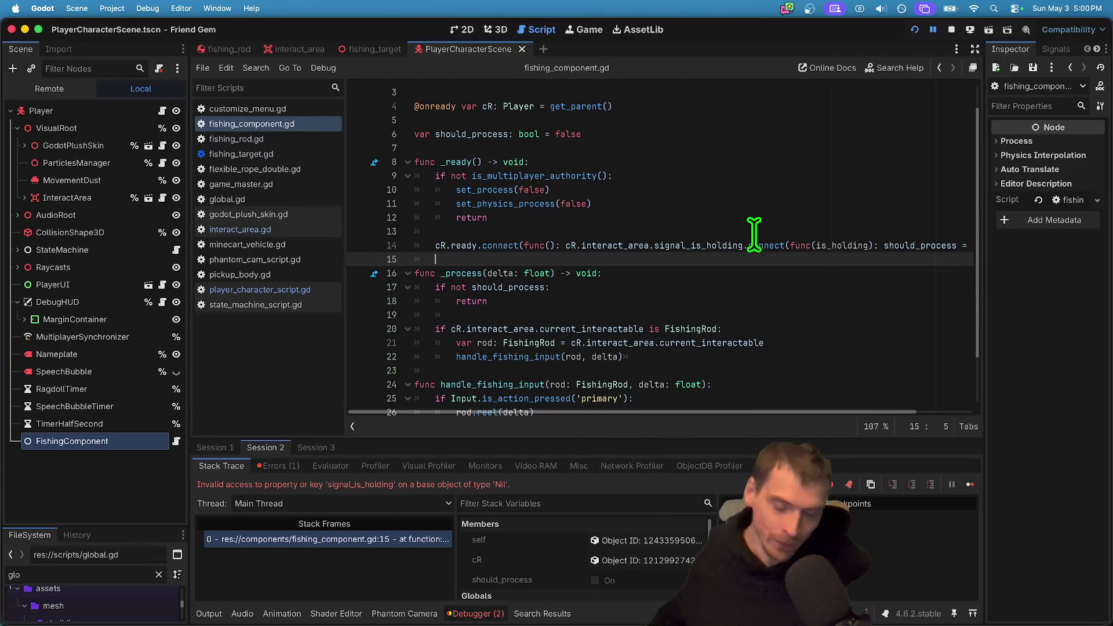
pyautogui.press('super+b')
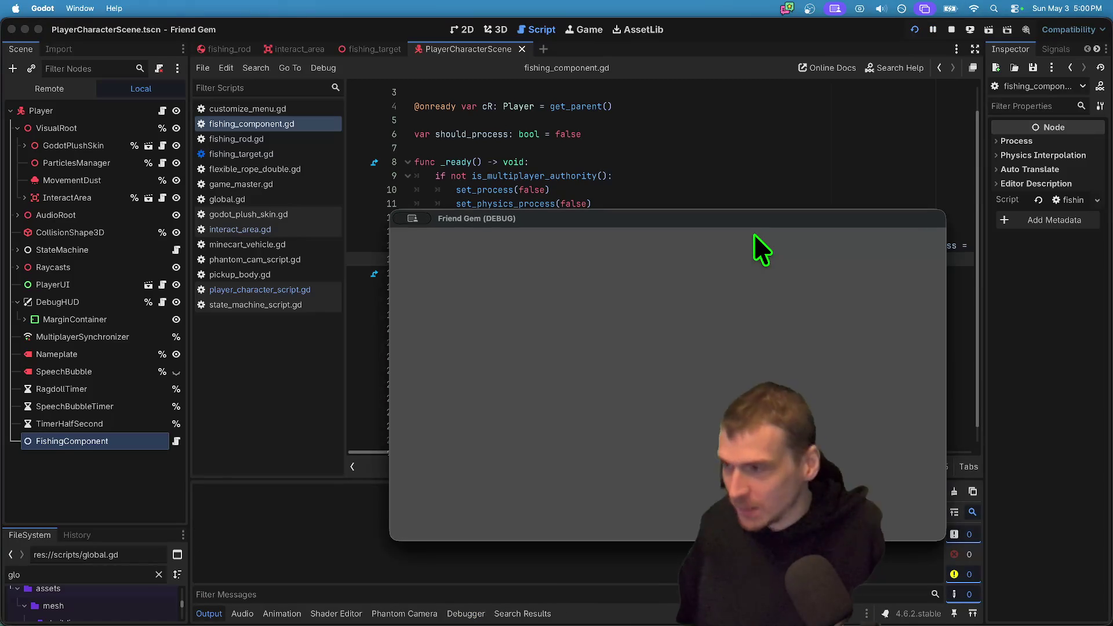
# Join the running game server through the multiplayer menu.
pyautogui.moveTo(739, 224); pyautogui.dragTo(534, 116)
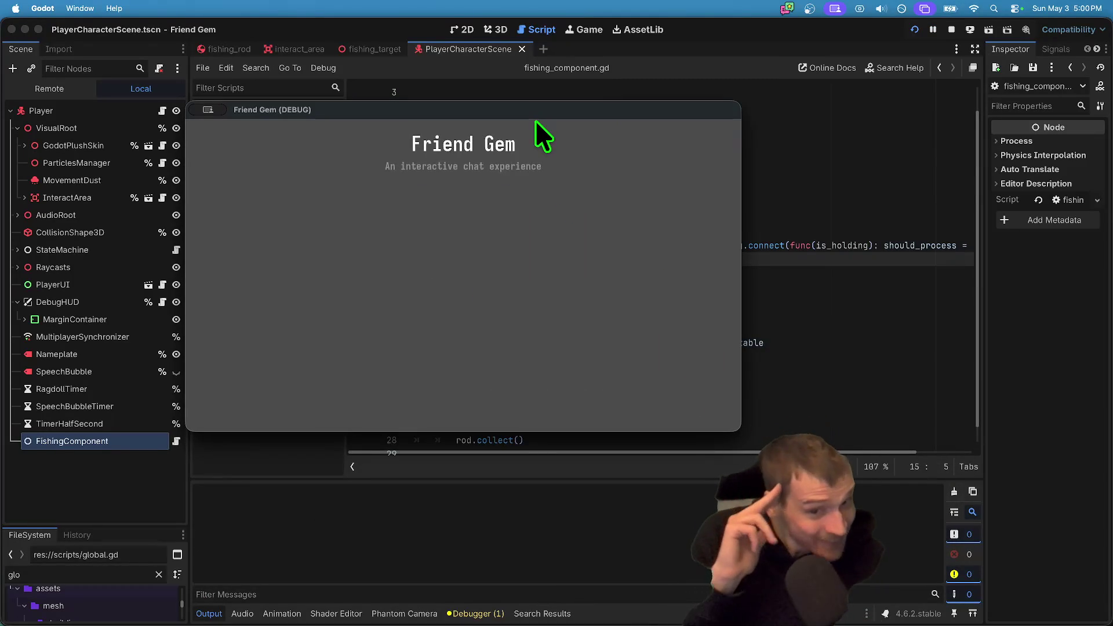
pyautogui.click(484, 278)
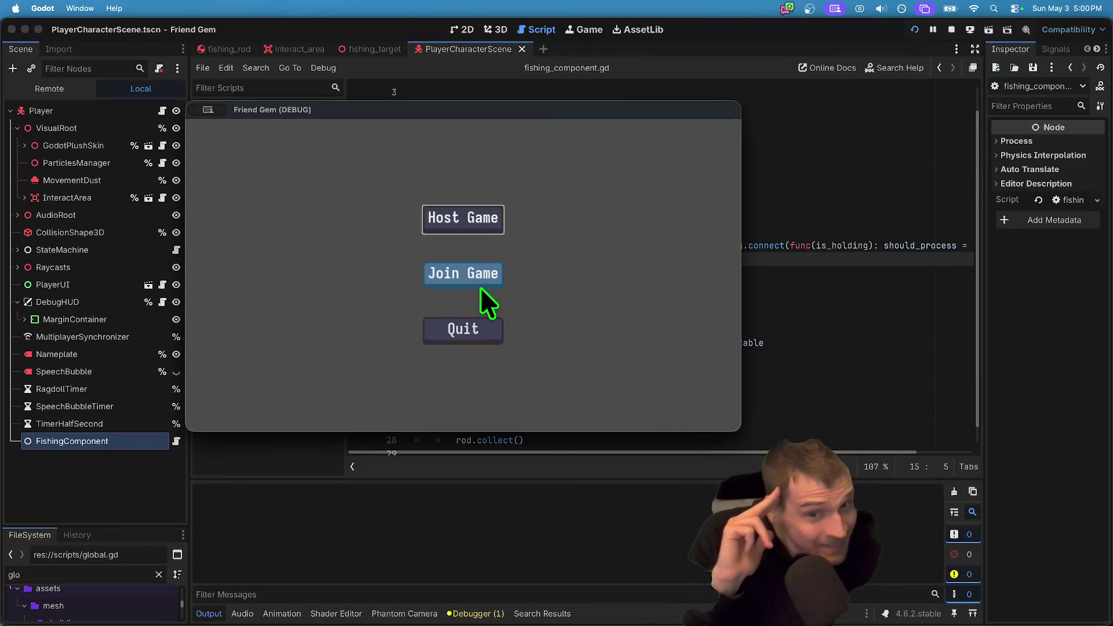
pyautogui.click(476, 271)
pyautogui.click(548, 207)
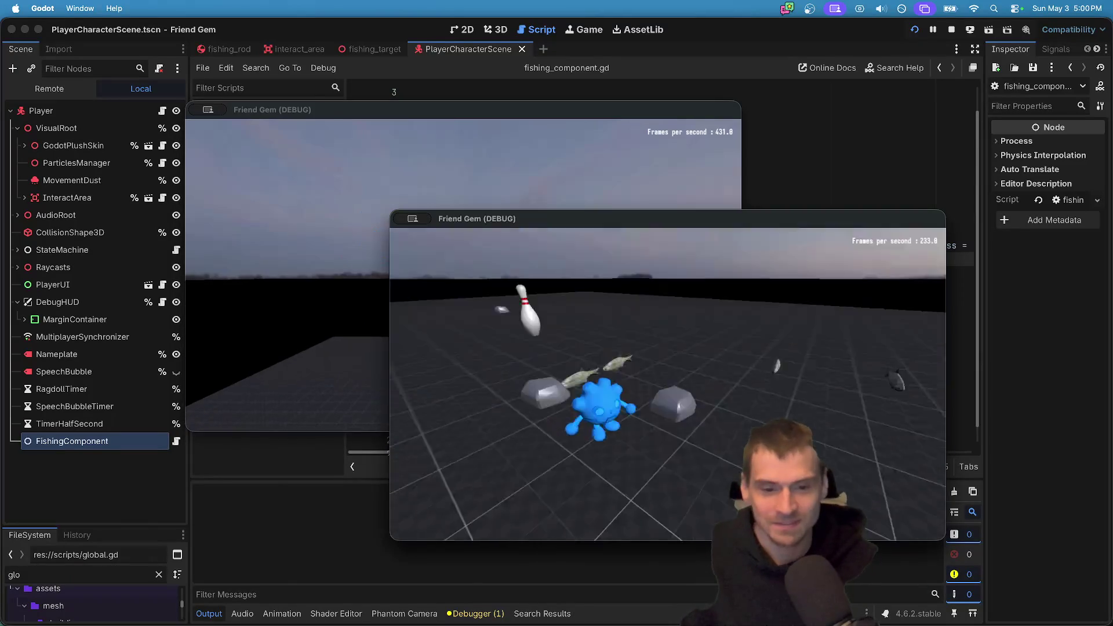
# Walk to the fishing pole, pick it up with E, and try fishing.
pyautogui.click(287, 290)
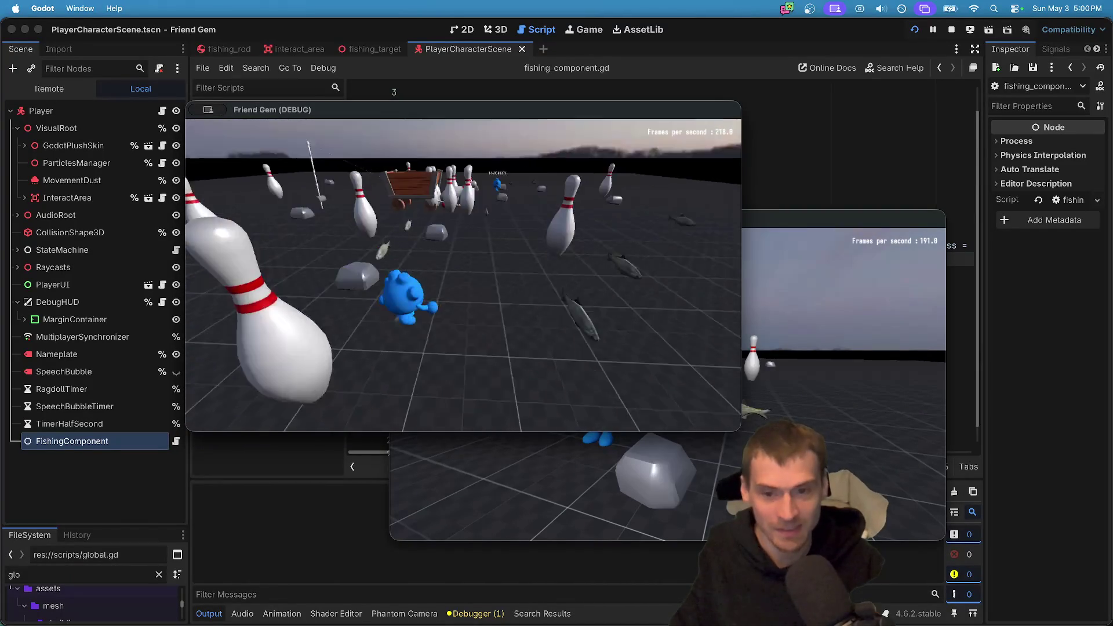
pyautogui.press('w')
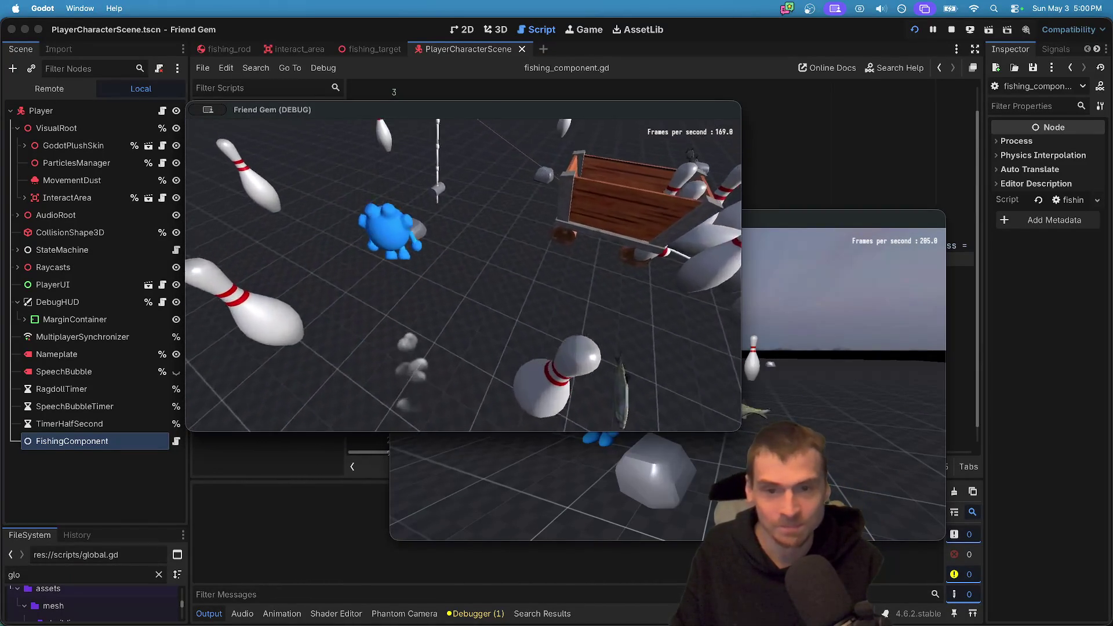
pyautogui.press('w')
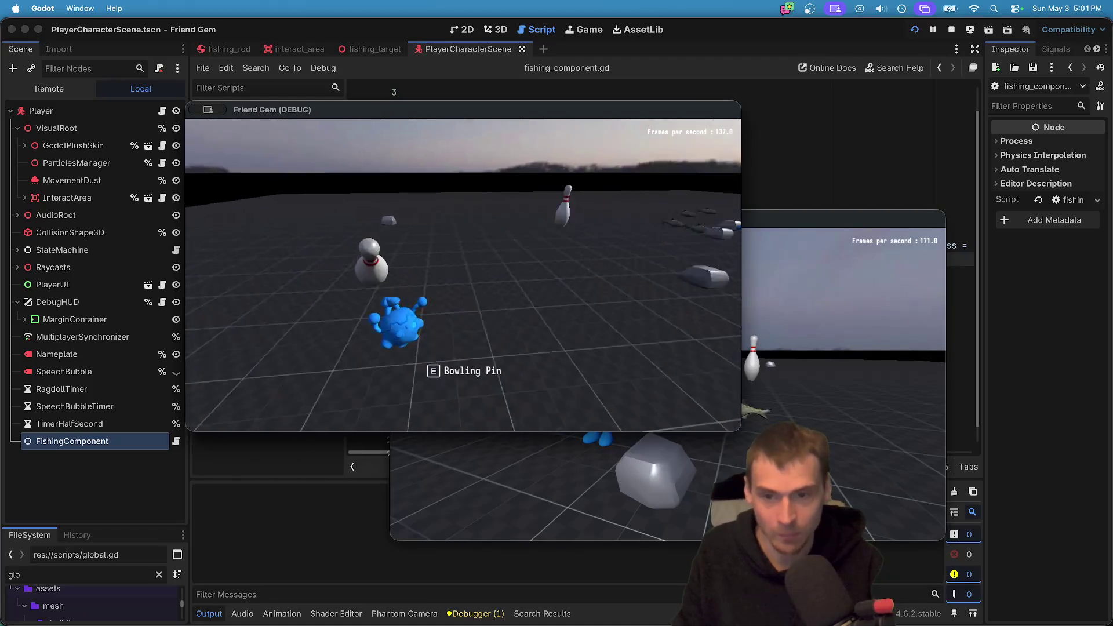
pyautogui.press('w')
pyautogui.press('e')
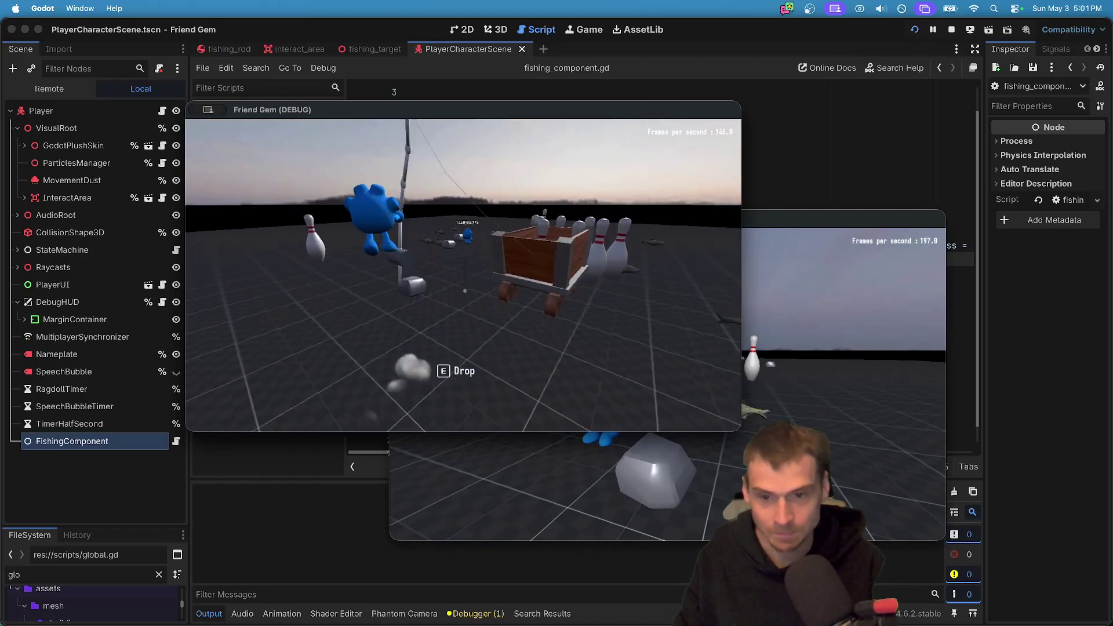
pyautogui.click(463, 274)
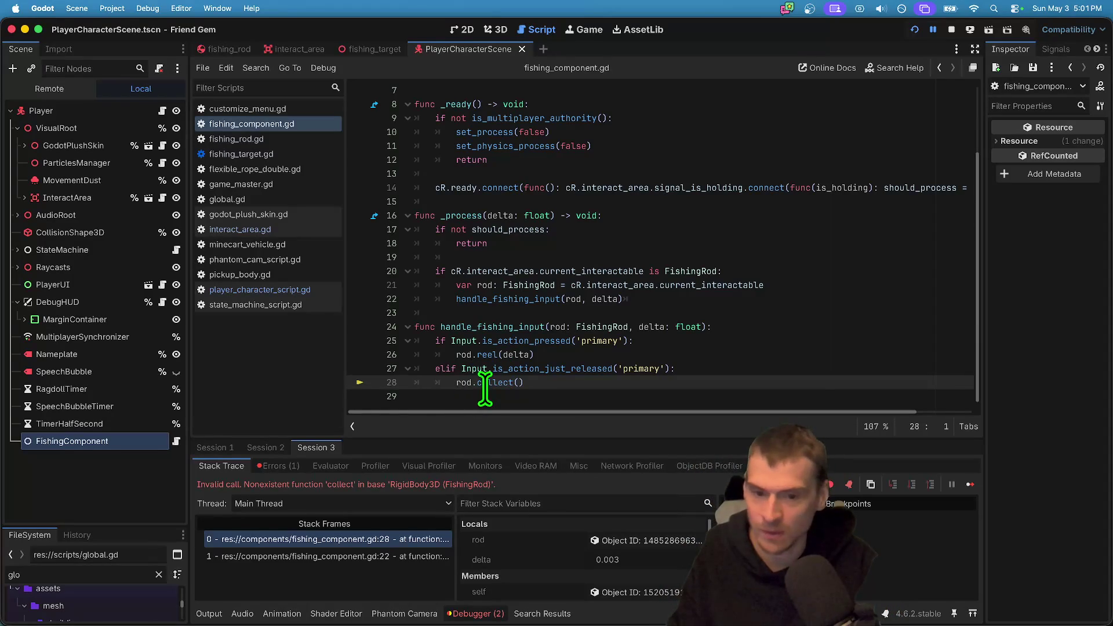
# Follow reel into fishing_rod.gd and locate the collect_bobber function.
pyautogui.keyDown('ctrl'); pyautogui.click(486, 355); pyautogui.keyUp('ctrl')
pyautogui.scroll(-4, 595, 355)
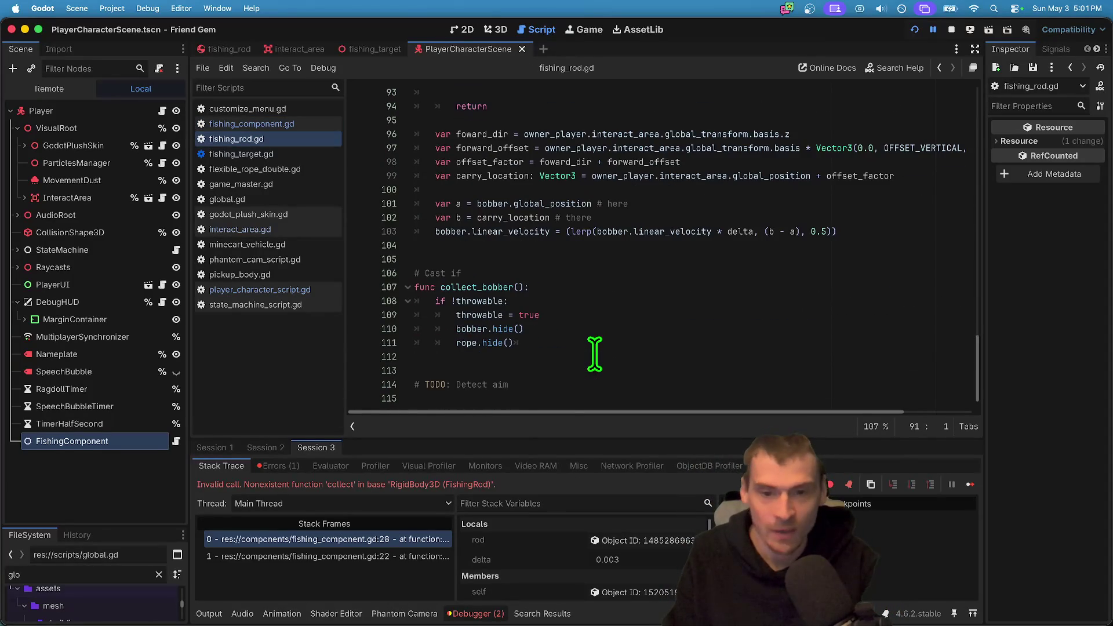
pyautogui.click(442, 284)
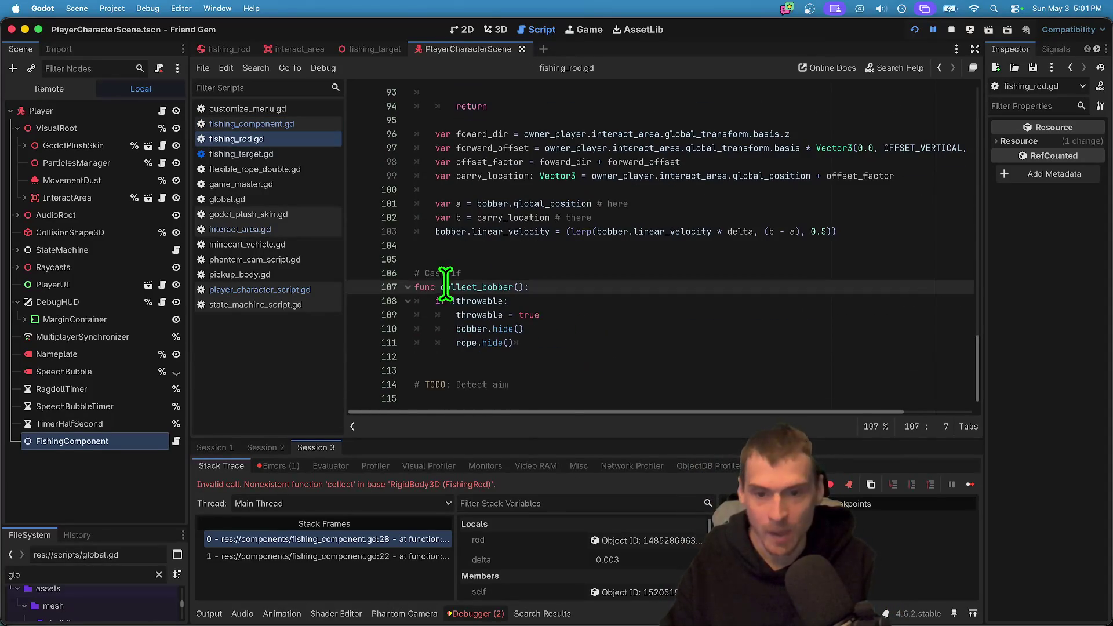
pyautogui.keyDown('ctrl'); pyautogui.click(487, 287); pyautogui.keyUp('ctrl')
pyautogui.scroll(-3, 464, 311)
pyautogui.scroll(3, 511, 302)
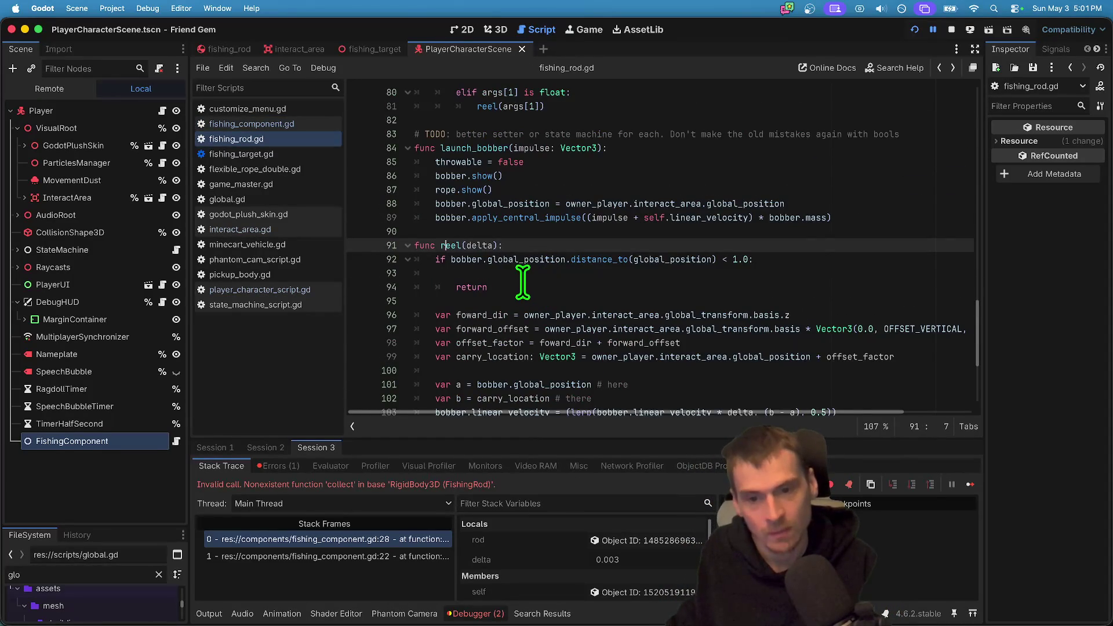
pyautogui.scroll(-4, 522, 283)
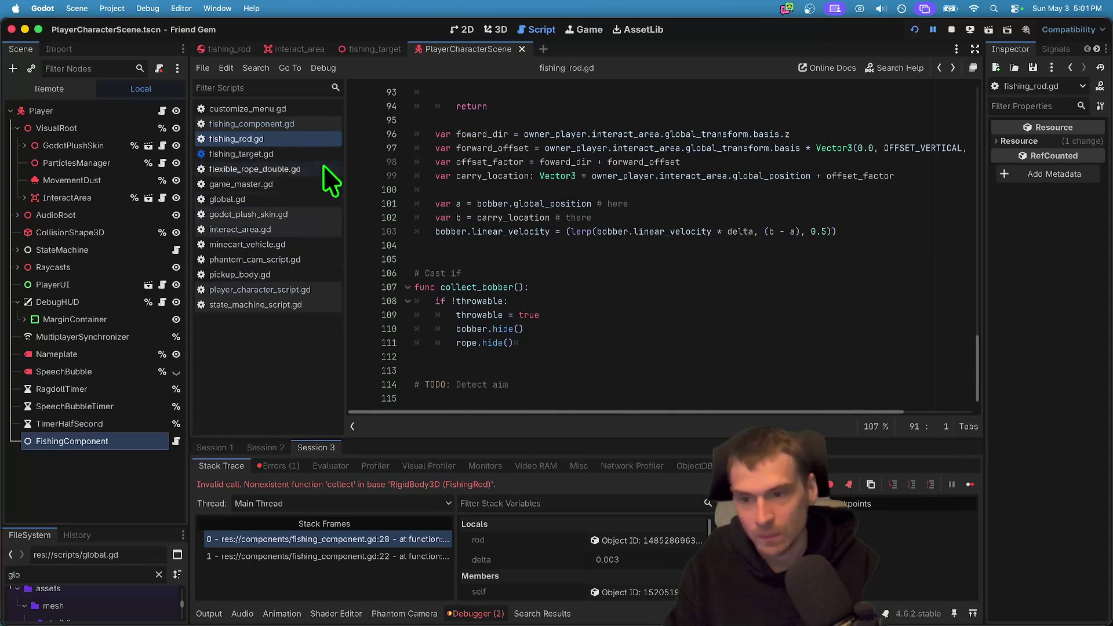
pyautogui.scroll(4, 534, 313)
pyautogui.scroll(-4, 549, 249)
# Rename collect_bobber() to collect() and relaunch the game.
pyautogui.click(512, 287)
pyautogui.press('Delete')
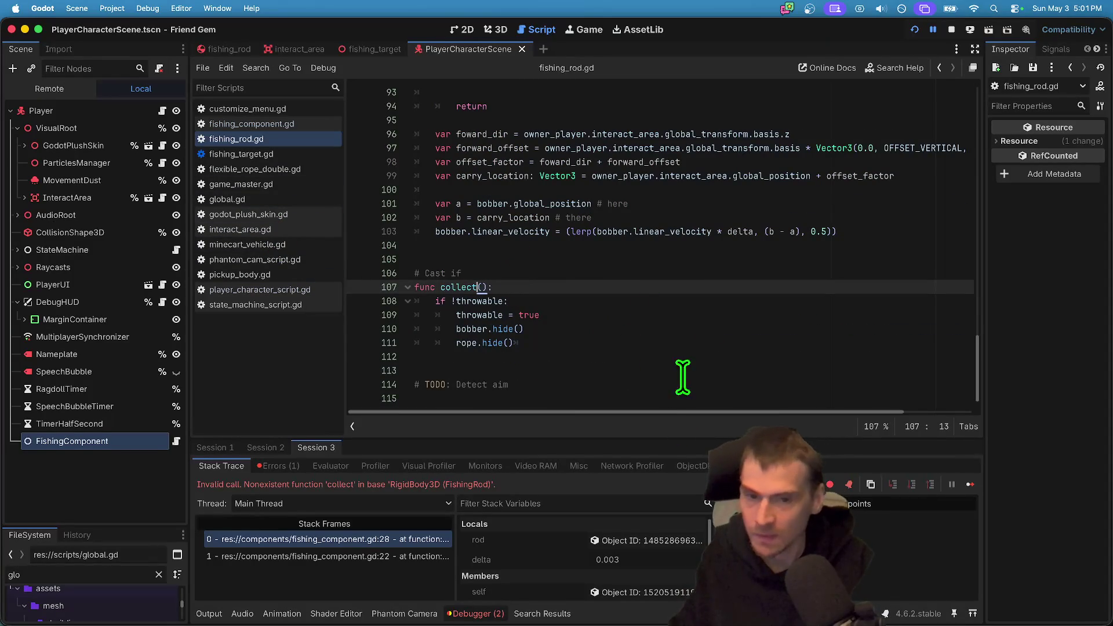
pyautogui.click(709, 347)
pyautogui.press('super+b')
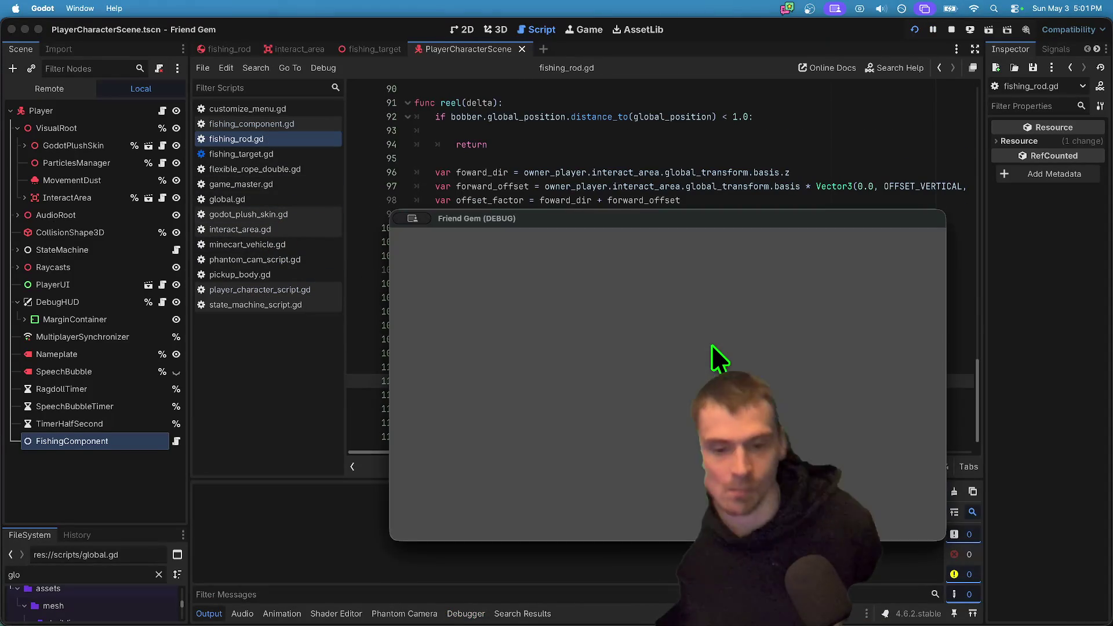
# Pick up the fishing pole in the relaunched game with E, then return to fishing_rod.gd in Godot.
pyautogui.moveTo(565, 226); pyautogui.dragTo(355, 99)
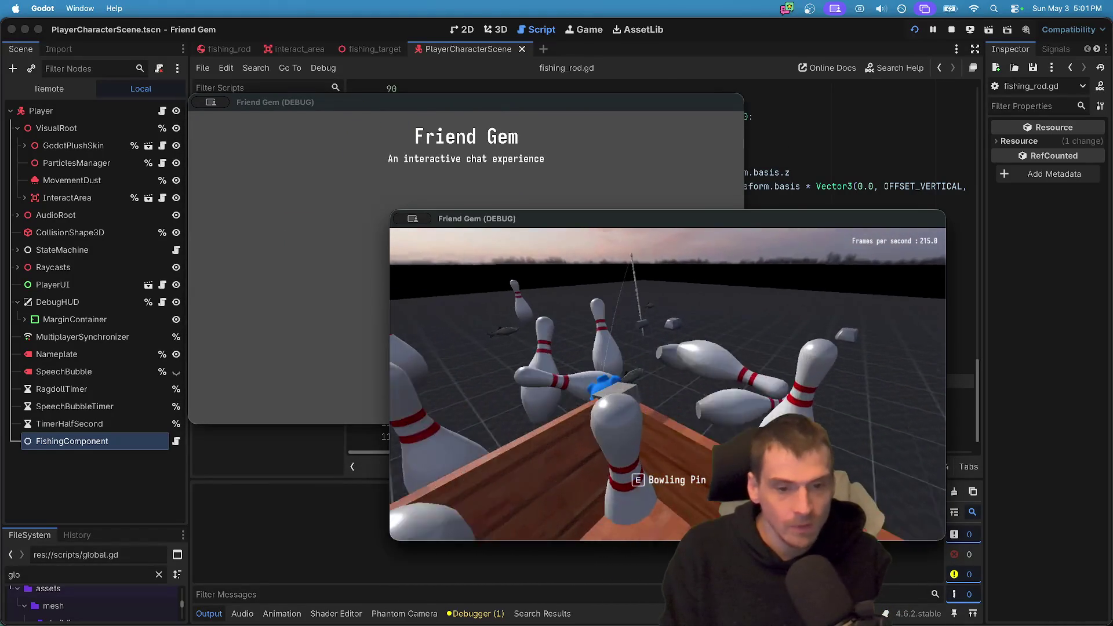
pyautogui.press('e')
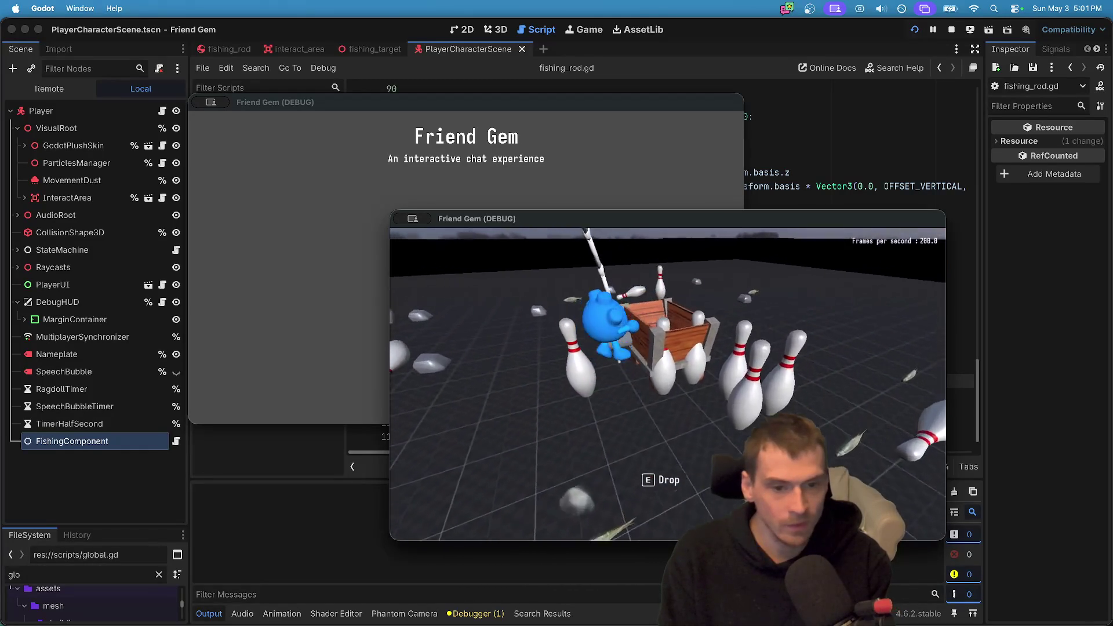
pyautogui.press('super+Tab')
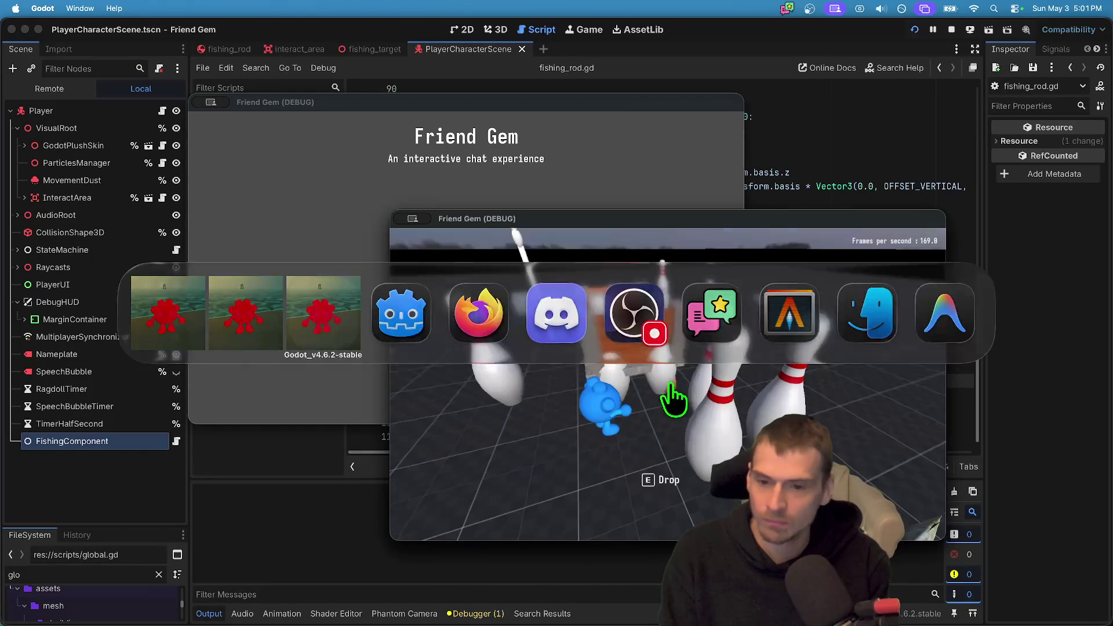
pyautogui.press('super+Tab')
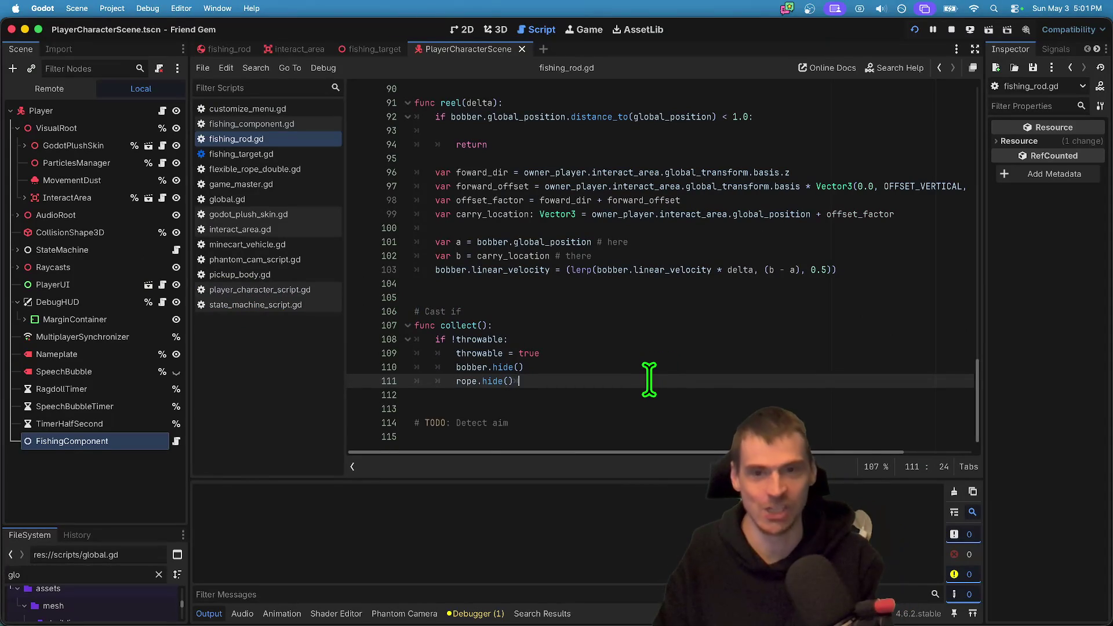
# Locate and select the collect function's lines in fishing_rod.gd, briefly checking the running game.
pyautogui.click(788, 131)
pyautogui.scroll(5, 841, 203)
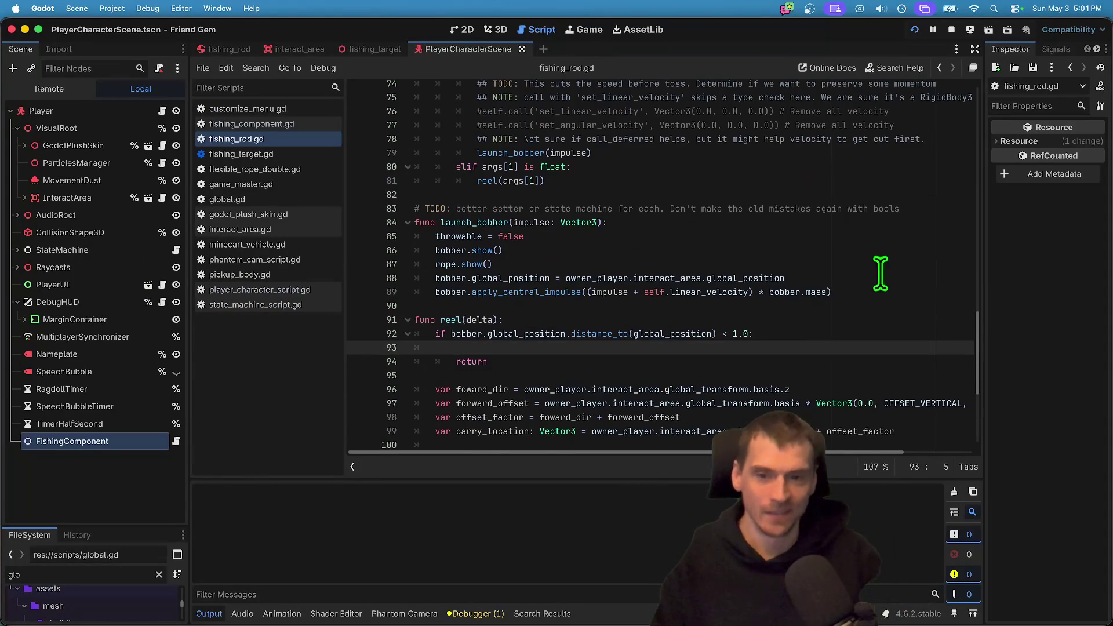
pyautogui.click(666, 225)
pyautogui.scroll(-5, 666, 241)
pyautogui.moveTo(640, 396)
pyautogui.mouseDown()
pyautogui.moveTo(373, 328)
pyautogui.moveTo(373, 341)
pyautogui.moveTo(447, 323)
pyautogui.mouseUp()
pyautogui.click(446, 329)
pyautogui.scroll(3, 446, 328)
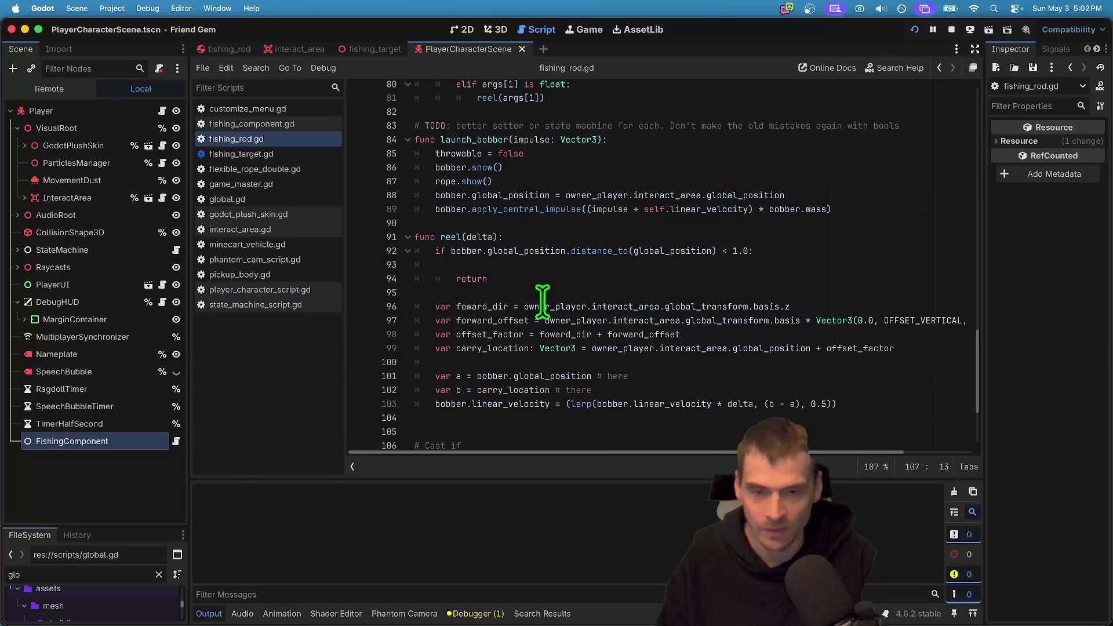
pyautogui.press('super+Tab')
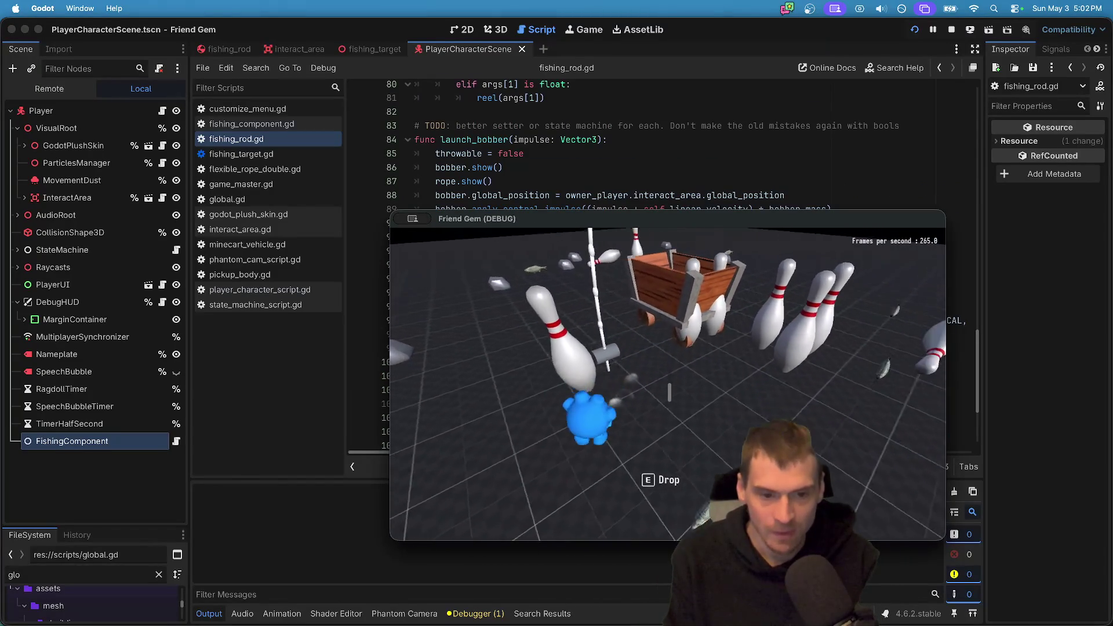
pyautogui.press('super+Tab')
pyautogui.press('super+Tab')
# Comment out collect()'s body (lines 108–111), add an indented pass, and walk the player in-game.
pyautogui.scroll(-4, 667, 384)
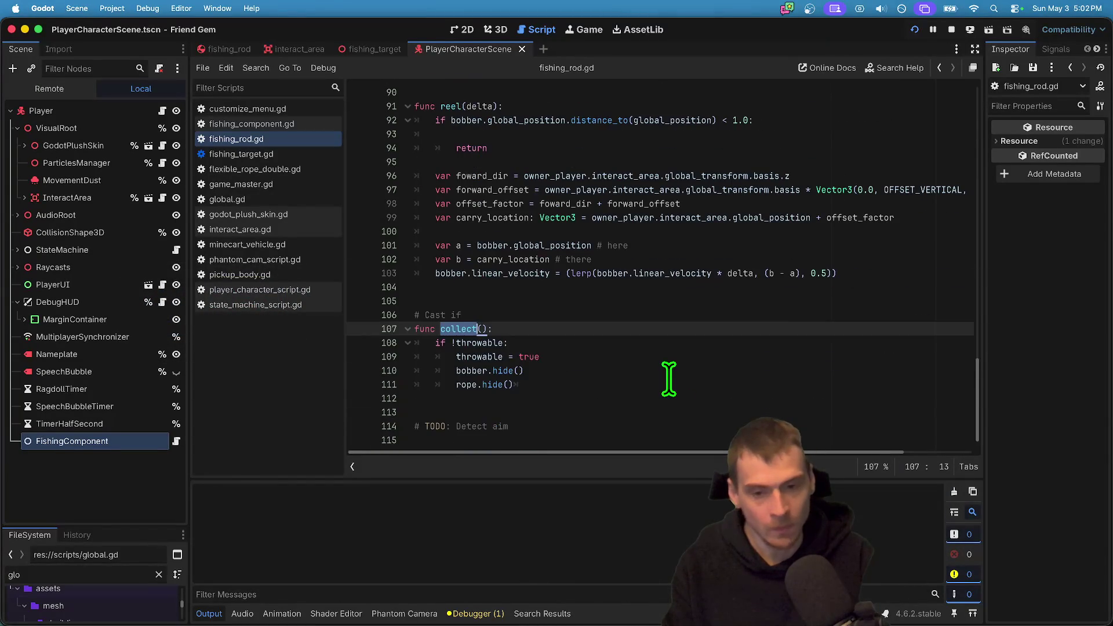
pyautogui.moveTo(666, 384); pyautogui.dragTo(395, 342)
pyautogui.hotkey('ctrl', 'k')
pyautogui.hotkey('ctrl', 'shift', 'Return')
pyautogui.write('pass')
pyautogui.press('super+Tab')
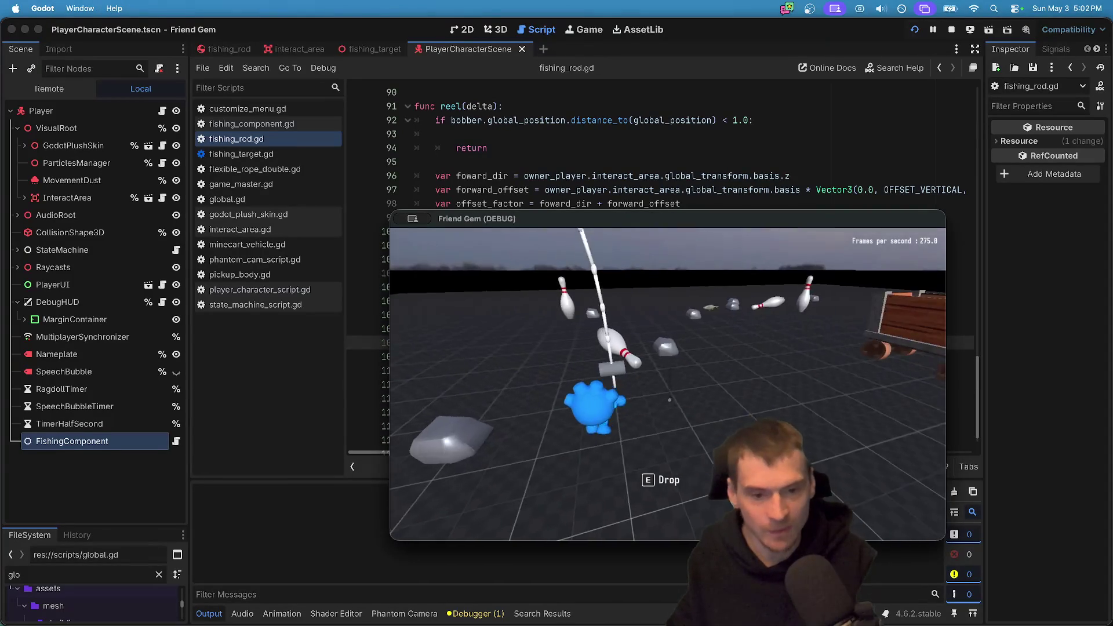
pyautogui.press('w')
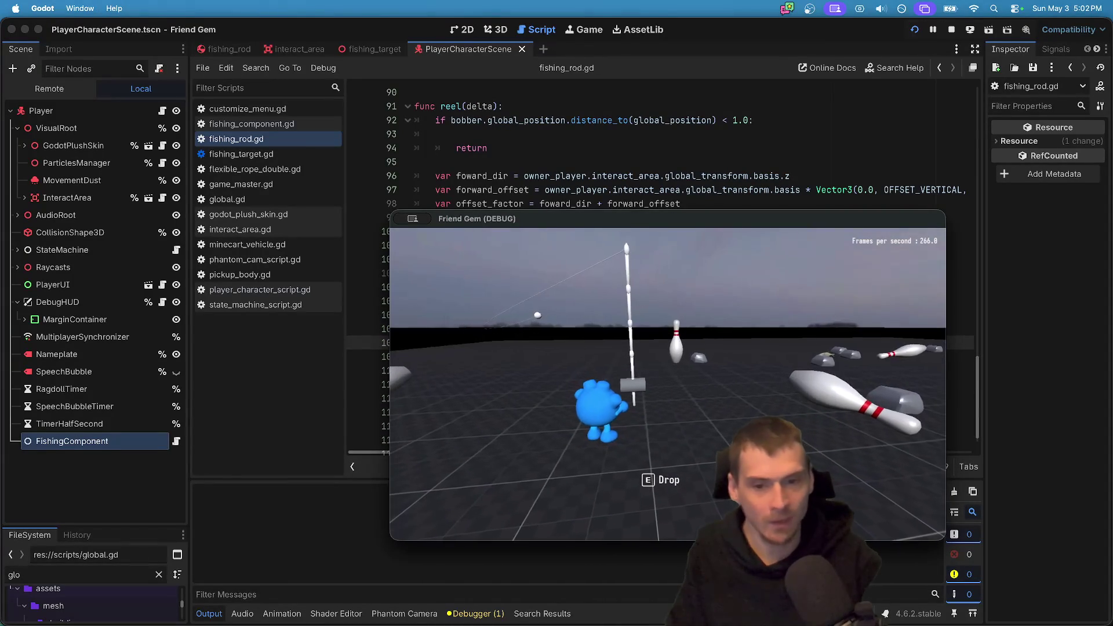
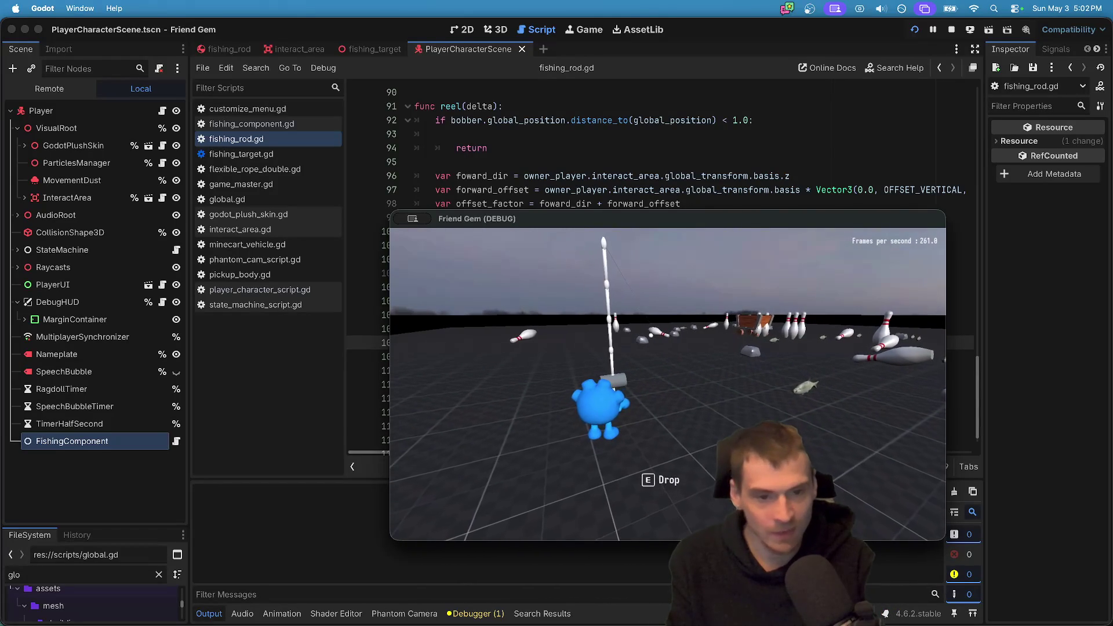
# Stop the running game and inspect the forward_offset line and owner_player's uses.
pyautogui.press('super+q')
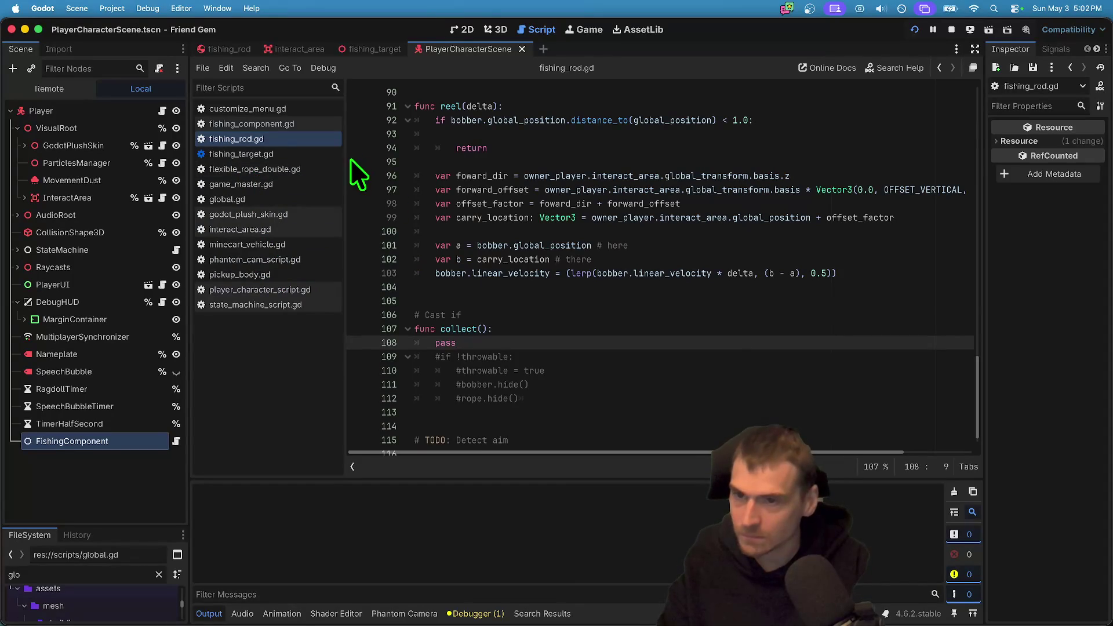
pyautogui.scroll(1, 906, 278)
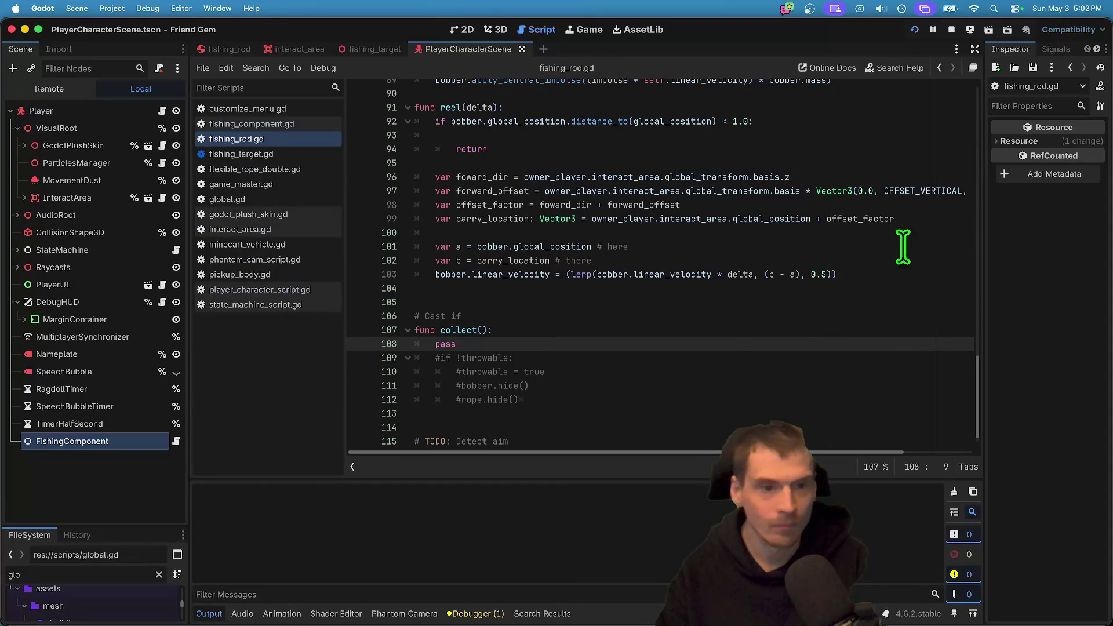
pyautogui.doubleClick(733, 191)
pyautogui.moveTo(718, 190)
pyautogui.mouseDown()
pyautogui.moveTo(562, 191)
pyautogui.moveTo(549, 176)
pyautogui.mouseUp()
pyautogui.doubleClick(549, 176)
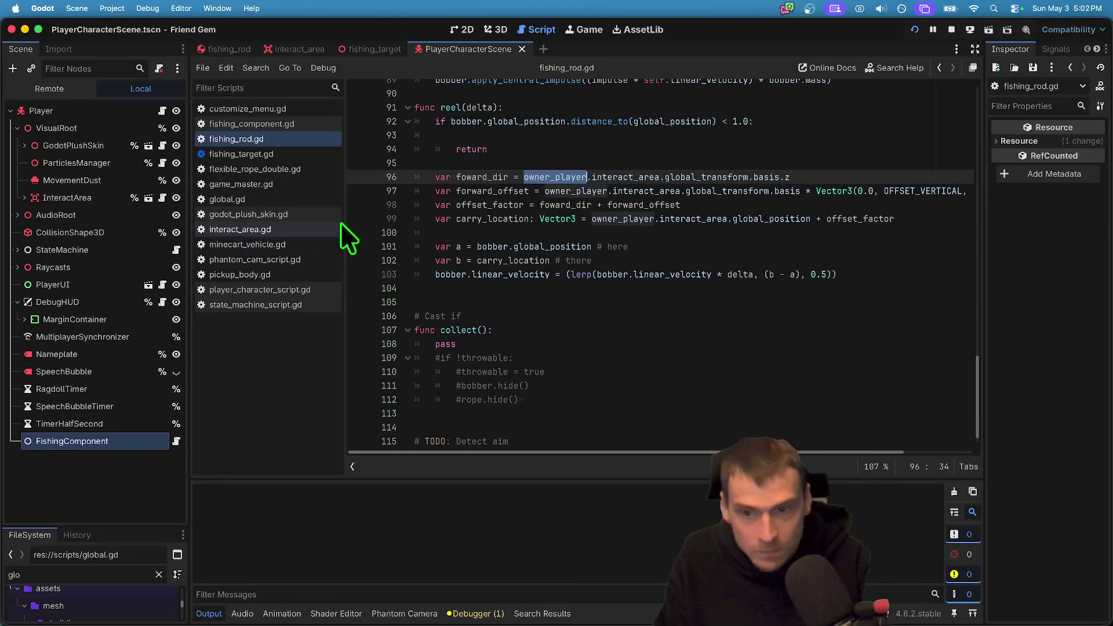
# Make forward_offset Vector3(0.0, 0.0, OFFSET_FORWARD) on line 97, then save and relaunch the game.
pyautogui.moveTo(345, 218); pyautogui.dragTo(305, 218)
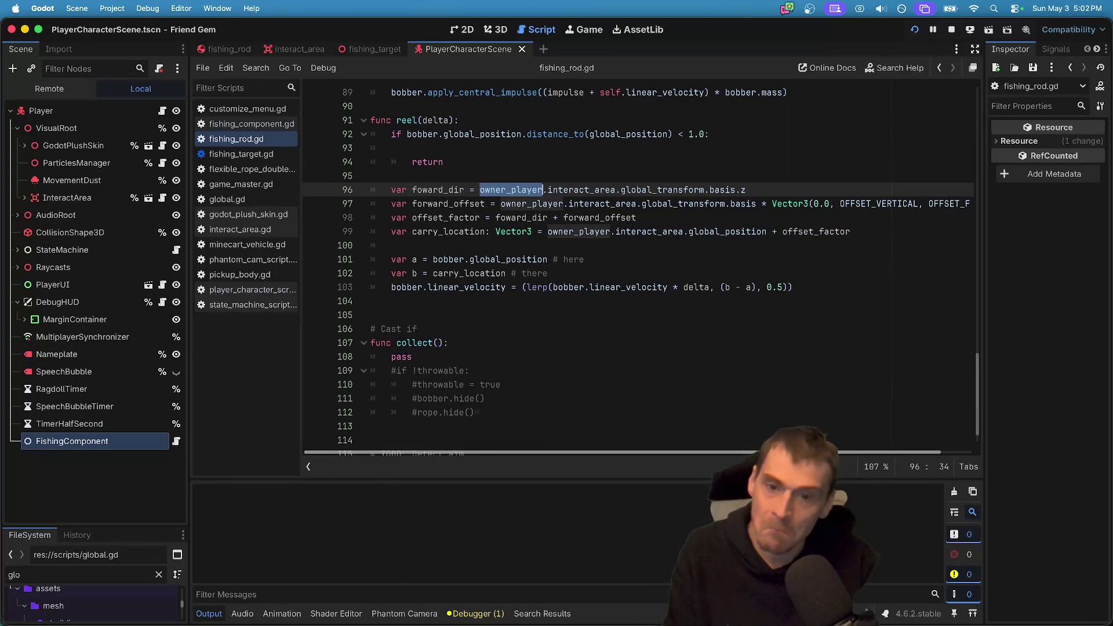
pyautogui.hscroll(3, 870, 452)
pyautogui.hscroll(-3, 907, 464)
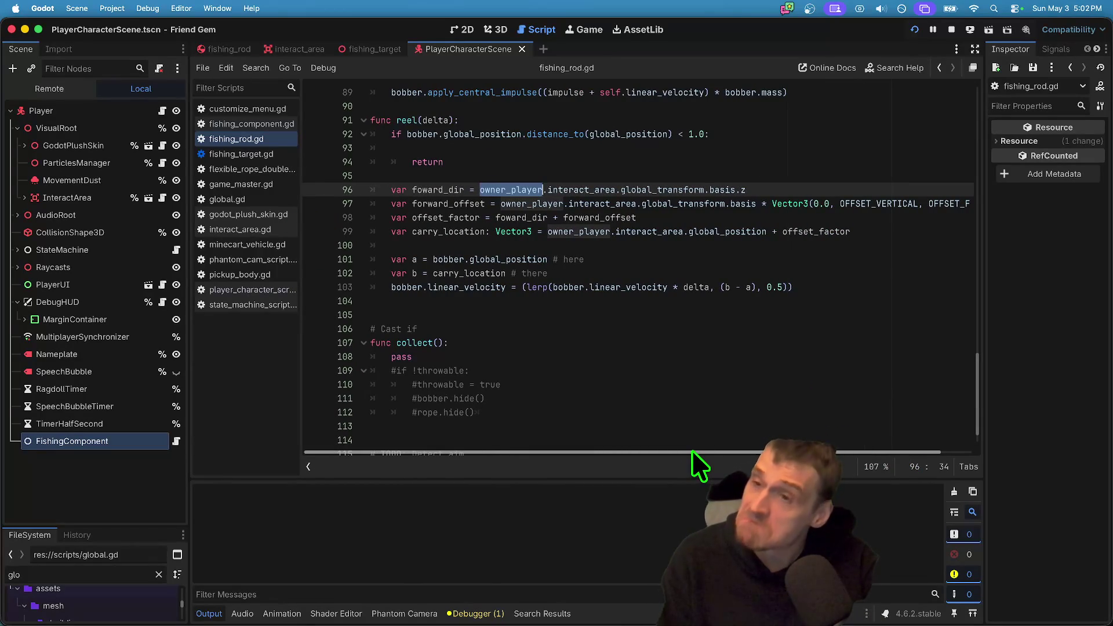
pyautogui.press('super+z')
pyautogui.doubleClick(904, 310)
pyautogui.press('super+s')
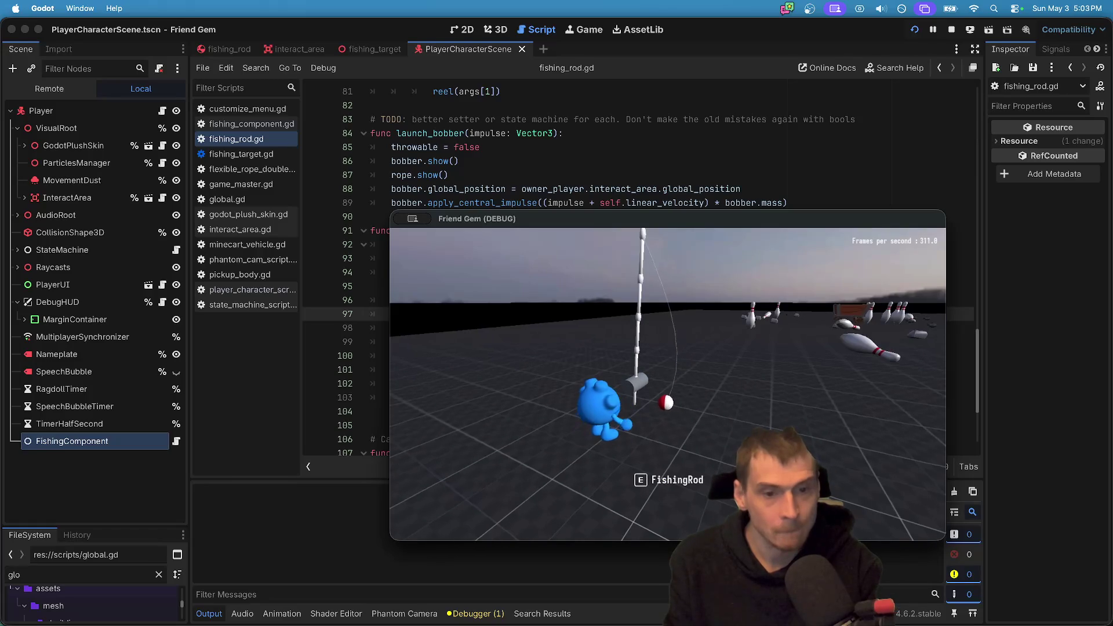
# Uncomment the throwable-reset block on lines 109–112 in collect().
pyautogui.press('super+Tab')
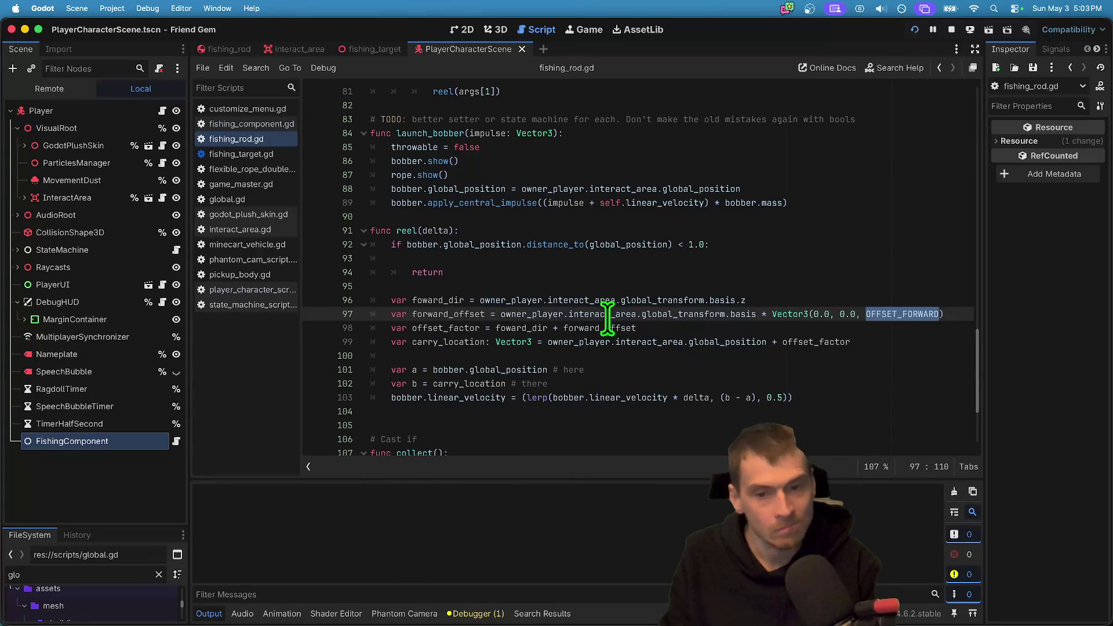
pyautogui.scroll(-3, 469, 430)
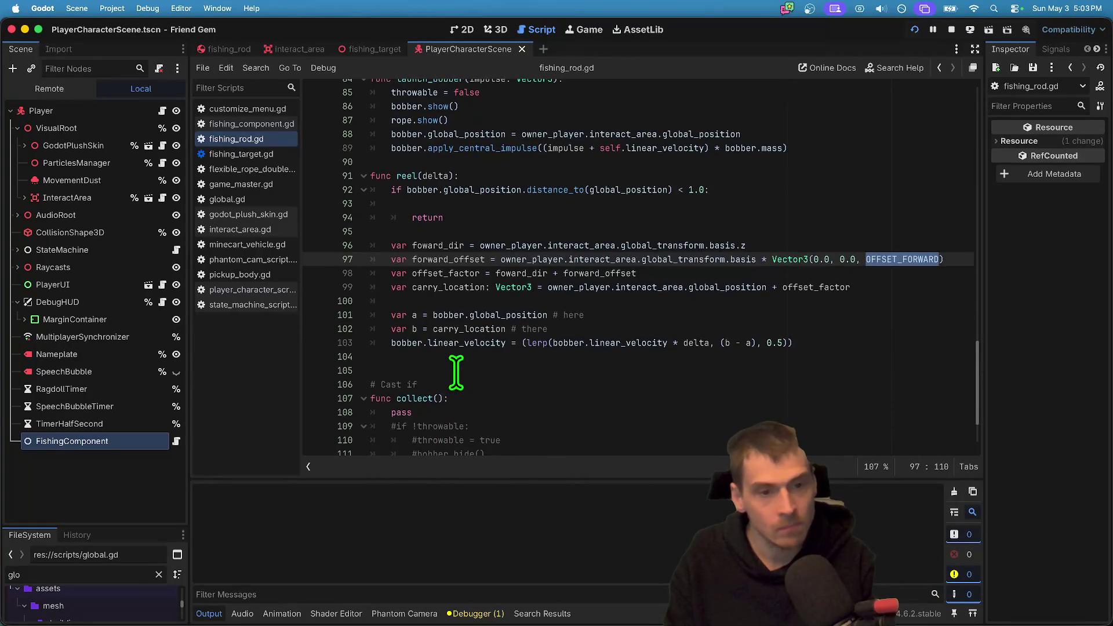
pyautogui.moveTo(499, 200); pyautogui.dragTo(1037, 195)
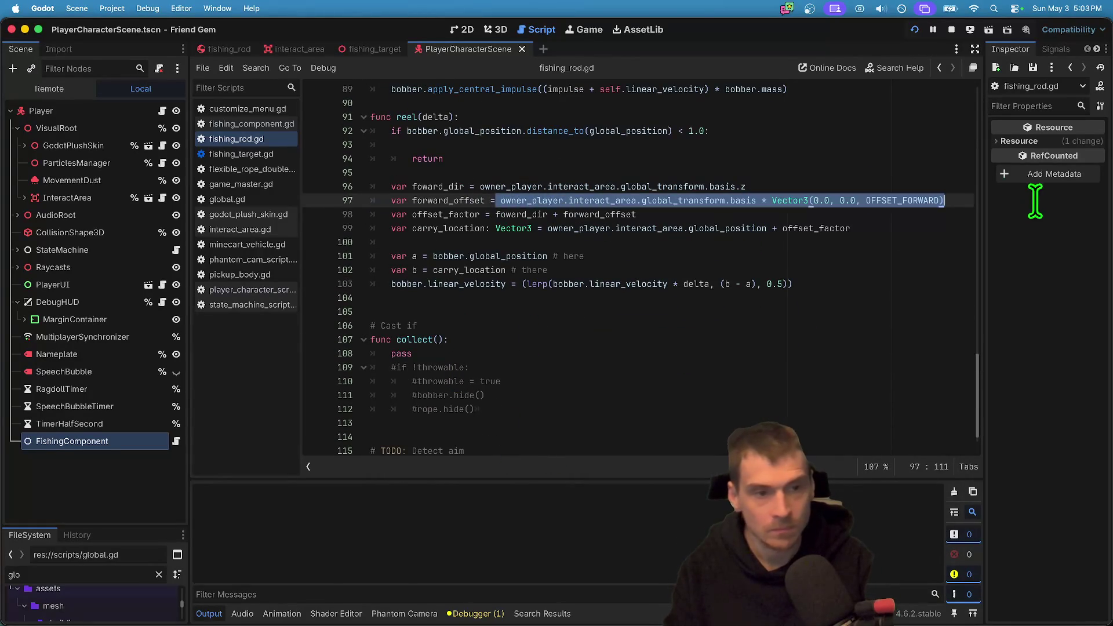
pyautogui.scroll(-1, 737, 331)
pyautogui.moveTo(724, 387)
pyautogui.mouseDown()
pyautogui.moveTo(186, 348)
pyautogui.moveTo(758, 392)
pyautogui.moveTo(257, 351)
pyautogui.moveTo(7, 307)
pyautogui.moveTo(191, 348)
pyautogui.mouseUp()
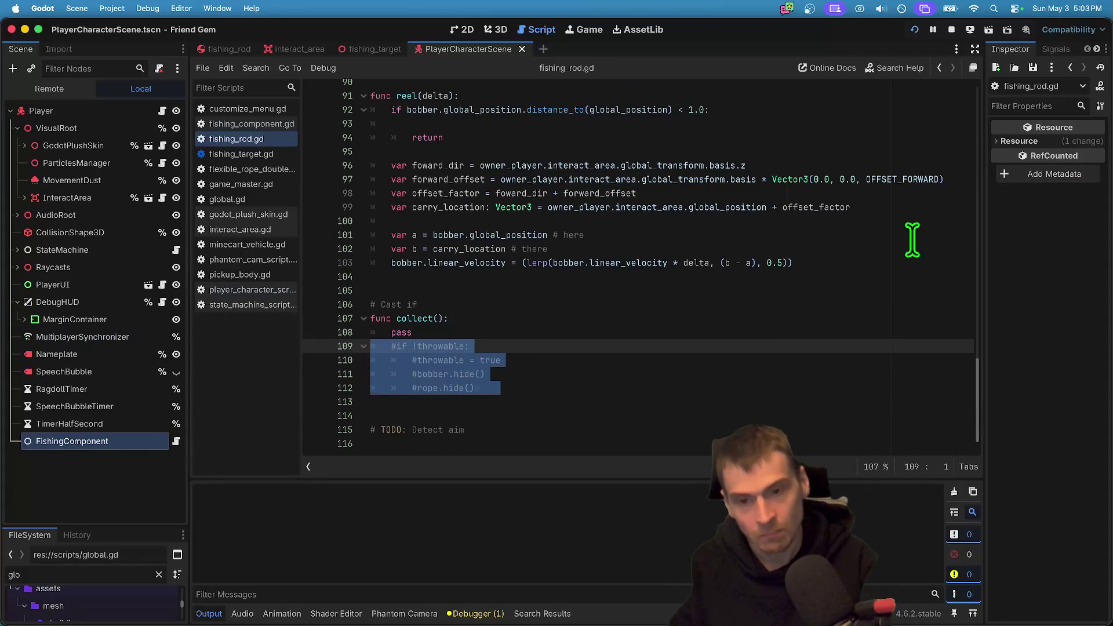
pyautogui.scroll(2, 897, 316)
pyautogui.press('super+k')
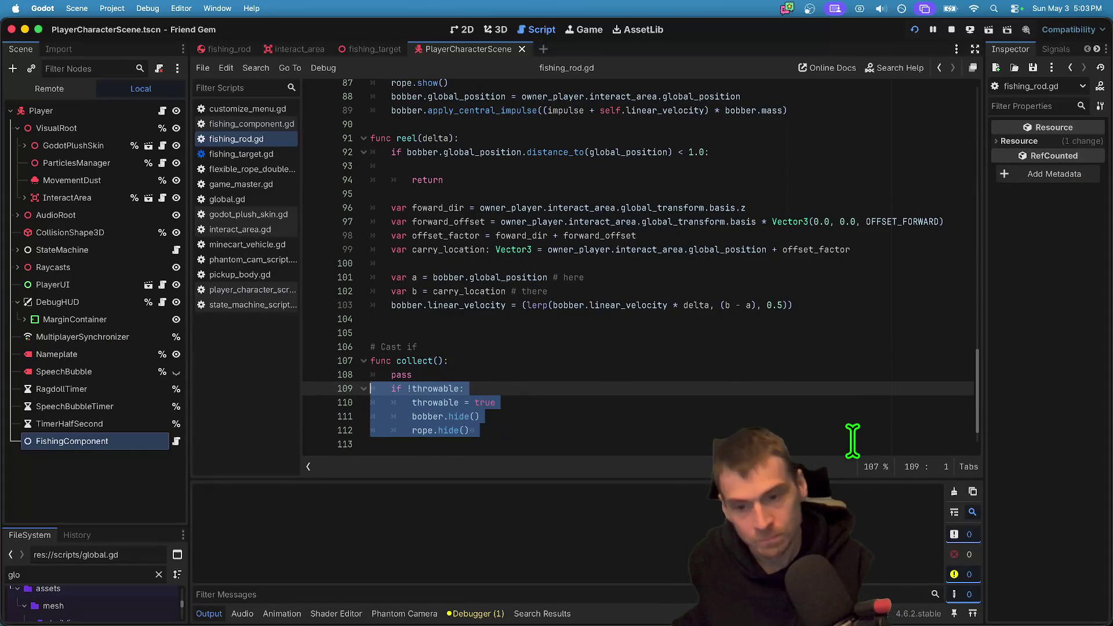
# Delete blank line 93 so the early return sits directly under reel()'s distance check.
pyautogui.scroll(3, 795, 418)
pyautogui.click(492, 225)
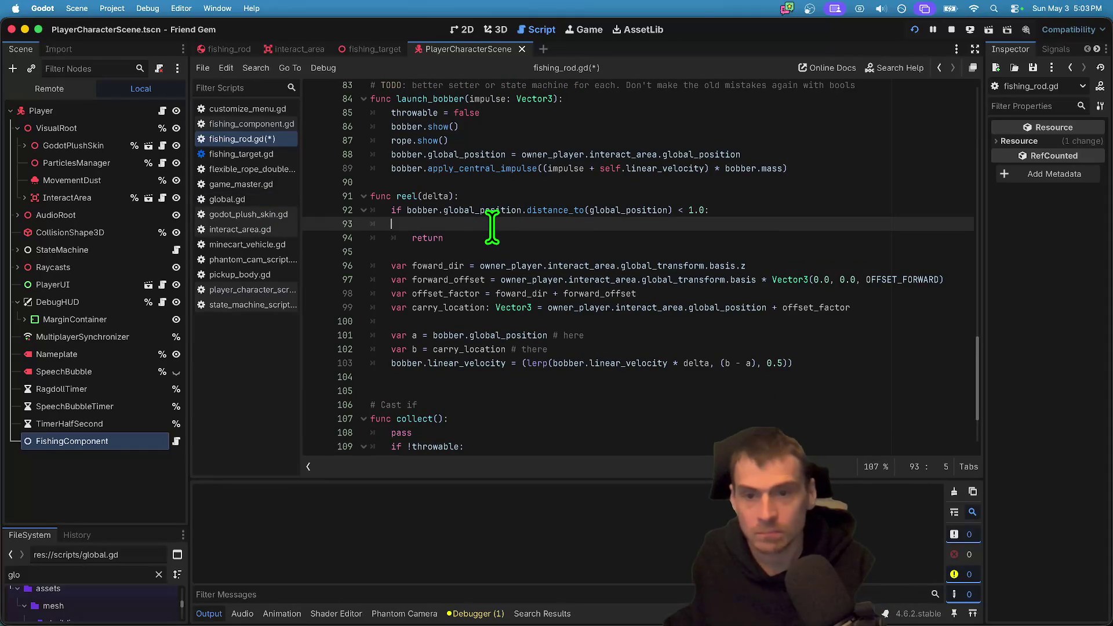
pyautogui.press('BackSpace')
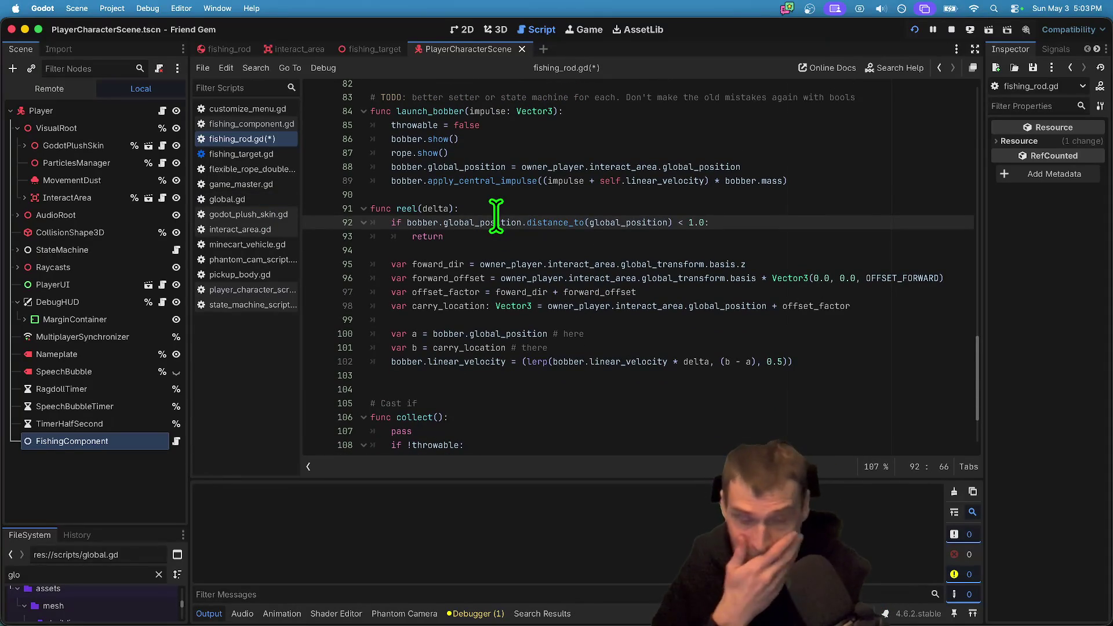
pyautogui.scroll(1, 491, 197)
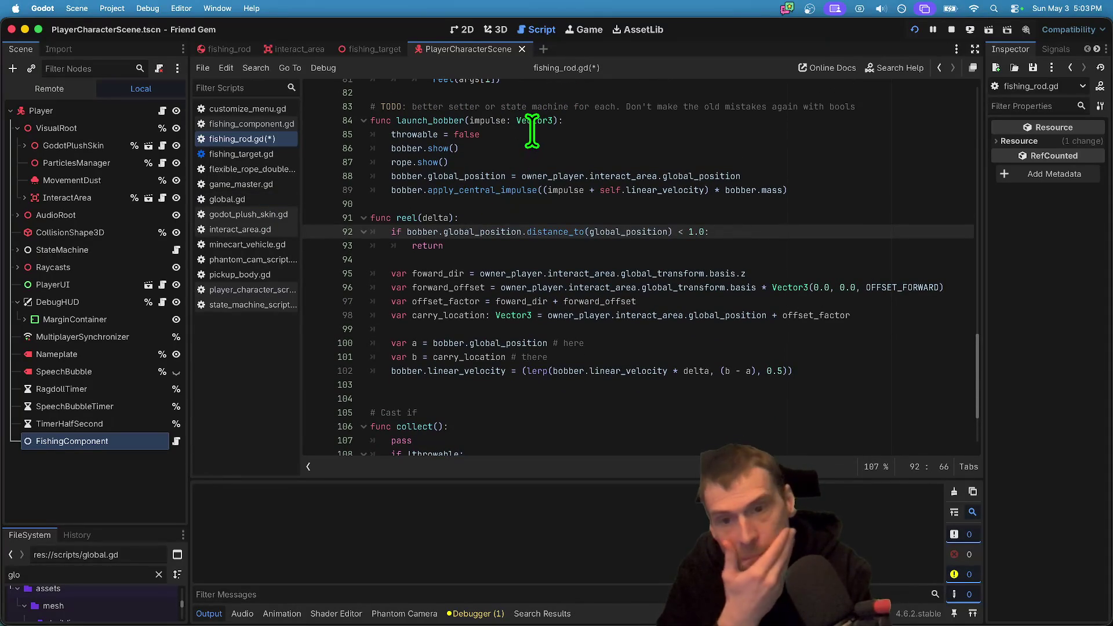
pyautogui.scroll(5, 796, 187)
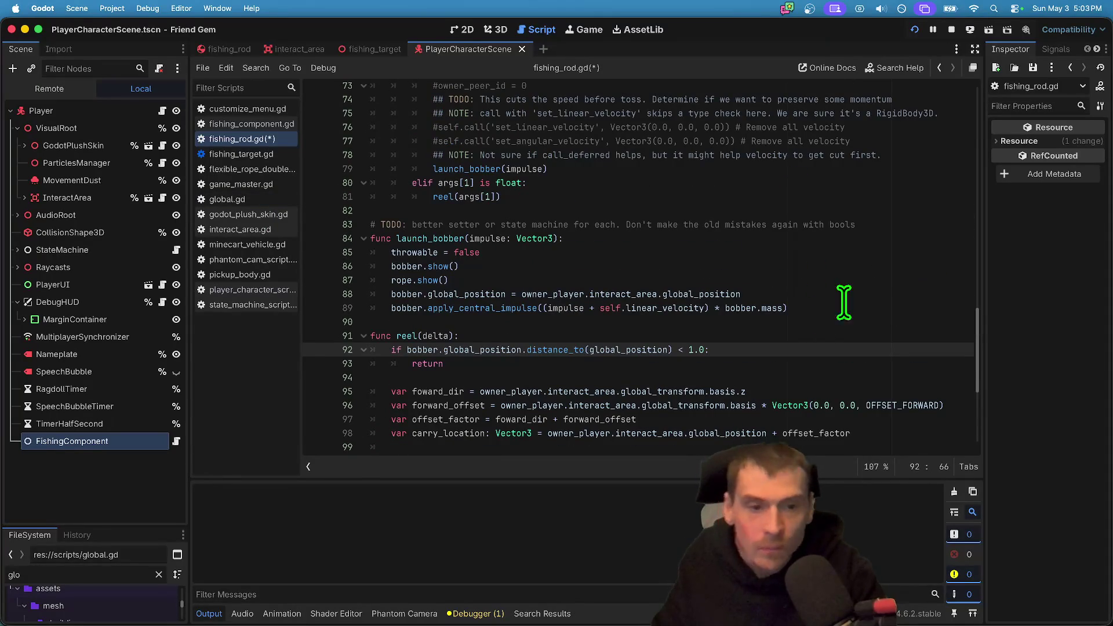
pyautogui.scroll(10, 834, 314)
pyautogui.scroll(-8, 844, 314)
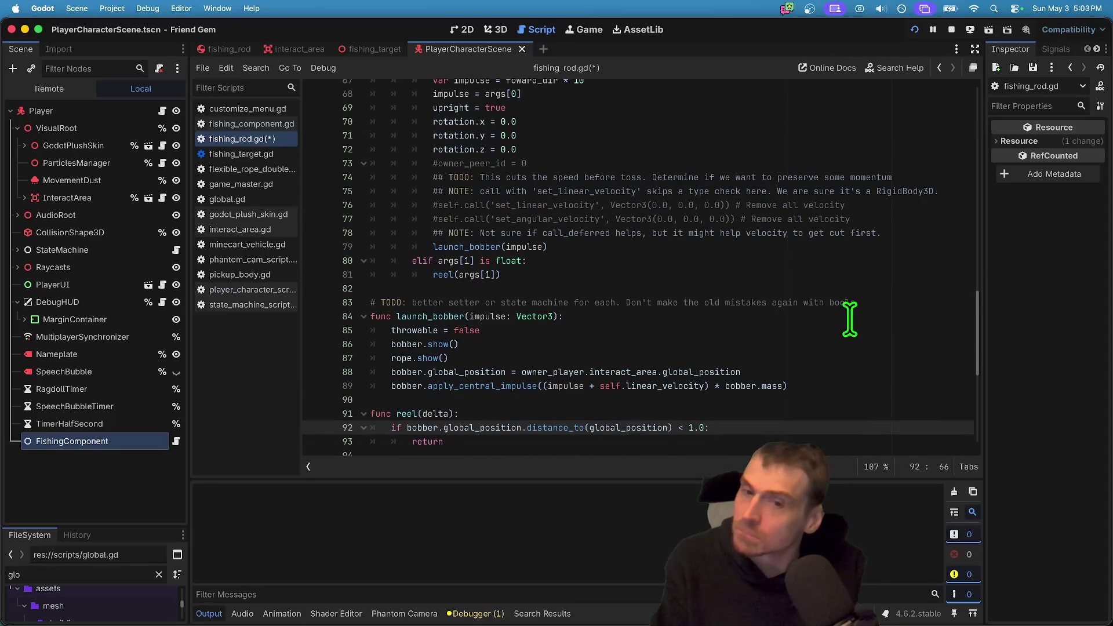
pyautogui.scroll(-2, 850, 315)
# Review the bobber and rope show lines, then relaunch the game with Cmd+B.
pyautogui.click(854, 305)
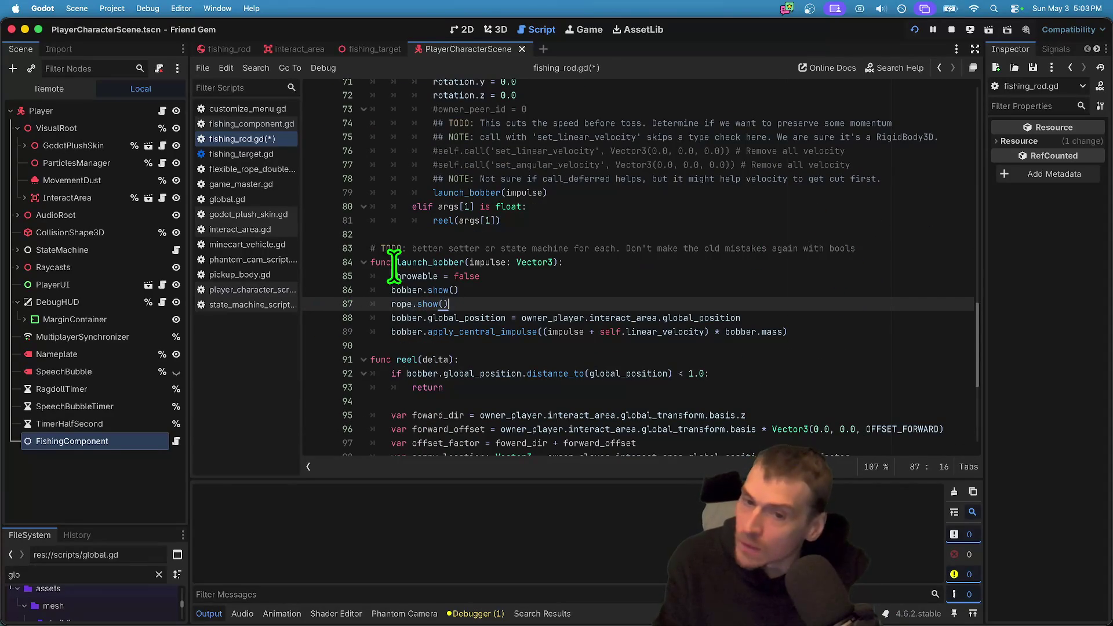
pyautogui.moveTo(378, 290)
pyautogui.mouseDown()
pyautogui.moveTo(586, 326)
pyautogui.moveTo(640, 309)
pyautogui.mouseUp()
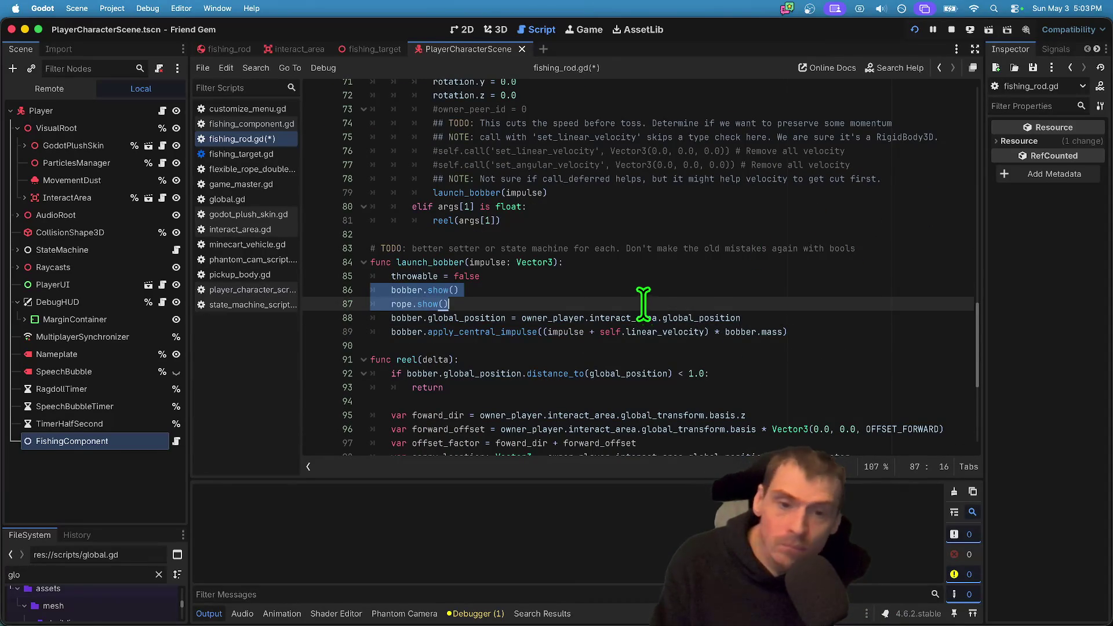
pyautogui.scroll(-6, 776, 325)
pyautogui.press('super+b')
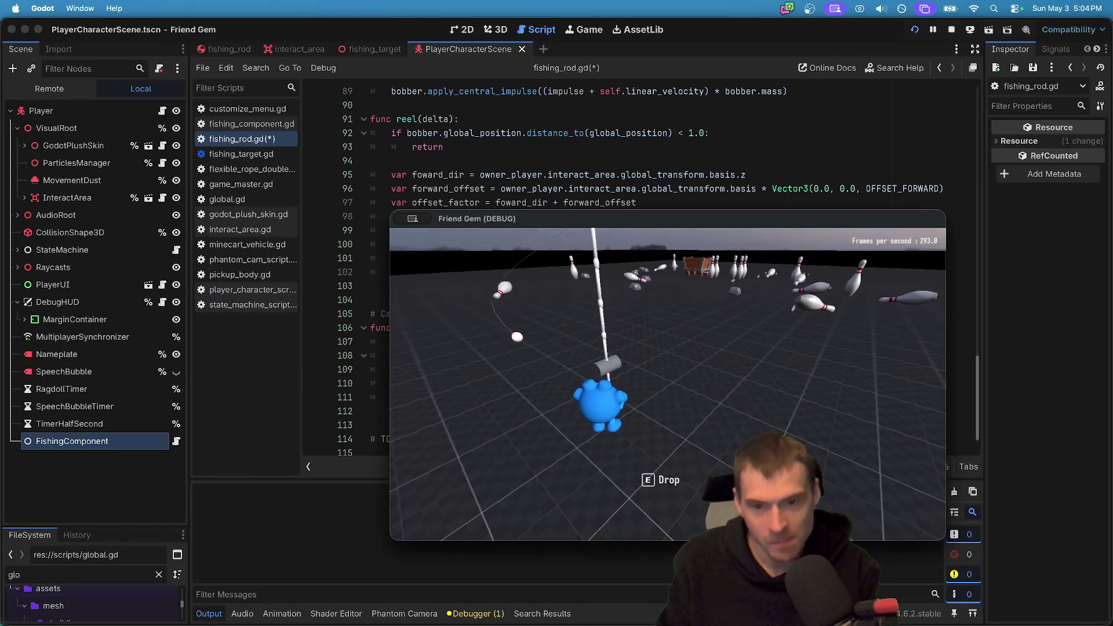
# Back in the editor, save fishing_rod.gd and switch to the fishing_rod scene tab.
pyautogui.press('super+Tab')
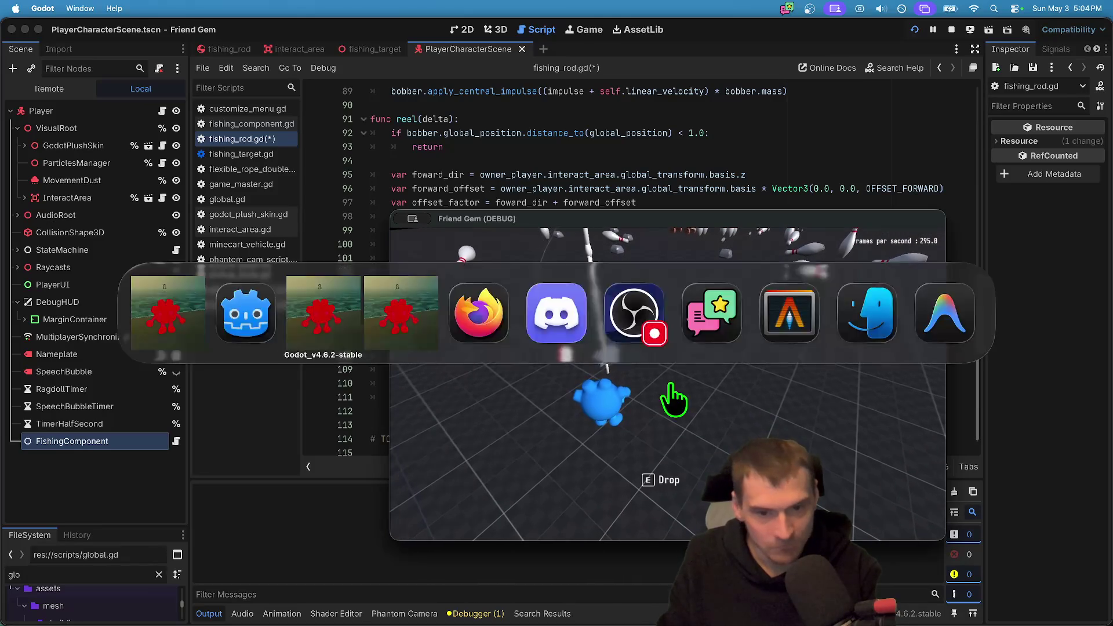
pyautogui.press('super+Tab')
pyautogui.click(616, 216)
pyautogui.scroll(-1, 619, 238)
pyautogui.press('super+s')
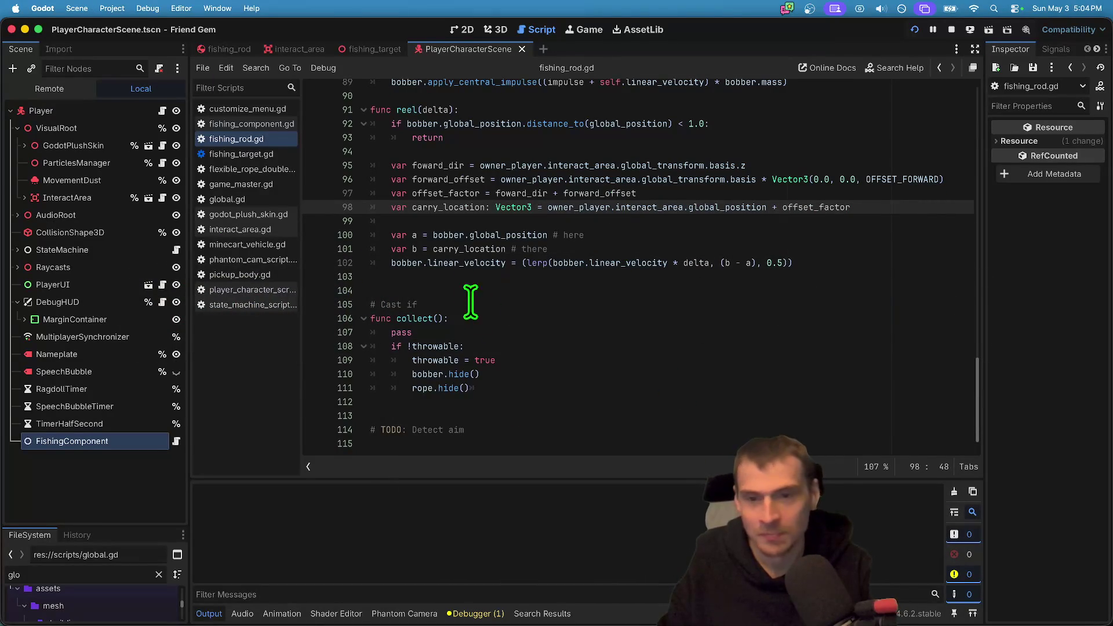
pyautogui.click(464, 279)
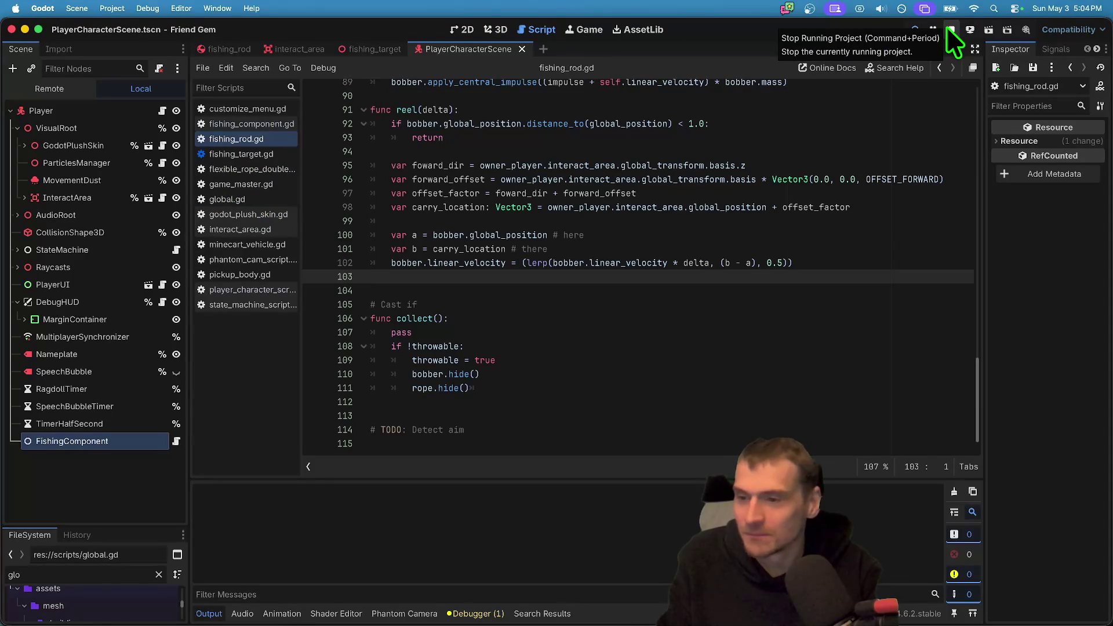
pyautogui.scroll(2, 661, 342)
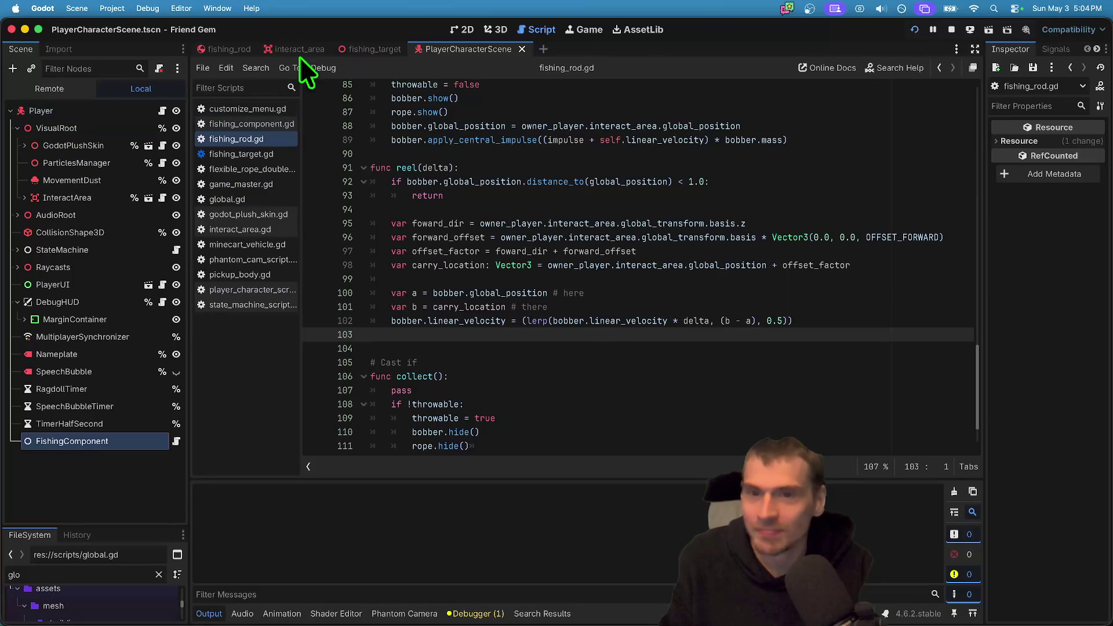
pyautogui.click(224, 51)
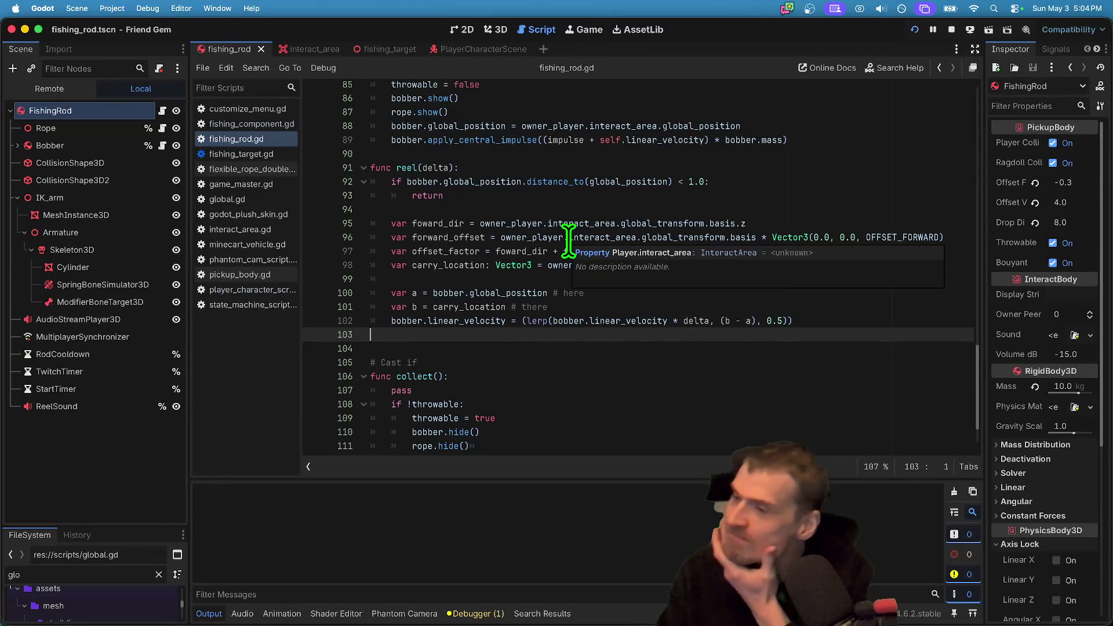
# Remove the leftover pass line from collect().
pyautogui.keyDown('super'); pyautogui.click(568, 238); pyautogui.keyUp('super')
pyautogui.hotkey('alt', 'Left')
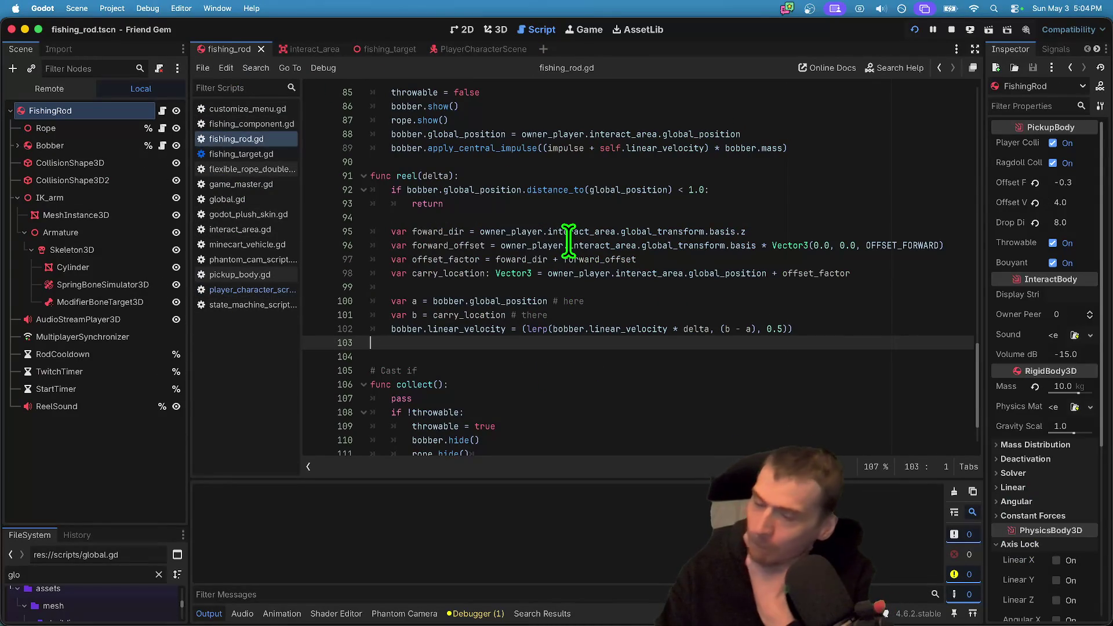
pyautogui.scroll(-3, 622, 316)
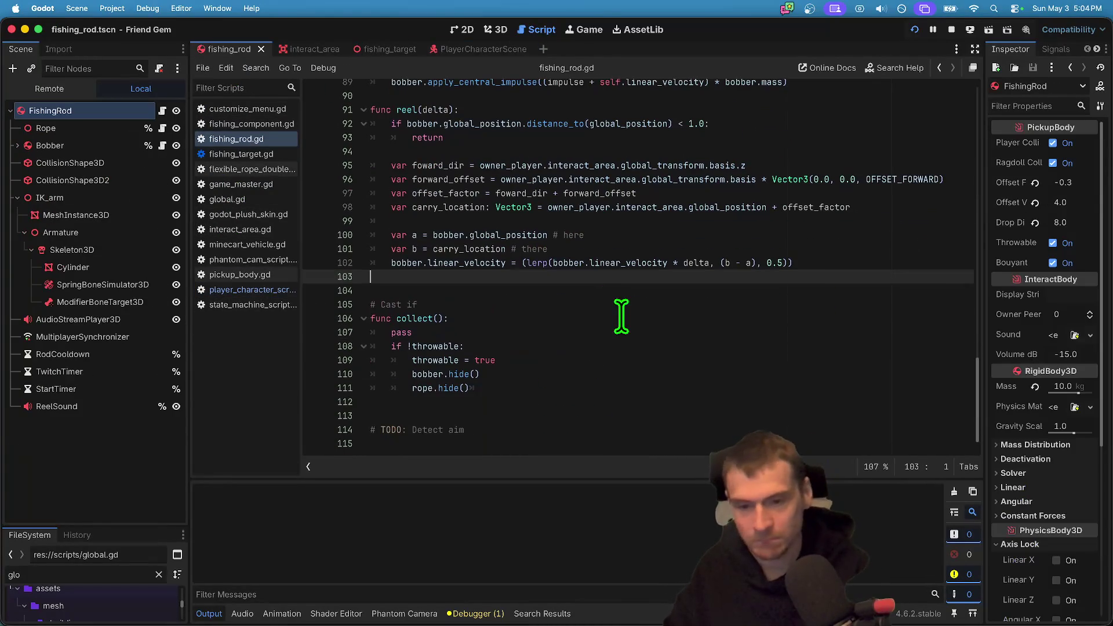
pyautogui.click(580, 424)
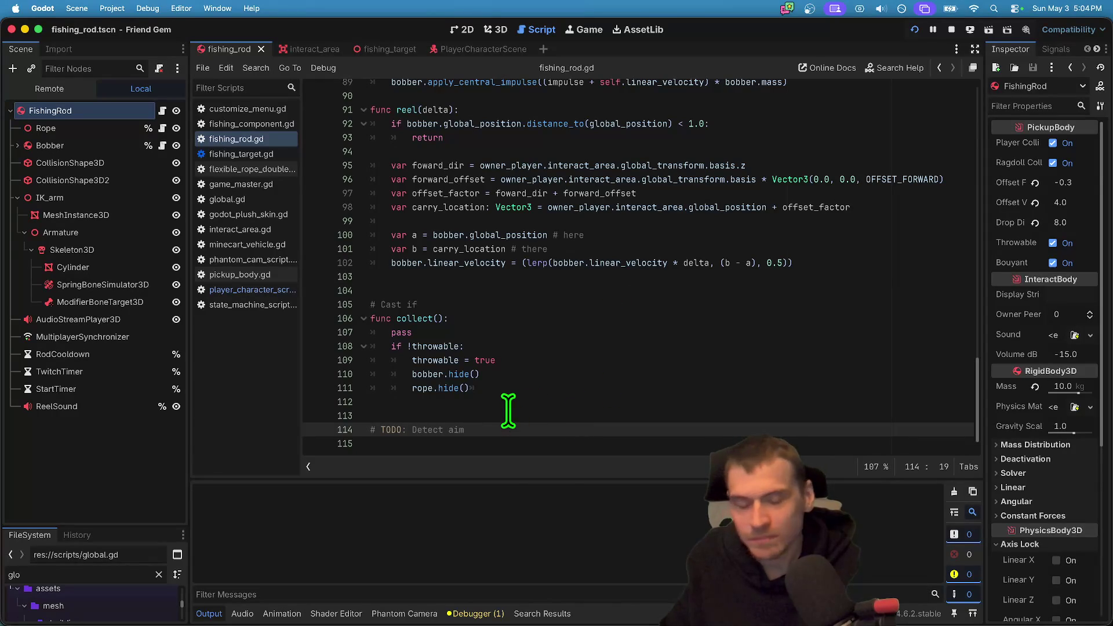
pyautogui.tripleClick(505, 333)
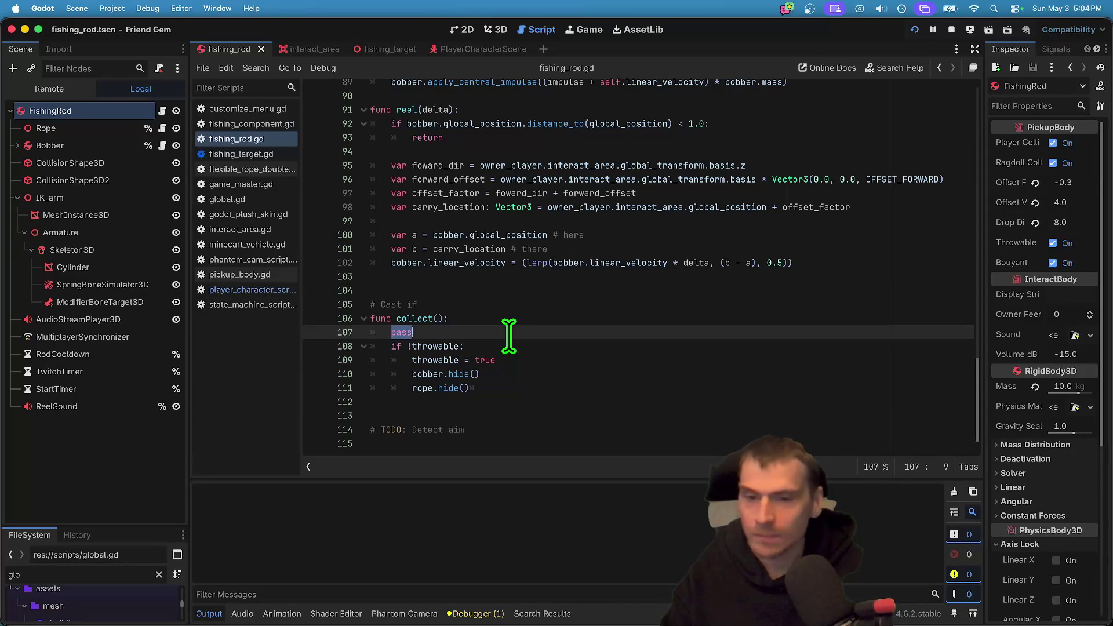
pyautogui.press('BackSpace')
# Delete the unfinished cast_timer line under the bobber reference and save the script.
pyautogui.scroll(20, 573, 333)
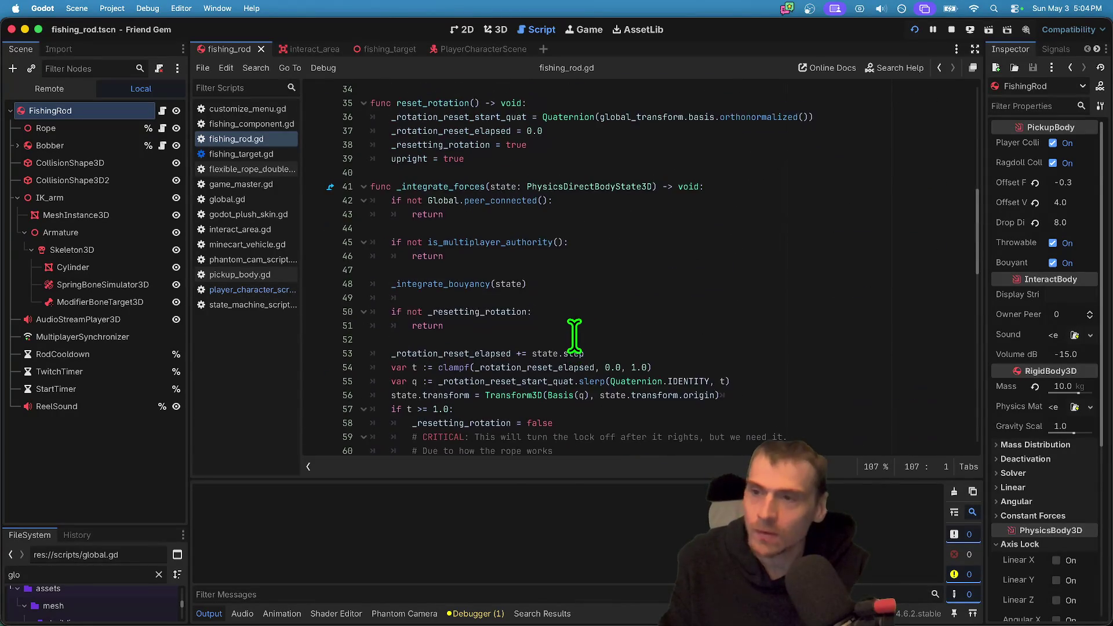
pyautogui.scroll(-7, 573, 335)
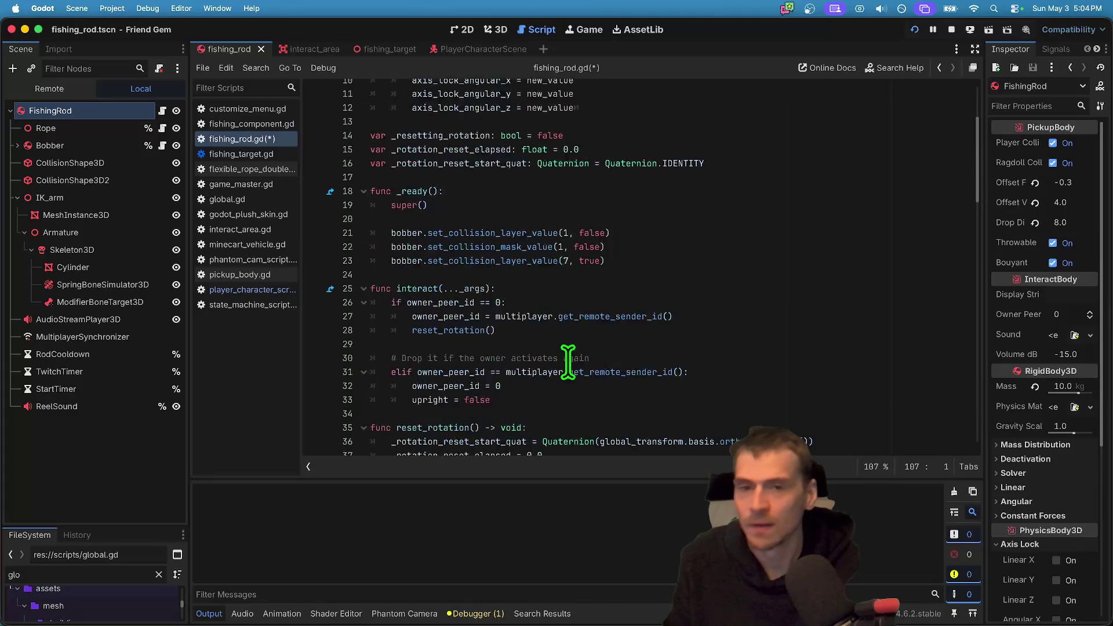
pyautogui.scroll(7, 557, 338)
pyautogui.click(591, 164)
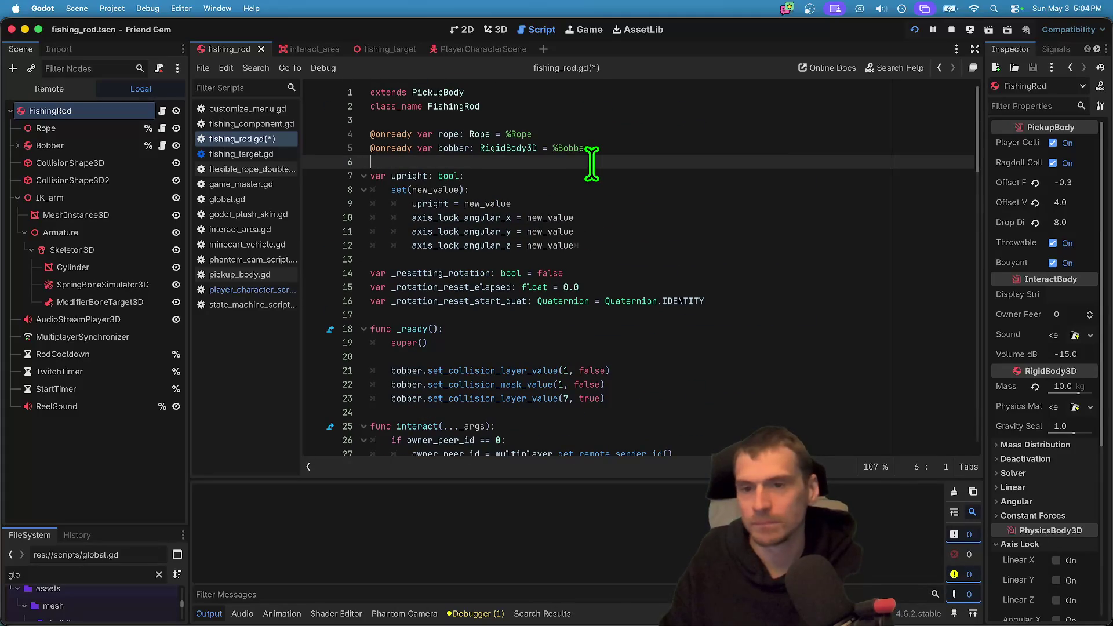
pyautogui.press('Return')
pyautogui.press('Return')
pyautogui.press('Up')
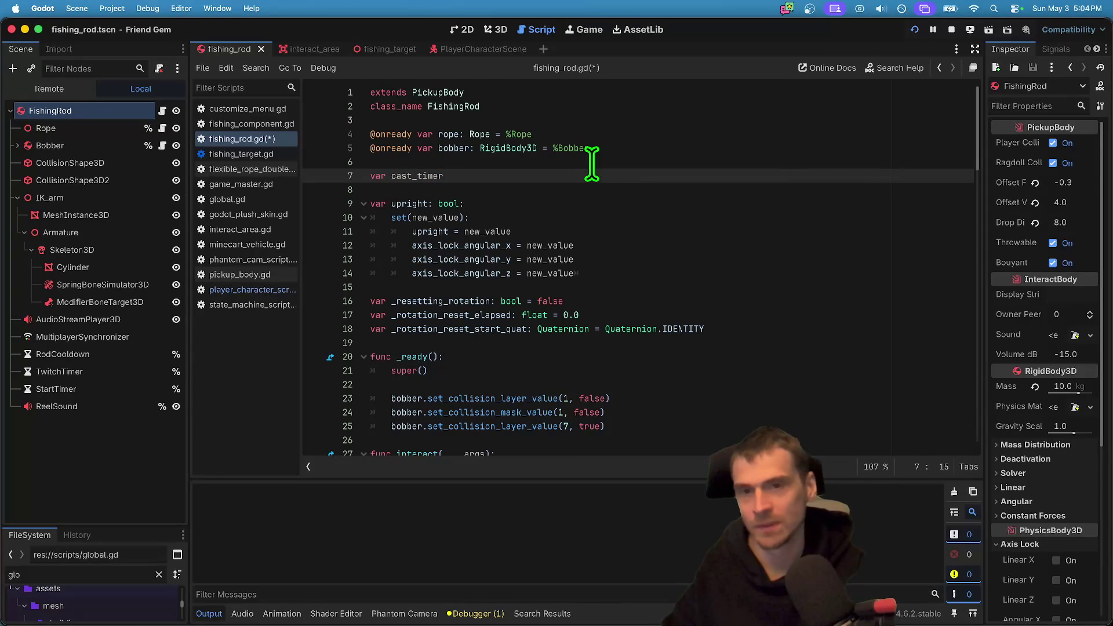
pyautogui.press('super+shift+k')
pyautogui.press('super+s')
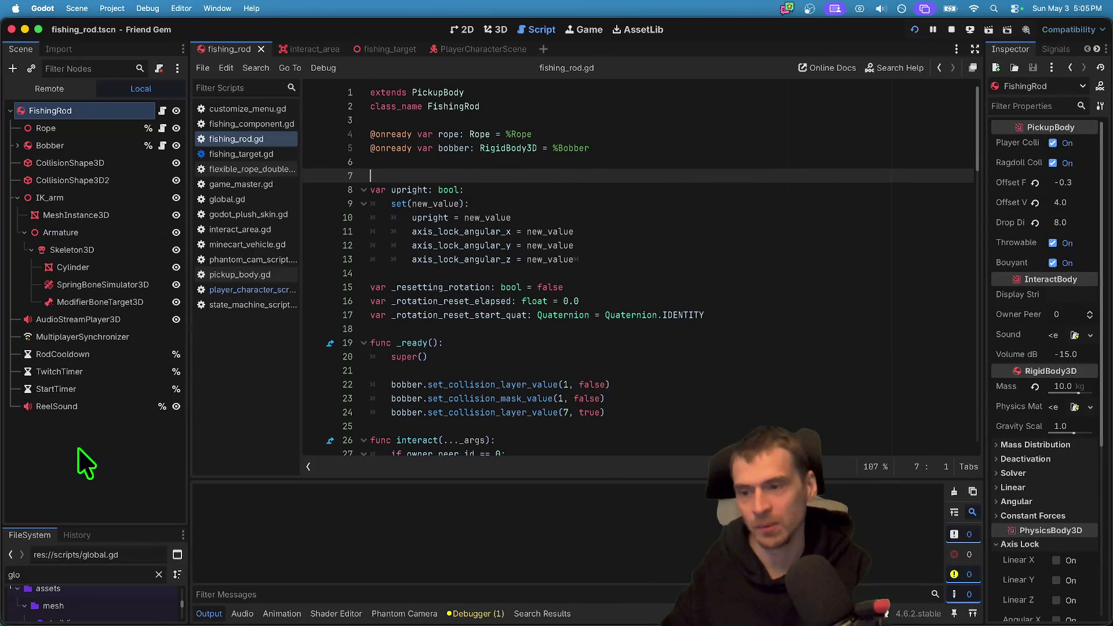
# Inspect the RodCooldown timer's settings, keeping its wait time at 1.0 s.
pyautogui.click(68, 370)
pyautogui.click(70, 355)
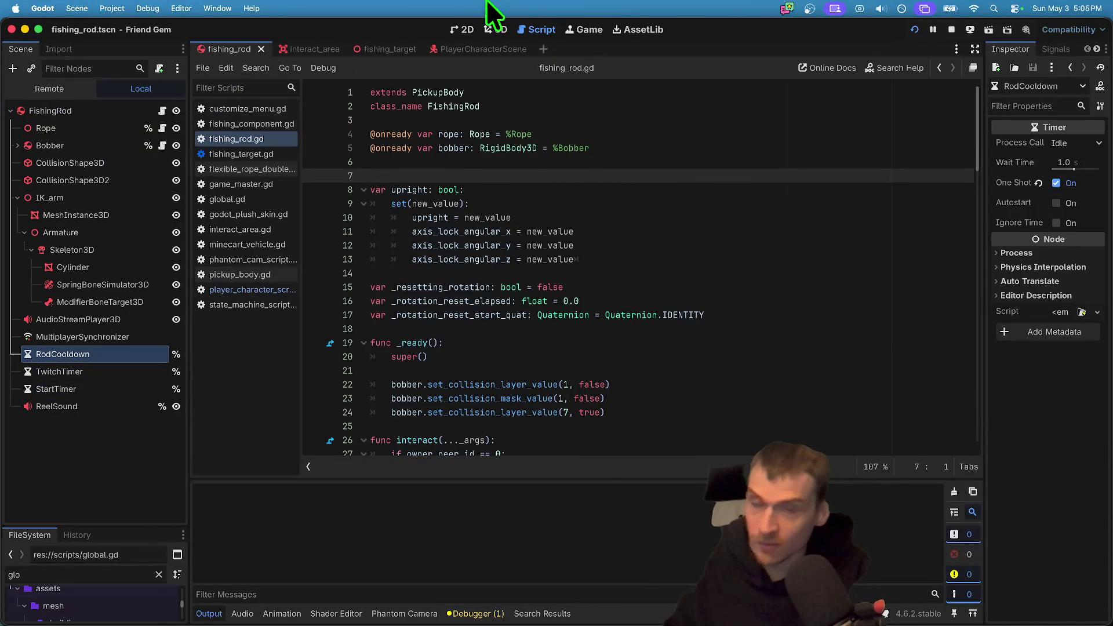
pyautogui.click(497, 29)
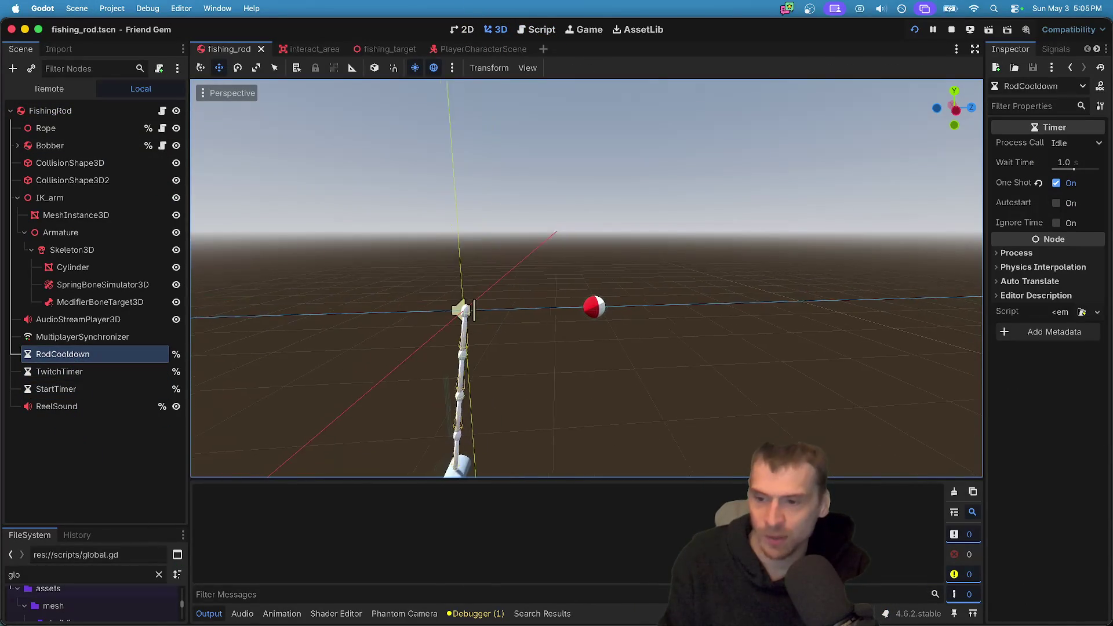
pyautogui.click(551, 30)
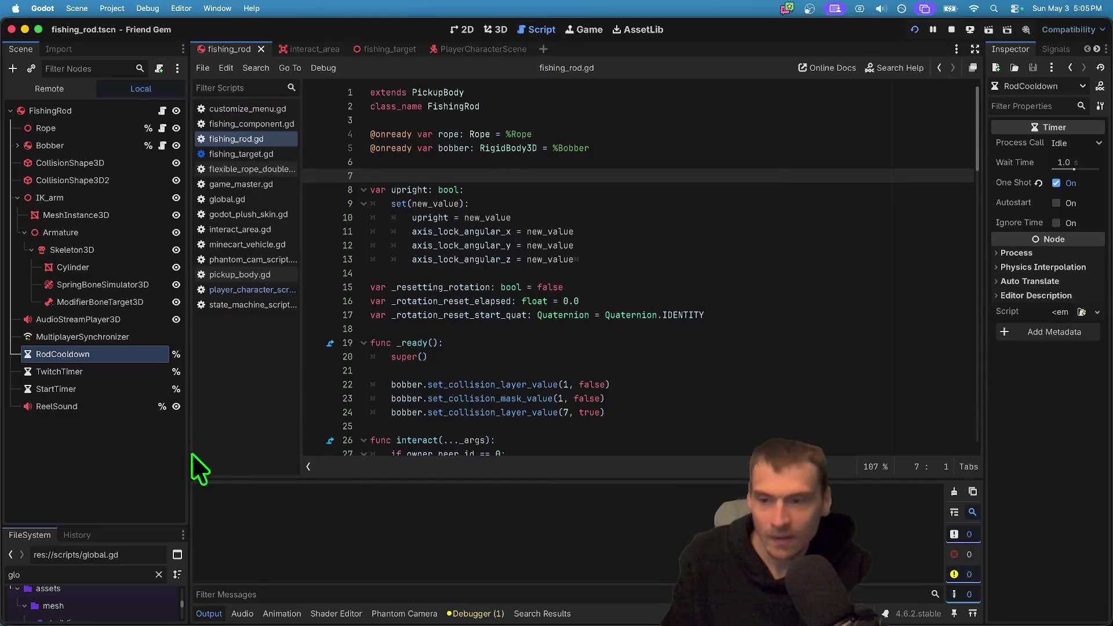
pyautogui.click(115, 348)
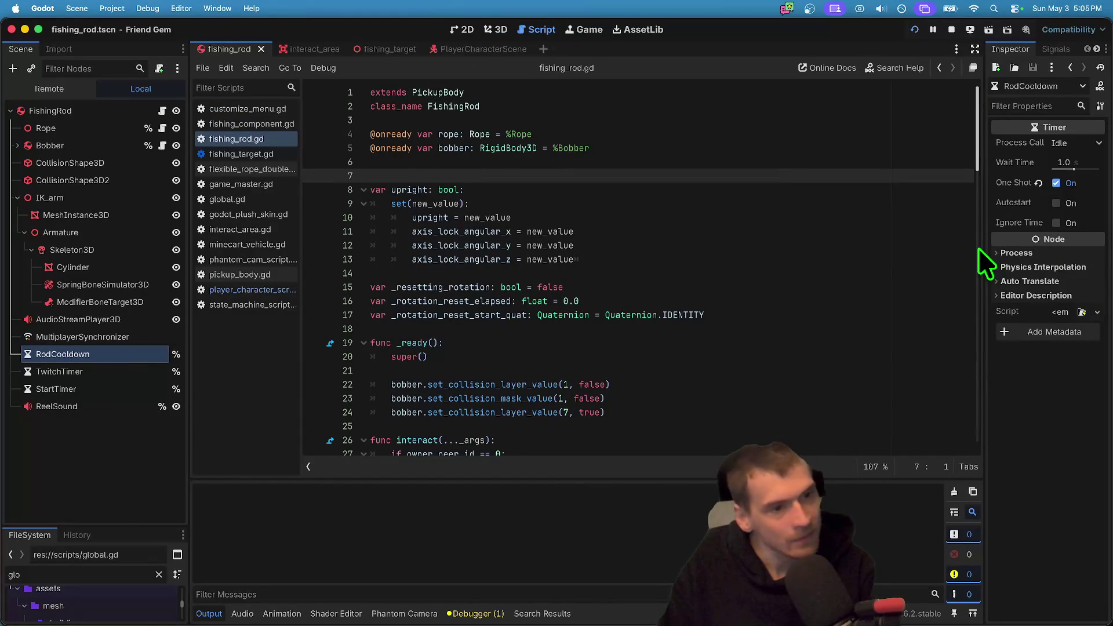
pyautogui.moveTo(981, 247); pyautogui.dragTo(903, 226)
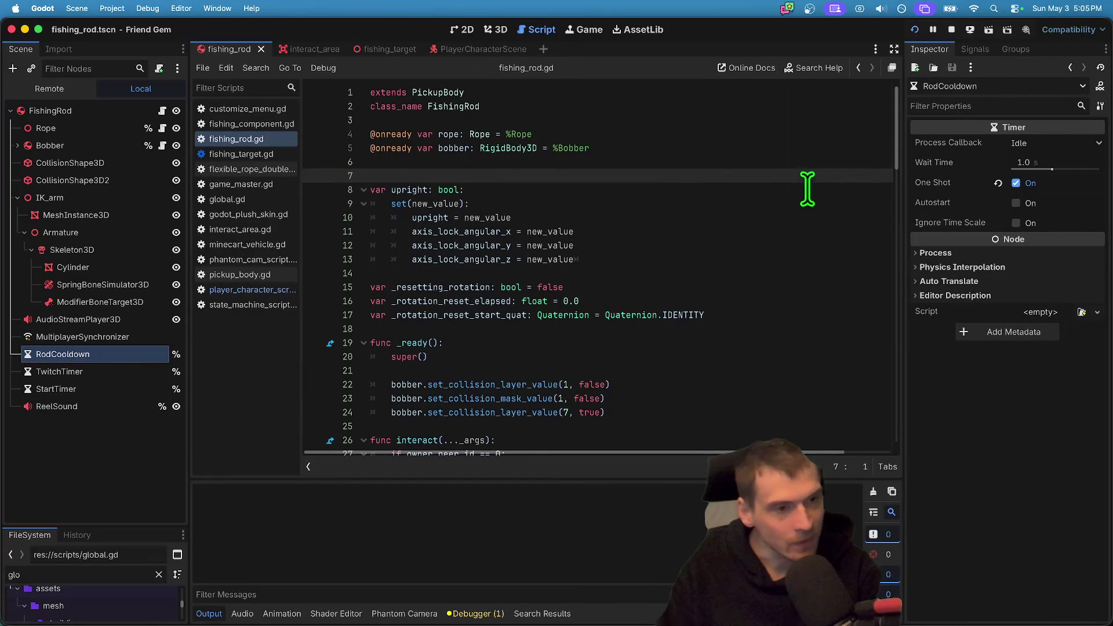
pyautogui.click(1072, 164)
pyautogui.press('Return')
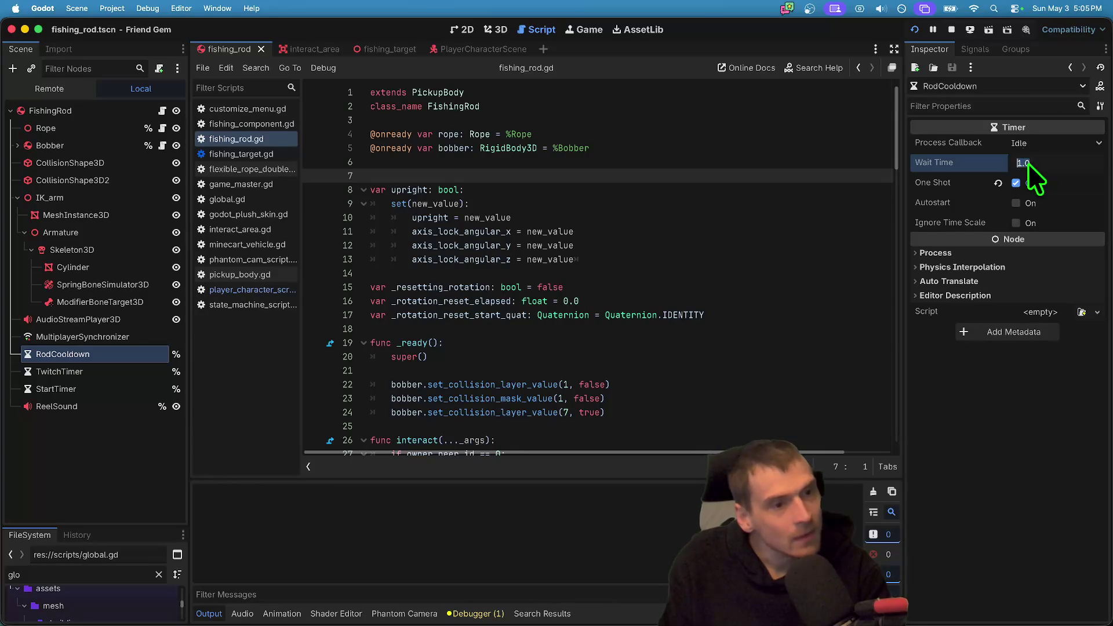
# Erase the partially written rope reference at the end of launch_bobber.
pyautogui.scroll(-20, 874, 196)
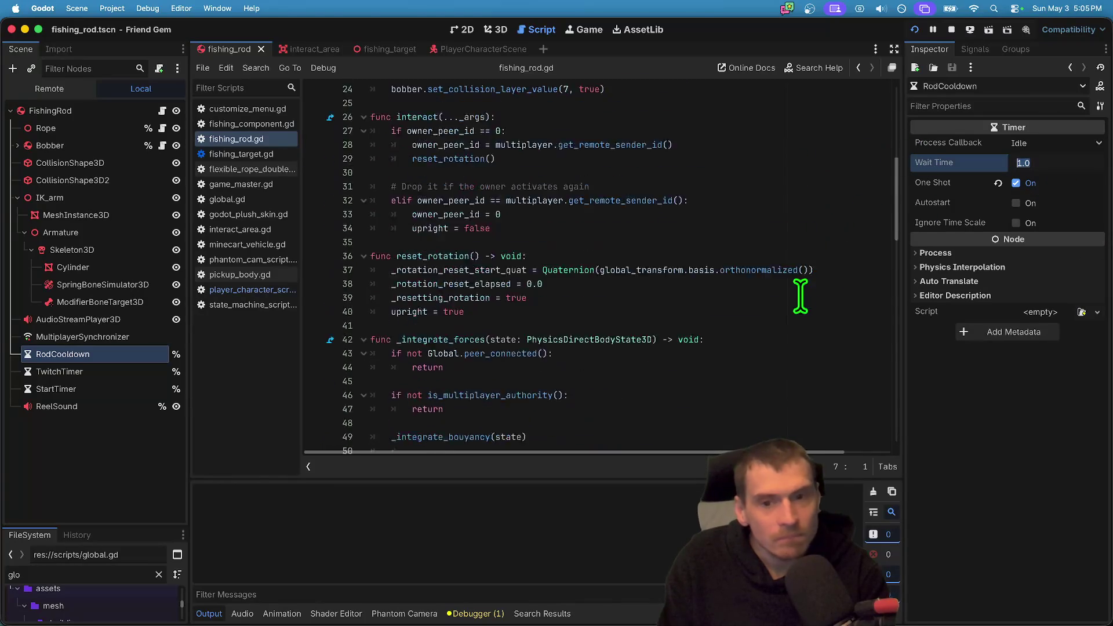
pyautogui.scroll(5, 835, 256)
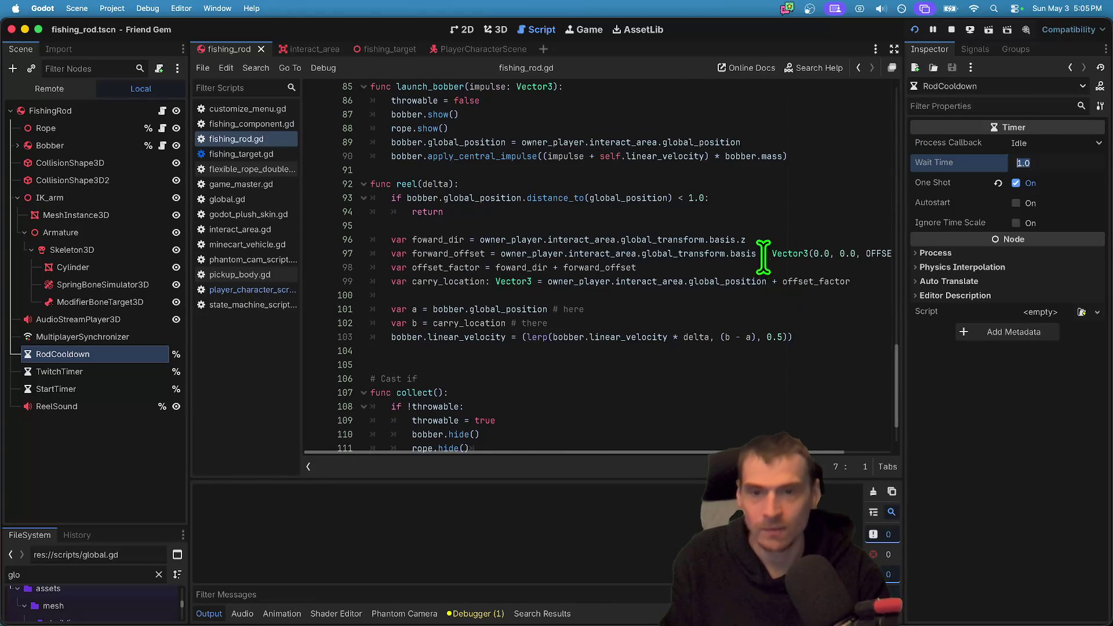
pyautogui.click(823, 229)
pyautogui.press('Down')
pyautogui.press('Down')
pyautogui.press('Down')
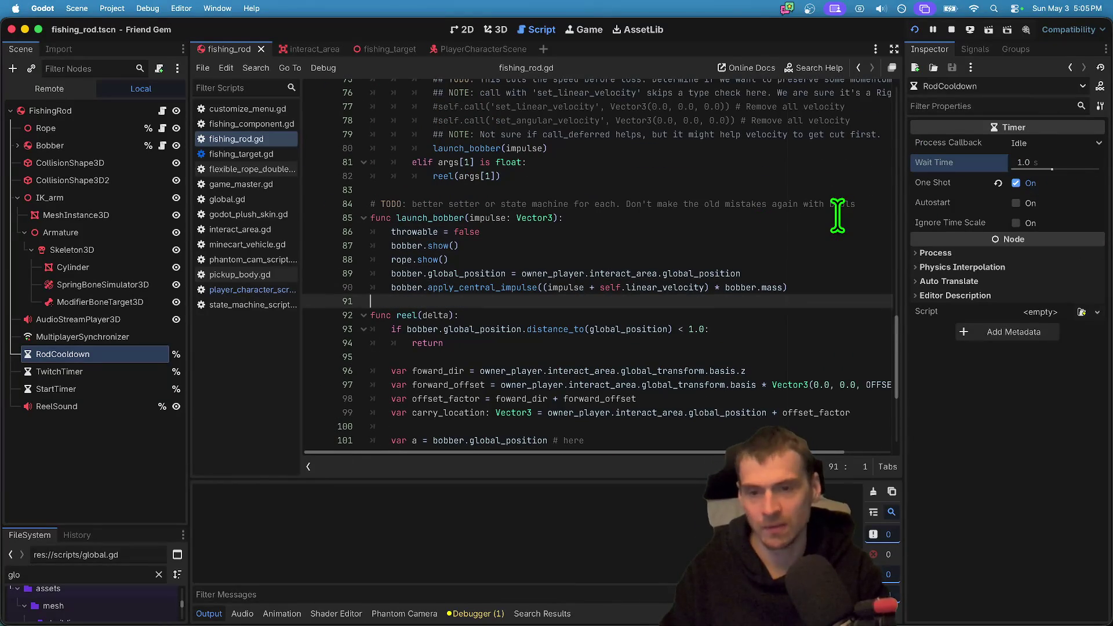
pyautogui.press('Return')
pyautogui.press('Up')
pyautogui.press('BackSpace')
pyautogui.press('BackSpace')
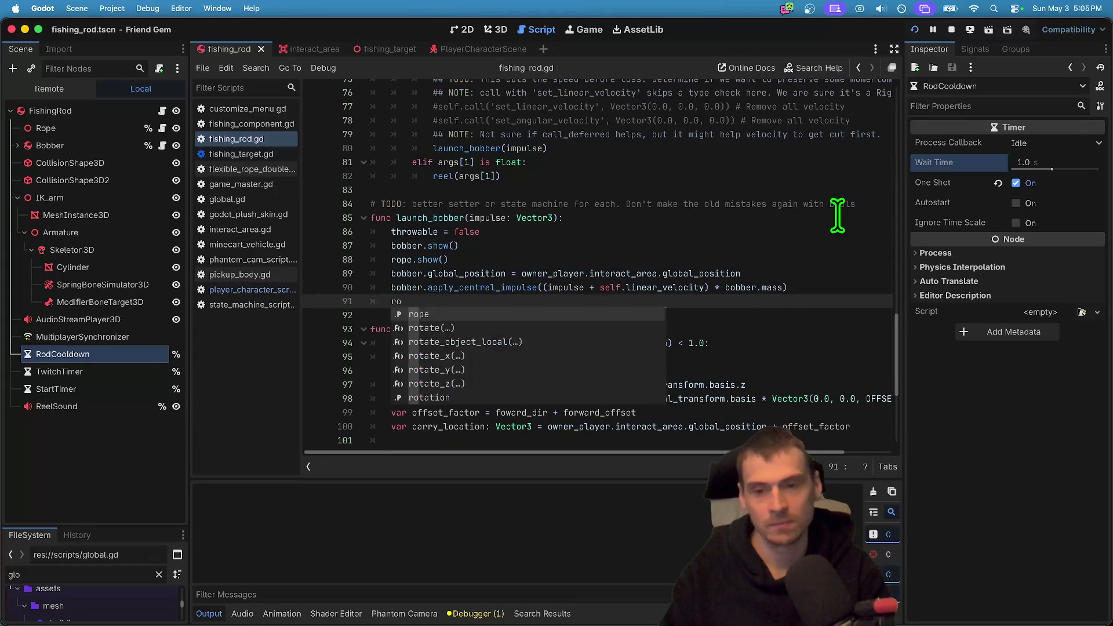
pyautogui.scroll(20, 640, 302)
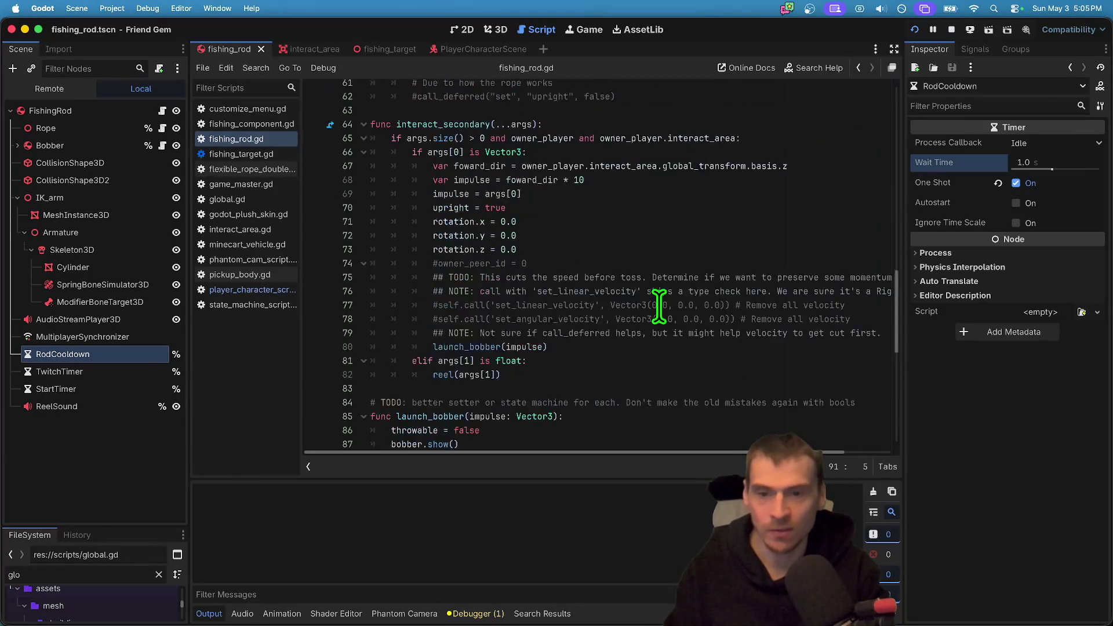
pyautogui.click(742, 166)
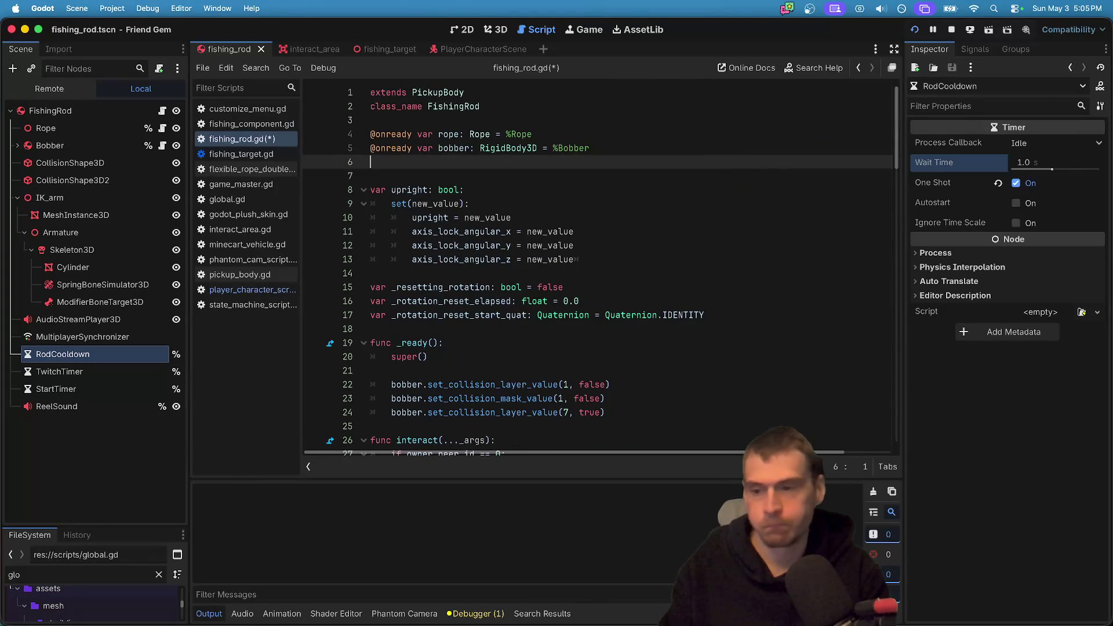
pyautogui.keyDown('super'); pyautogui.click(87, 388); pyautogui.keyUp('super')
pyautogui.moveTo(76, 362)
pyautogui.mouseDown()
pyautogui.moveTo(87, 367)
pyautogui.moveTo(452, 151)
pyautogui.moveTo(464, 162)
pyautogui.mouseUp()
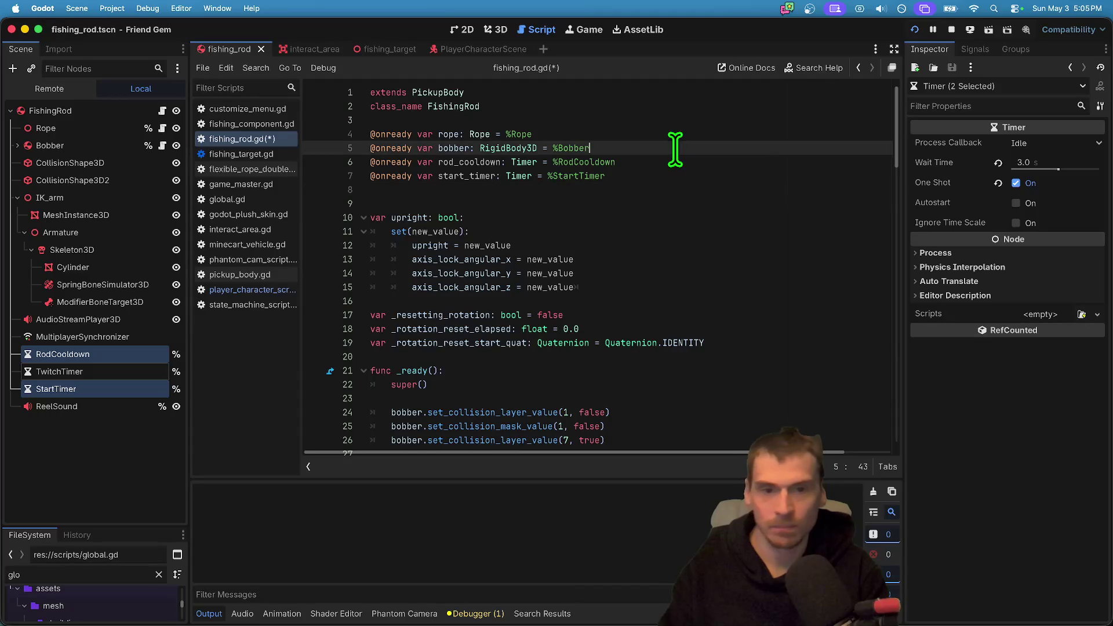
pyautogui.press('Return')
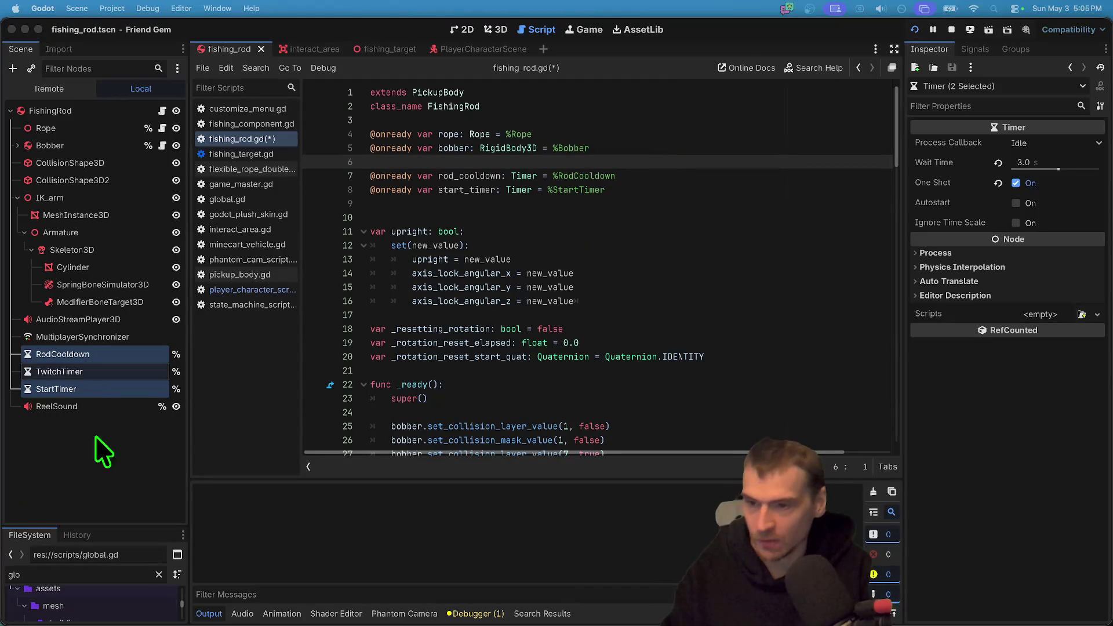
pyautogui.click(112, 388)
pyautogui.moveTo(115, 372)
pyautogui.mouseDown()
pyautogui.moveTo(528, 188)
pyautogui.moveTo(542, 147)
pyautogui.moveTo(537, 159)
pyautogui.mouseUp()
pyautogui.press('Return')
pyautogui.press('Down')
pyautogui.press('Down')
pyautogui.press('BackSpace')
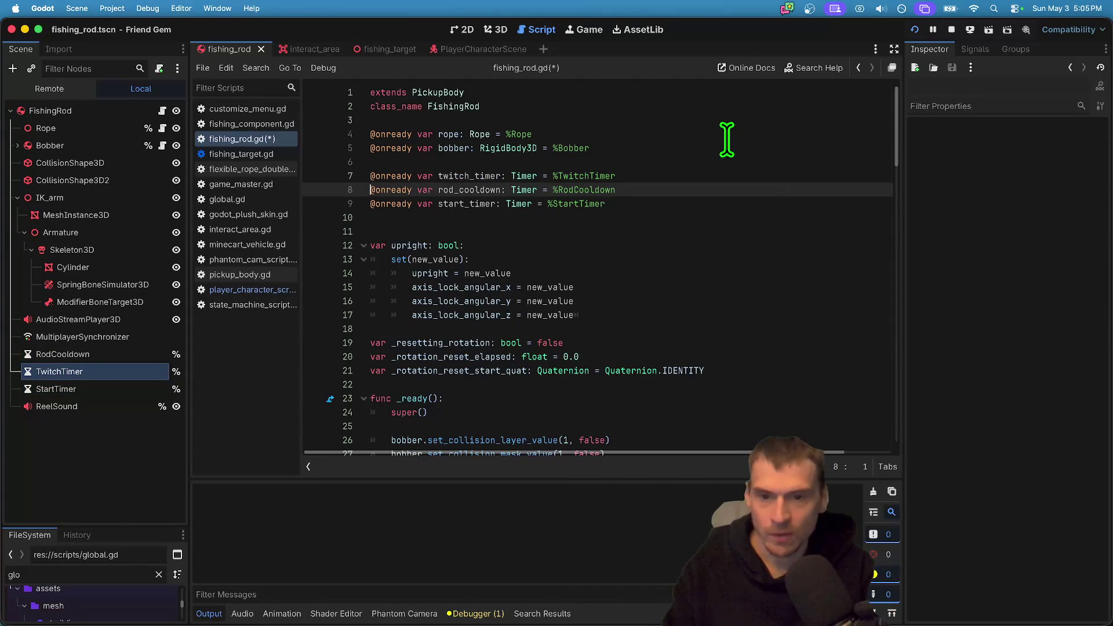
pyautogui.hotkey('alt', 'Up')
pyautogui.press('Down')
pyautogui.hotkey('alt', 'Down')
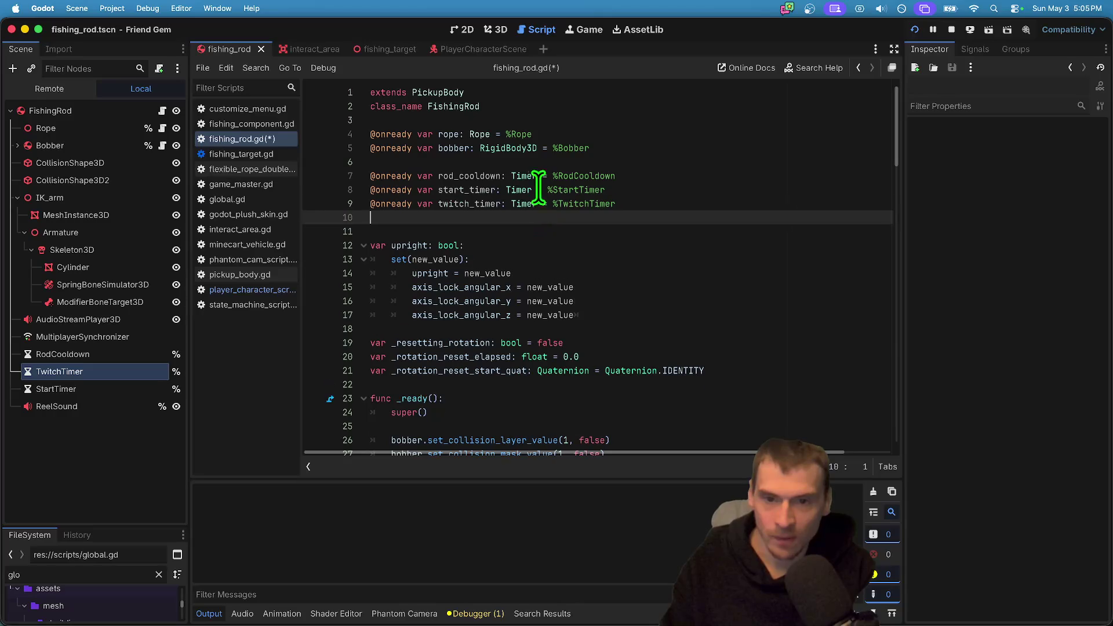
# Review the rod_cooldown and start_timer references and compare the timer nodes' settings.
pyautogui.doubleClick(447, 184)
pyautogui.doubleClick(447, 177)
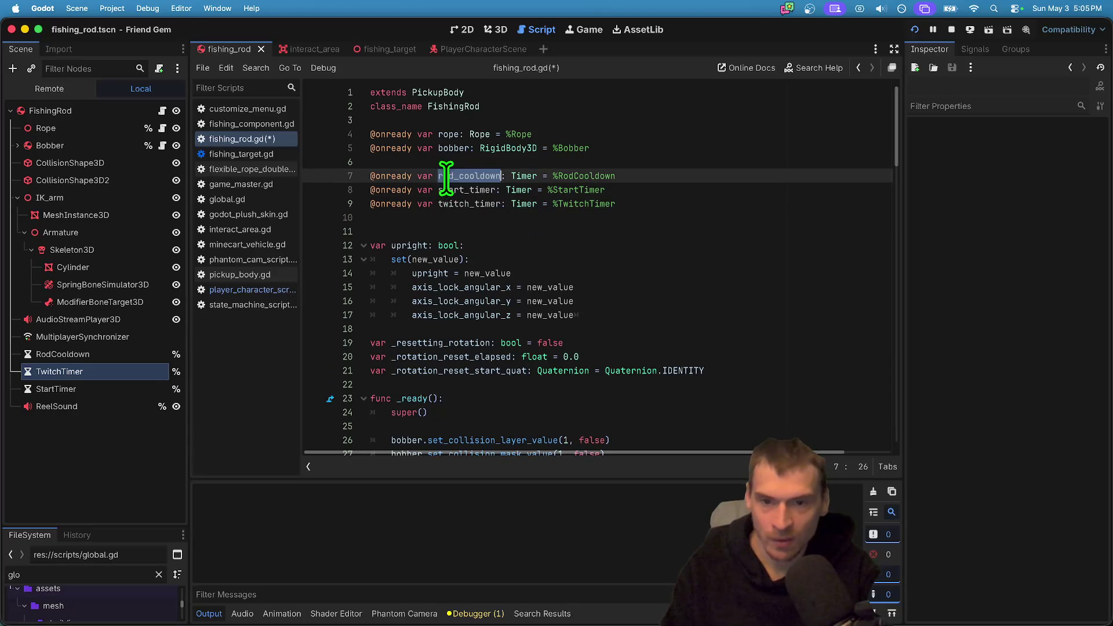
pyautogui.doubleClick(477, 190)
pyautogui.click(106, 385)
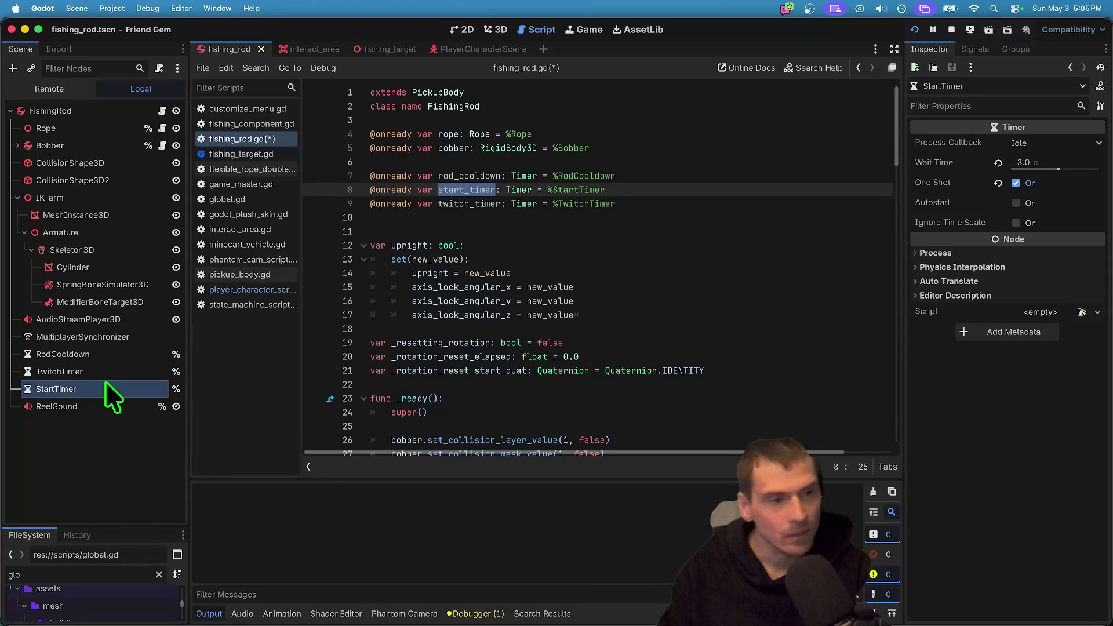
pyautogui.click(107, 374)
pyautogui.click(118, 356)
pyautogui.click(116, 376)
pyautogui.click(116, 387)
pyautogui.click(542, 176)
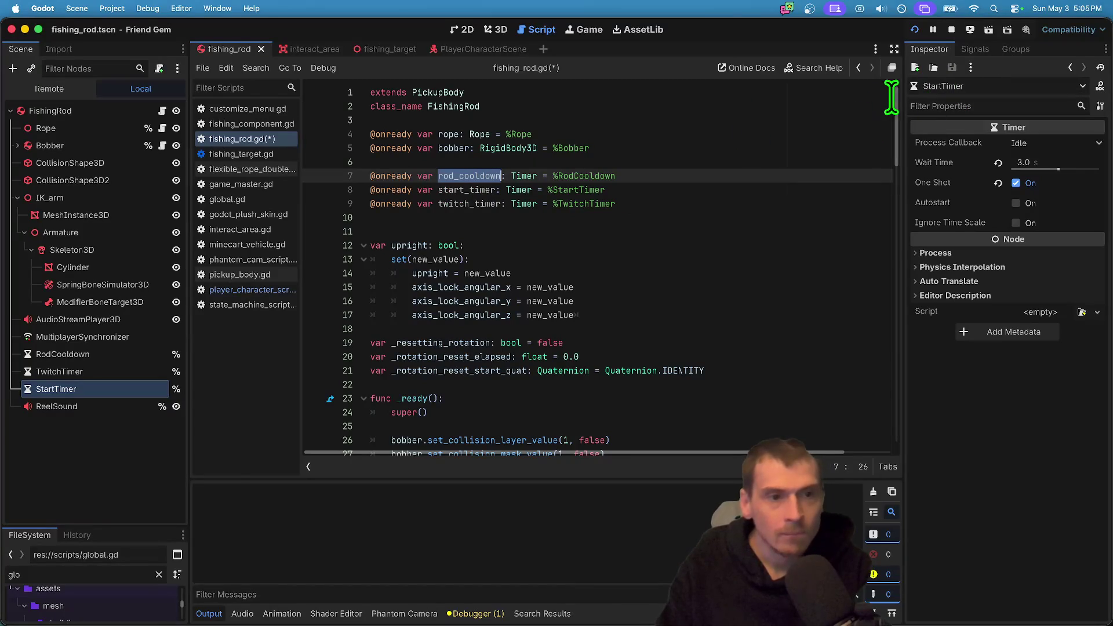
pyautogui.scroll(-20, 899, 148)
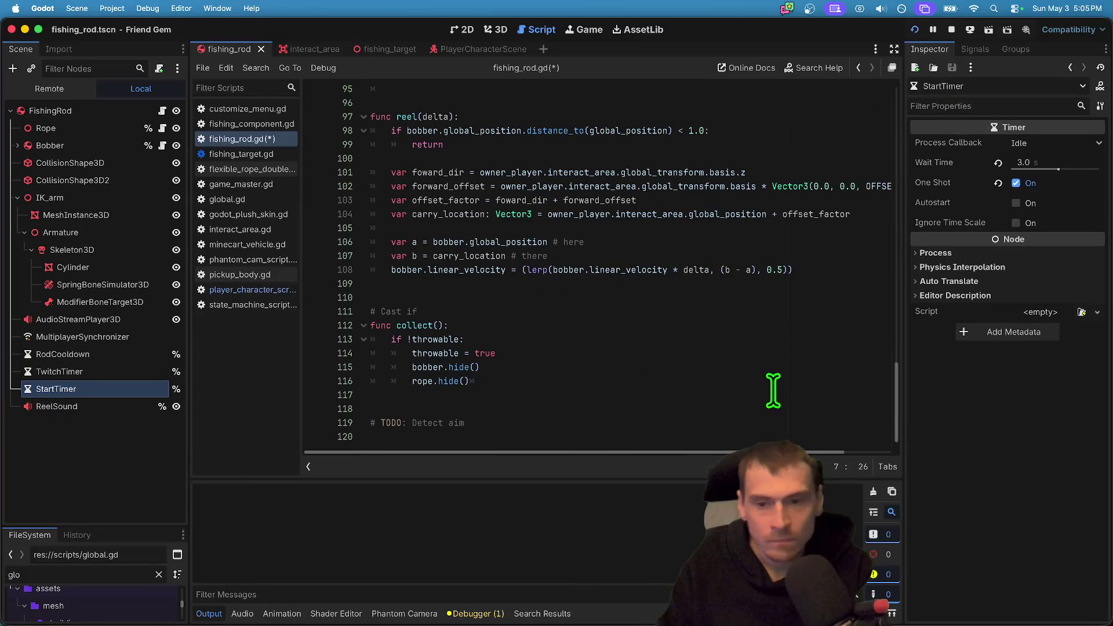
# Add rod_cooldown.start() on the blank line ending launch_bobber.
pyautogui.scroll(8, 638, 232)
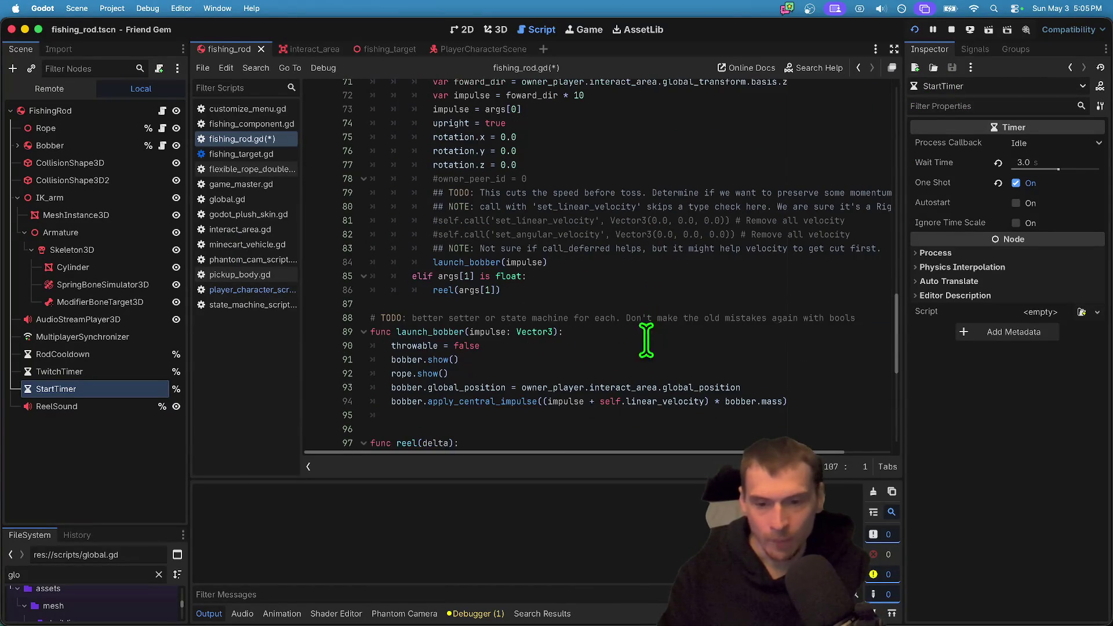
pyautogui.click(589, 416)
pyautogui.write('.')
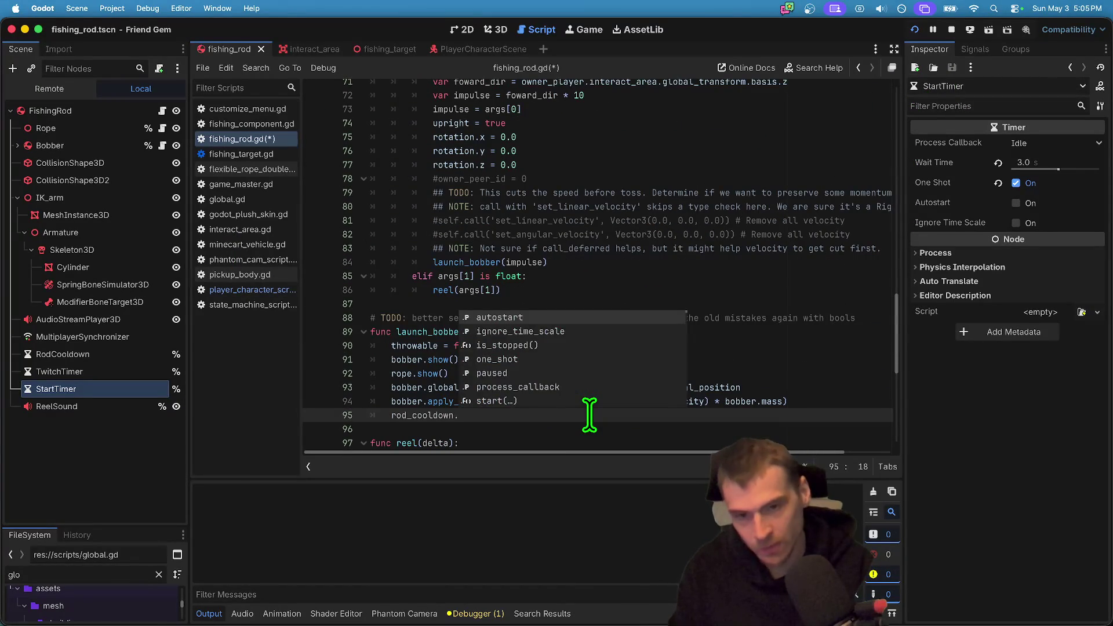
pyautogui.write('start(')
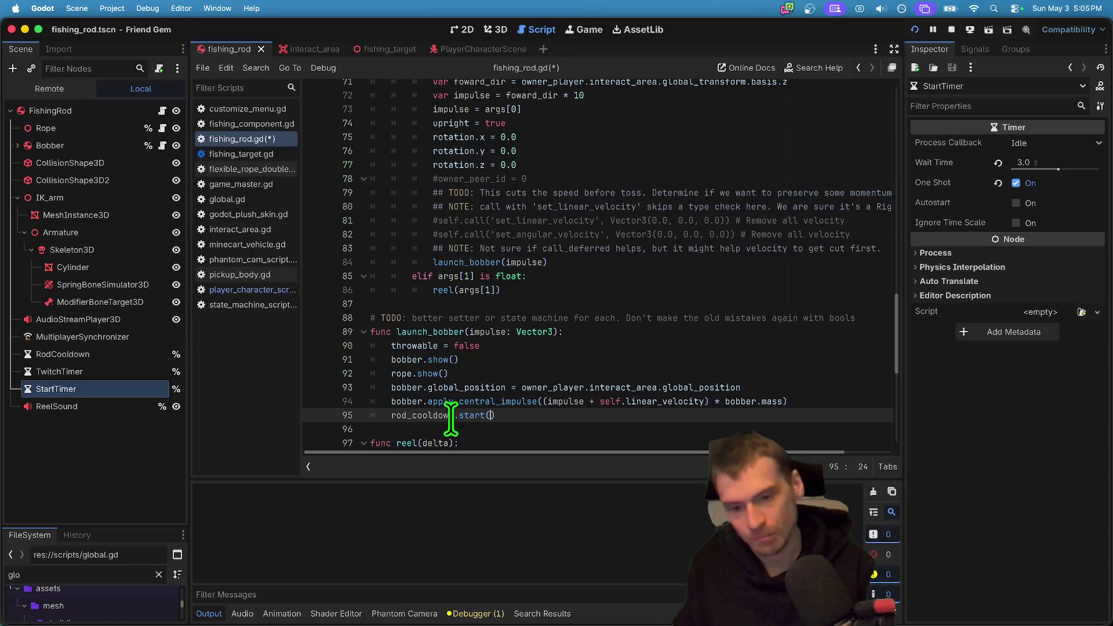
pyautogui.click(405, 415)
pyautogui.doubleClick(429, 415)
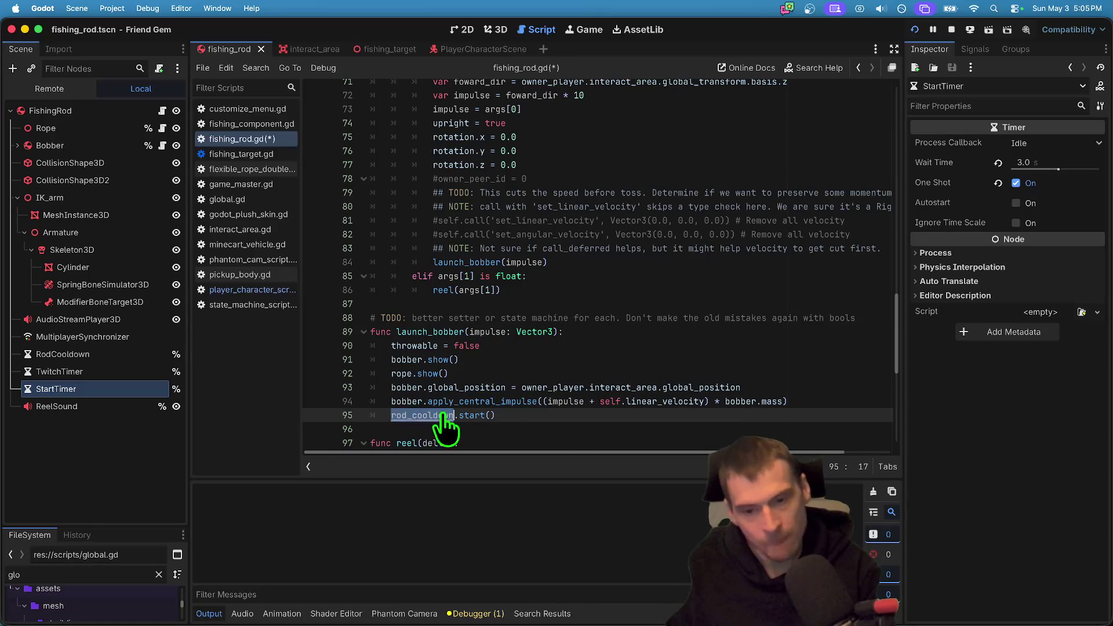
pyautogui.scroll(-6, 563, 395)
# Try adding a new condition above reel()'s distance check, then undo it.
pyautogui.press('Down')
pyautogui.press('Down')
pyautogui.press('Down')
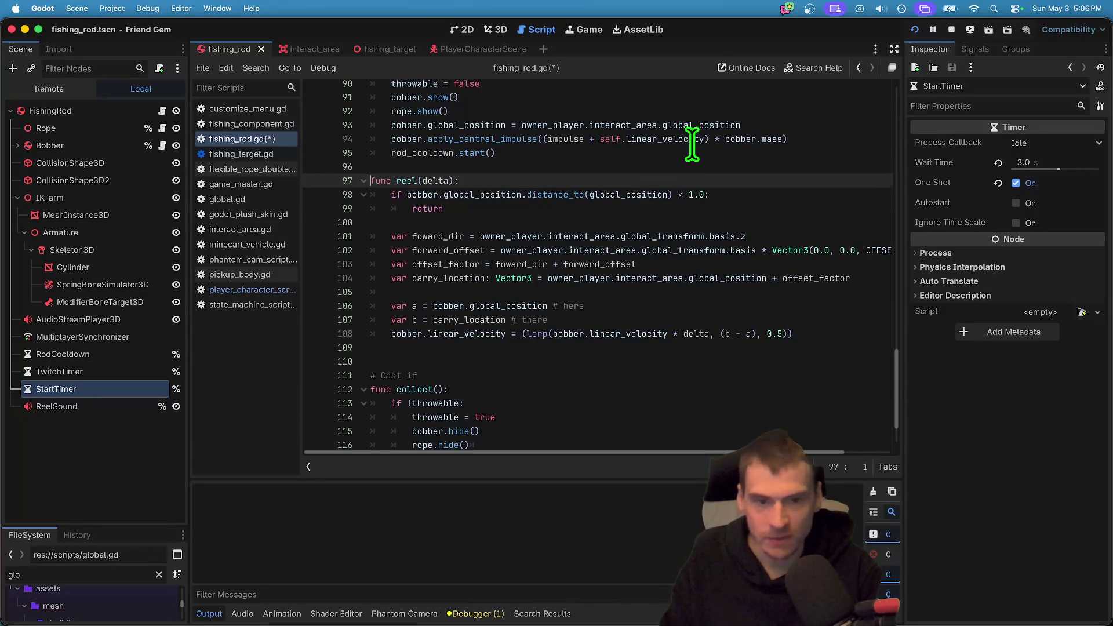
pyautogui.press('Home')
pyautogui.press('Return')
pyautogui.press('BackSpace')
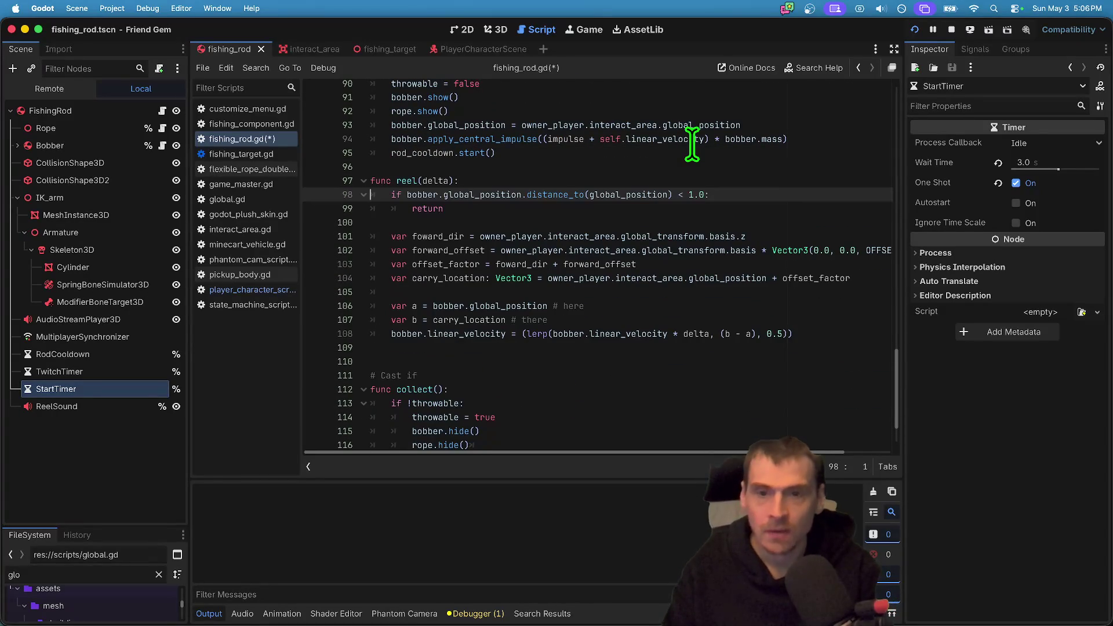
pyautogui.press('Return')
pyautogui.press('Return')
pyautogui.press('Up')
pyautogui.press('Up')
pyautogui.press('Tab')
pyautogui.write('i')
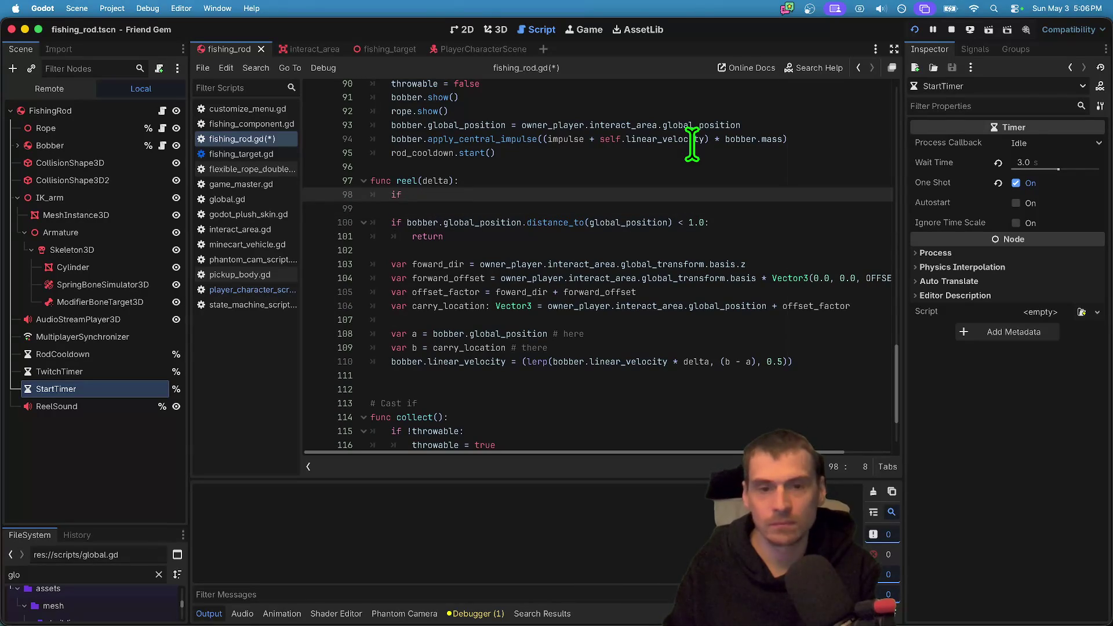
pyautogui.press('super+z')
pyautogui.press('super+z')
pyautogui.moveTo(657, 207); pyautogui.dragTo(226, 188)
pyautogui.scroll(-1, 611, 311)
# Change collect()'s check to 'if !throwable and rod_cooldown.is_stopped():'.
pyautogui.click(602, 378)
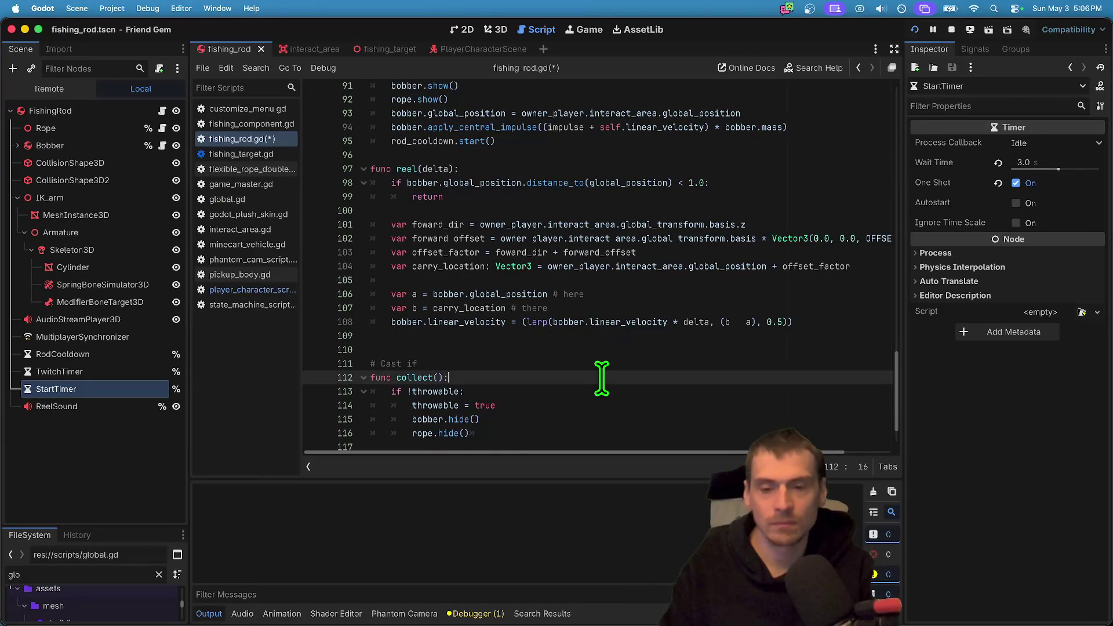
pyautogui.press('Down')
pyautogui.press('Delete')
pyautogui.press('End')
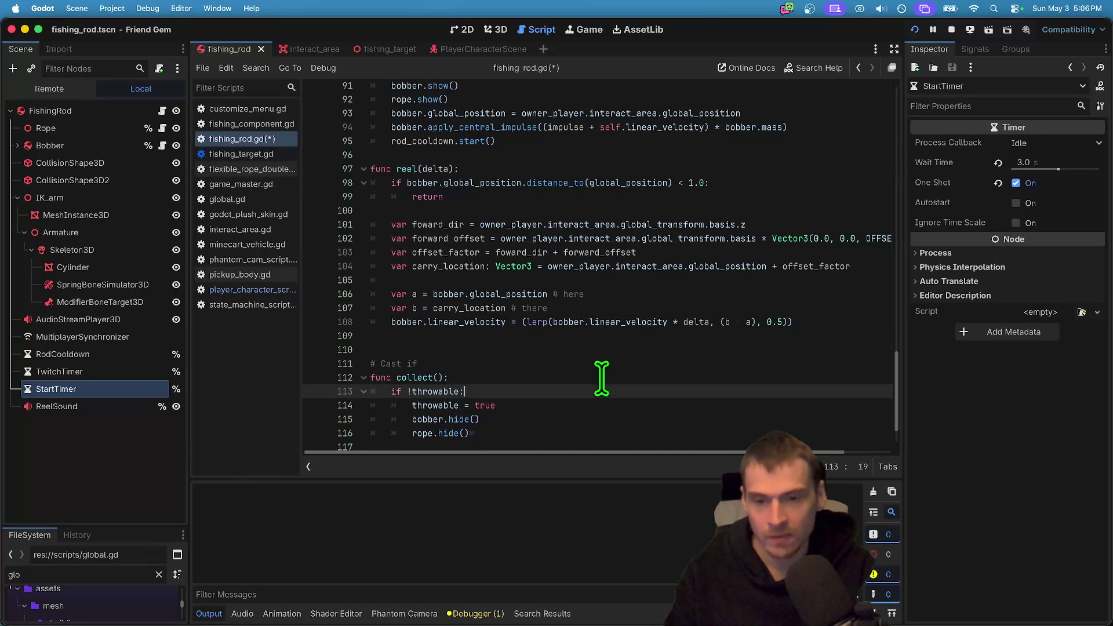
pyautogui.write('rod')
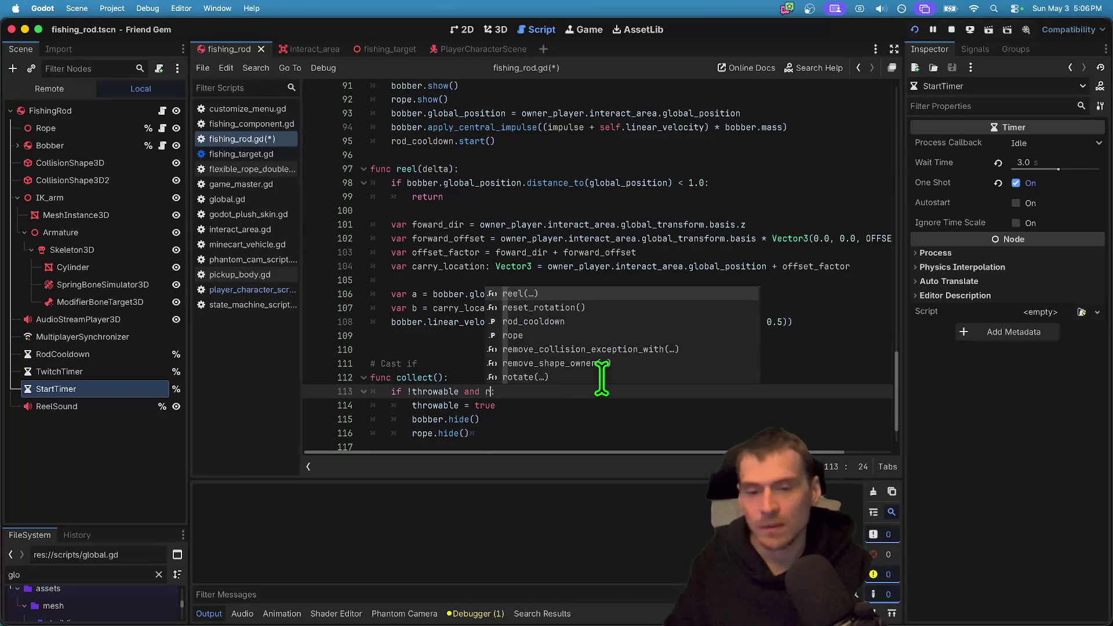
pyautogui.press('Return')
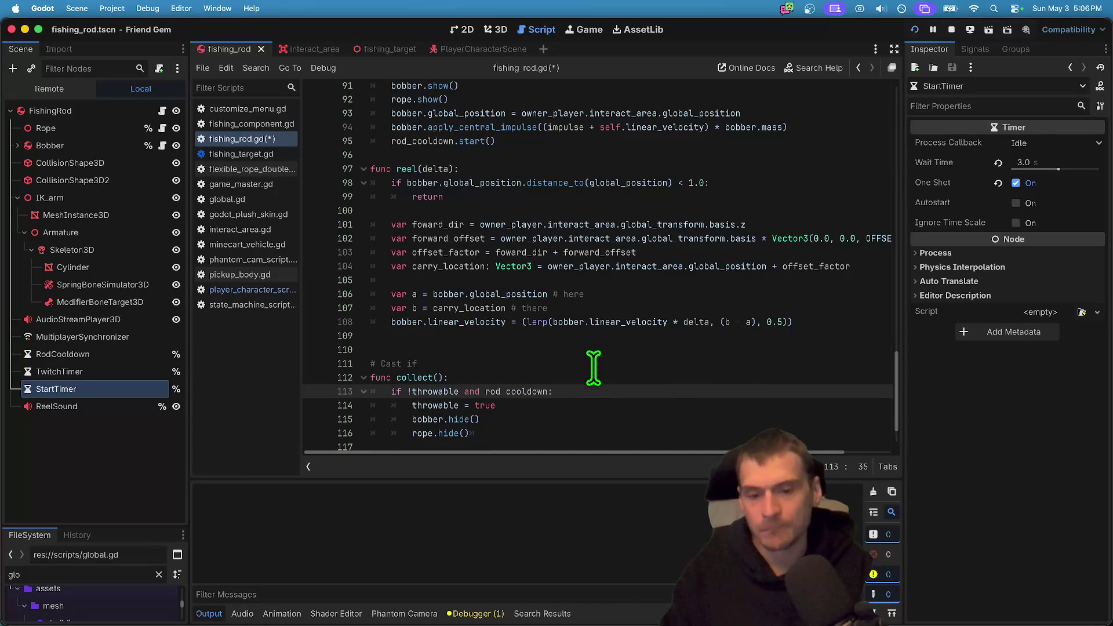
pyautogui.write('==')
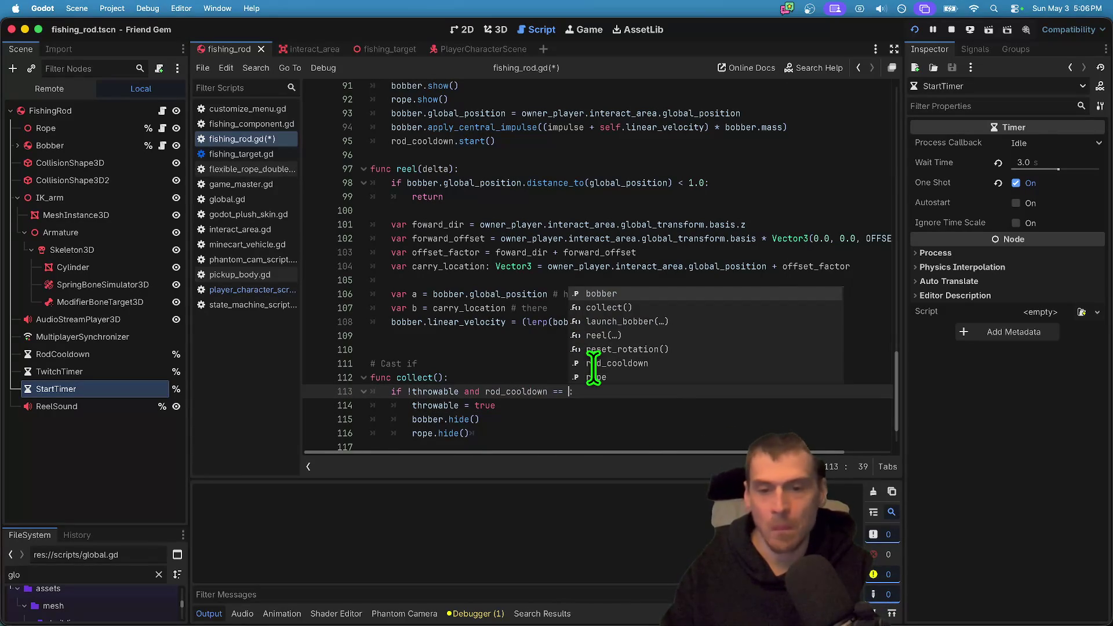
pyautogui.press('BackSpace')
pyautogui.press('BackSpace')
pyautogui.press('BackSpace')
pyautogui.write('.is')
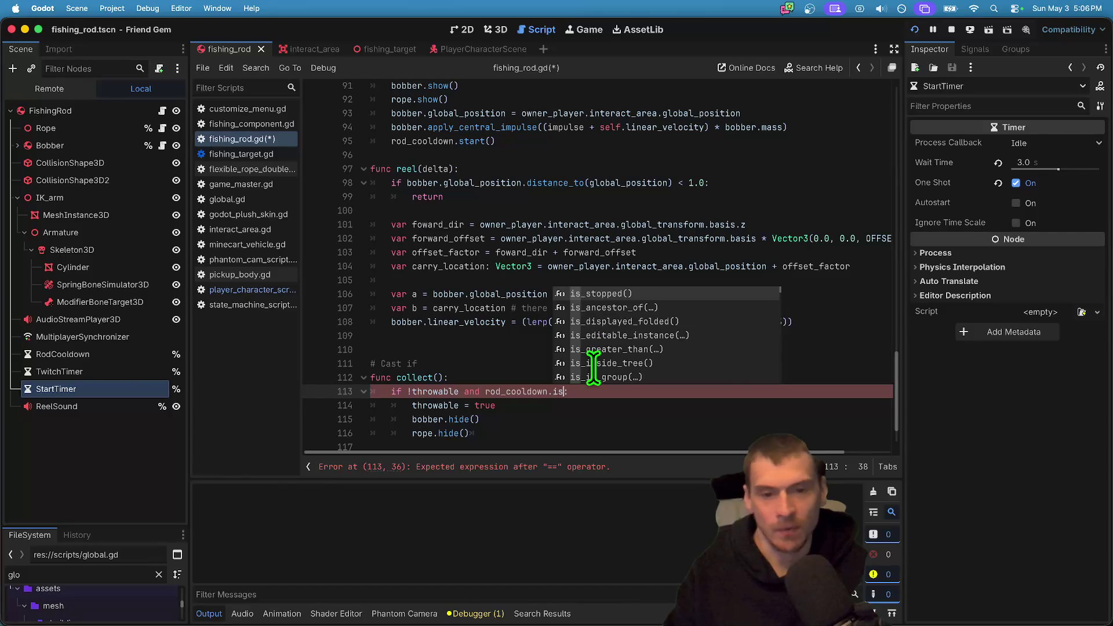
pyautogui.press('Return')
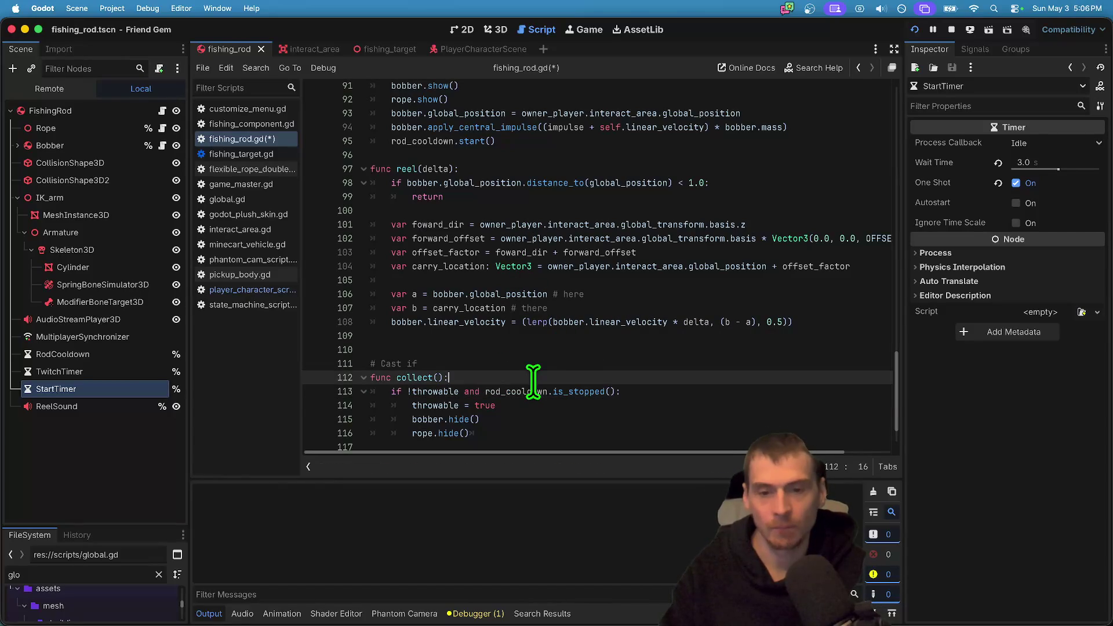
# Move rod_cooldown.start() to the top of launch_bobber, save, and run the game.
pyautogui.doubleClick(532, 392)
pyautogui.click(585, 145)
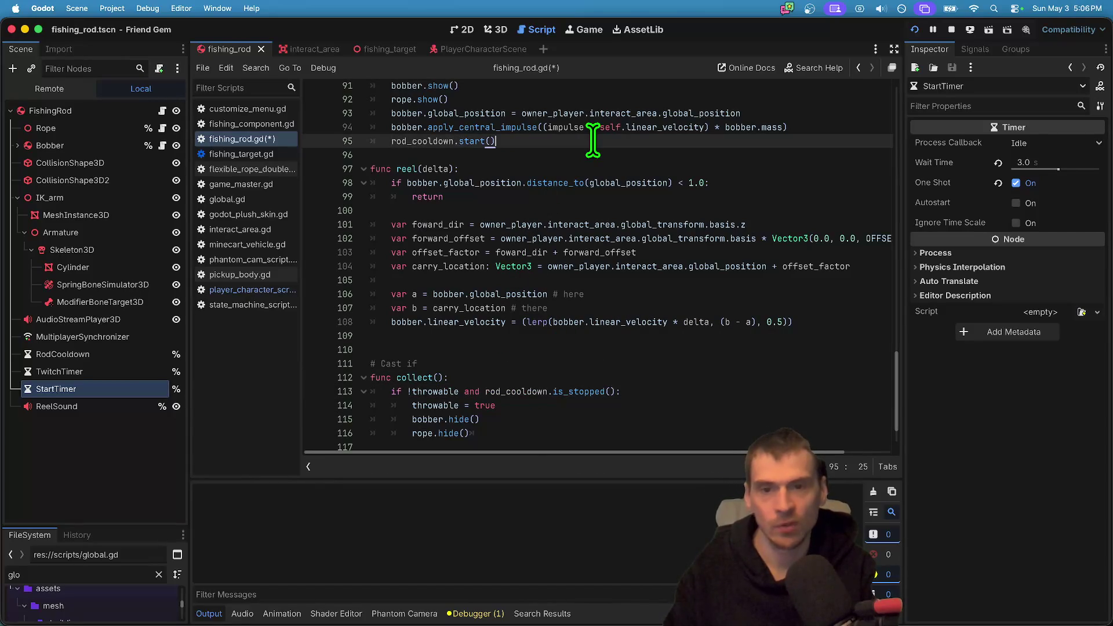
pyautogui.hotkey('ctrl', 'x')
pyautogui.press('Up')
pyautogui.press('Up')
pyautogui.press('Up')
pyautogui.scroll(3, 638, 174)
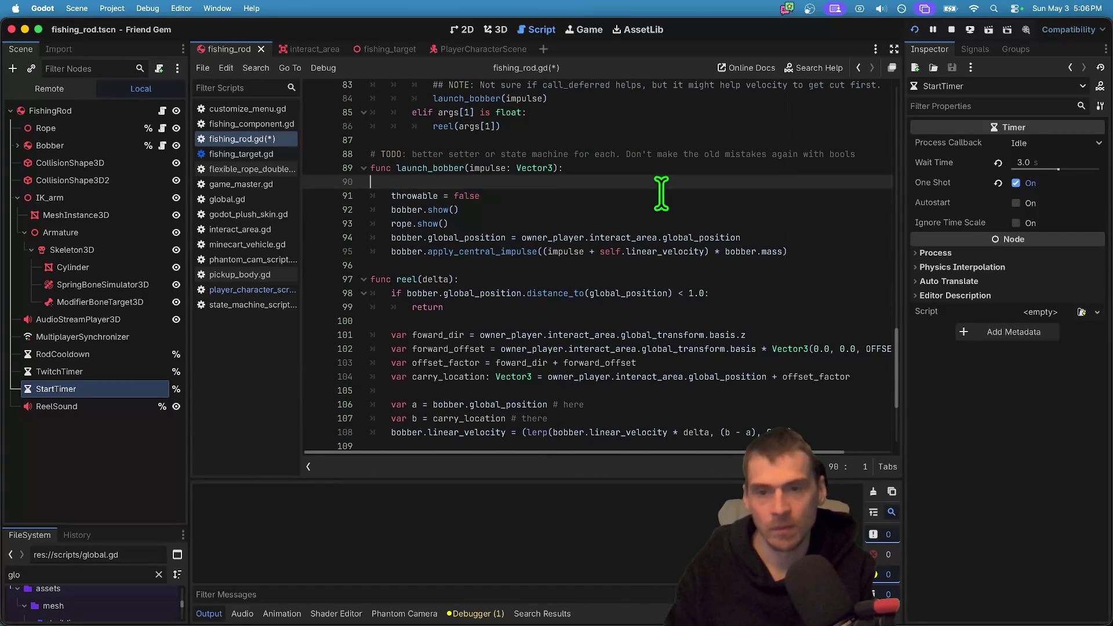
pyautogui.hotkey('ctrl', 'v')
pyautogui.hotkey('ctrl', 's')
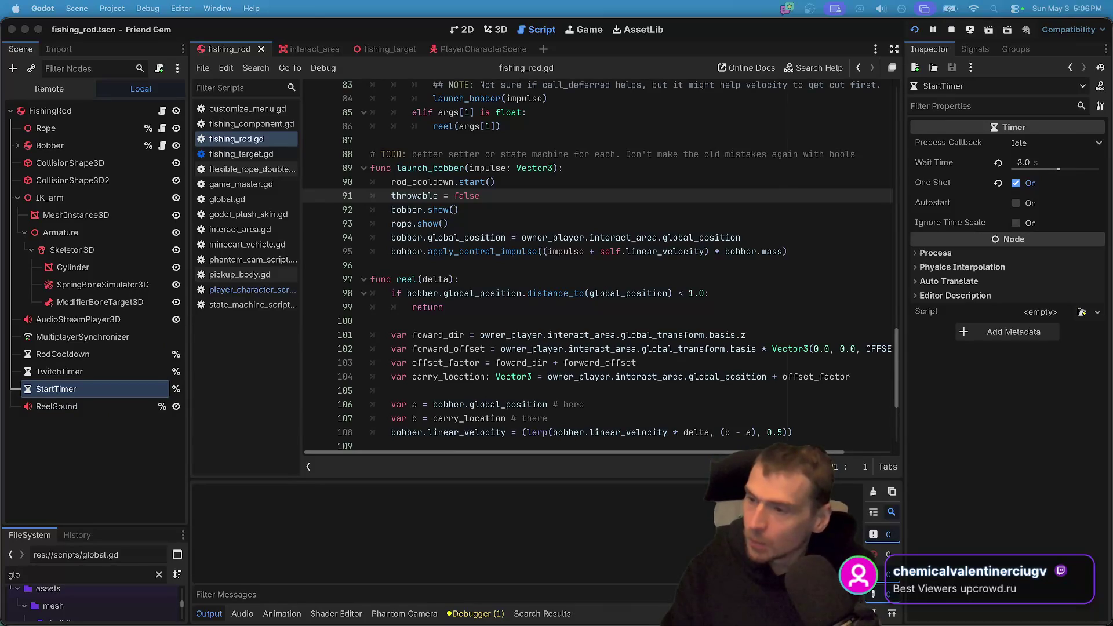
pyautogui.click(844, 225)
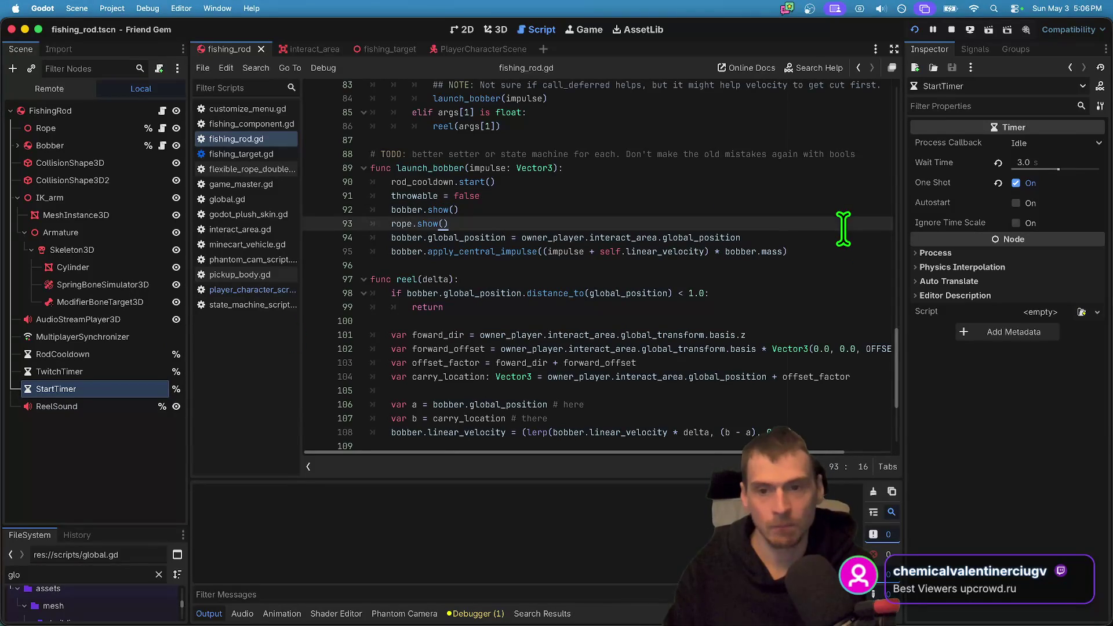
pyautogui.press('super+b')
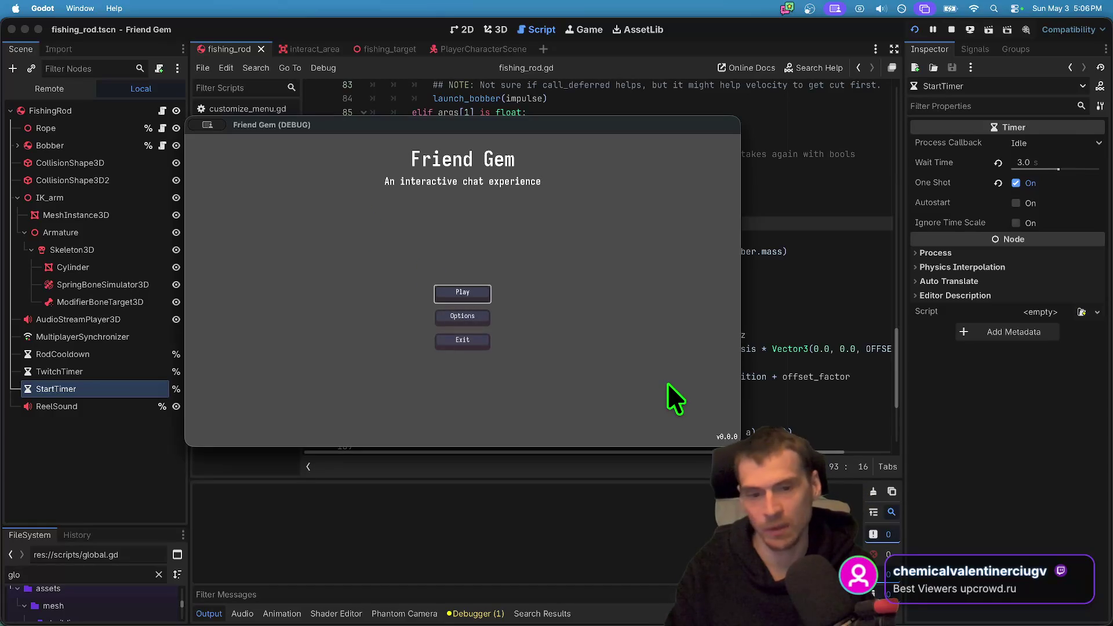
# Start play, walk to the cart, pick up the fishing rod with E, then return to the script.
pyautogui.press('Return')
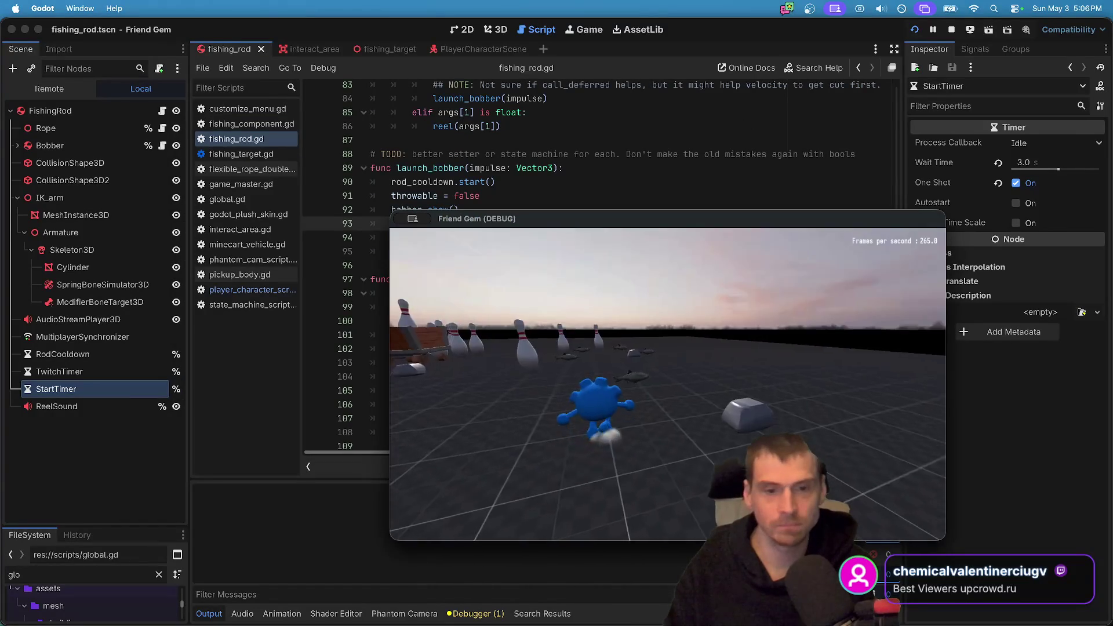
pyautogui.press('w')
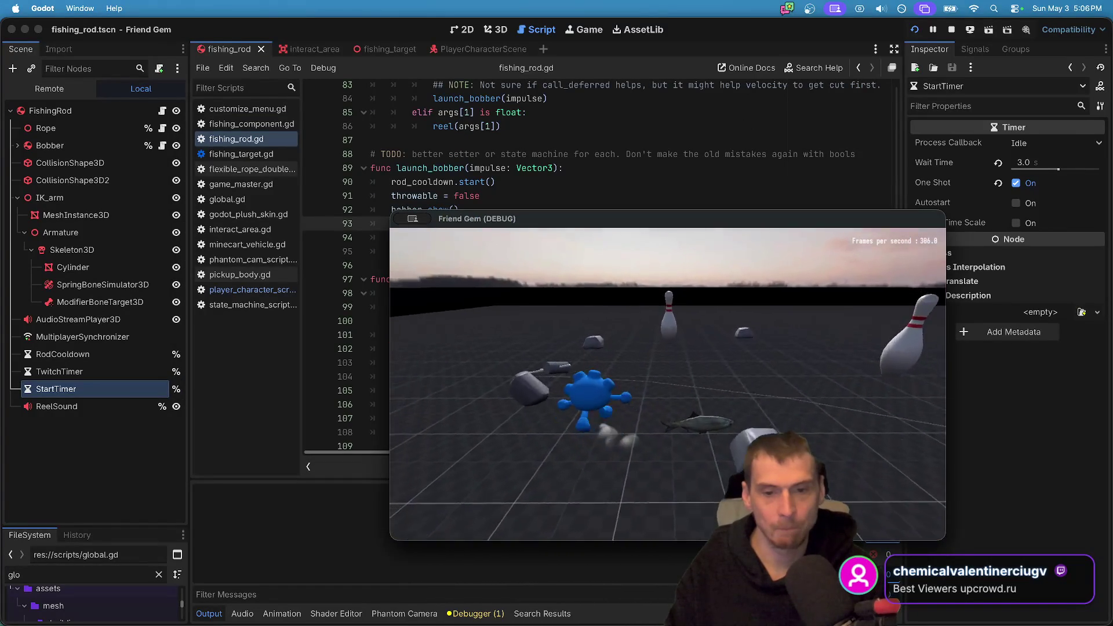
pyautogui.press('e')
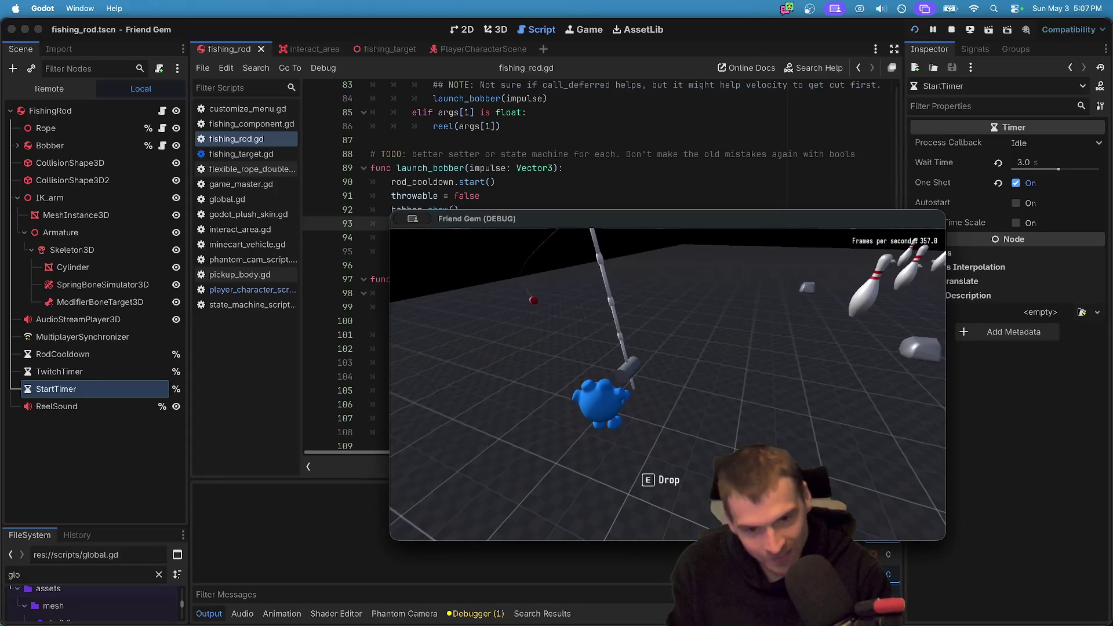
pyautogui.press('Escape')
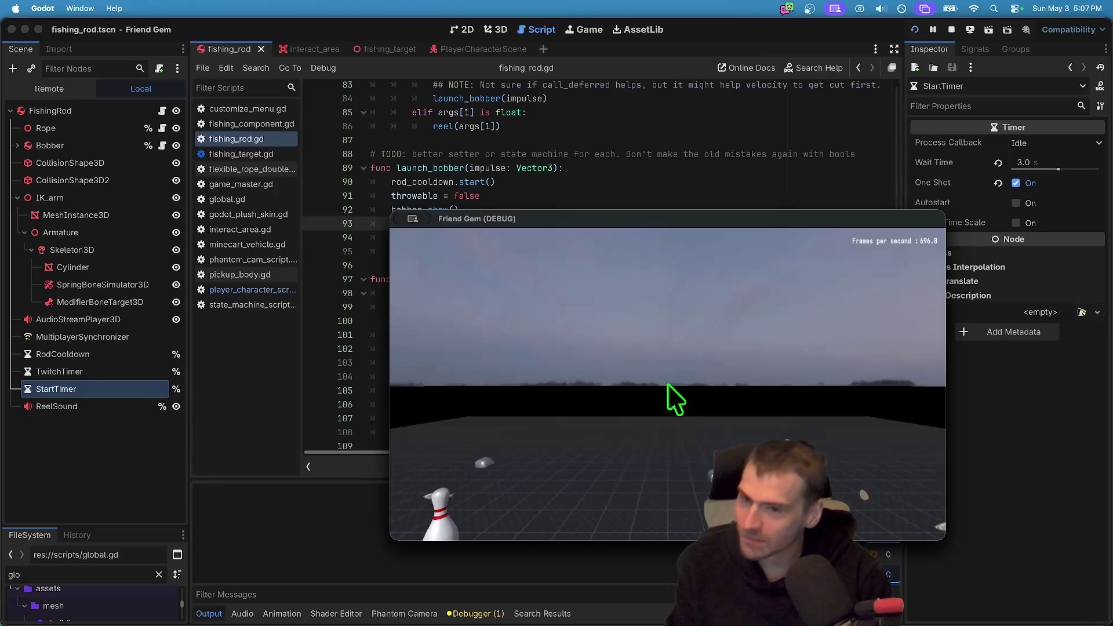
pyautogui.click(479, 116)
pyautogui.scroll(-4, 691, 301)
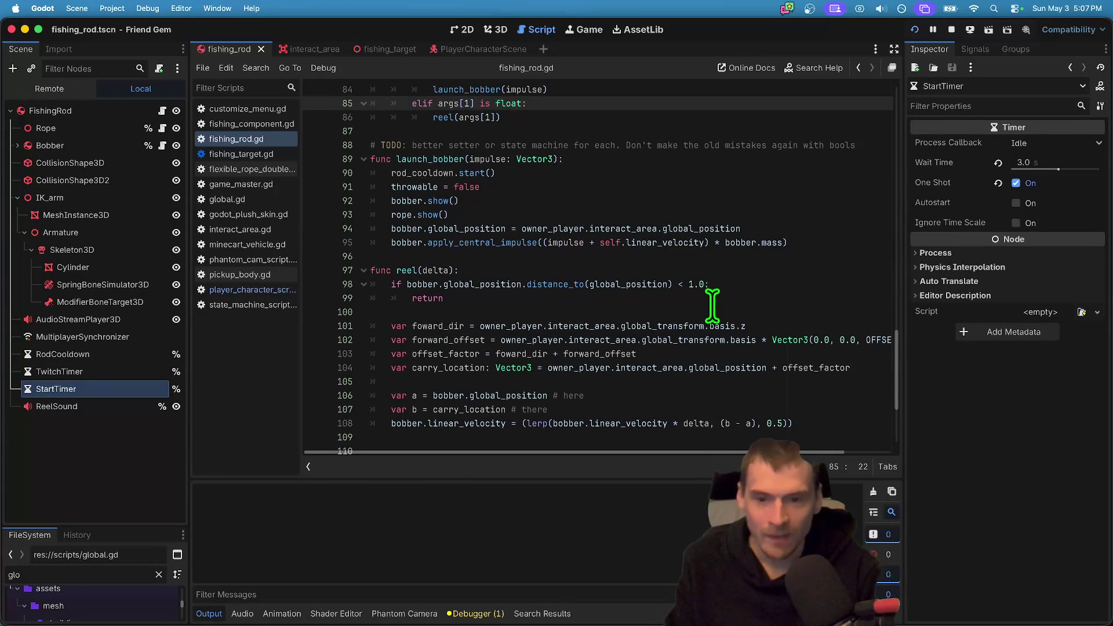
# Extend collect()'s if with 'and bobber.global_position.distance_to(global_position) < 1.0', copied from reel().
pyautogui.click(714, 357)
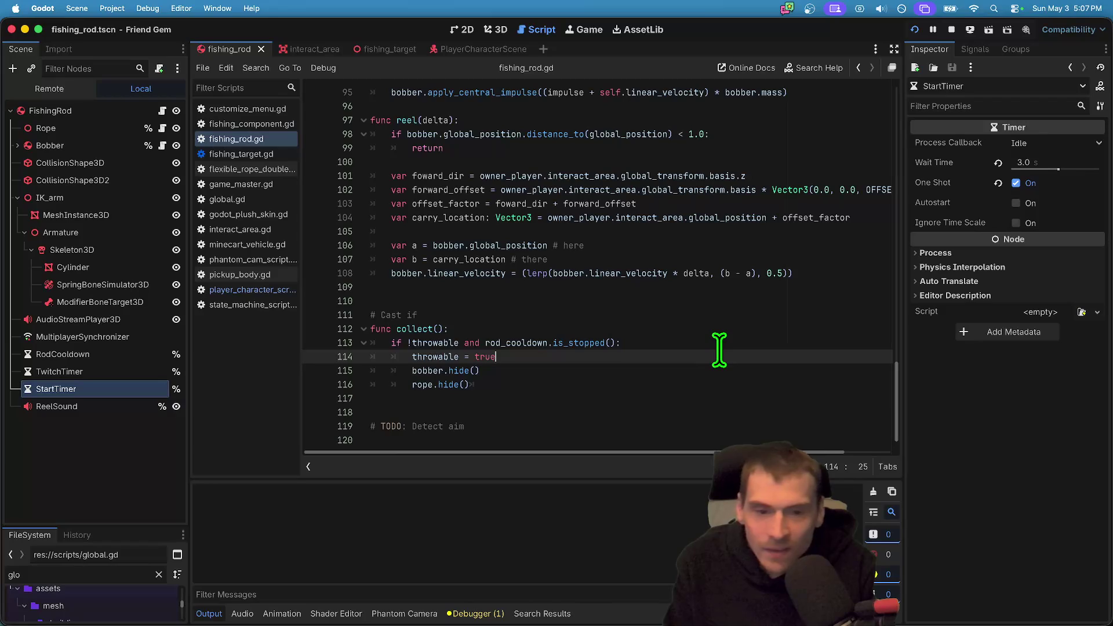
pyautogui.press('Home')
pyautogui.click(724, 348)
pyautogui.press('Left')
pyautogui.write('and')
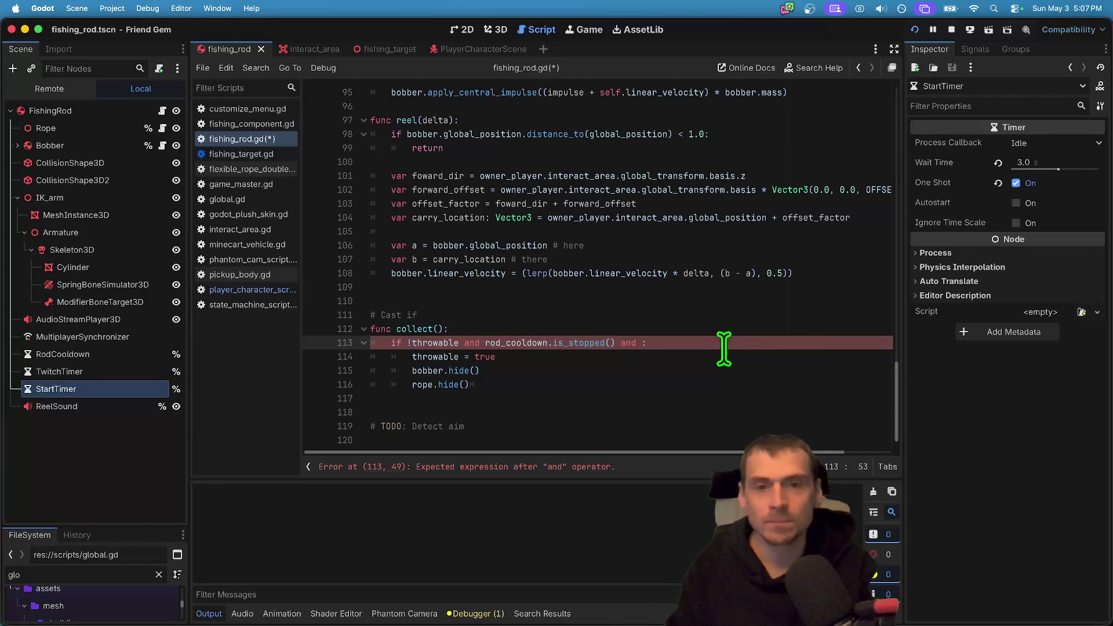
pyautogui.moveTo(707, 135); pyautogui.dragTo(406, 135)
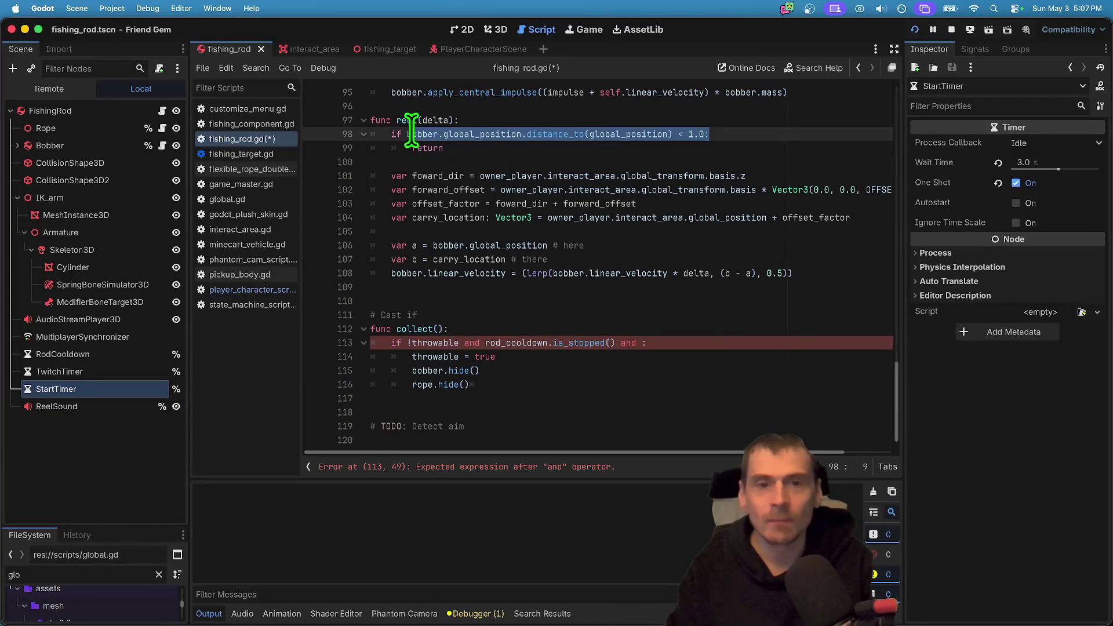
pyautogui.hotkey('ctrl', 'c')
pyautogui.click(742, 343)
pyautogui.hotkey('ctrl', 'v')
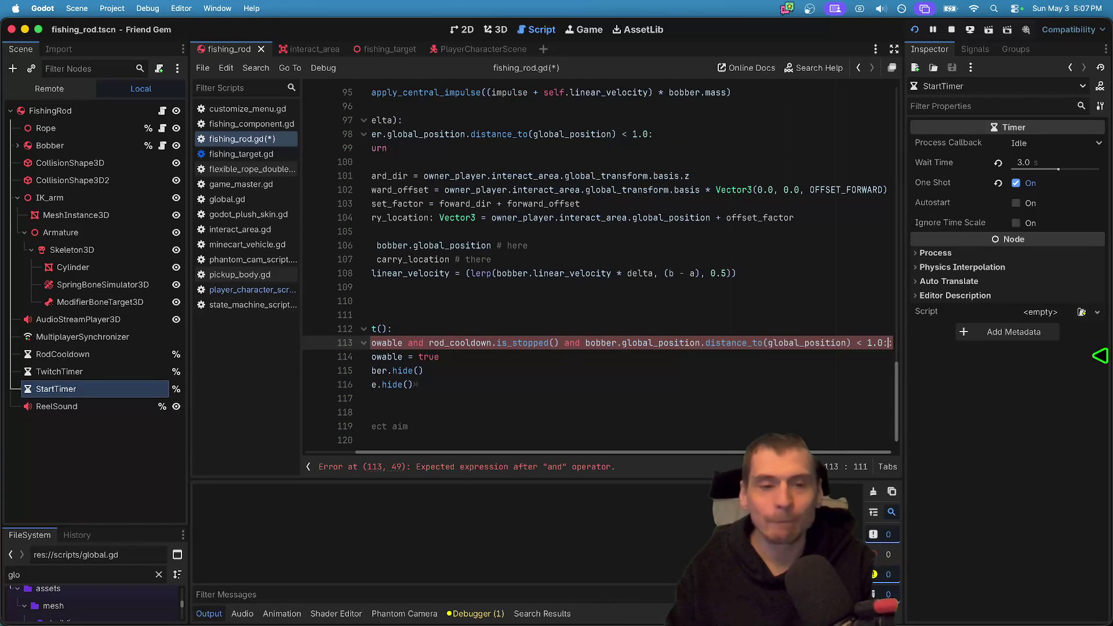
# Remove the duplicated colon, save the script and run the game again.
pyautogui.press('BackSpace')
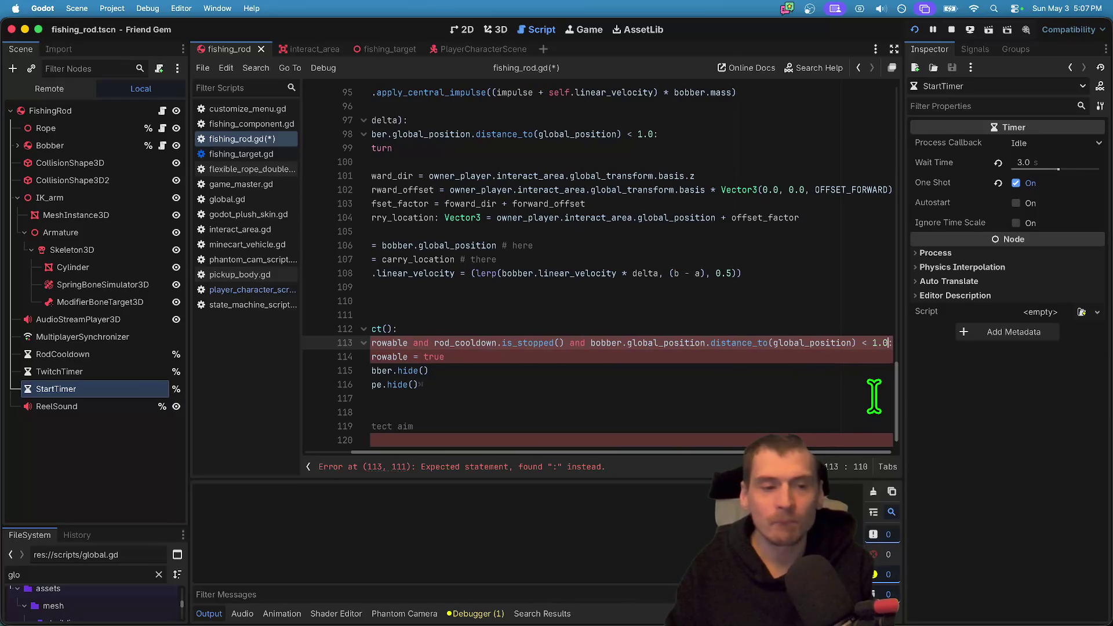
pyautogui.press('Down')
pyautogui.press('Down')
pyautogui.press('Down')
pyautogui.press('super+b')
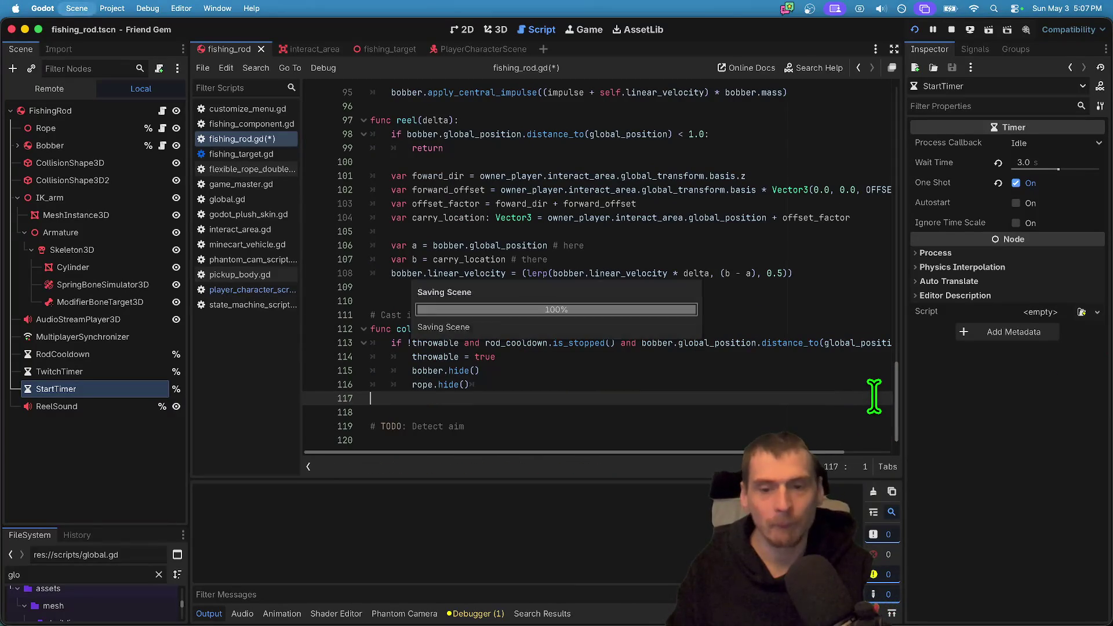
pyautogui.press('super+Tab')
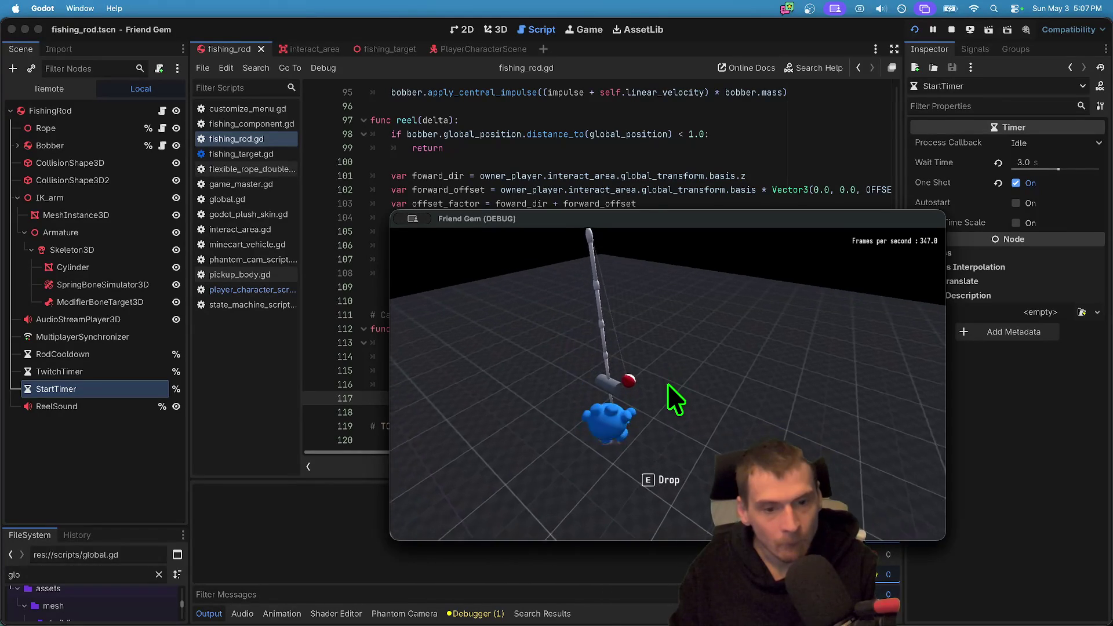
# Return to the editor and move to the collect() distance condition on line 113.
pyautogui.press('super+Tab')
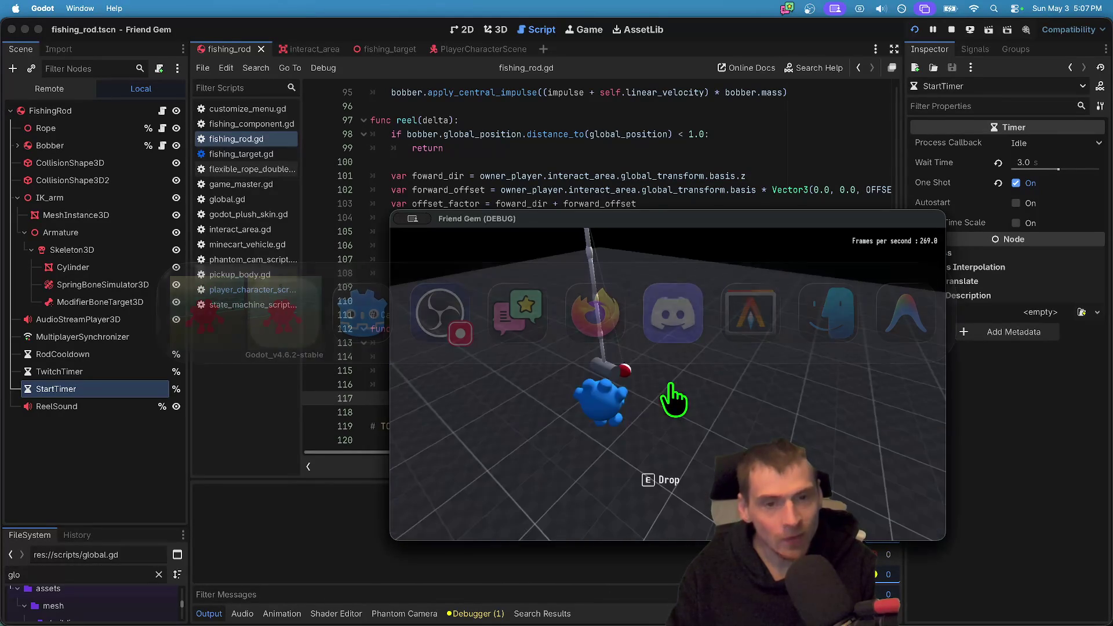
pyautogui.press('super+Tab')
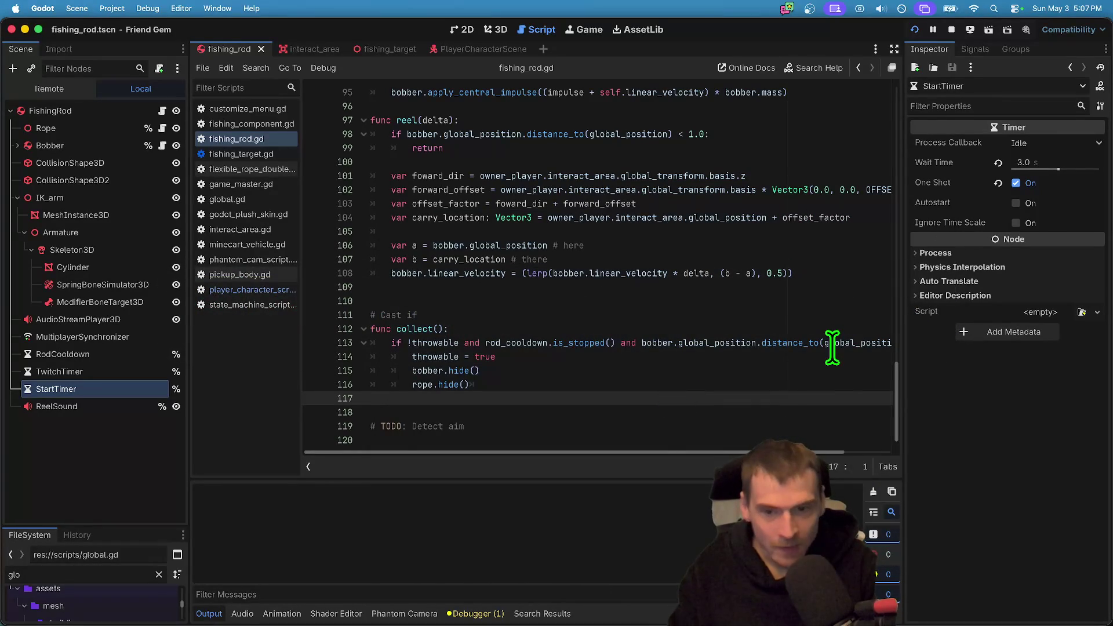
pyautogui.click(832, 351)
pyautogui.press('Down')
pyautogui.press('Down')
pyautogui.press('Up')
pyautogui.press('Up')
pyautogui.press('Up')
pyautogui.press('End')
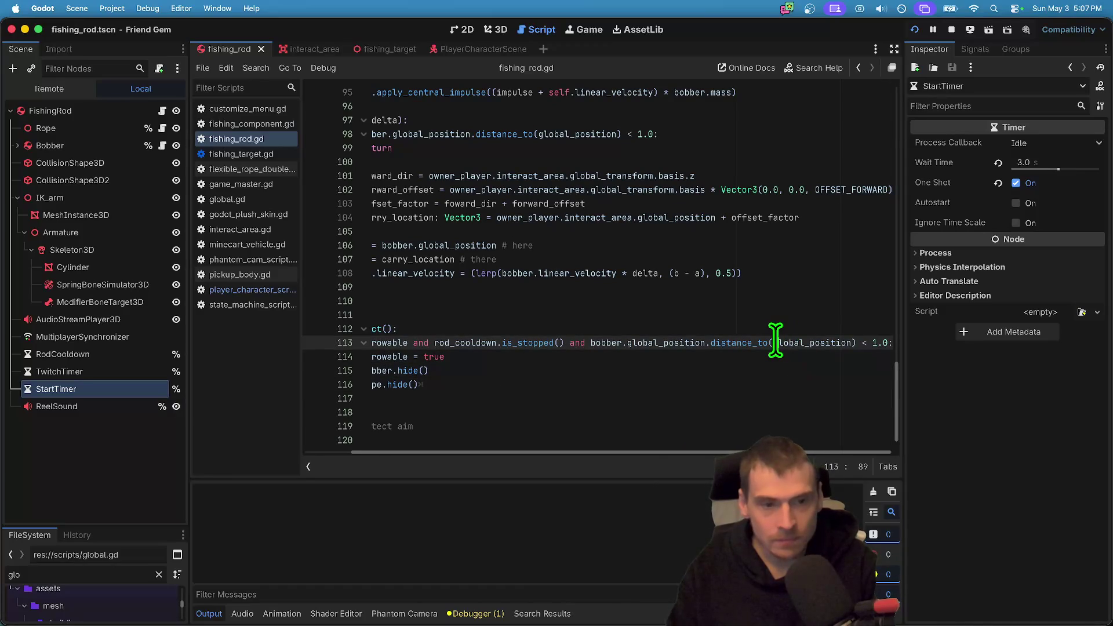
pyautogui.hotkey('alt', 'shift', 'Right')
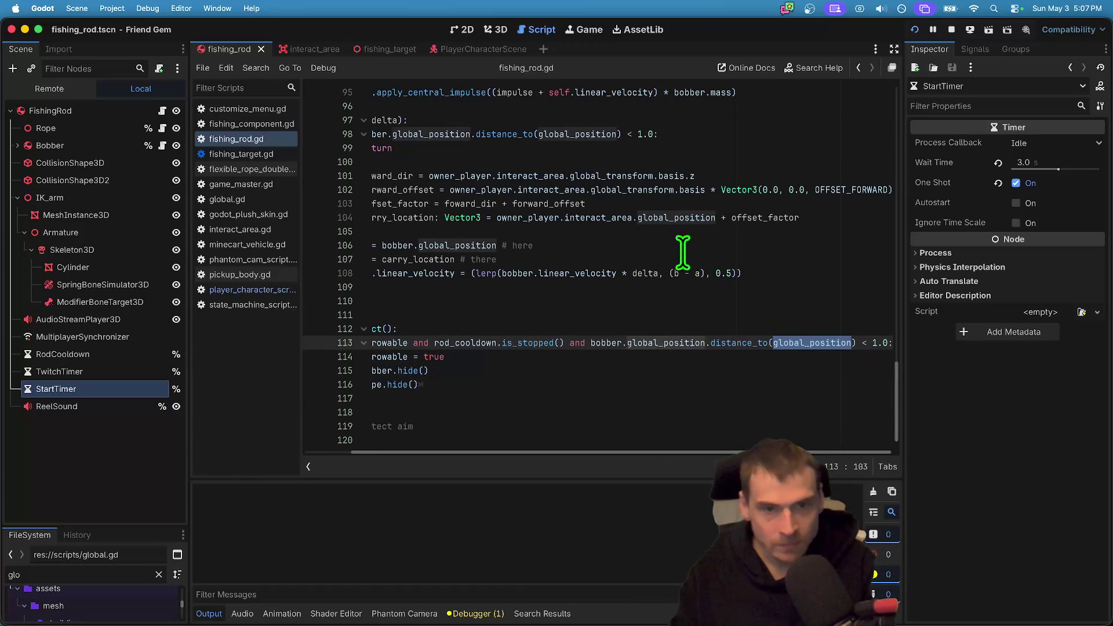
# Change reel()'s bobber distance threshold from 1.0 to 3.0, save and run the game.
pyautogui.scroll(1, 694, 170)
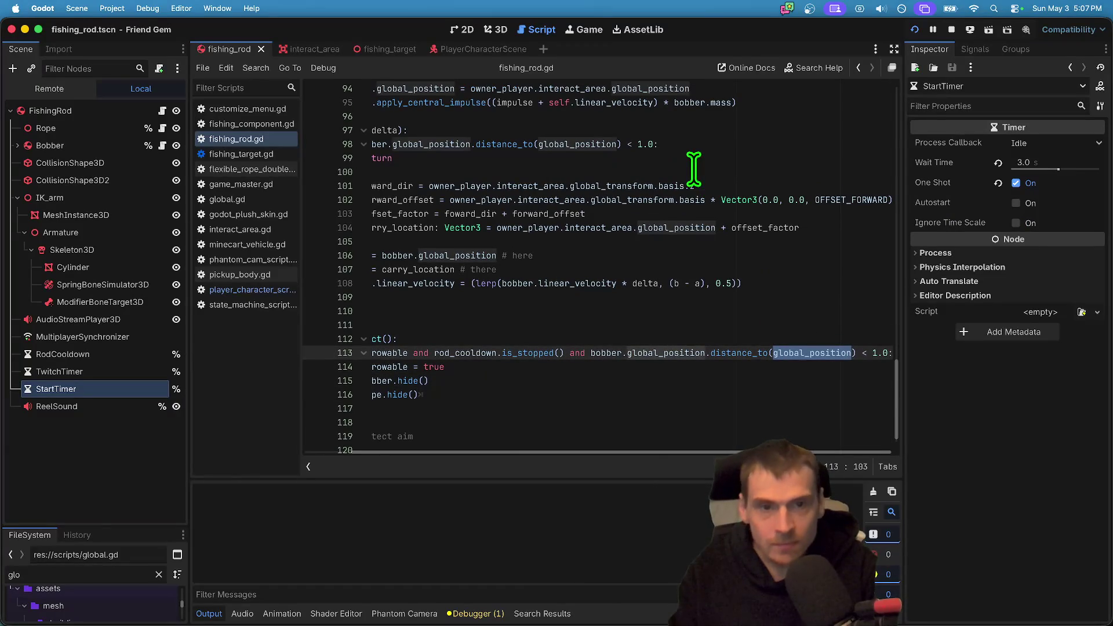
pyautogui.click(877, 354)
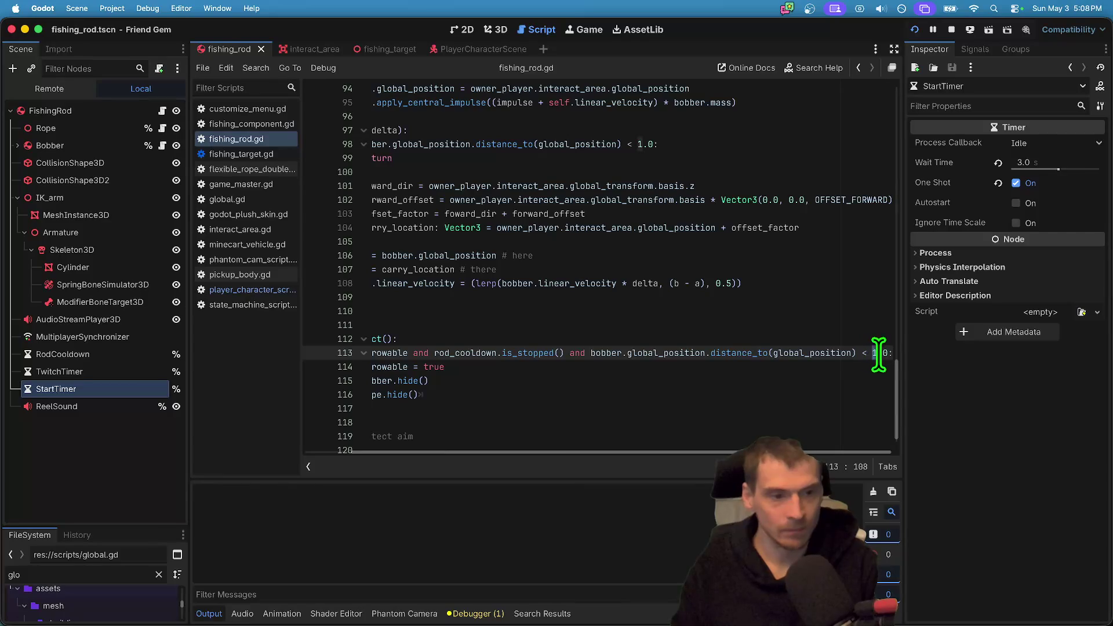
pyautogui.click(639, 144)
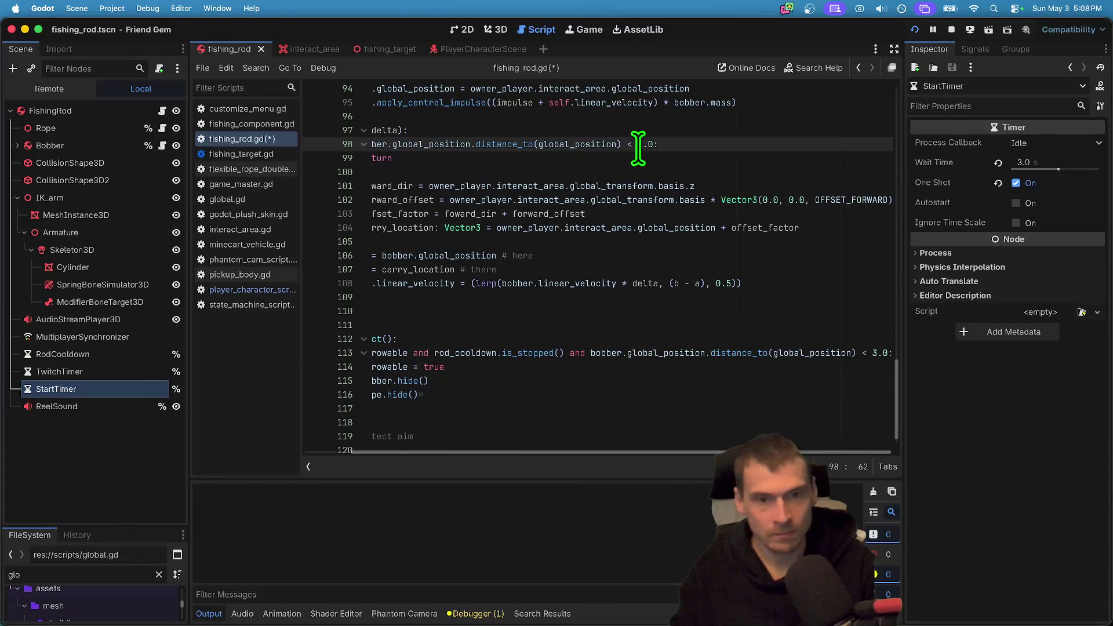
pyautogui.write('3')
pyautogui.press('super+b')
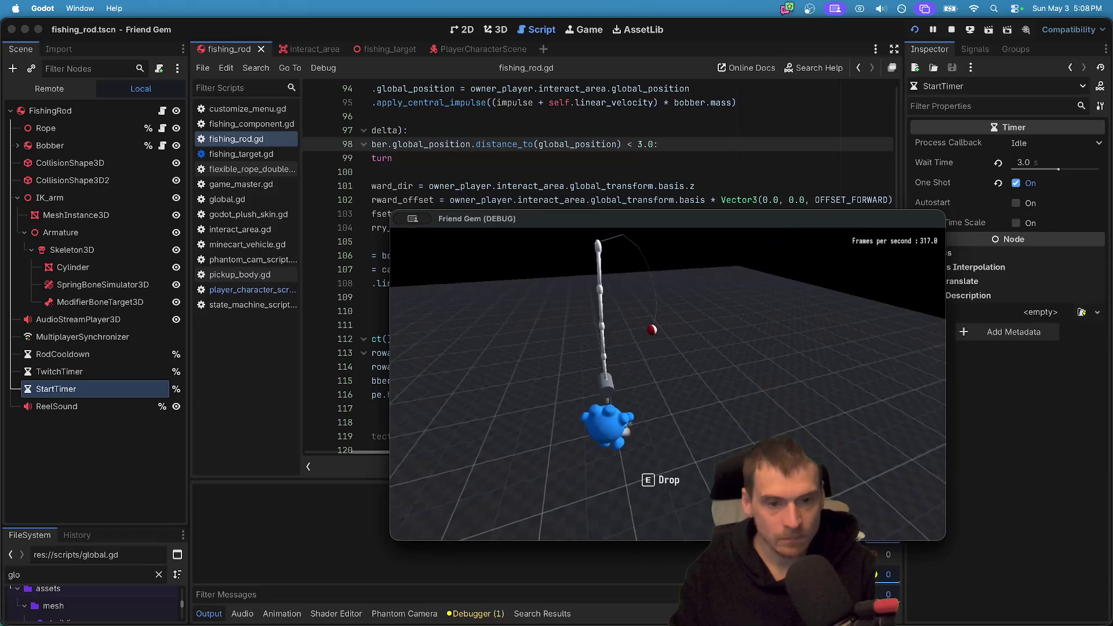
# Stop the game and select global_position in collect()'s distance check.
pyautogui.press('super+q')
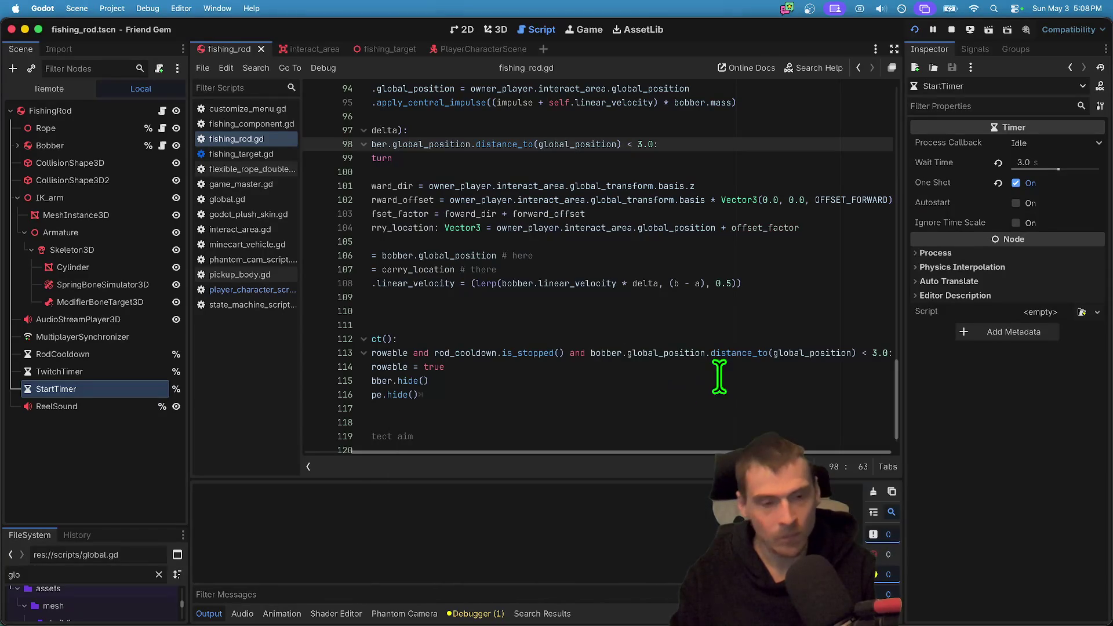
pyautogui.click(837, 355)
pyautogui.doubleClick(799, 352)
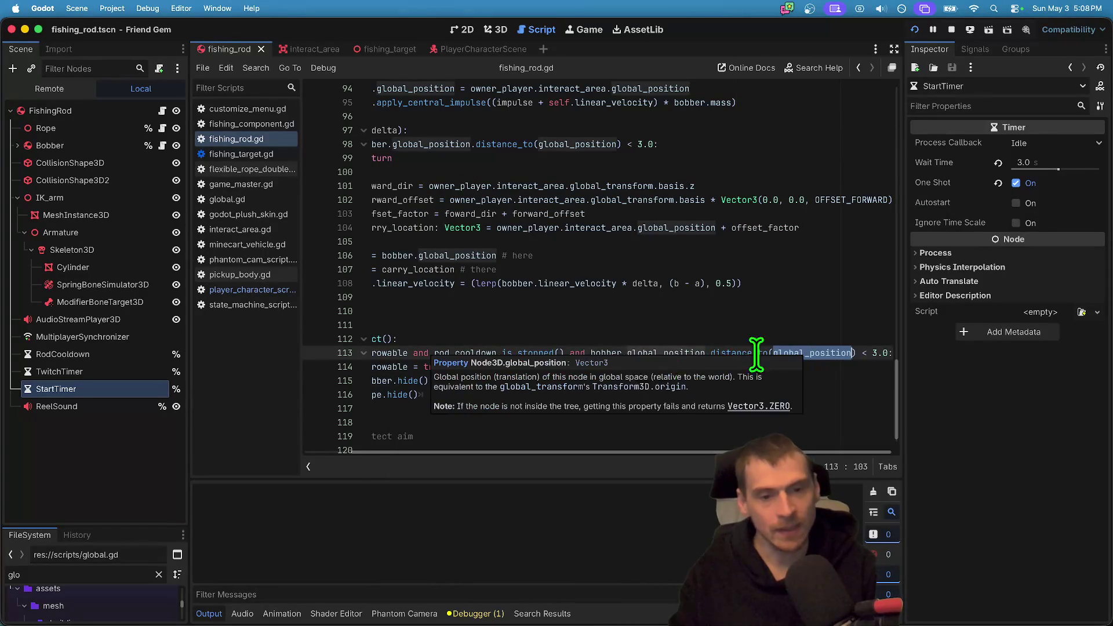
# Insert a new line at the top of collect() for printing the bobber's distance.
pyautogui.moveTo(591, 352); pyautogui.dragTo(941, 353)
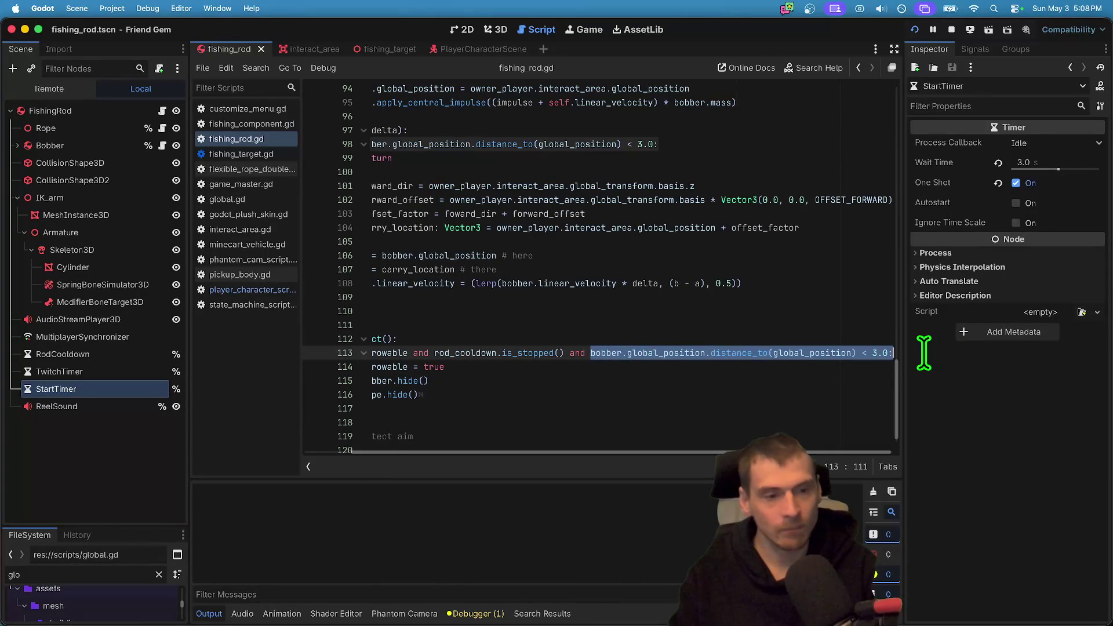
pyautogui.press('Home')
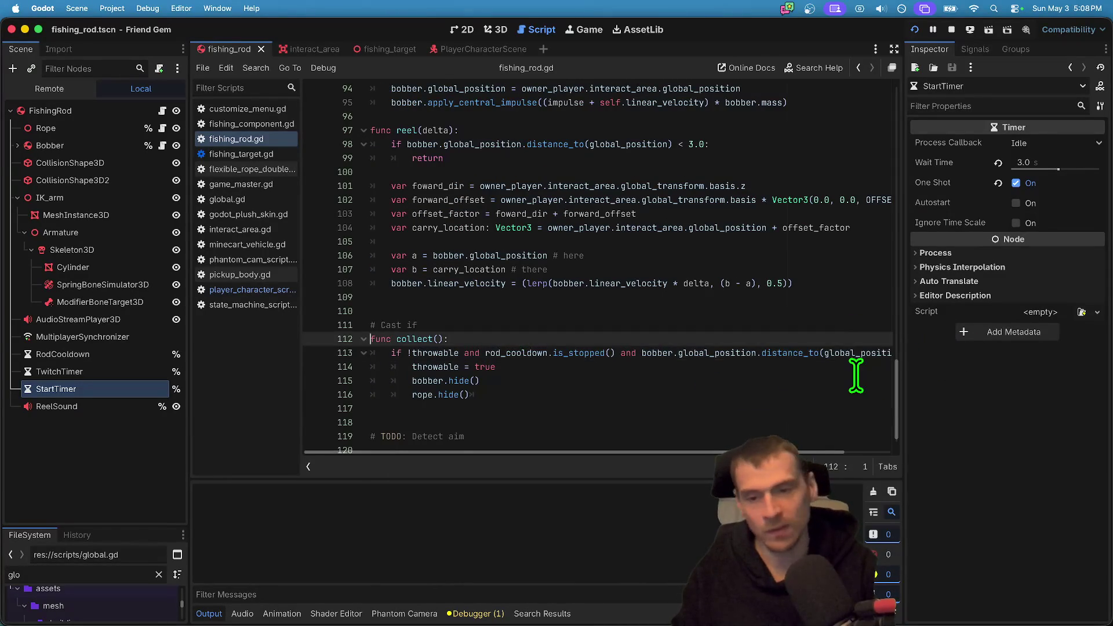
pyautogui.press('Return')
pyautogui.press('Up')
pyautogui.press('BackSpace')
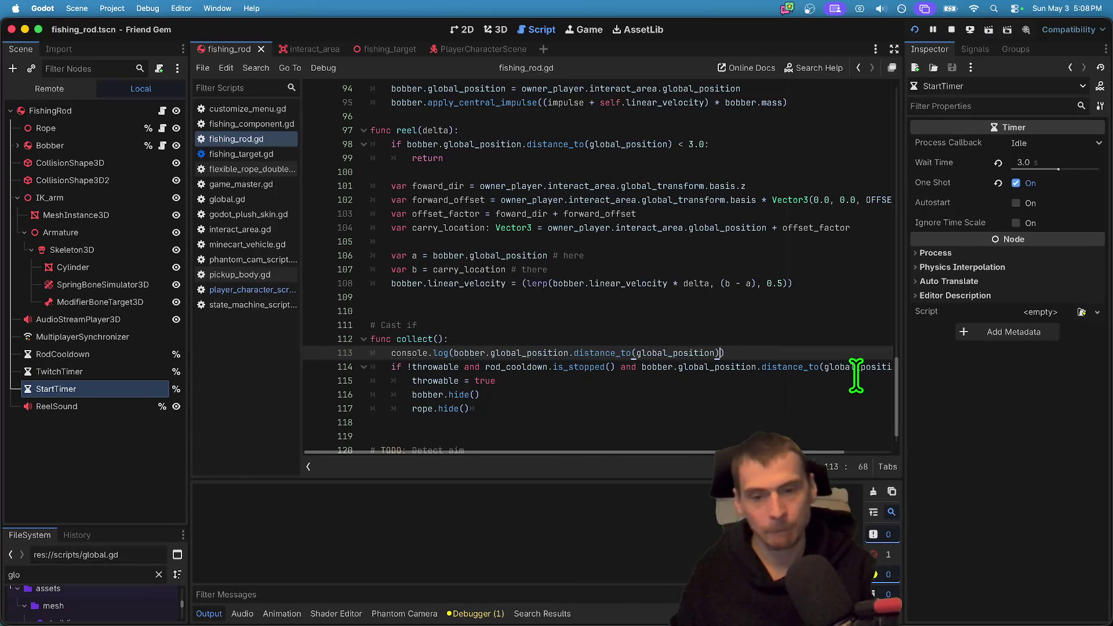
# Run the game, then fix the error by replacing the undeclared console call with print.
pyautogui.press('super+Tab')
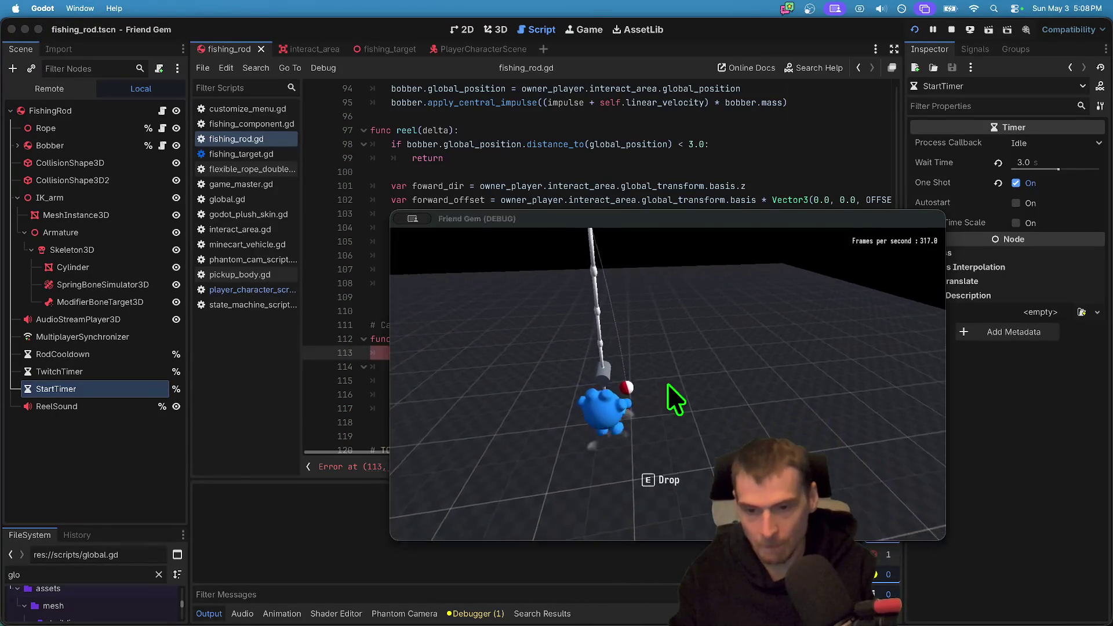
pyautogui.press('super+Tab')
pyautogui.click(557, 470)
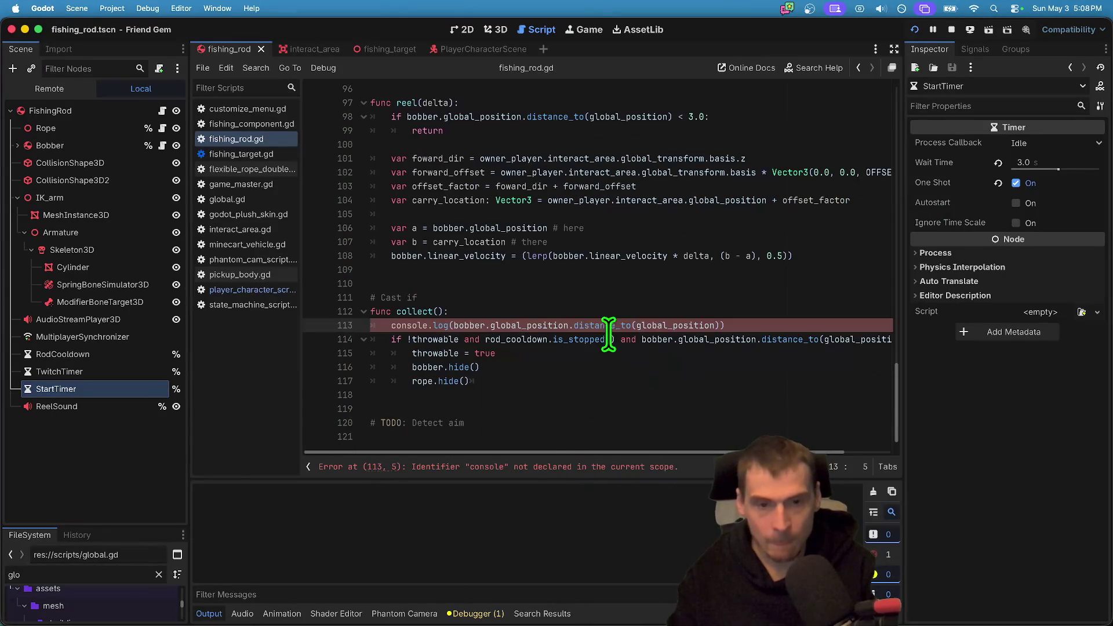
pyautogui.doubleClick(423, 326)
pyautogui.write('pr')
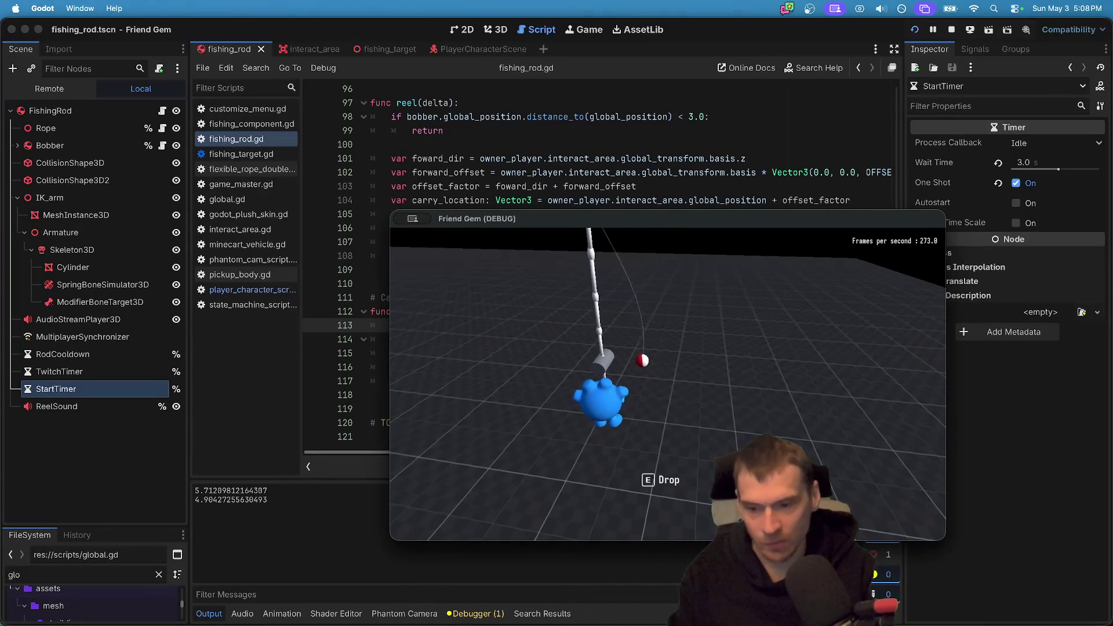
# Rerun the game and drop the fishing rod to log bobber distances, then stop.
pyautogui.press('super+period')
pyautogui.click(691, 377)
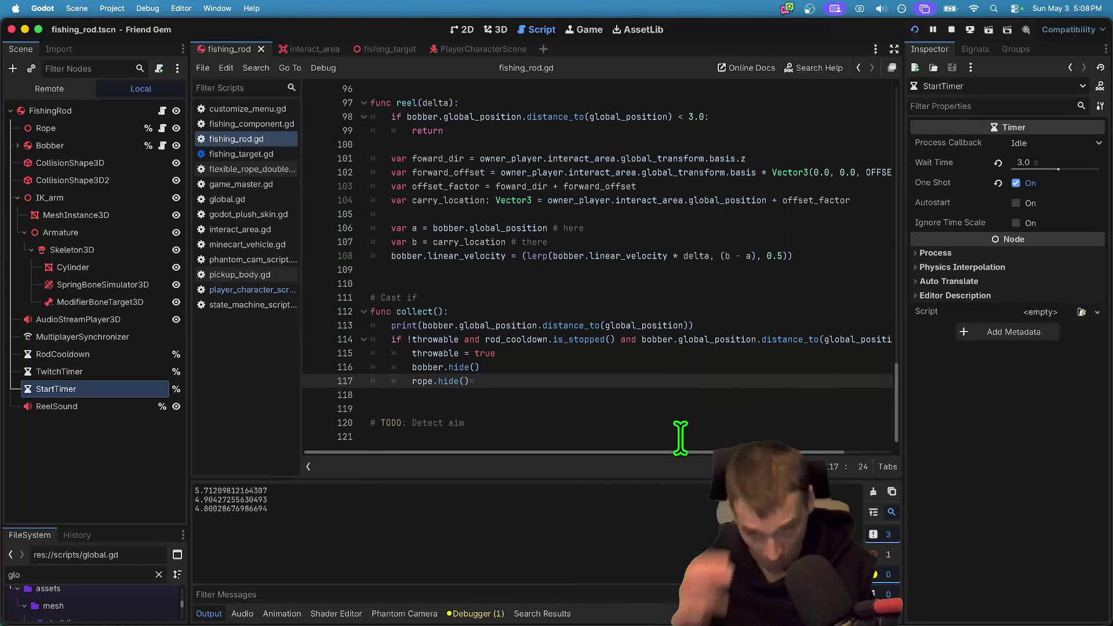
pyautogui.press('super+Tab')
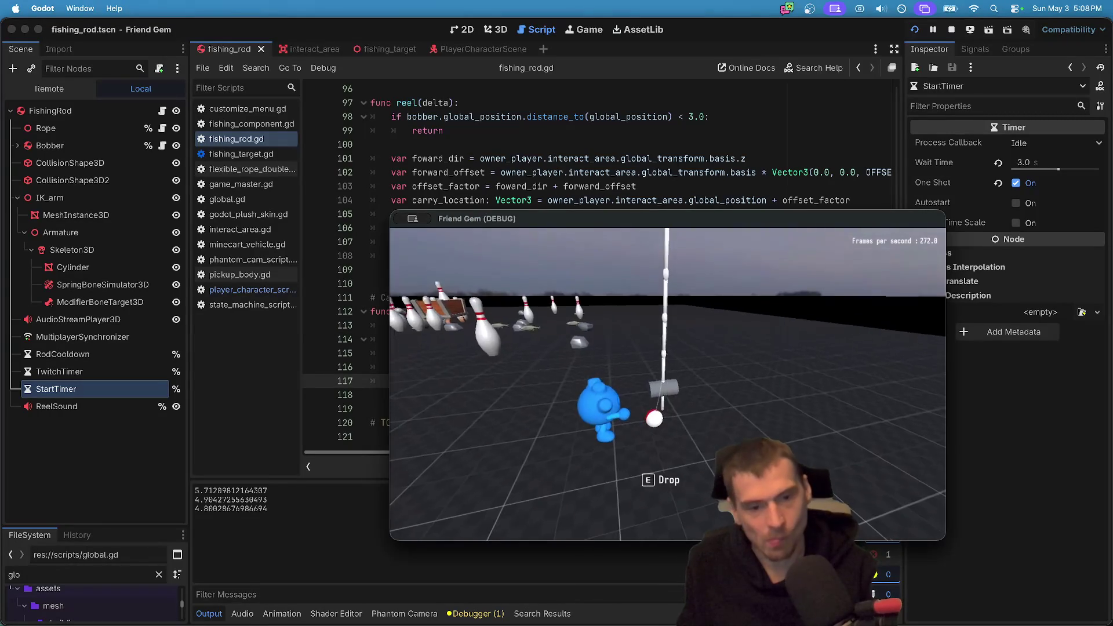
pyautogui.press('e')
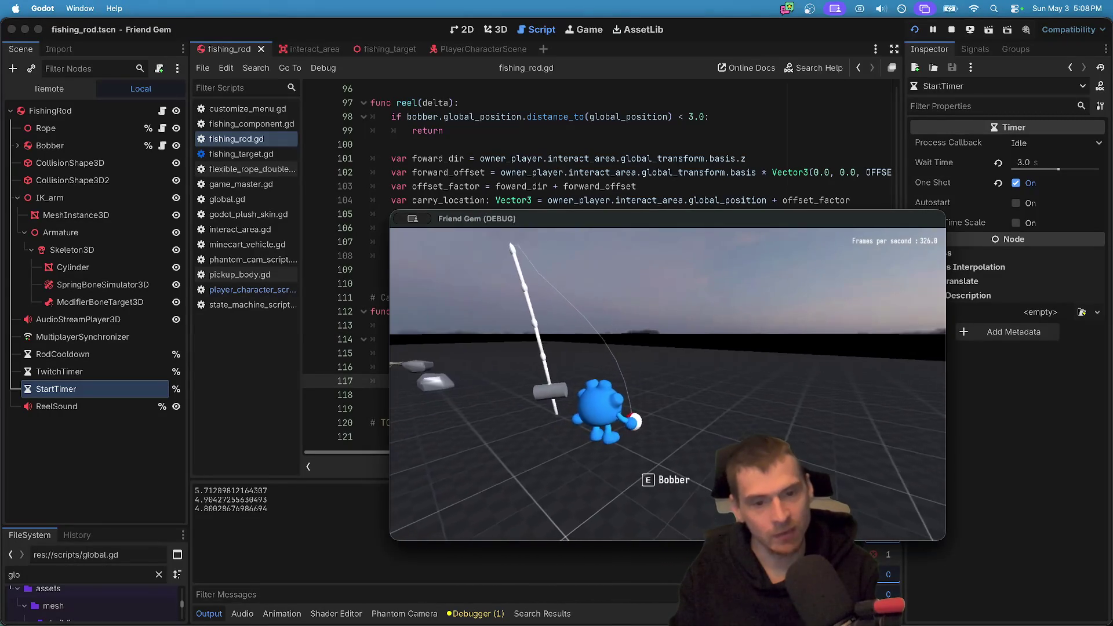
pyautogui.press('super+Tab')
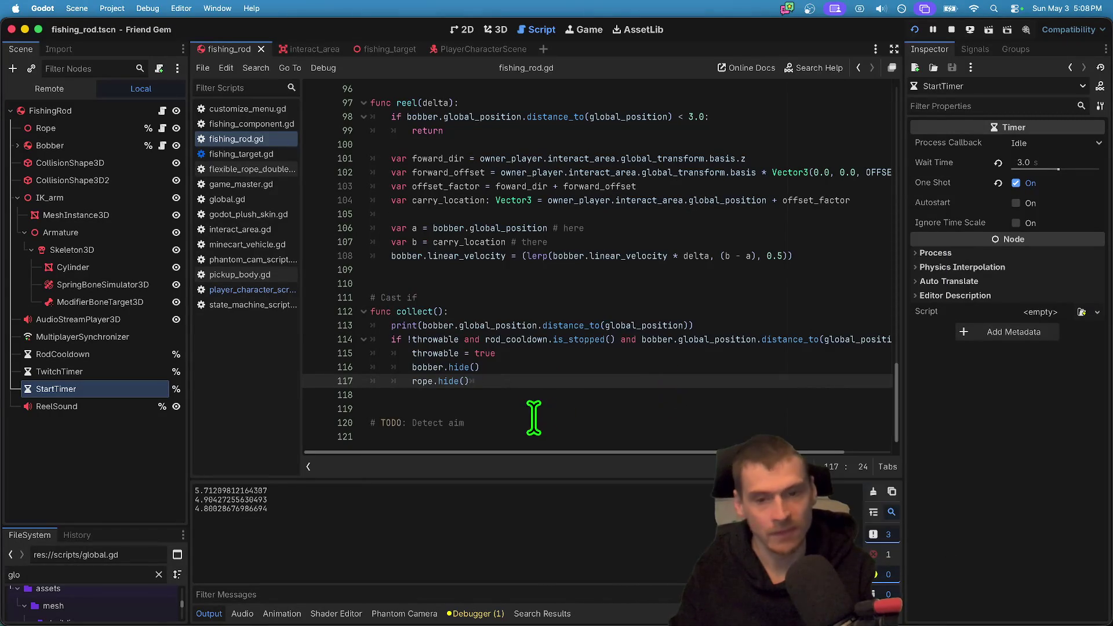
pyautogui.press('Left')
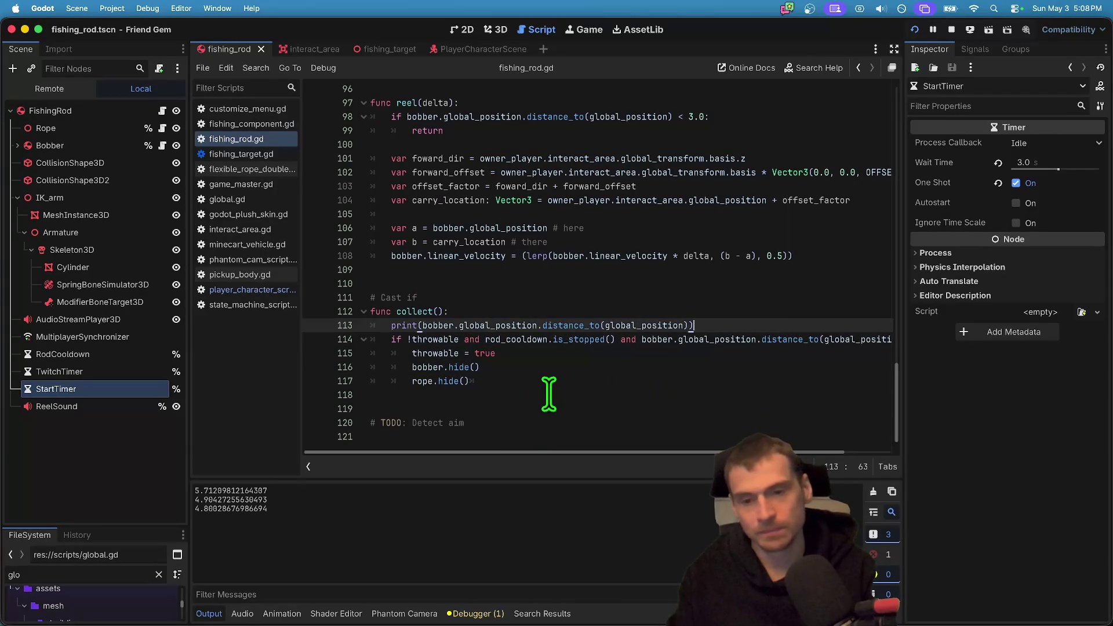
pyautogui.press('Right')
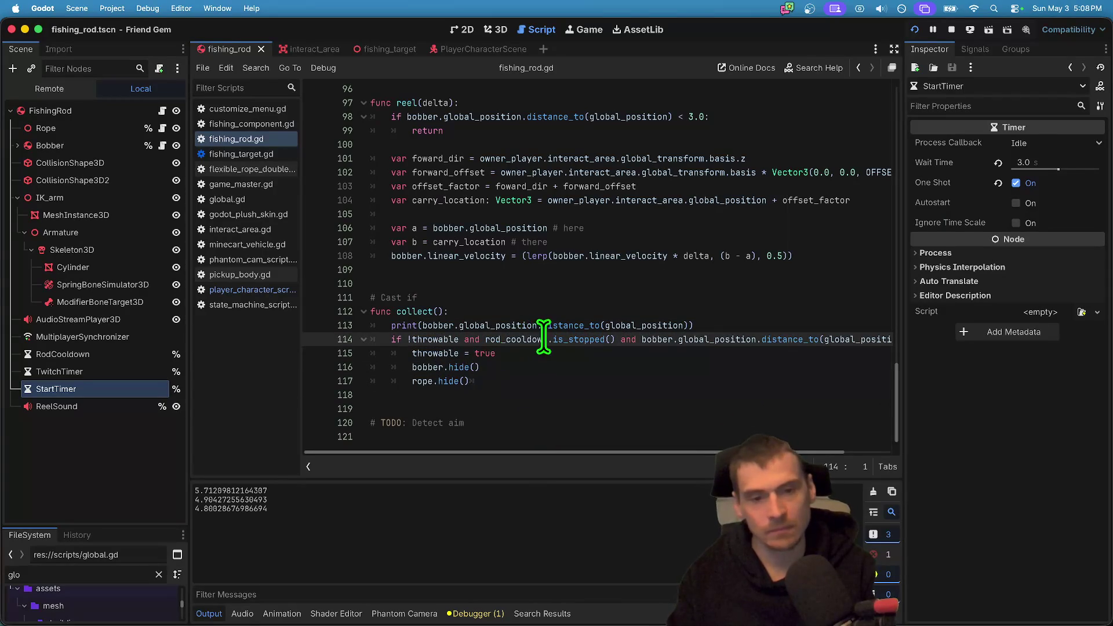
# Launch again, pick up the rod and walk around to log more distances, then stop.
pyautogui.press('F5')
pyautogui.press('e')
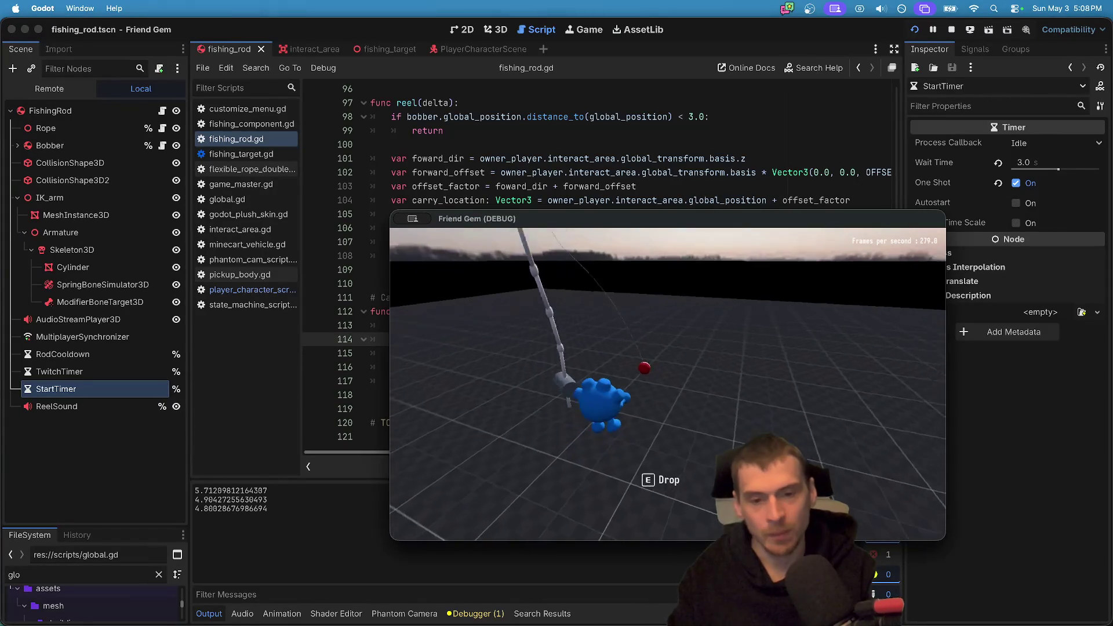
pyautogui.press('w')
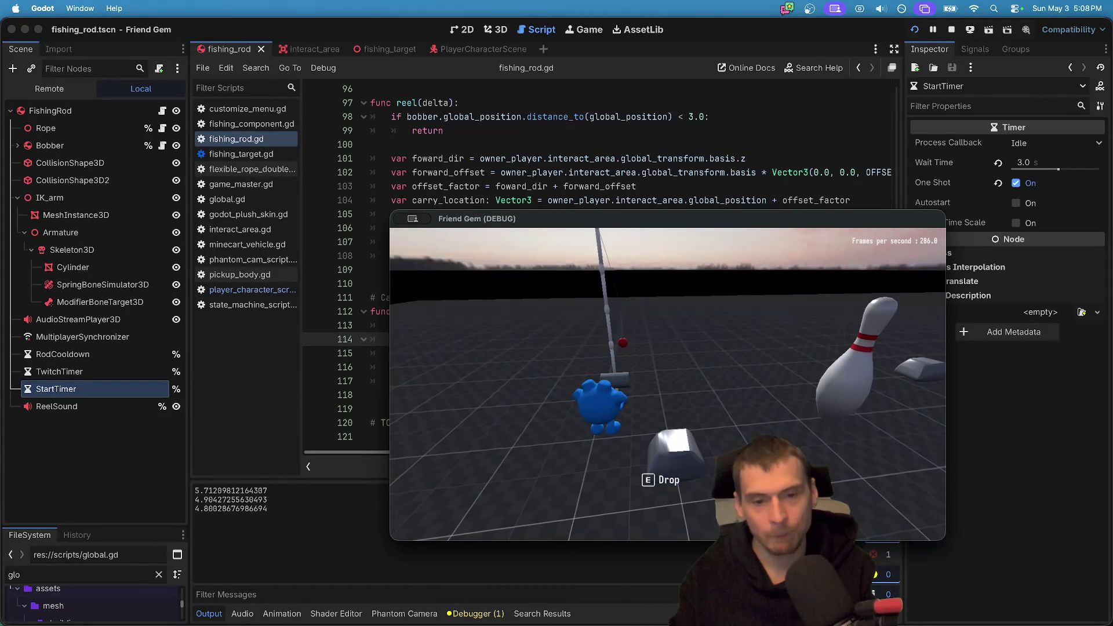
pyautogui.press('a')
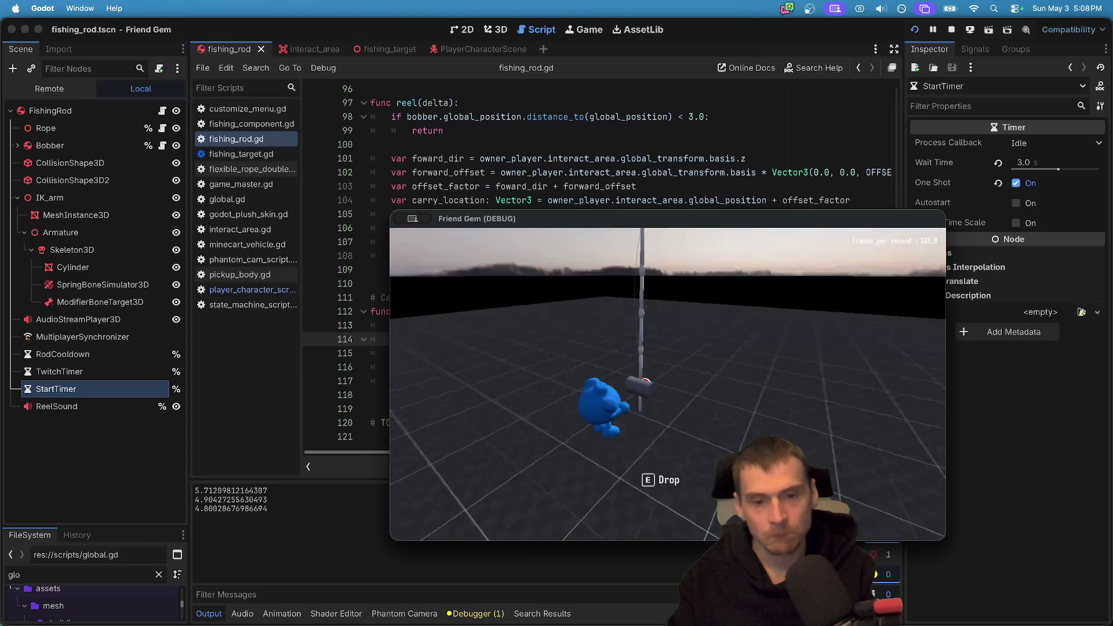
pyautogui.press('a')
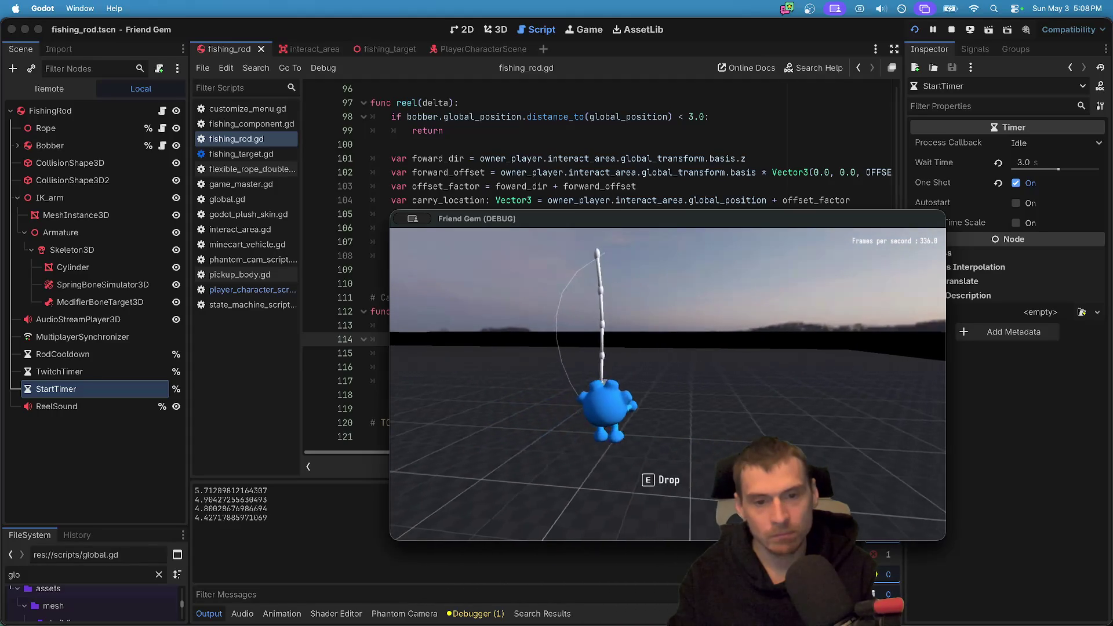
pyautogui.press('super+q')
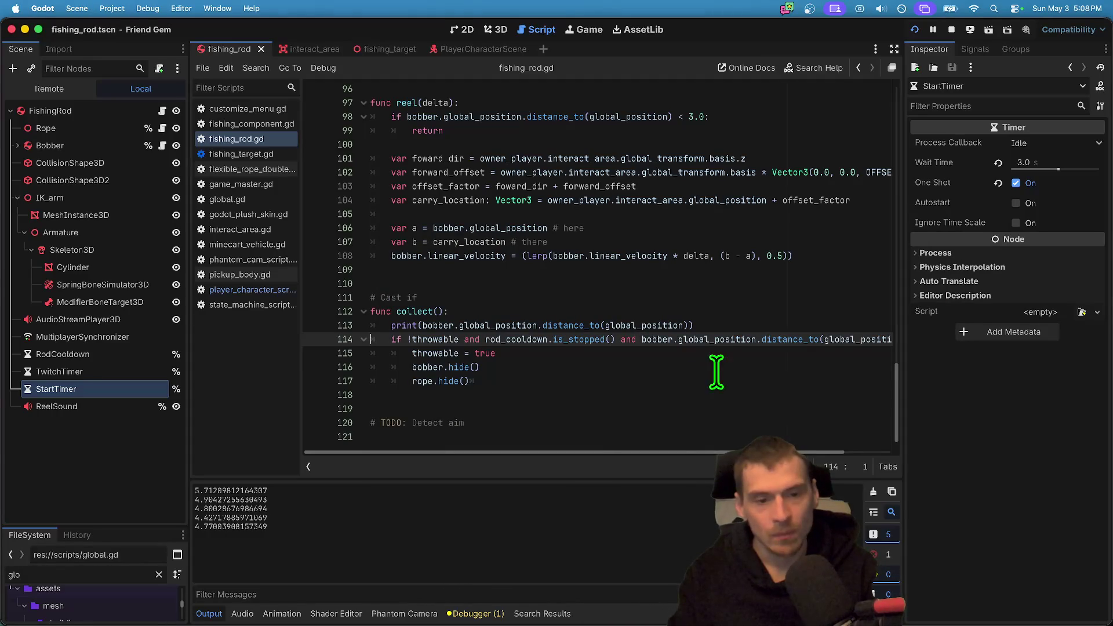
pyautogui.press('Up')
pyautogui.press('End')
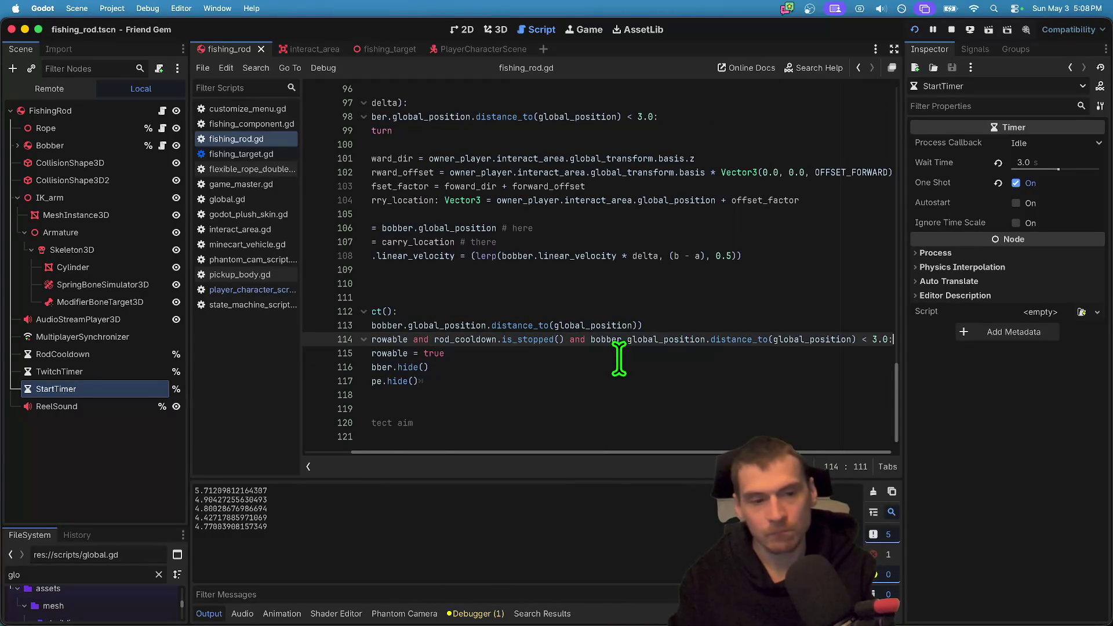
# Make collect()'s distance_to measure from owner_player.interact_area.global_position instead of the rod.
pyautogui.doubleClick(686, 347)
pyautogui.moveTo(651, 346); pyautogui.dragTo(596, 346)
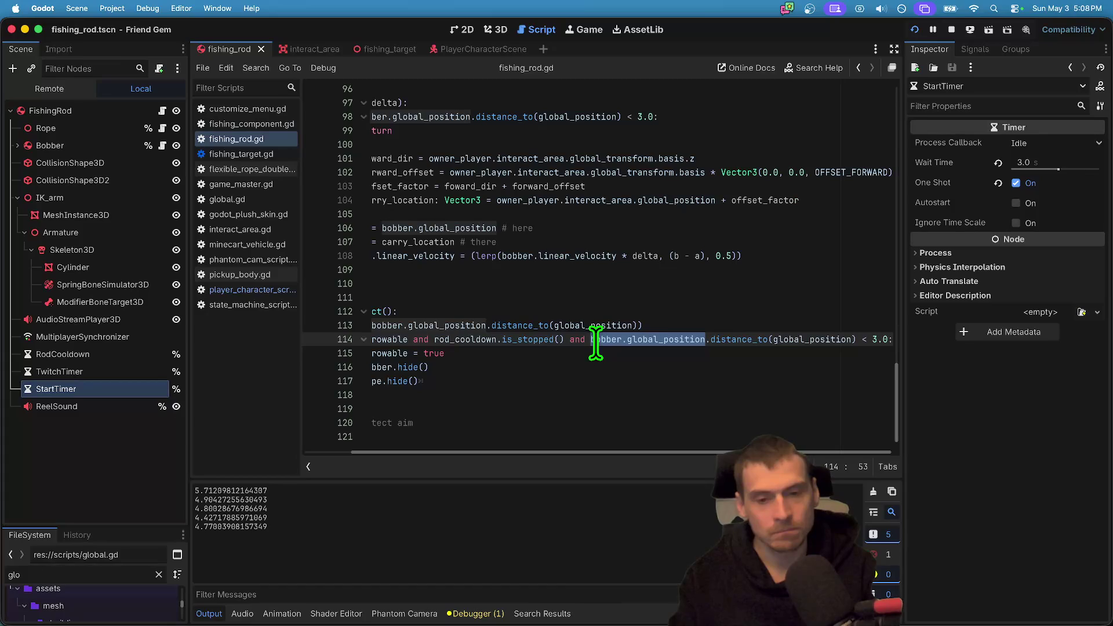
pyautogui.doubleClick(792, 339)
pyautogui.doubleClick(545, 200)
pyautogui.moveTo(545, 200); pyautogui.dragTo(597, 200)
pyautogui.hotkey('ctrl', 'c')
pyautogui.doubleClick(816, 339)
pyautogui.press('Left')
pyautogui.hotkey('ctrl', 'v')
pyautogui.write('.')
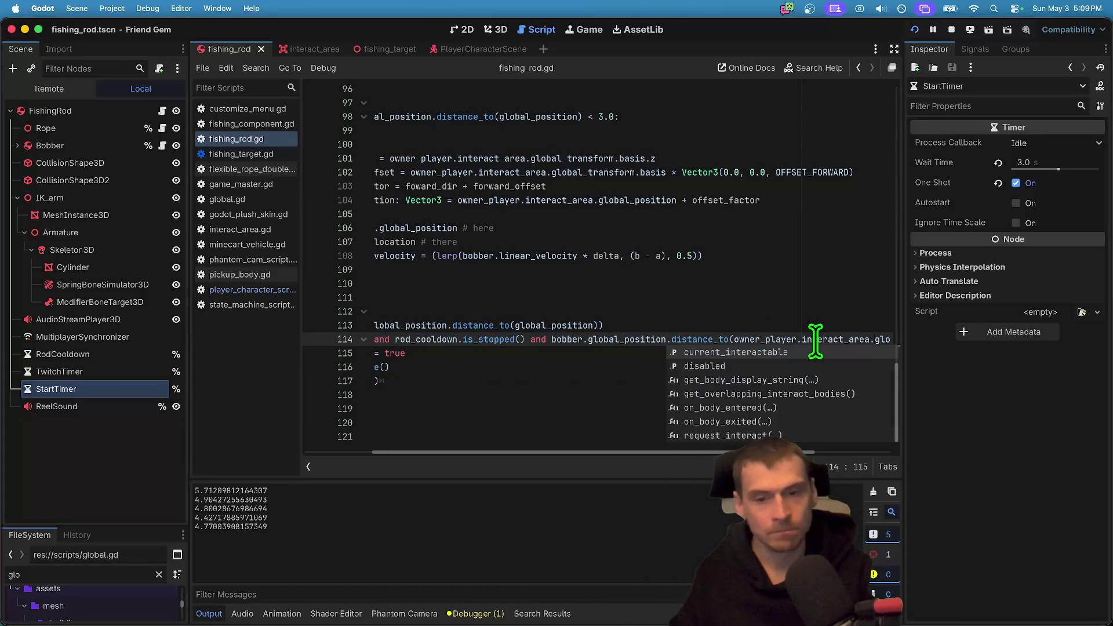
# Delete the debug print line, save, launch the game and resume from the pause menu.
pyautogui.press('Escape')
pyautogui.press('Up')
pyautogui.hotkey('ctrl', 'shift', 'k')
pyautogui.press('Down')
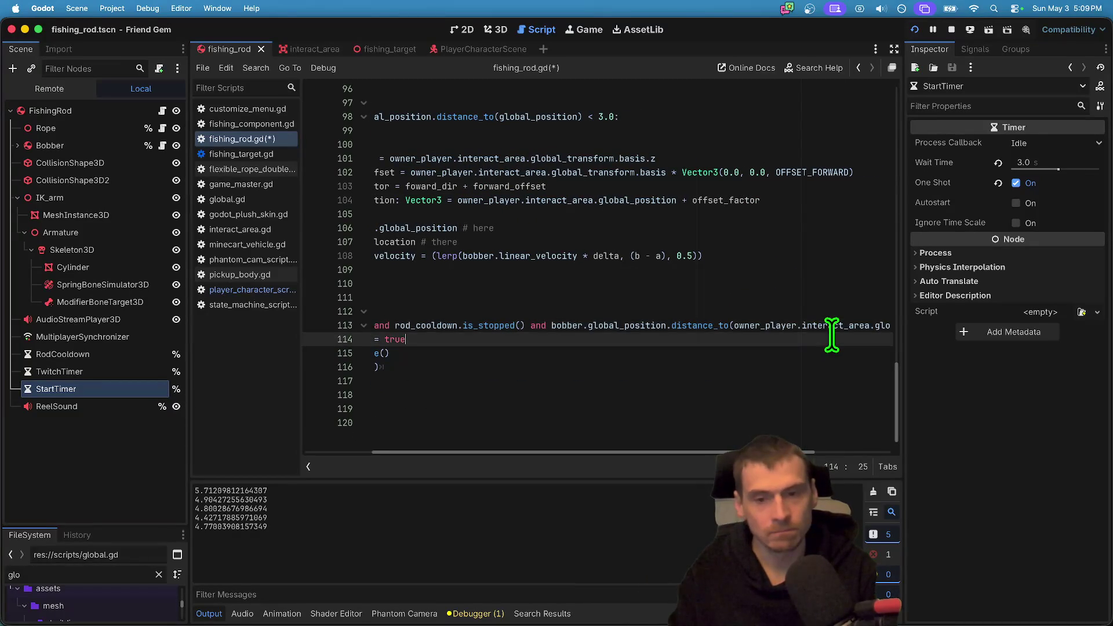
pyautogui.press('Up')
pyautogui.press('End')
pyautogui.press('Left')
pyautogui.press('super+b')
pyautogui.click(863, 367)
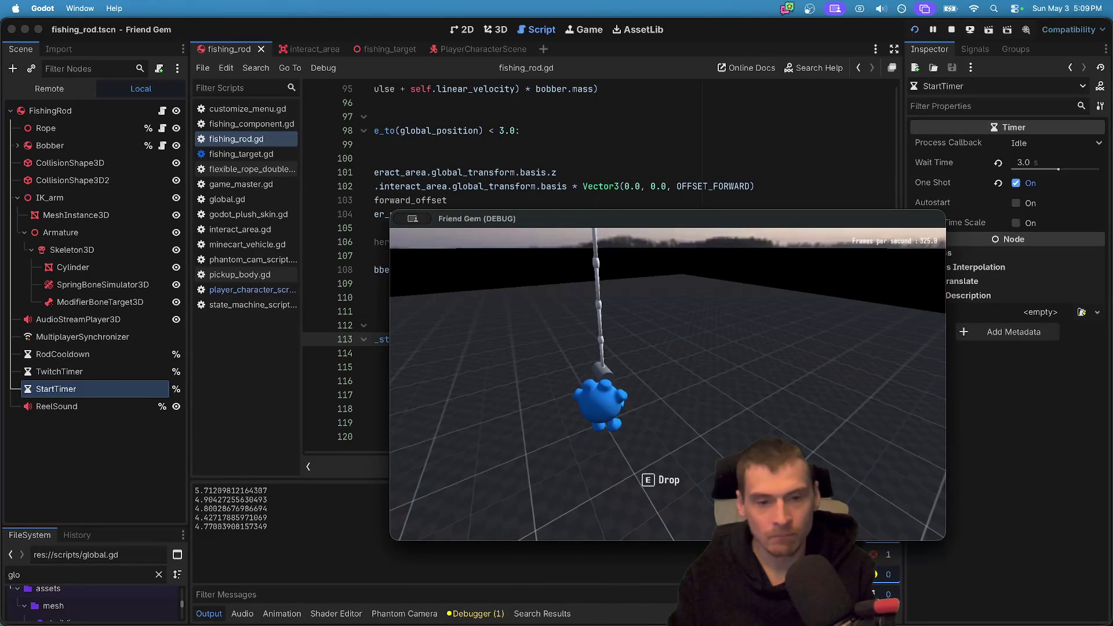
# Raise the pickup distance threshold from 2.0 to 3.0 and launch a test run.
pyautogui.press('super+period')
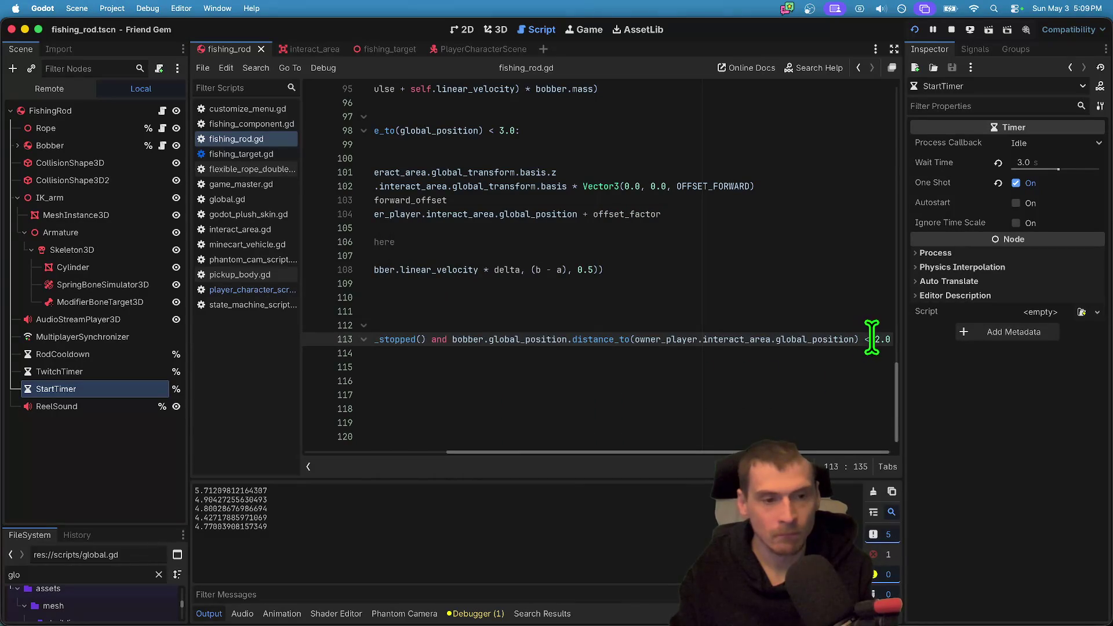
pyautogui.press('BackSpace')
pyautogui.press('BackSpace')
pyautogui.write('3')
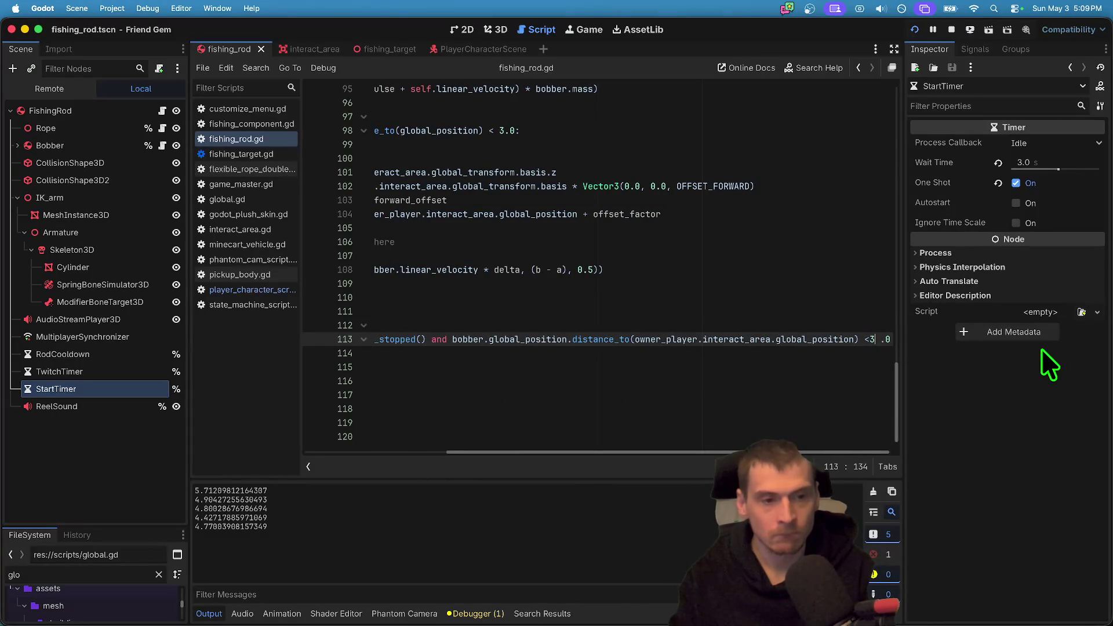
pyautogui.press('Delete')
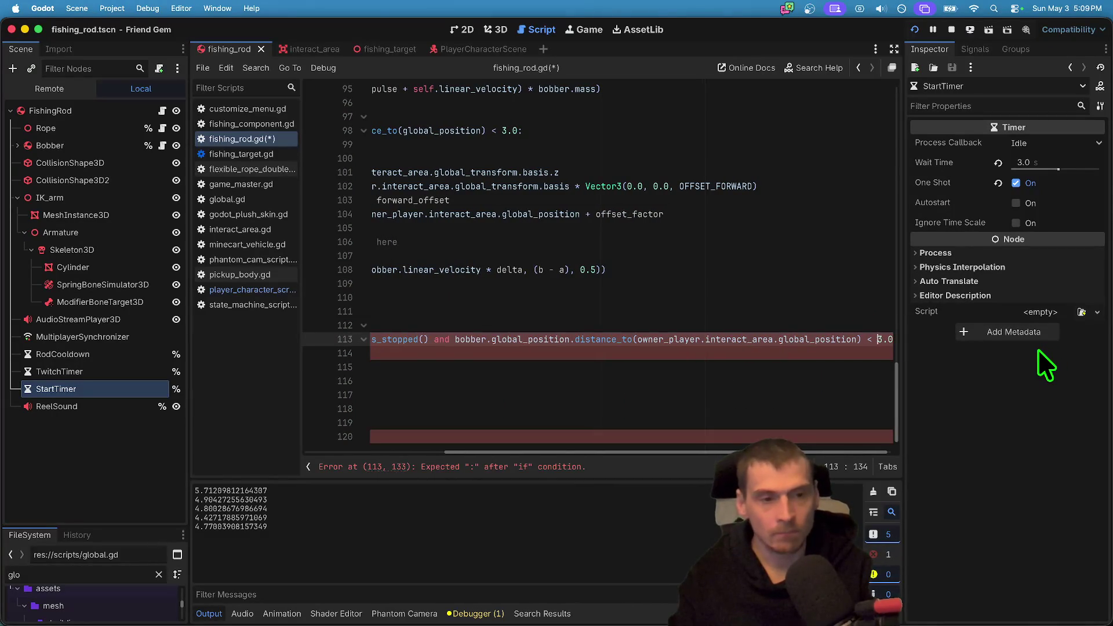
pyautogui.press('super+b')
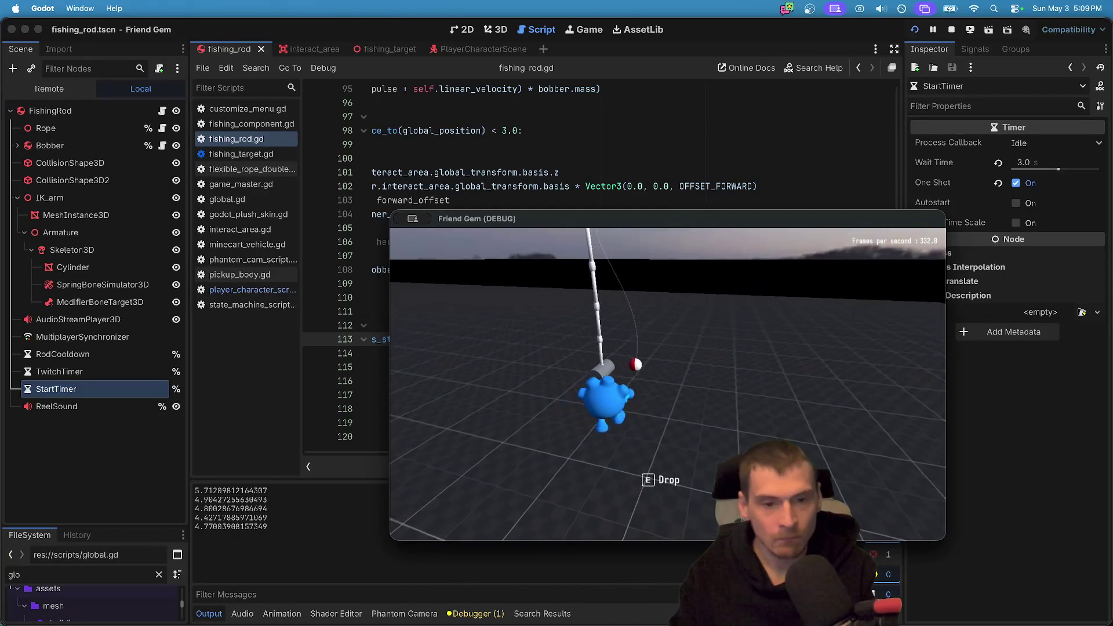
# Relaunch the game for two more tests of the raised pickup threshold.
pyautogui.press('super+q')
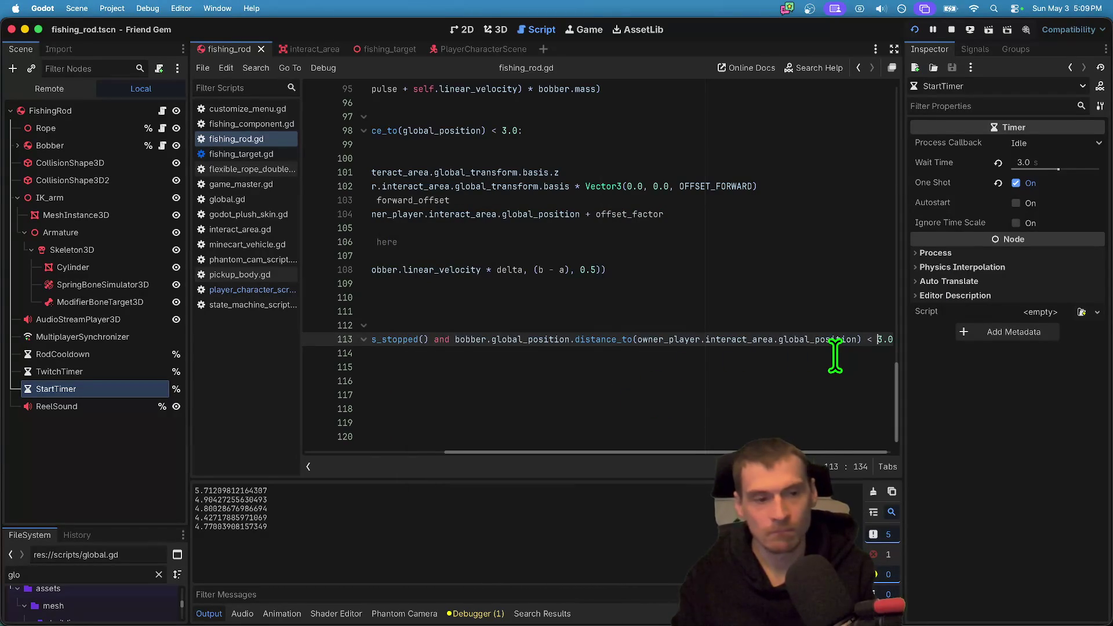
pyautogui.press('super+b')
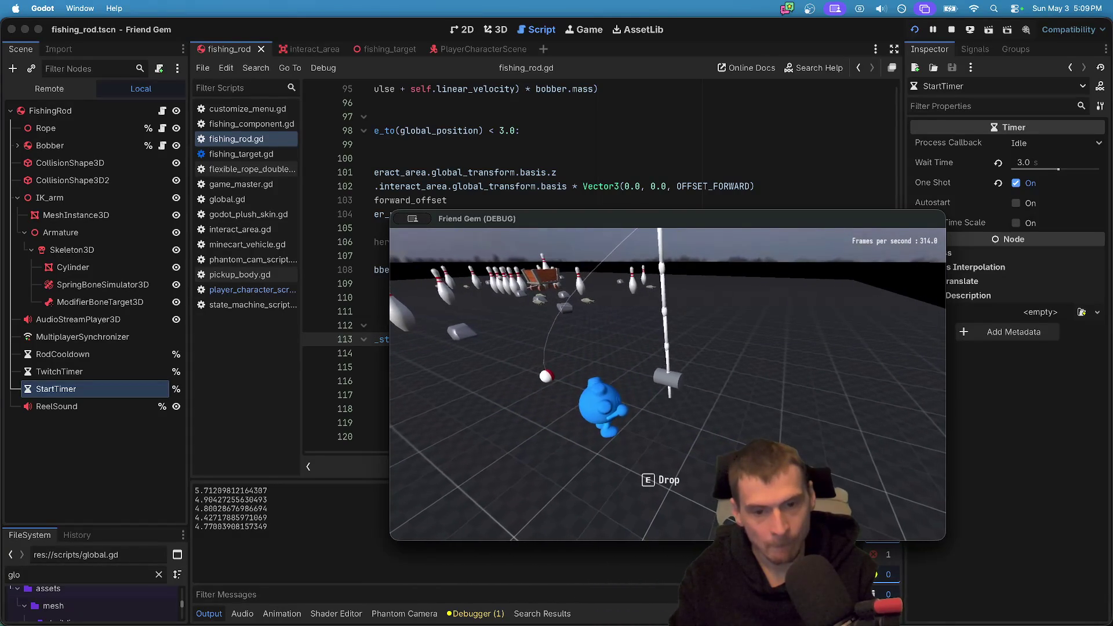
pyautogui.press('Escape')
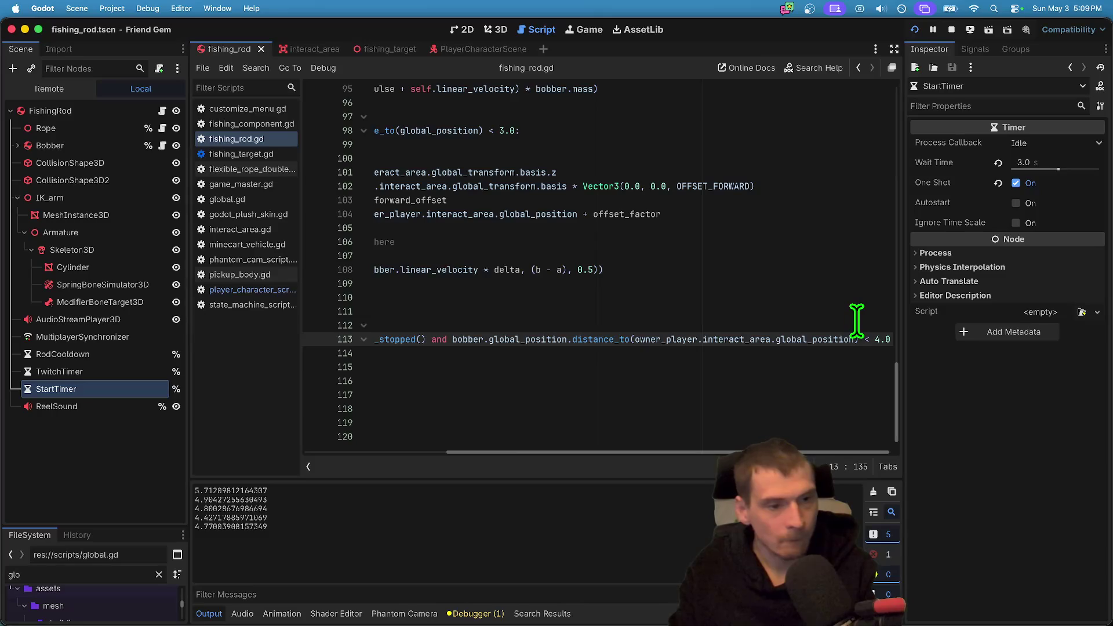
pyautogui.press('super+b')
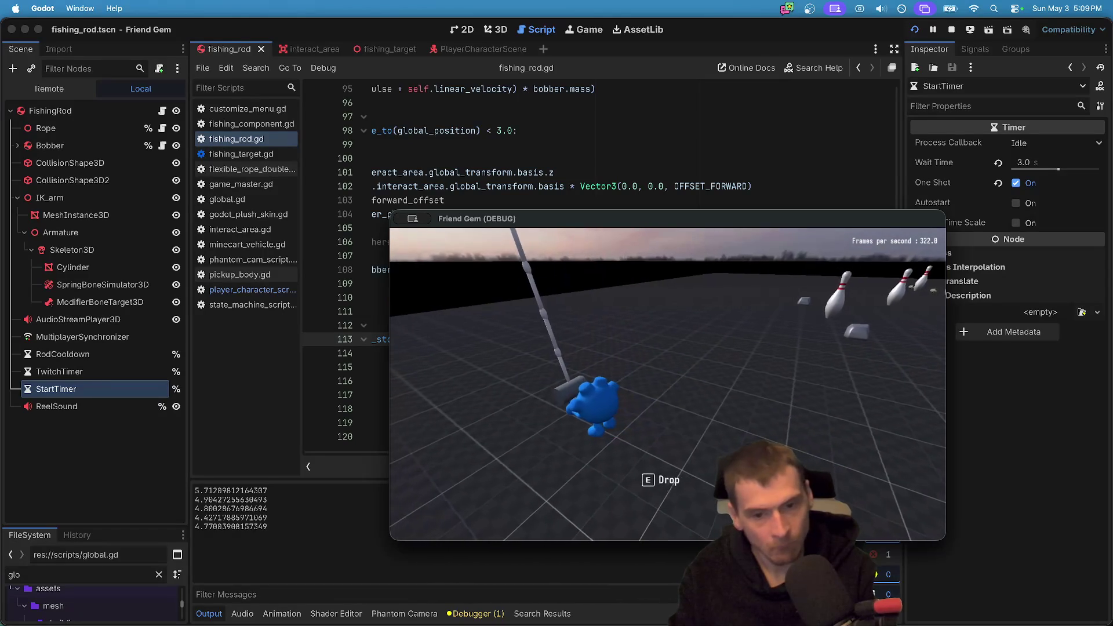
pyautogui.press('super+Tab')
# Set the threshold to 4.0, test it over two runs, then select the distance expression.
pyautogui.press('BackSpace')
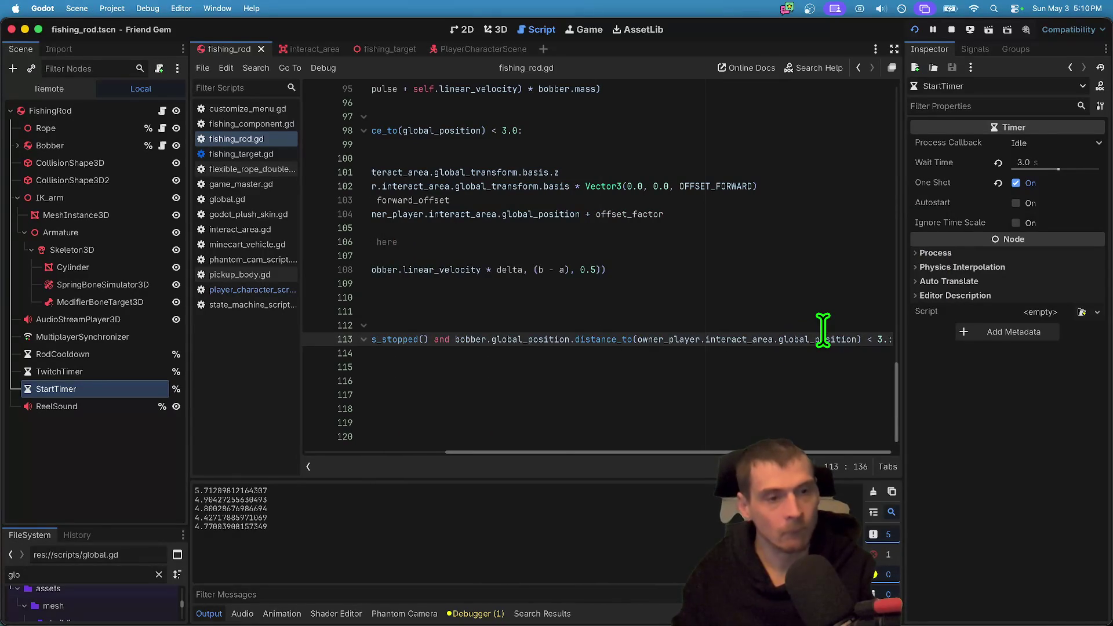
pyautogui.write('0')
pyautogui.press('super+Tab')
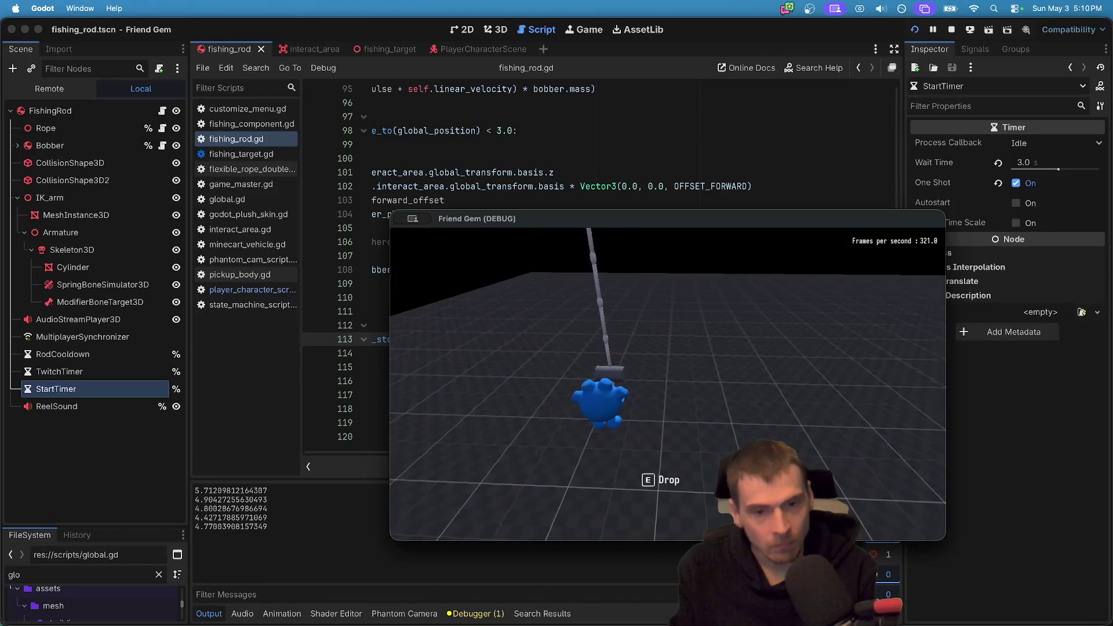
pyautogui.press('super+Tab')
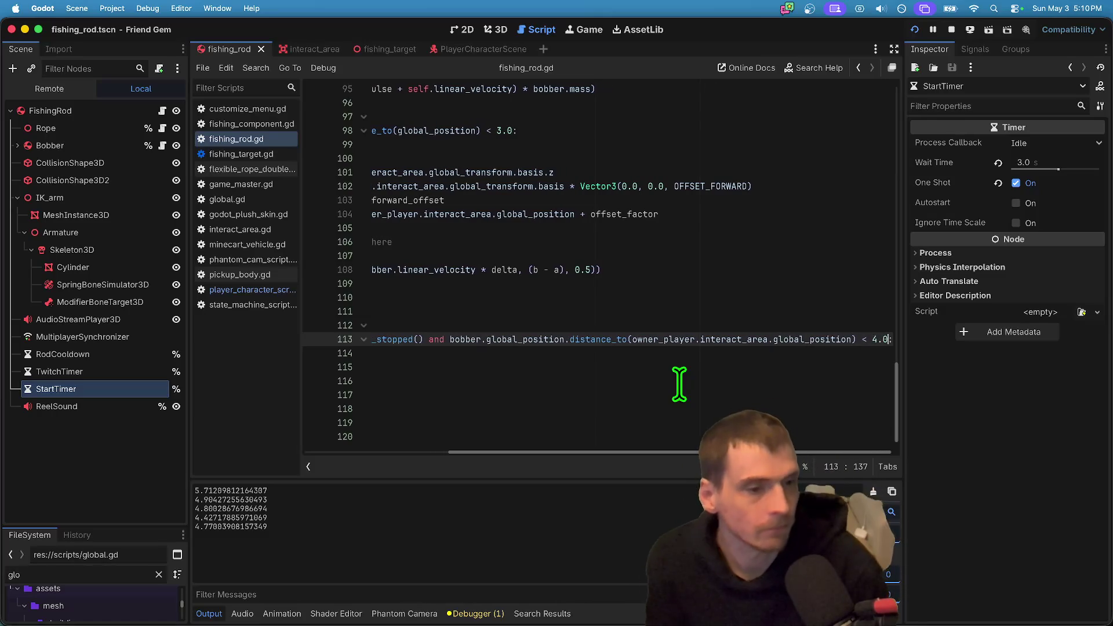
pyautogui.press('super+Tab')
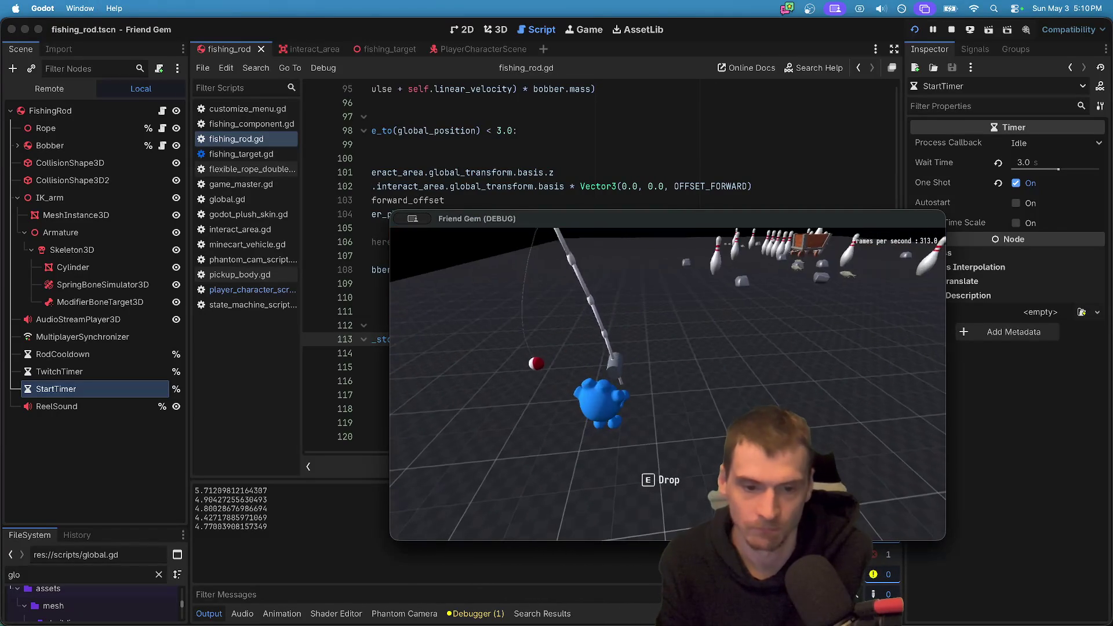
pyautogui.press('super+Tab')
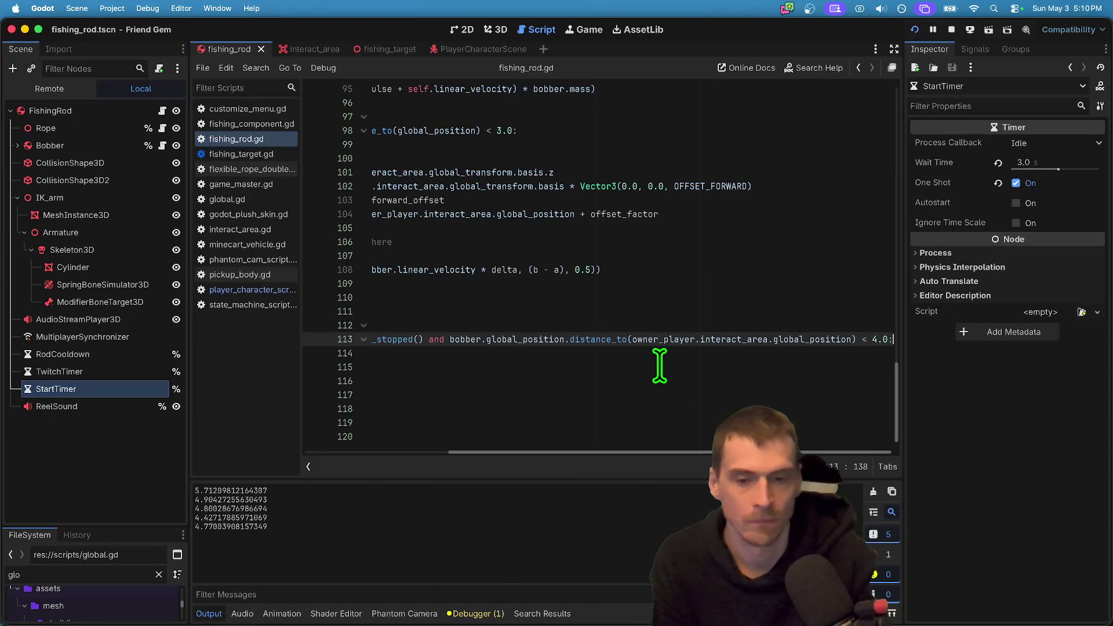
pyautogui.moveTo(452, 341)
pyautogui.mouseDown()
pyautogui.moveTo(1081, 344)
pyautogui.moveTo(870, 336)
pyautogui.moveTo(923, 341)
pyautogui.mouseUp()
pyautogui.press('Home')
pyautogui.press('Home')
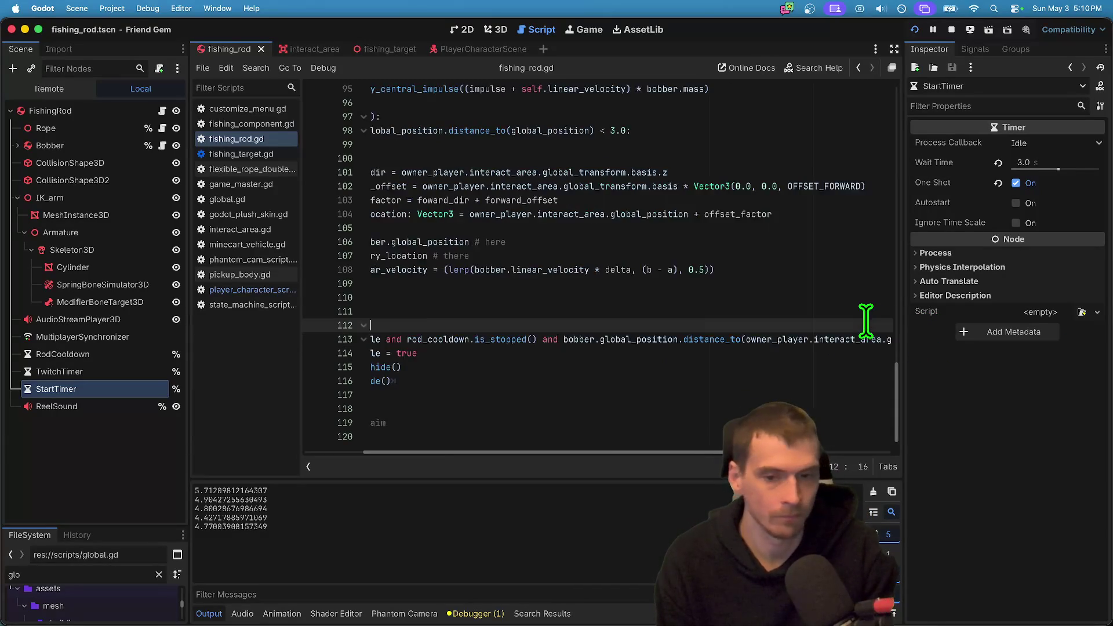
# Add print() of the bobber's distance to interact_area above the if, then run and read Output.
pyautogui.press('Return')
pyautogui.press('Up')
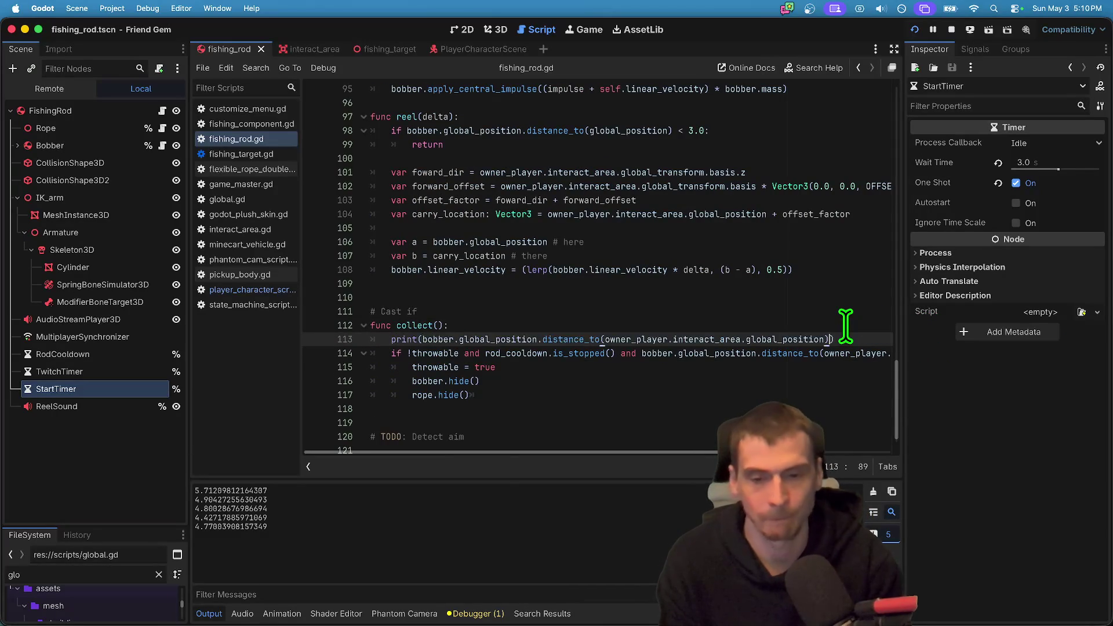
pyautogui.press('super+b')
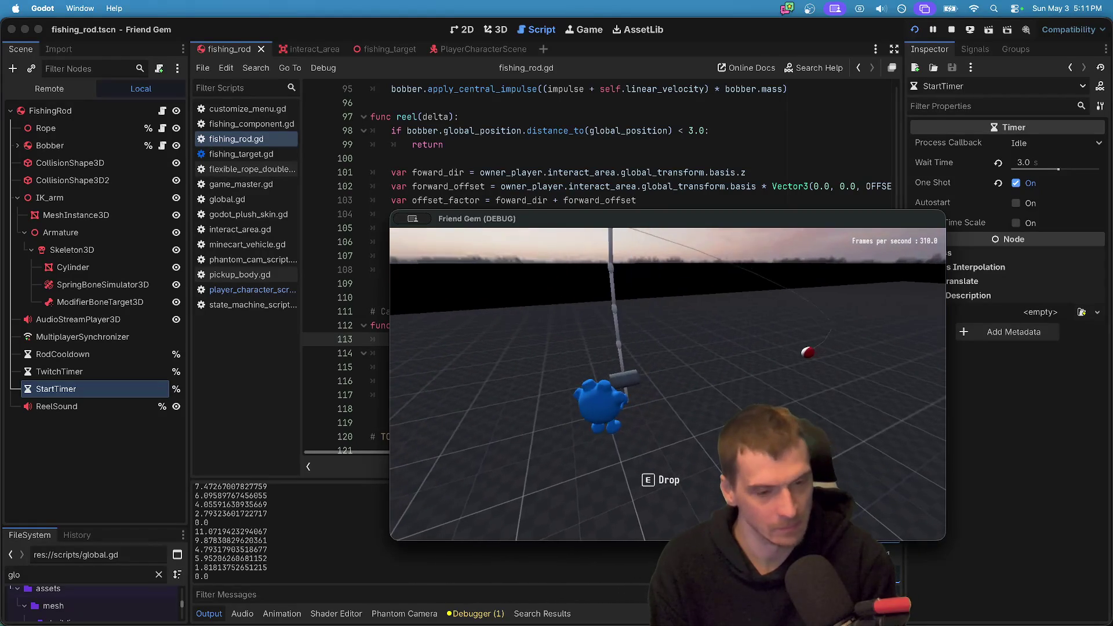
pyautogui.press('super+period')
pyautogui.scroll(2, 648, 283)
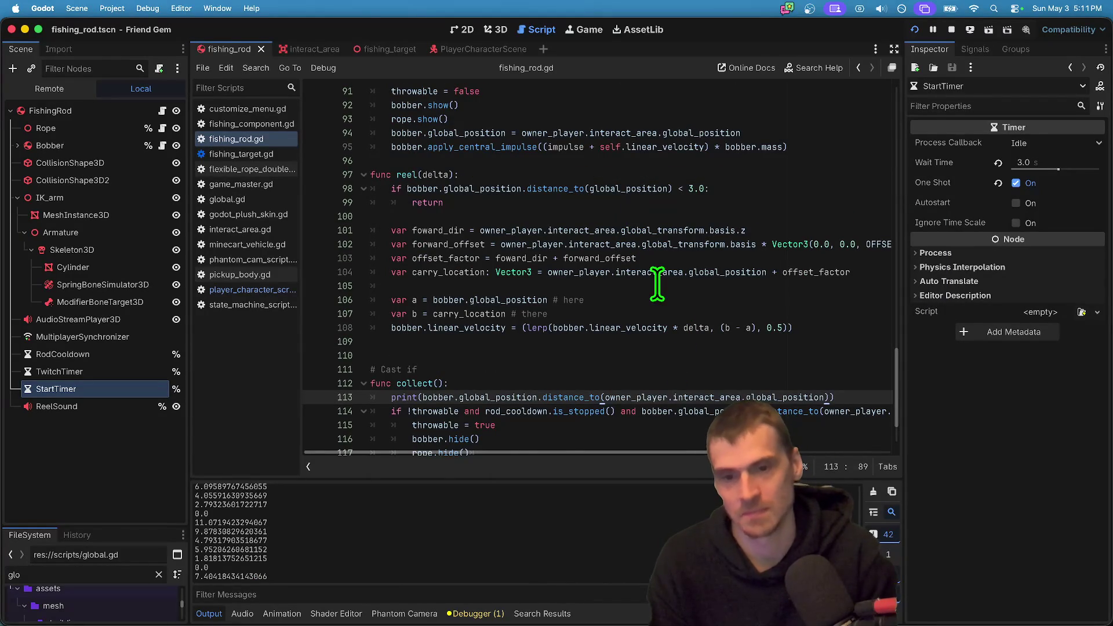
# Start an if line at the end of reel() and check the Rope's Cable Length in the Inspector.
pyautogui.click(630, 344)
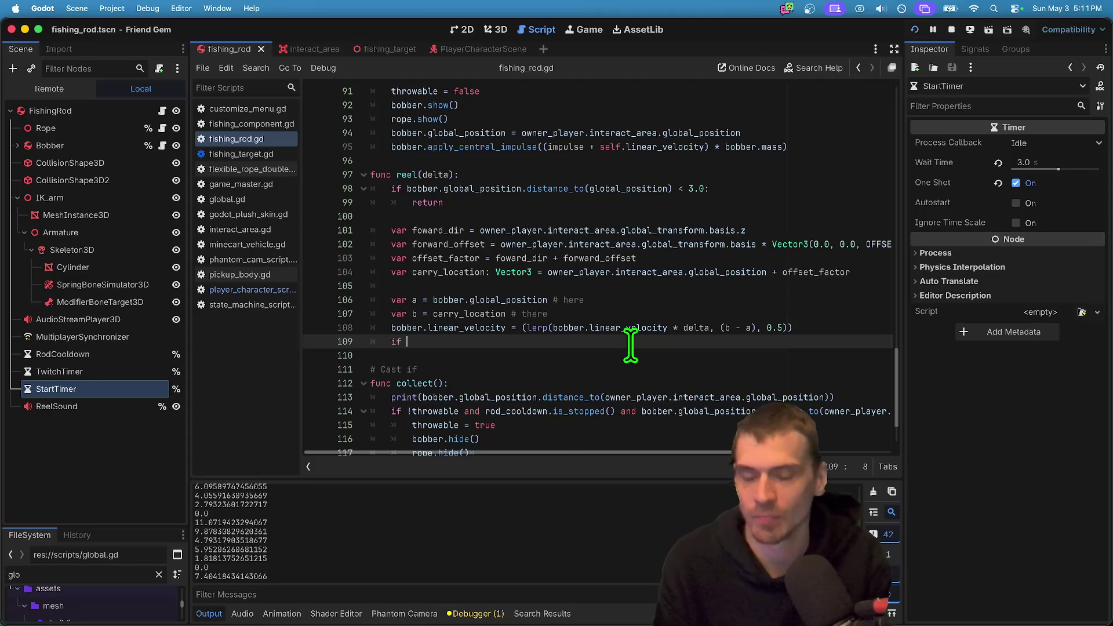
pyautogui.click(81, 125)
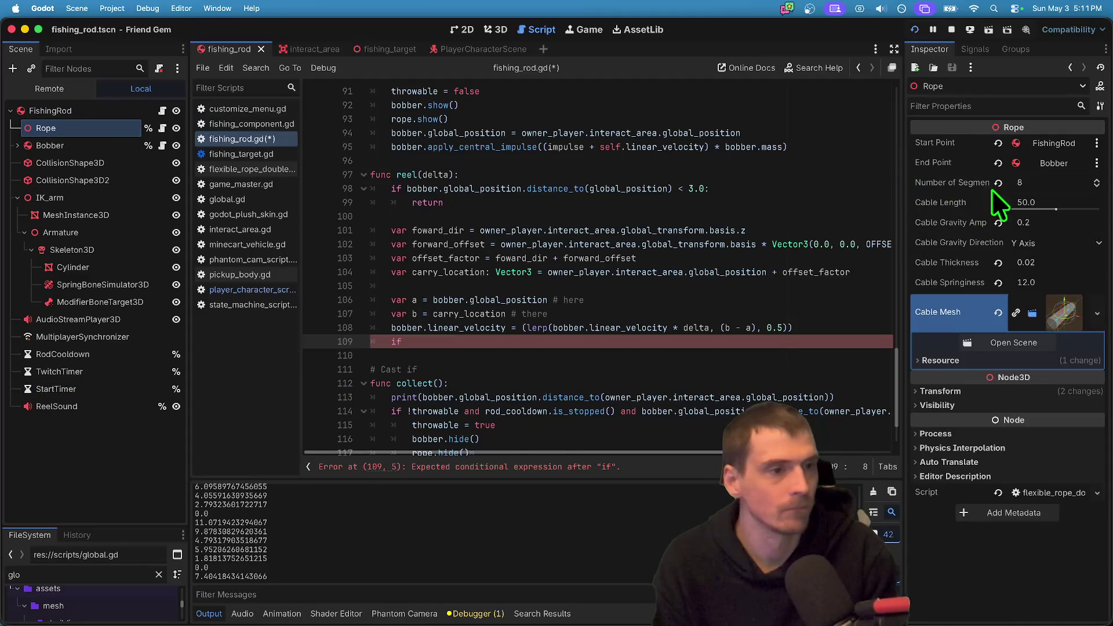
pyautogui.rightClick(925, 198)
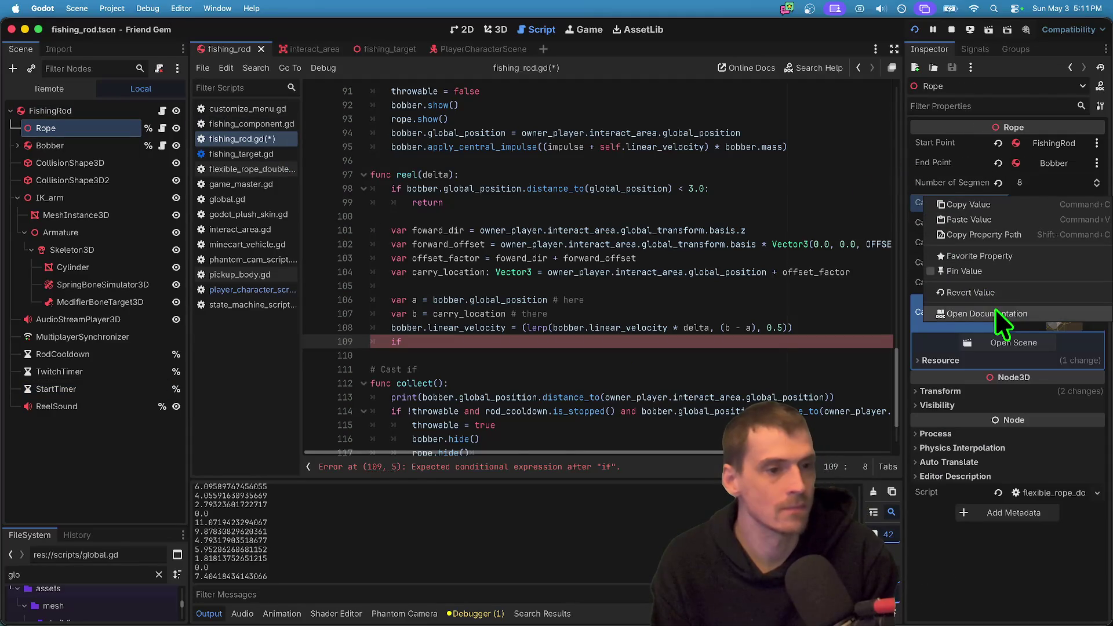
pyautogui.click(500, 351)
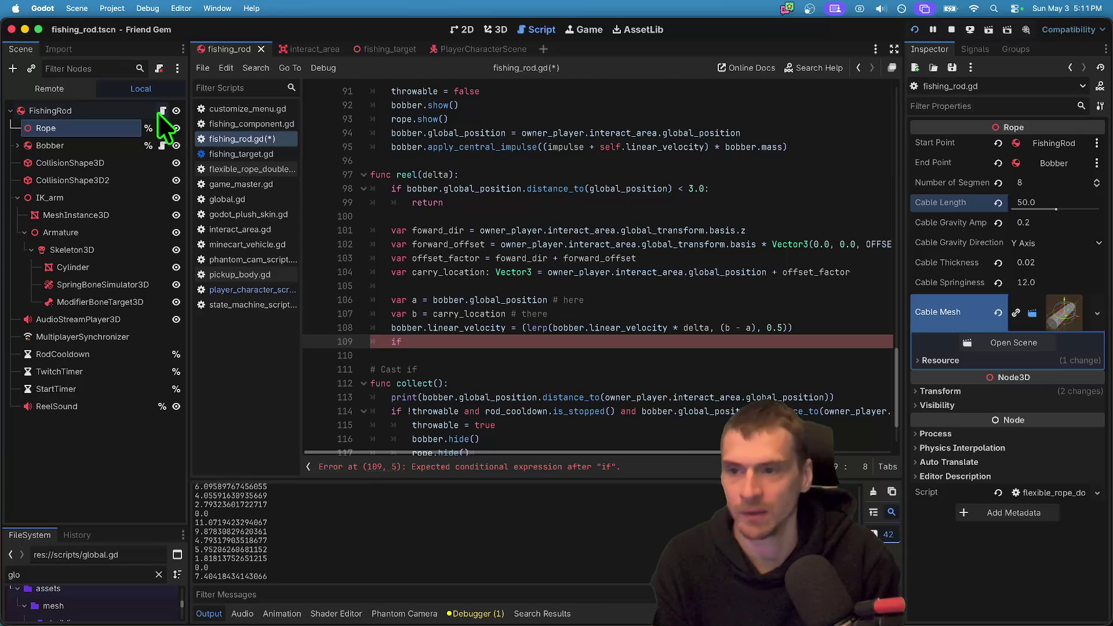
# Open the Rope's flexible_rope_double.gd and search cable_length, studying its segment_stretch retract code.
pyautogui.click(642, 163)
pyautogui.click(162, 128)
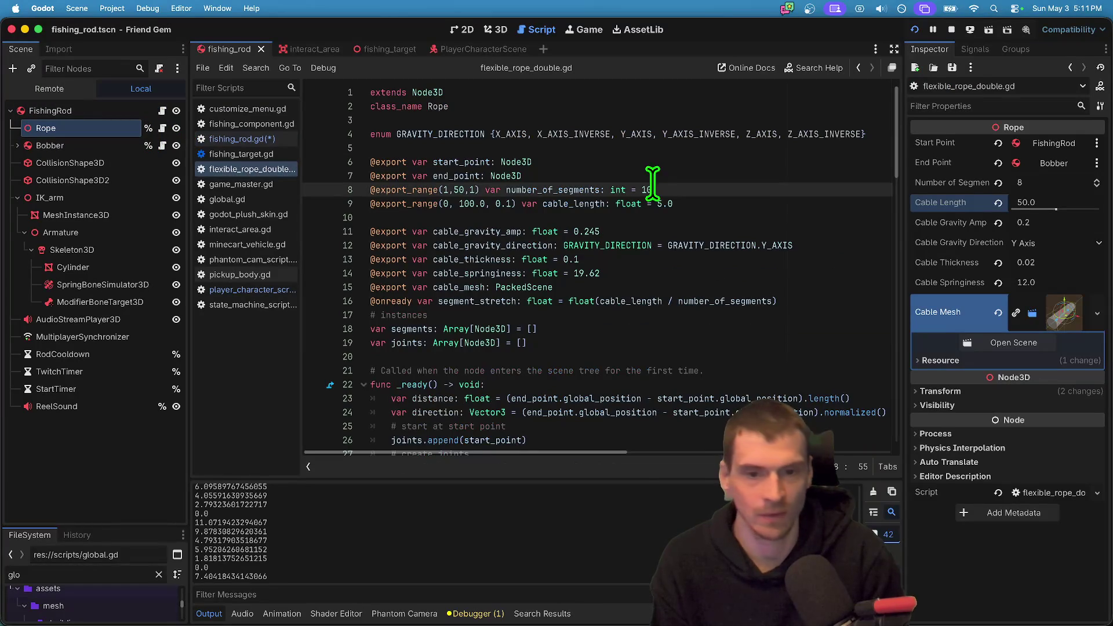
pyautogui.hotkey('ctrl', 'f')
pyautogui.write('cable_lenth')
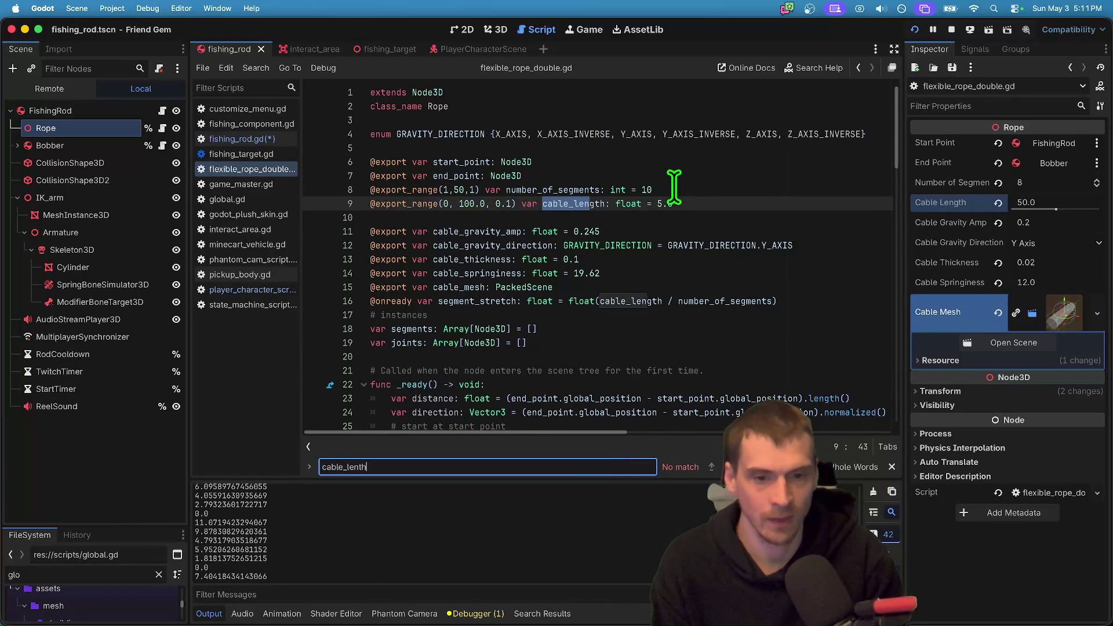
pyautogui.press('Escape')
pyautogui.click(497, 301)
pyautogui.keyDown('ctrl'); pyautogui.click(499, 301); pyautogui.keyUp('ctrl')
pyautogui.scroll(-3, 619, 313)
pyautogui.scroll(3, 463, 232)
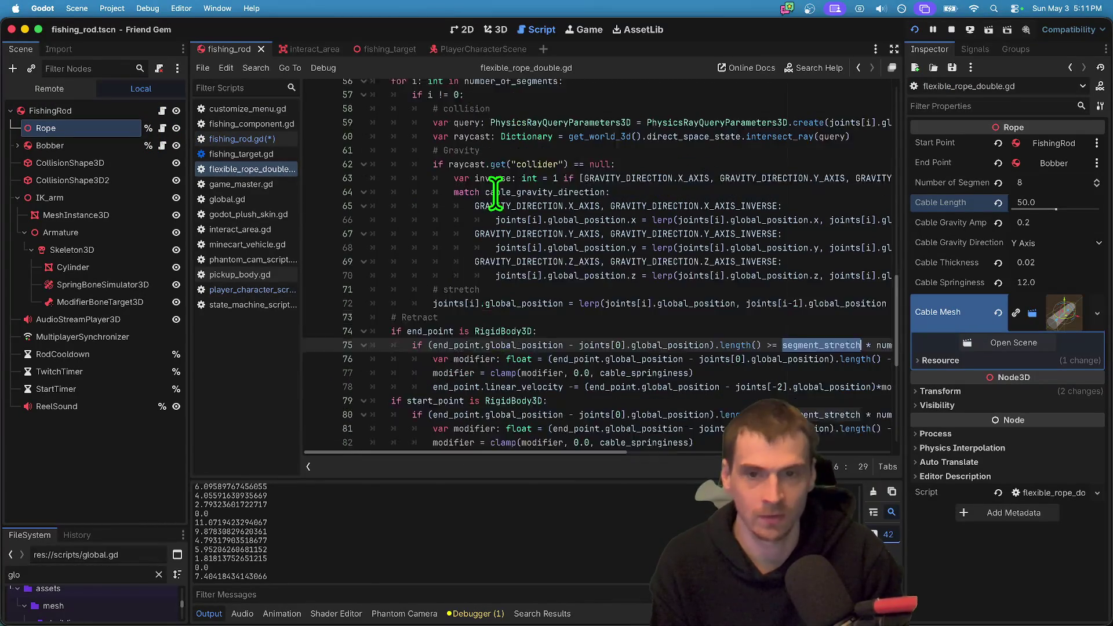
pyautogui.hscroll(3, 442, 145)
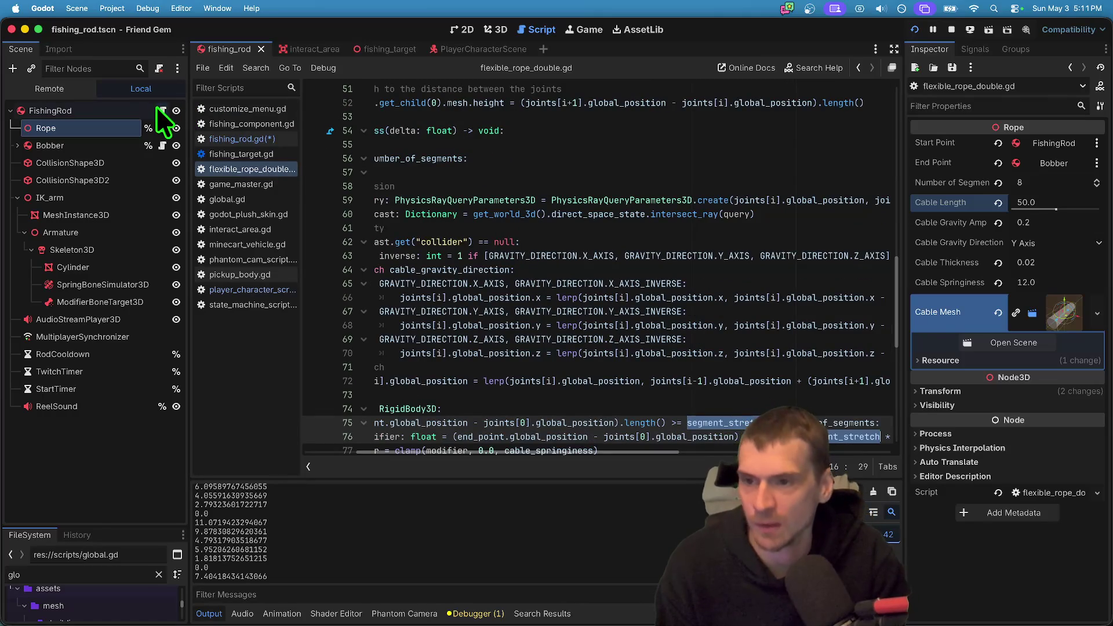
# Write 'if rope.cable_length < 10.0:' and 'rope.cable_length = rope.cable_length - 0.1' in reel(), then run.
pyautogui.click(163, 110)
pyautogui.click(579, 342)
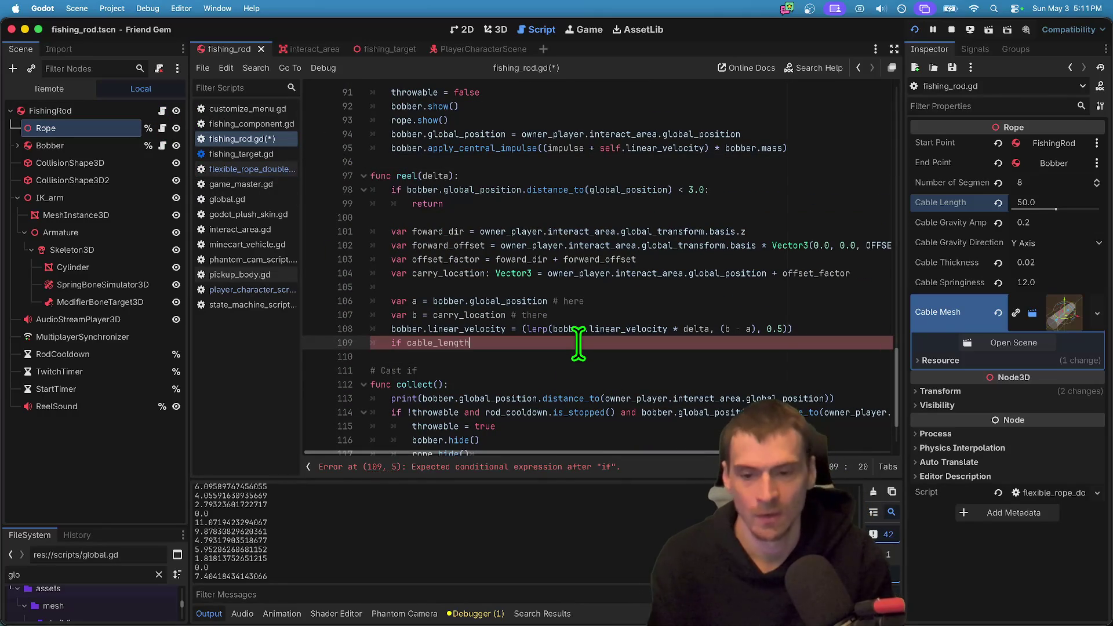
pyautogui.write('pe.cable_length ')
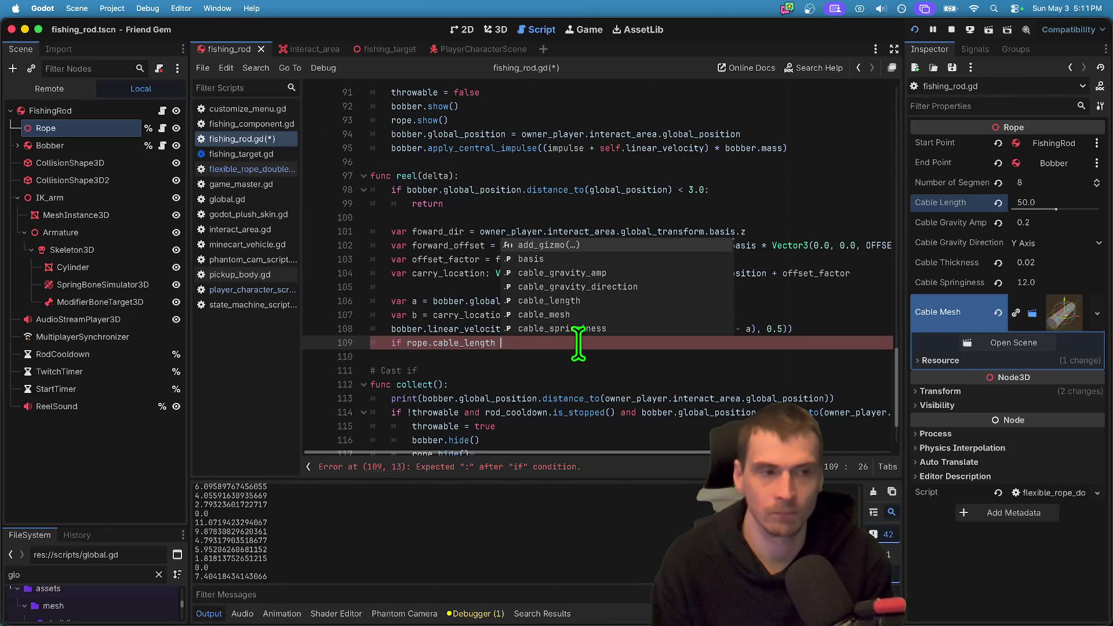
pyautogui.write('< 0.2')
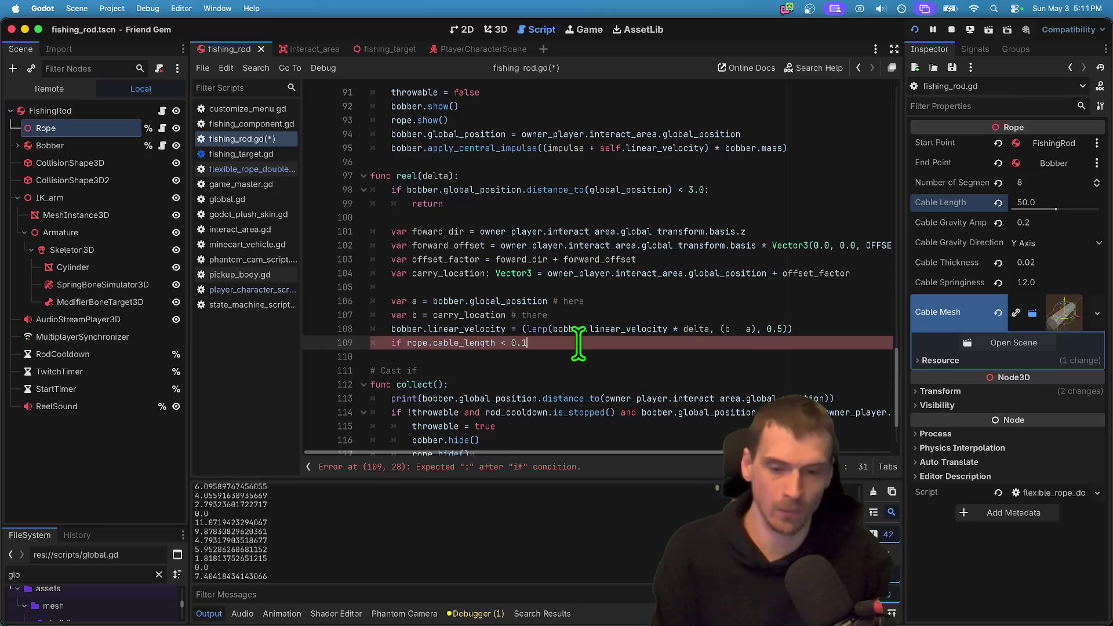
pyautogui.press('super+Left')
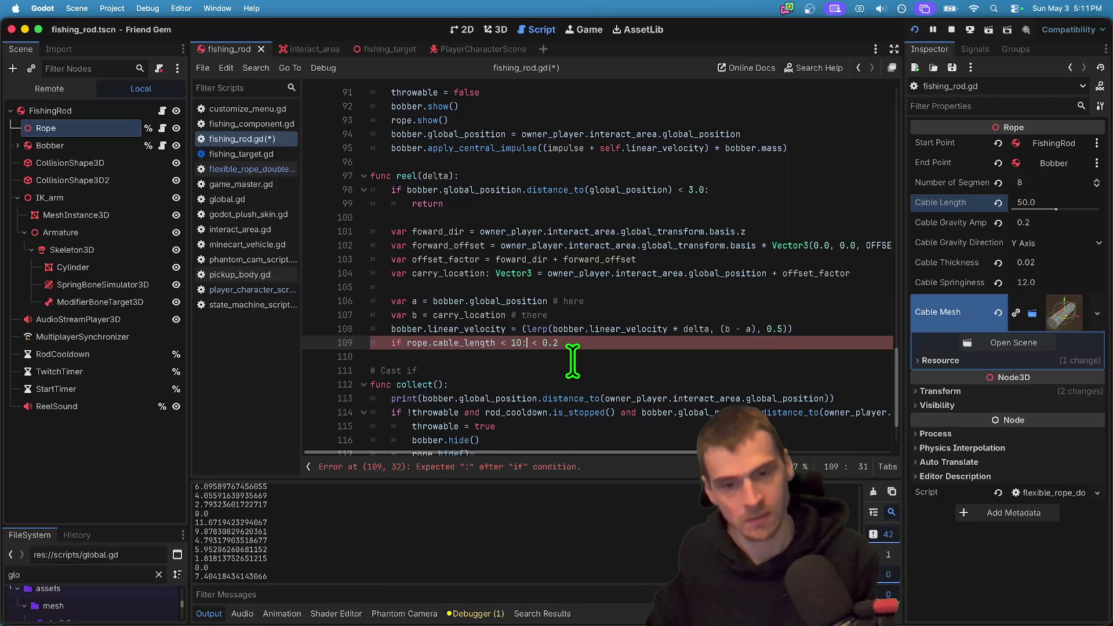
pyautogui.press('Return')
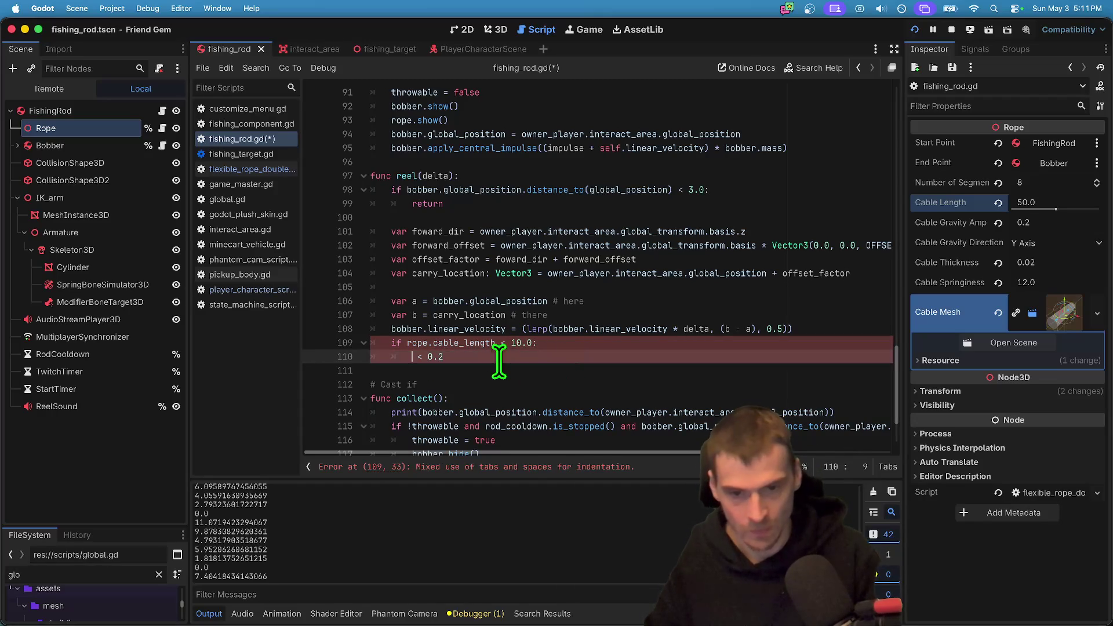
pyautogui.doubleClick(474, 342)
pyautogui.press('Down')
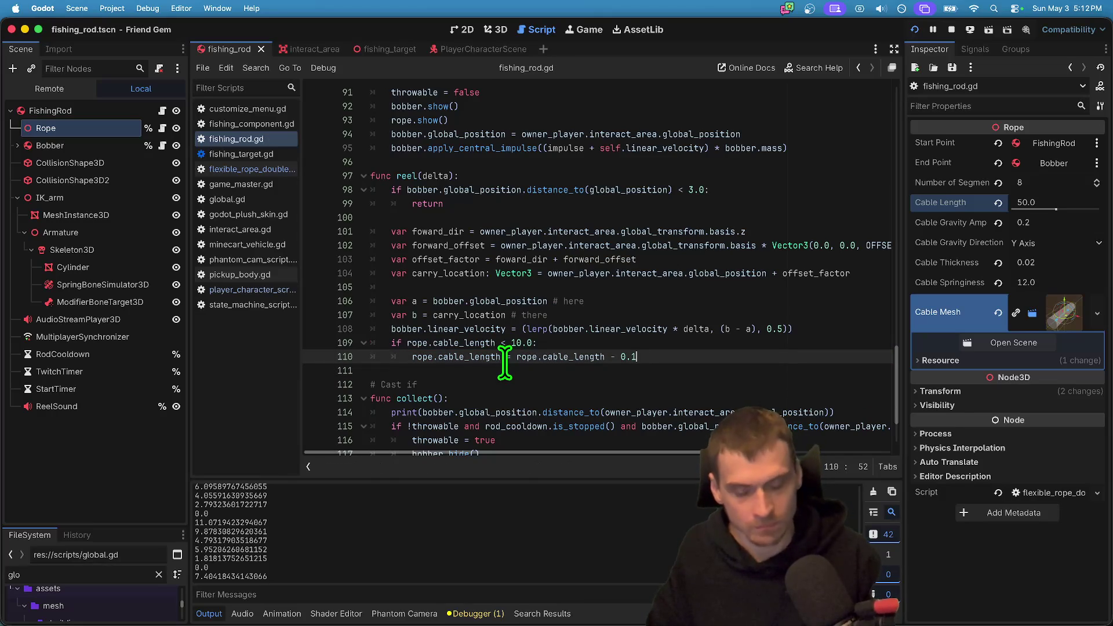
pyautogui.press('super+b')
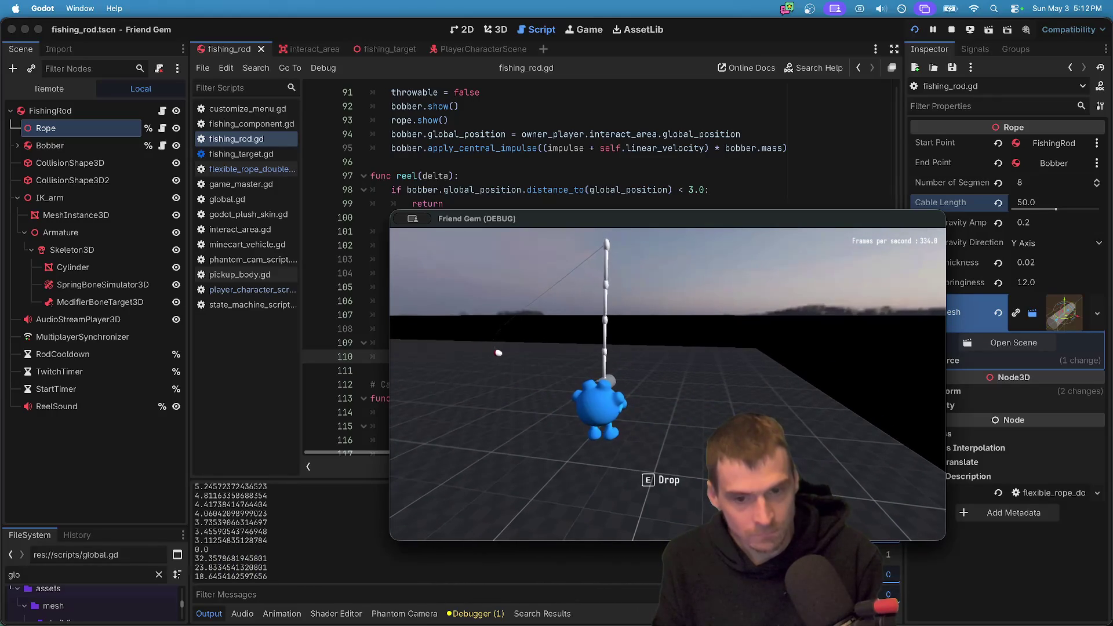
# Set the Rope's Number of Segments to 5 mid-run, undo back to 8, and stop the game.
pyautogui.press('super+q')
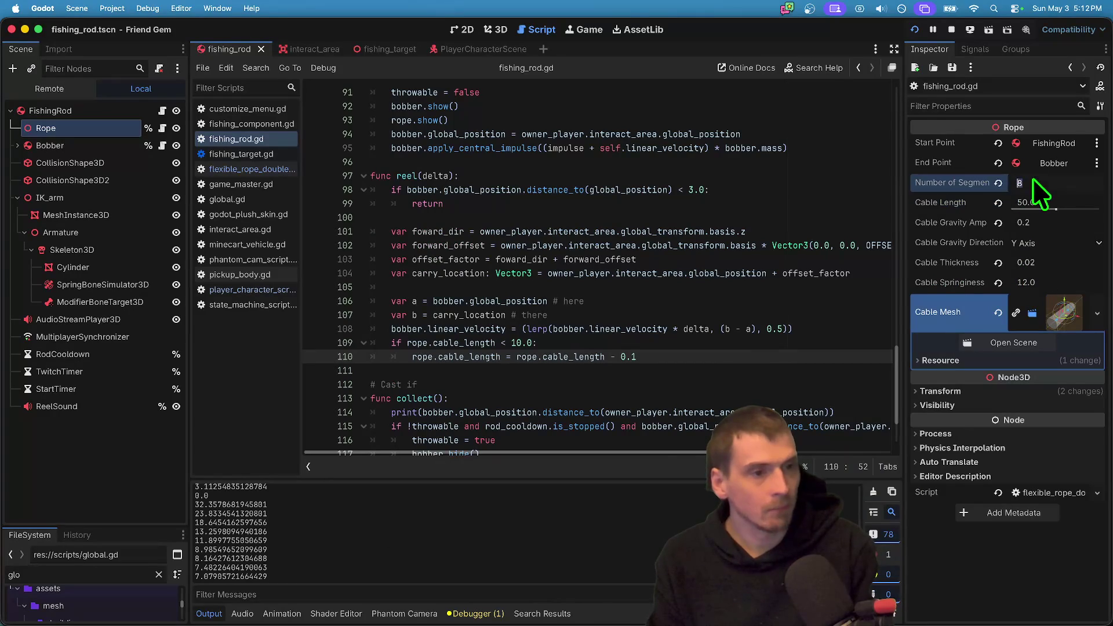
pyautogui.write('5')
pyautogui.press('Return')
pyautogui.press('super+Tab')
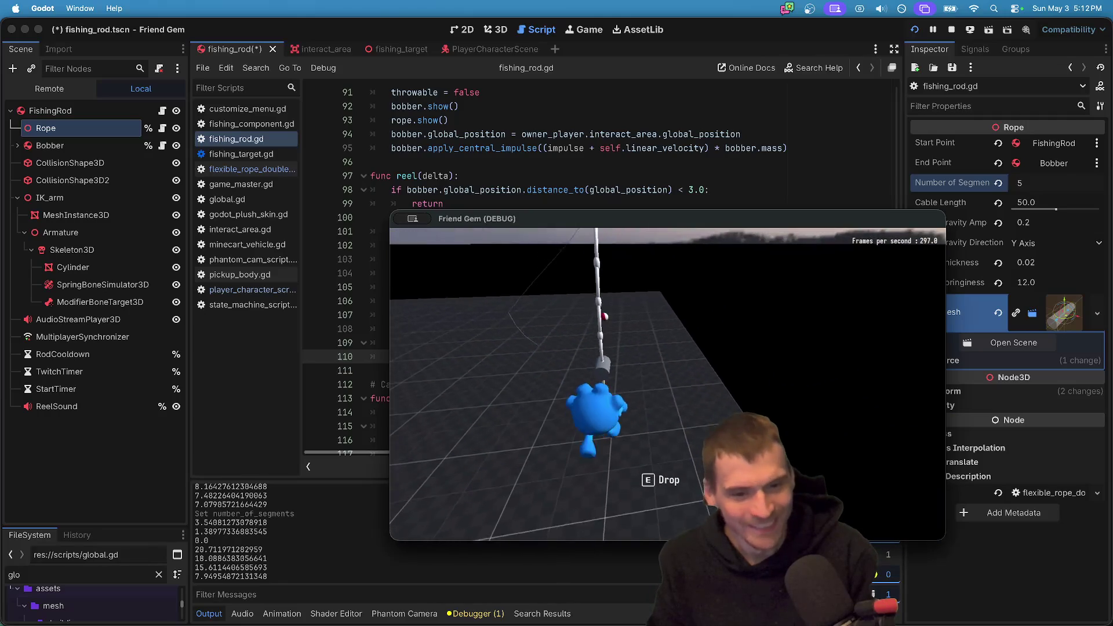
pyautogui.click(682, 394)
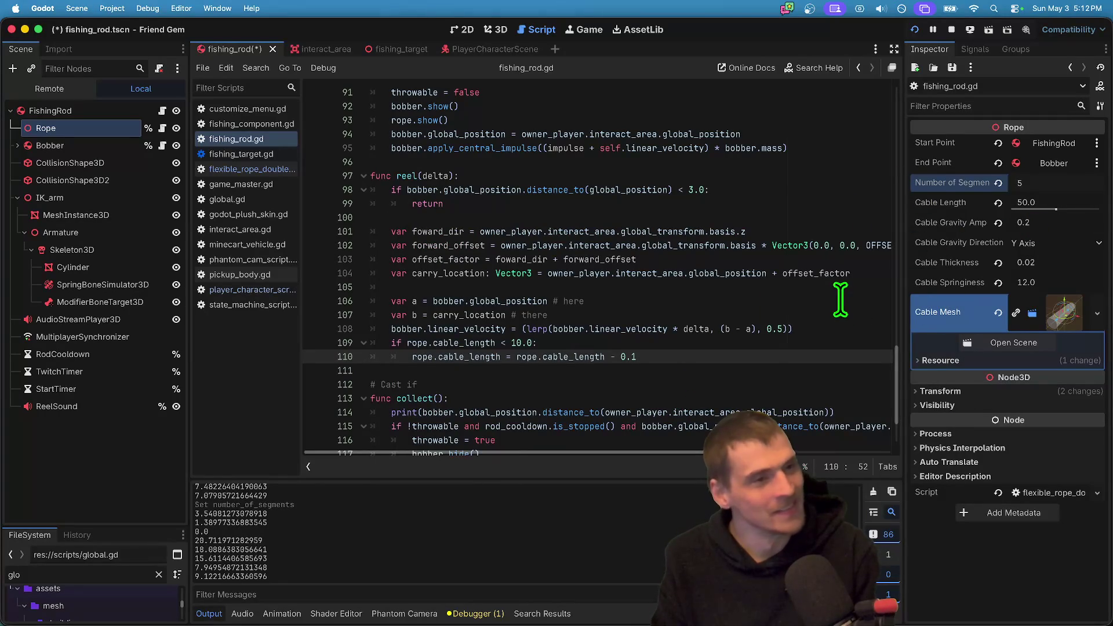
pyautogui.hotkey('ctrl', 'z')
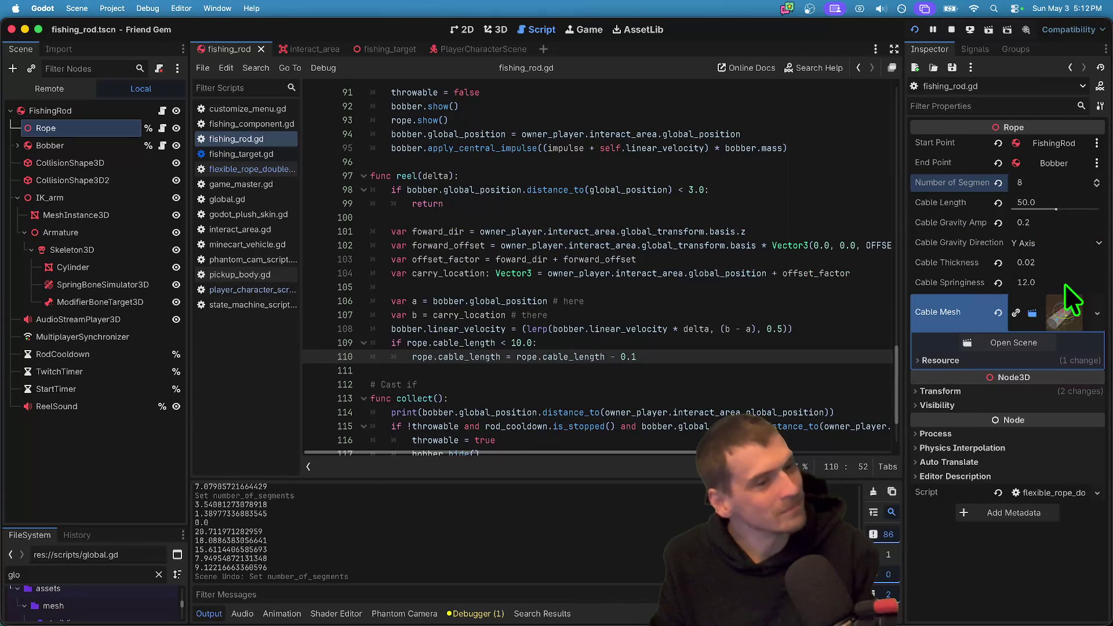
pyautogui.click(952, 29)
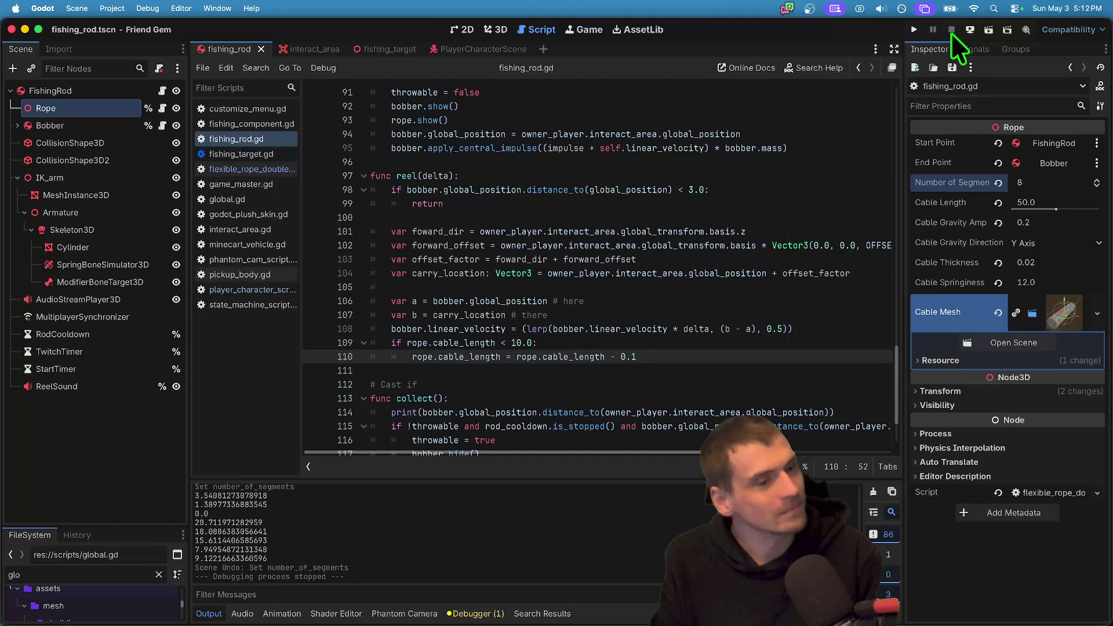
# Change the cable length check on line 109 from '<' to '>' and save.
pyautogui.scroll(-2, 577, 411)
pyautogui.click(646, 287)
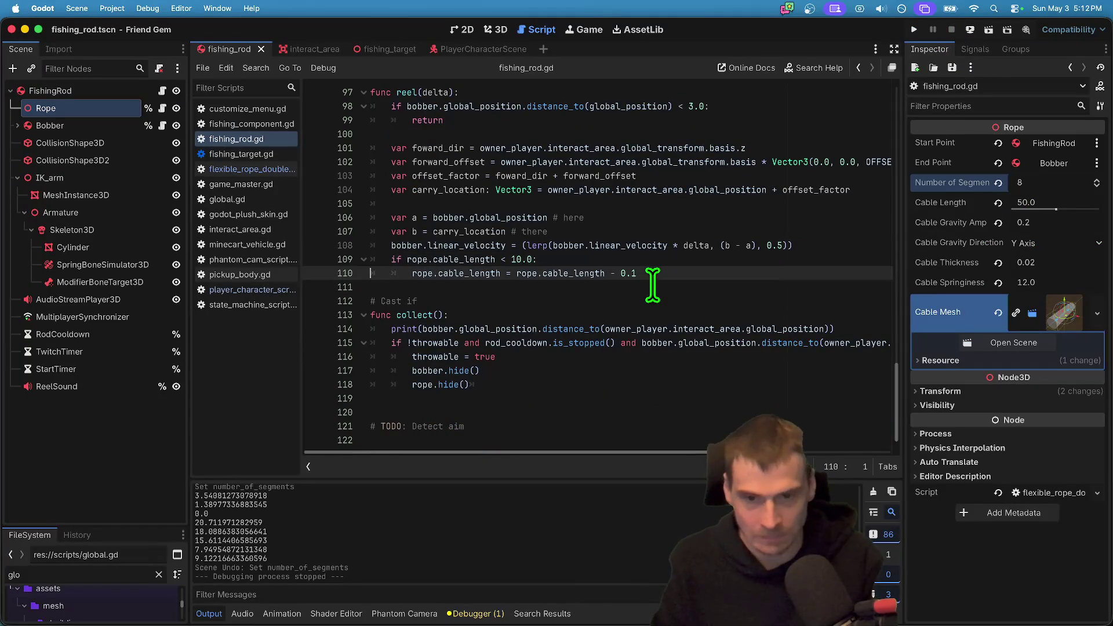
pyautogui.hotkey('ctrl', 'space')
pyautogui.press('Escape')
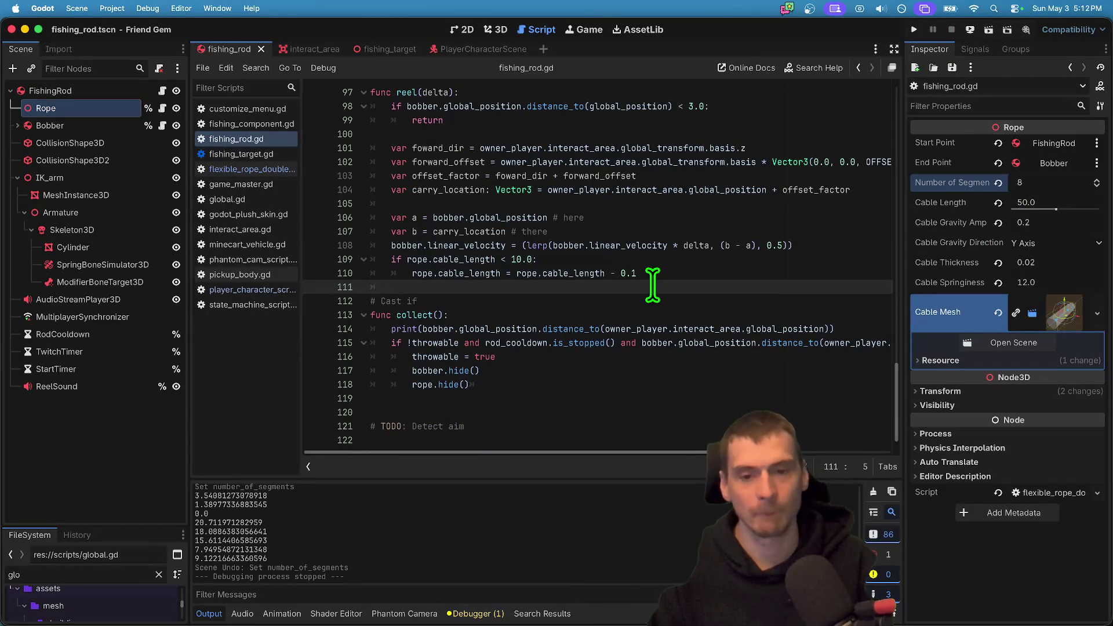
pyautogui.click(612, 273)
pyautogui.press('Up')
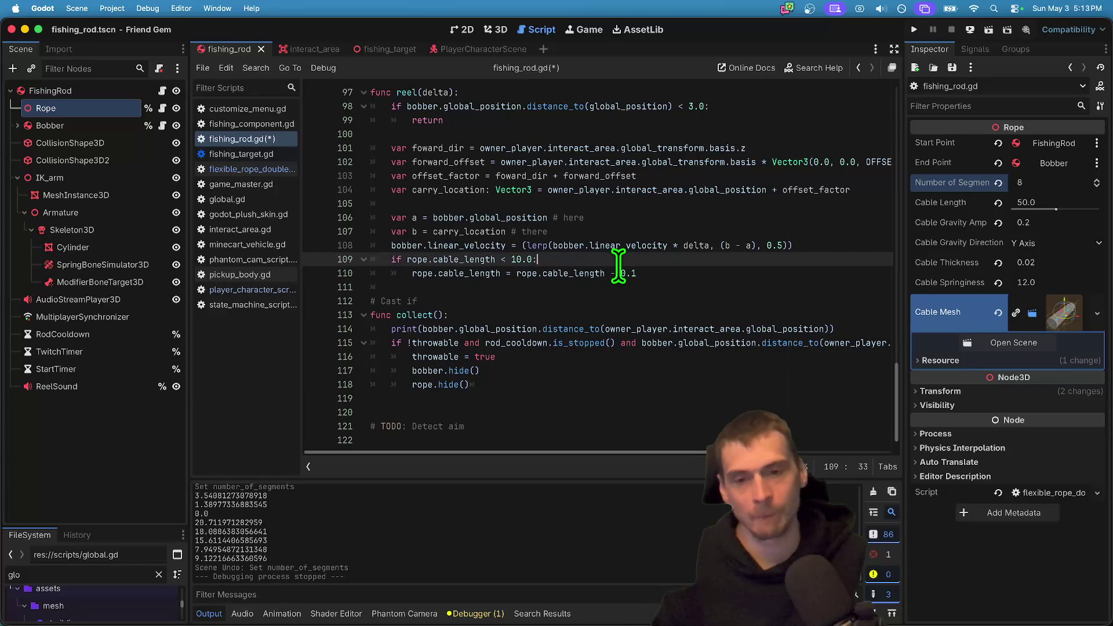
pyautogui.press('Down')
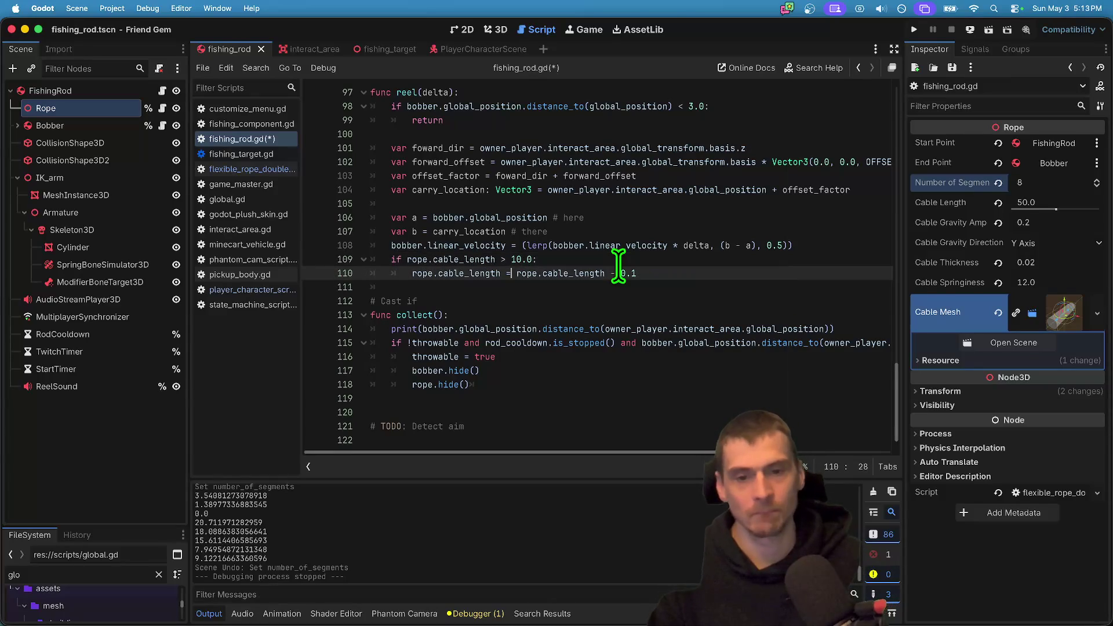
pyautogui.press('Up')
pyautogui.press('Up')
pyautogui.press('Down')
pyautogui.press('Down')
pyautogui.press('Down')
pyautogui.press('super+s')
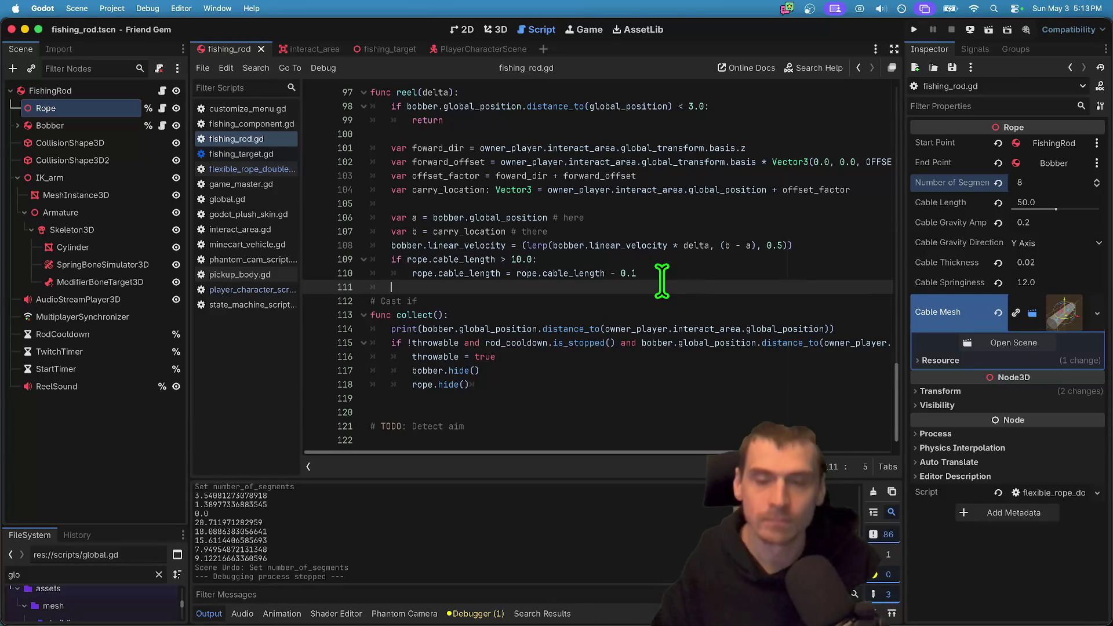
# Start an else branch below the check, then undo it.
pyautogui.write('se :')
pyautogui.press('Return')
pyautogui.press('super+z')
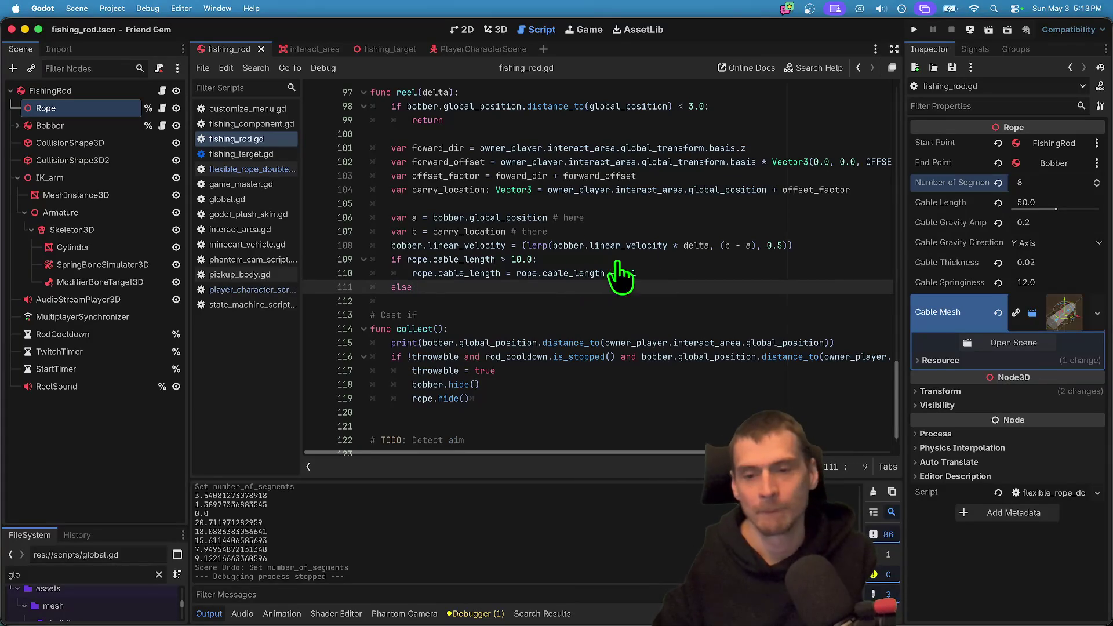
pyautogui.press('super+z')
pyautogui.press('super+z')
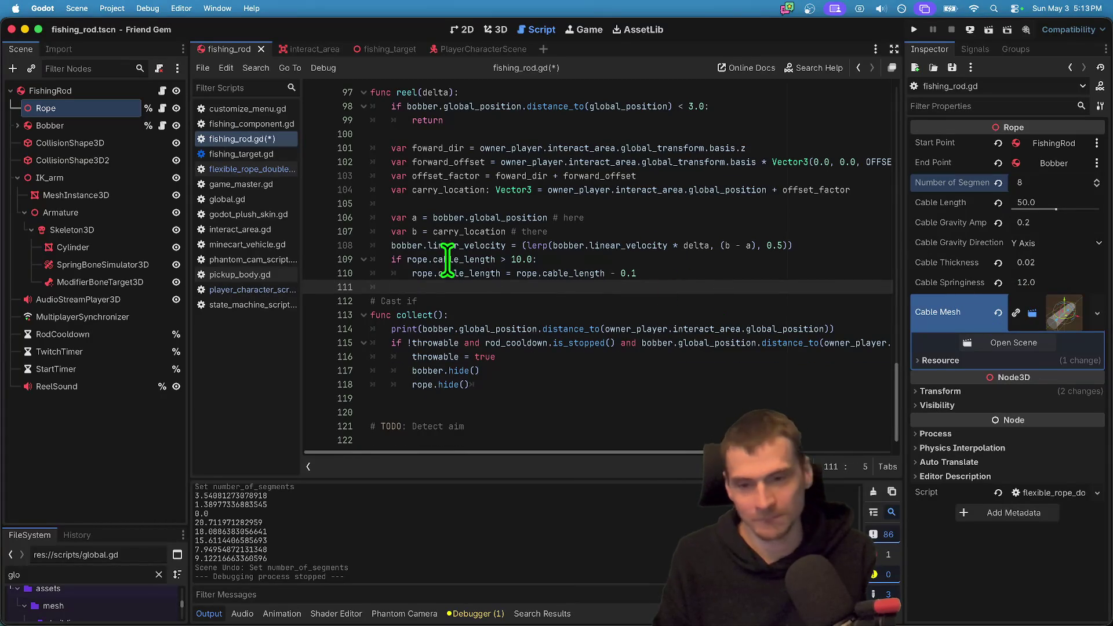
# Add print(rope.cable_length) above the cable length subtraction.
pyautogui.doubleClick(424, 271)
pyautogui.press('Down')
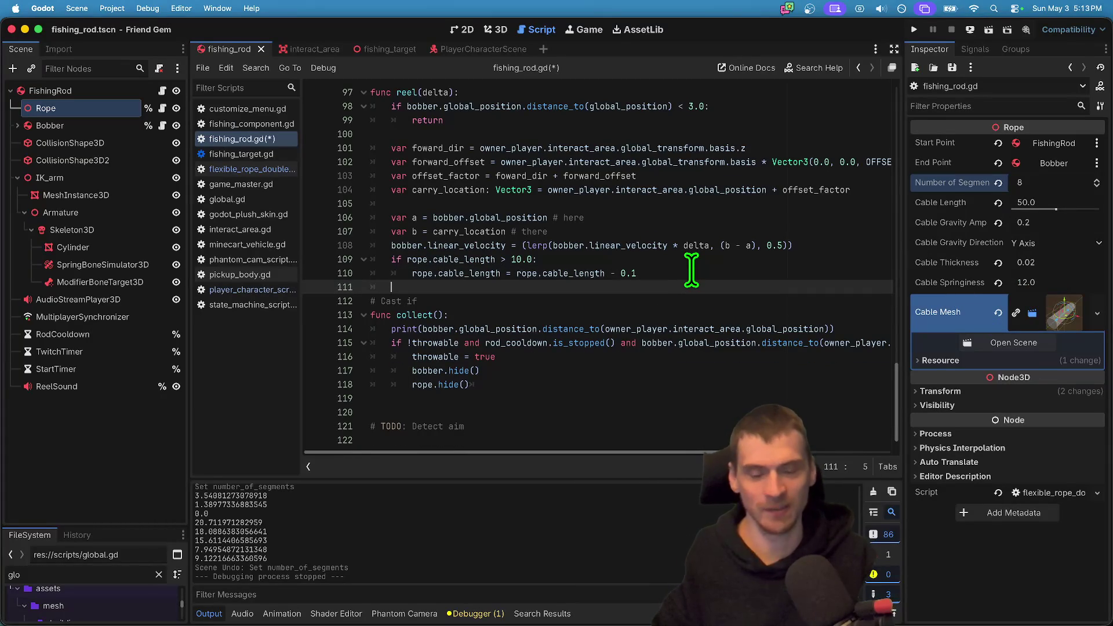
pyautogui.press('Tab')
pyautogui.write('rope.')
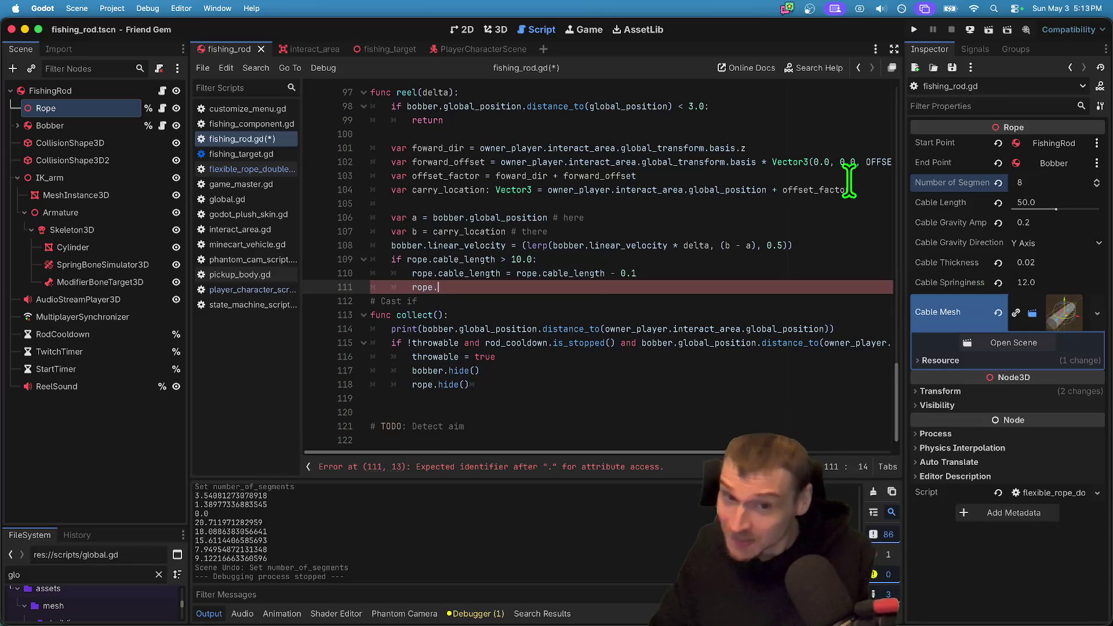
pyautogui.click(687, 253)
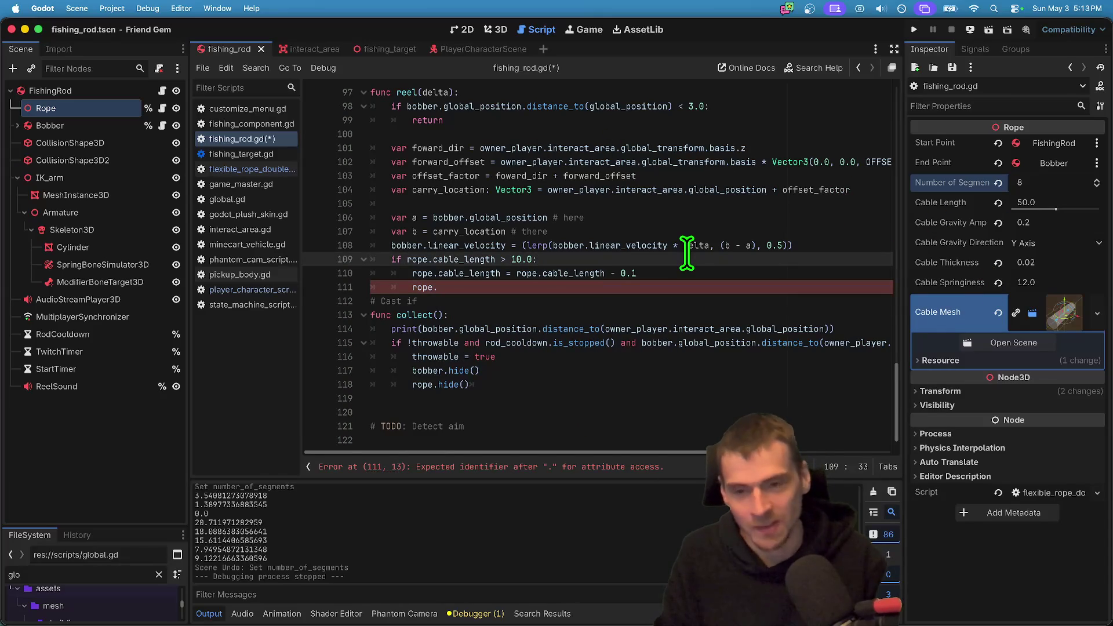
pyautogui.press('Return')
pyautogui.write('p')
pyautogui.moveTo(410, 287); pyautogui.dragTo(509, 287)
pyautogui.hotkey('ctrl', 'c')
pyautogui.hotkey('ctrl', 'v')
pyautogui.click(549, 301)
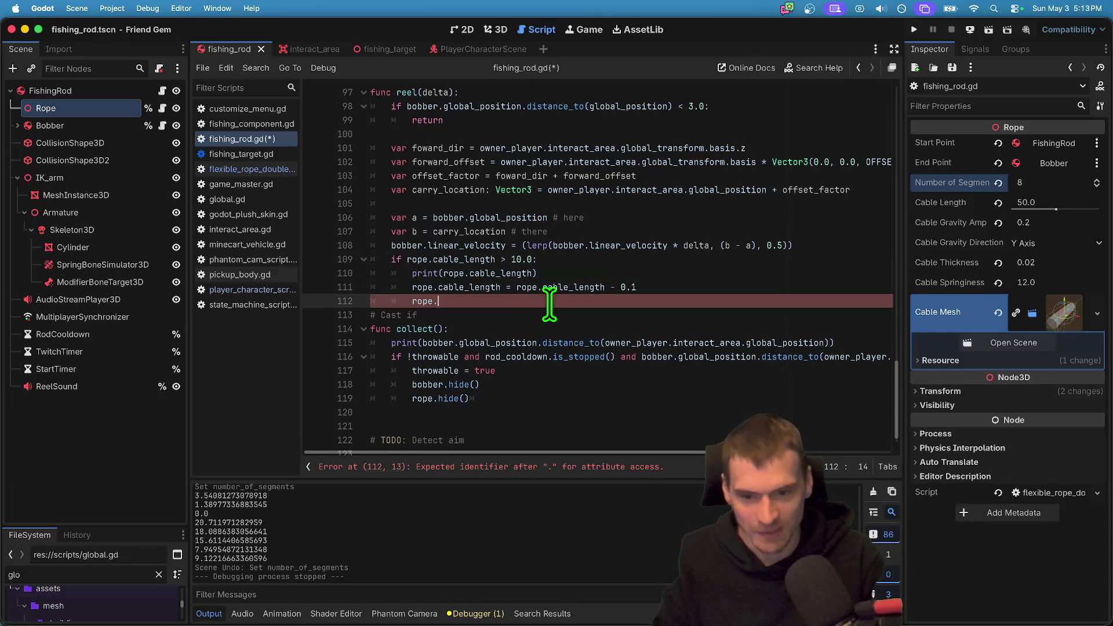
# Comment out the stray 'rope.s' line, save, and run the game.
pyautogui.hotkey('ctrl', 'k')
pyautogui.hotkey('ctrl', 's')
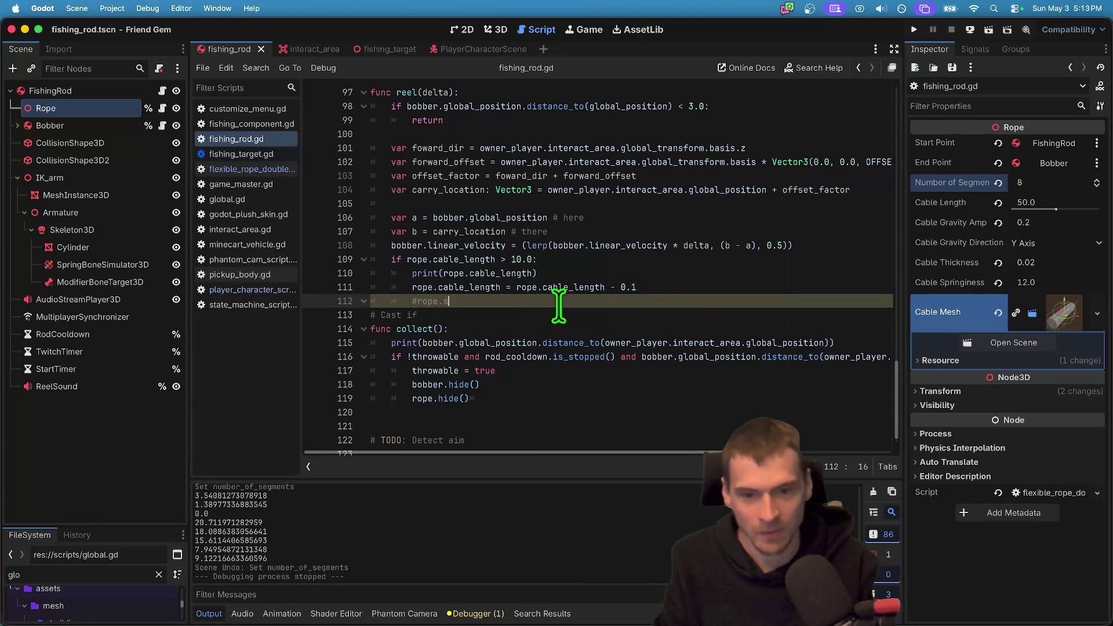
pyautogui.press('super+b')
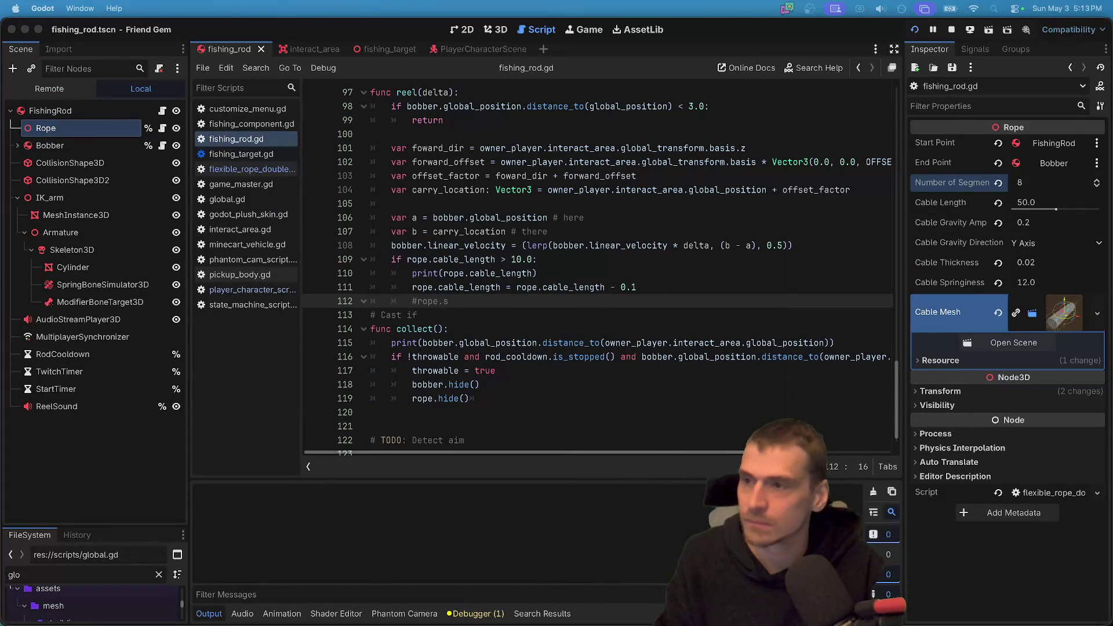
# Start the game from its menu, pick up the fishing rod and cast the line.
pyautogui.click(686, 383)
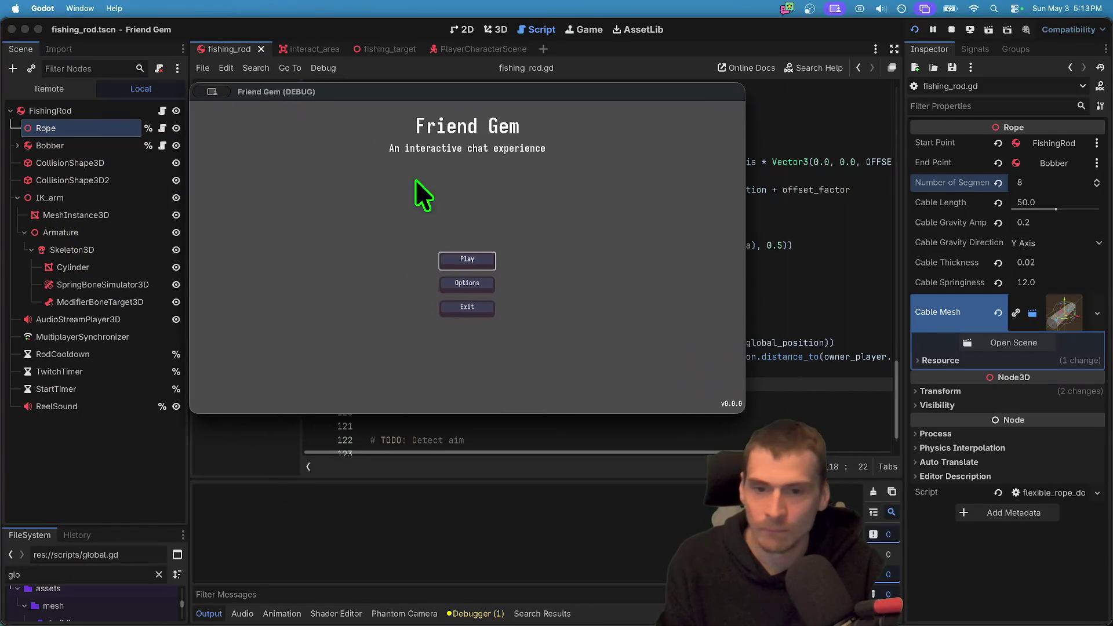
pyautogui.click(458, 260)
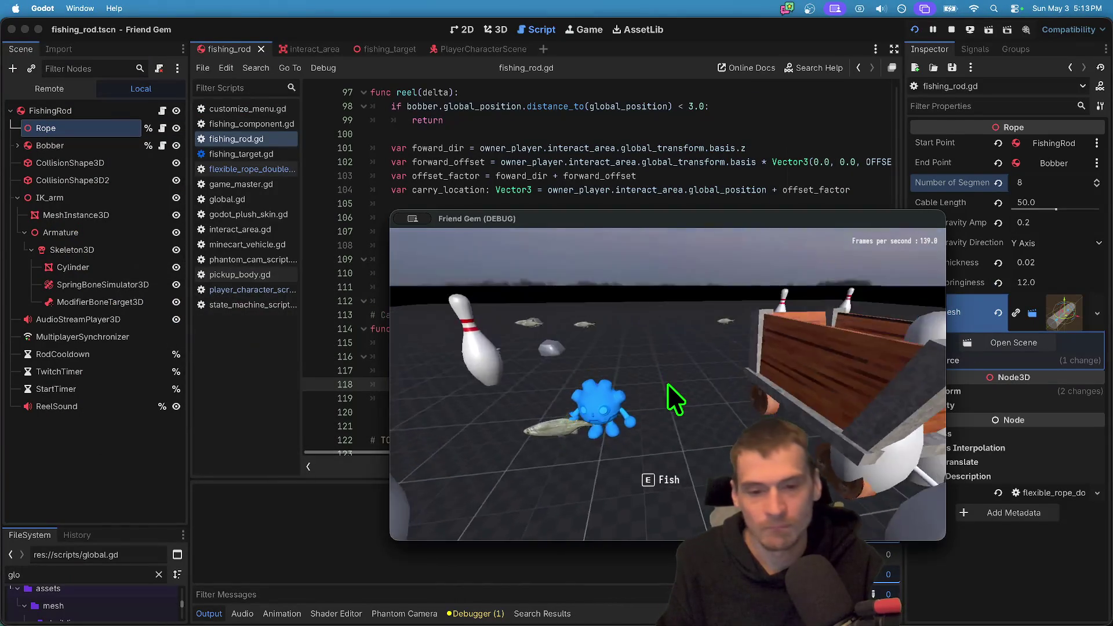
pyautogui.press('w')
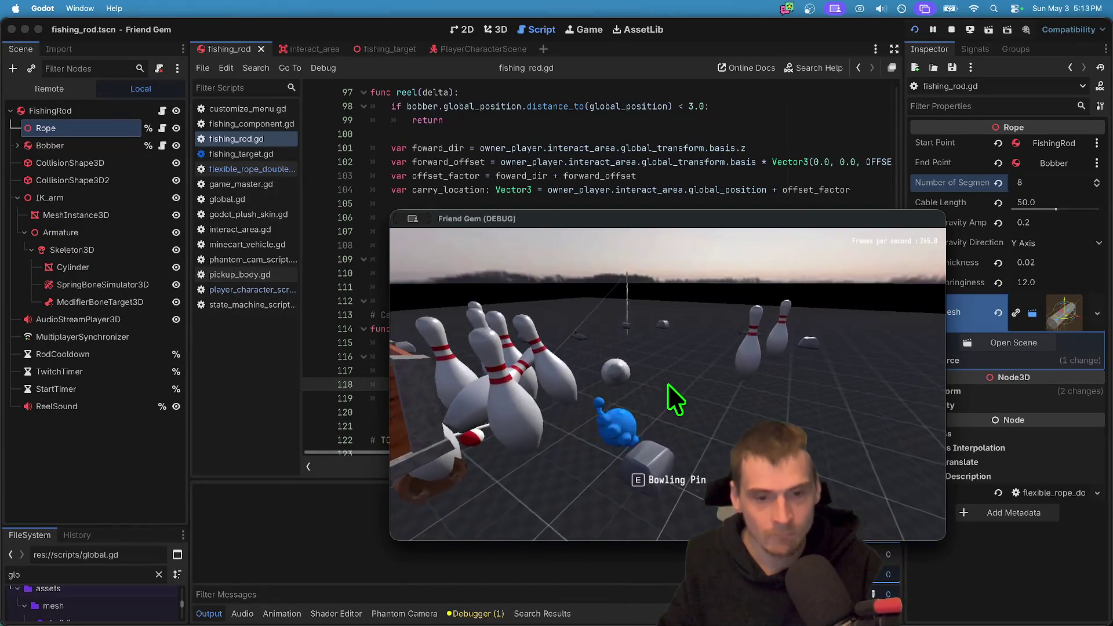
pyautogui.press('w')
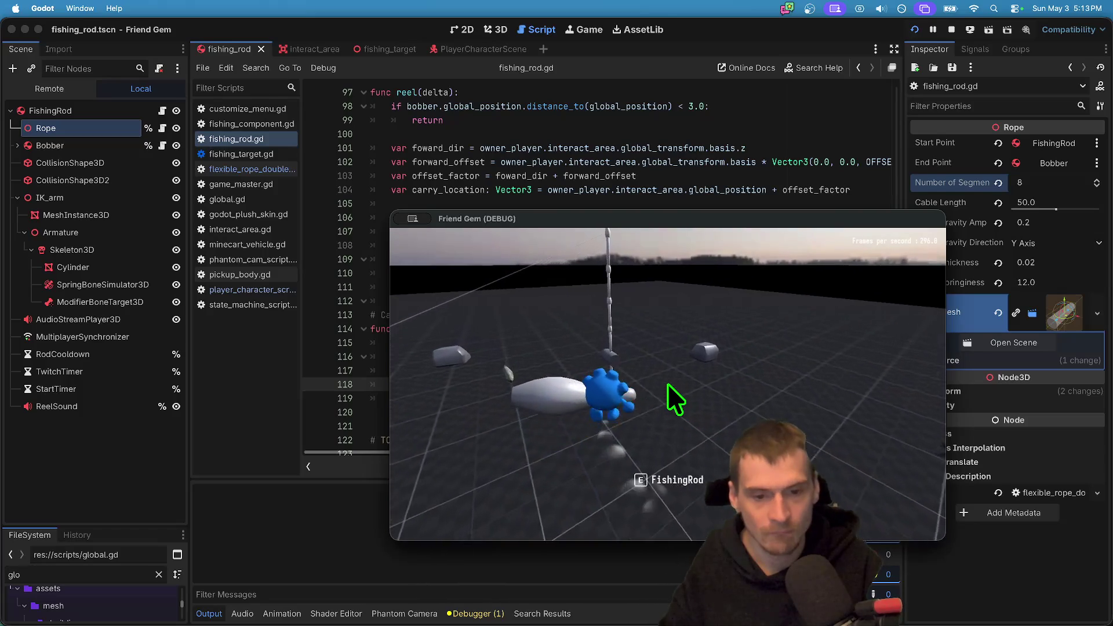
pyautogui.press('e')
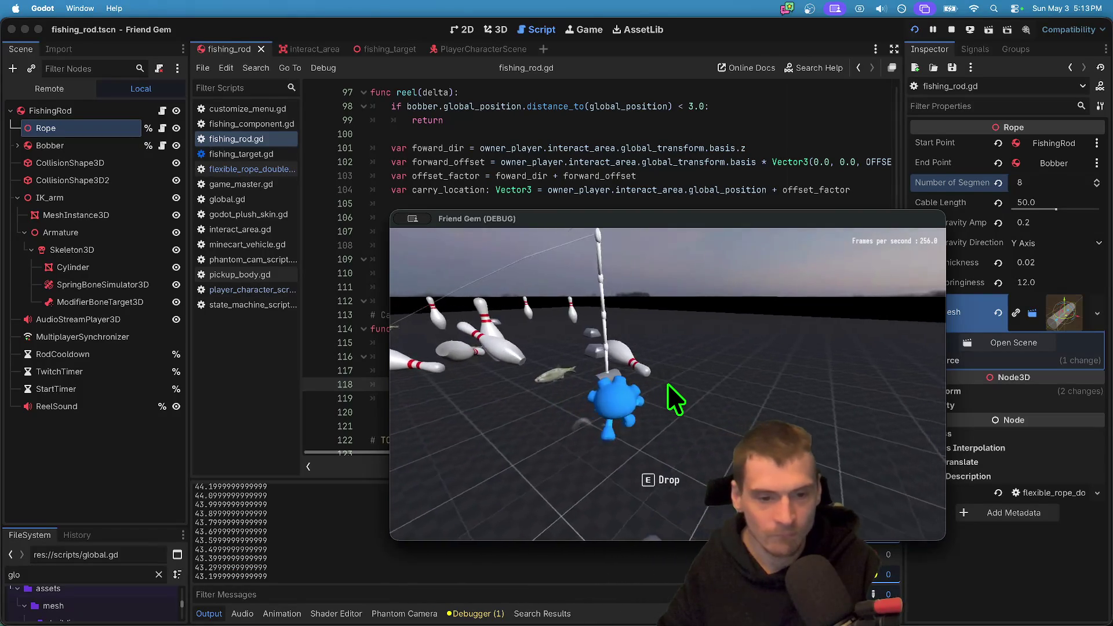
pyautogui.click(676, 400)
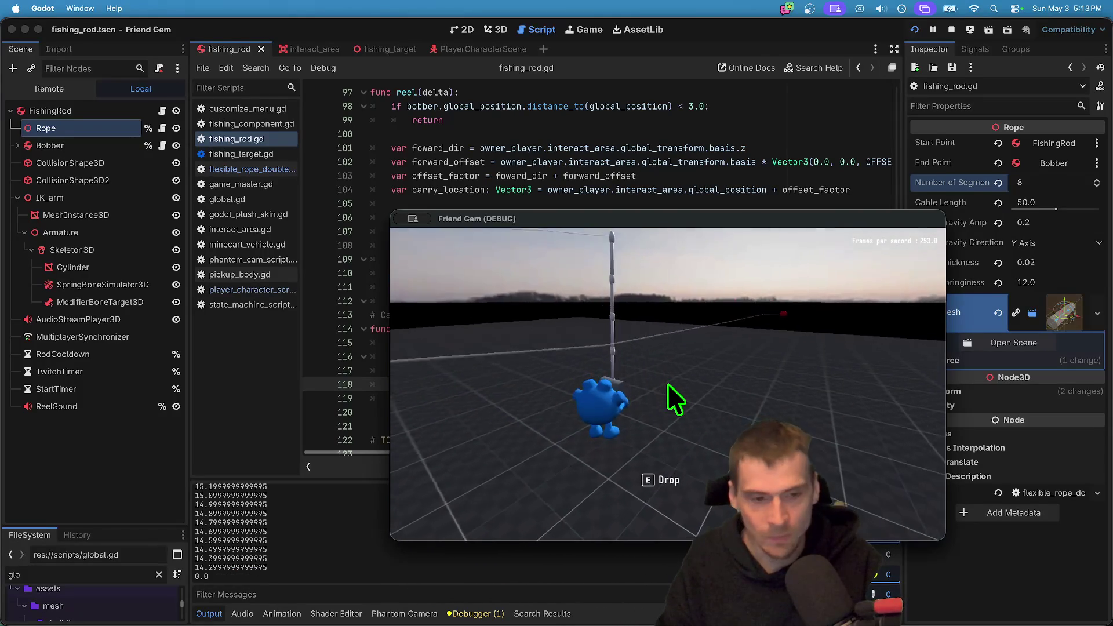
# Move and turn while reeling as the cable length counts down, then return to the editor.
pyautogui.press('a')
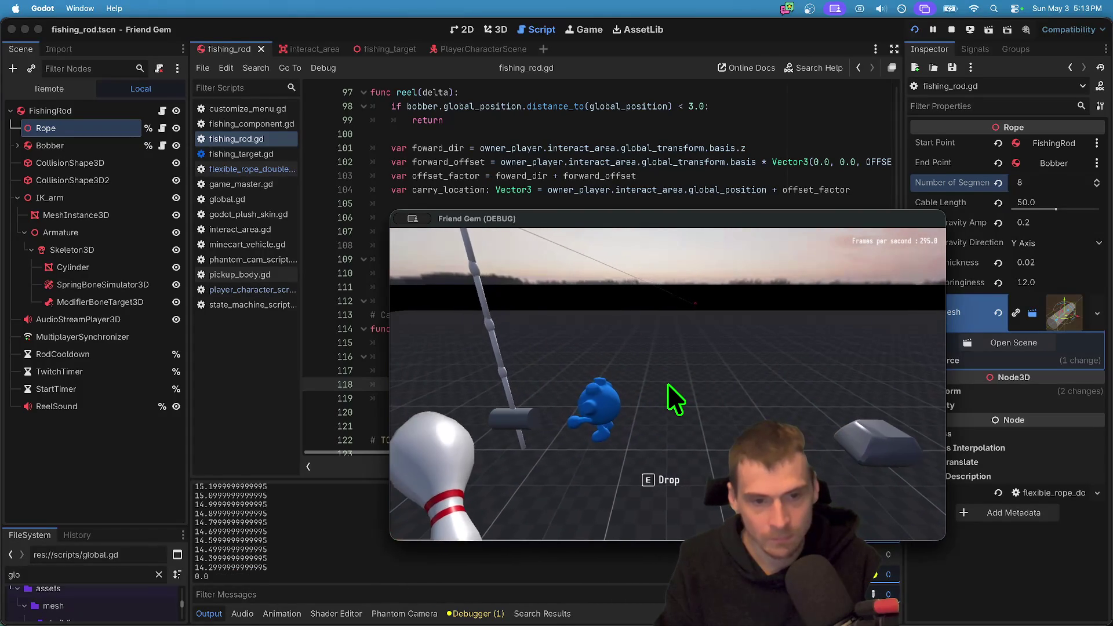
pyautogui.press('s')
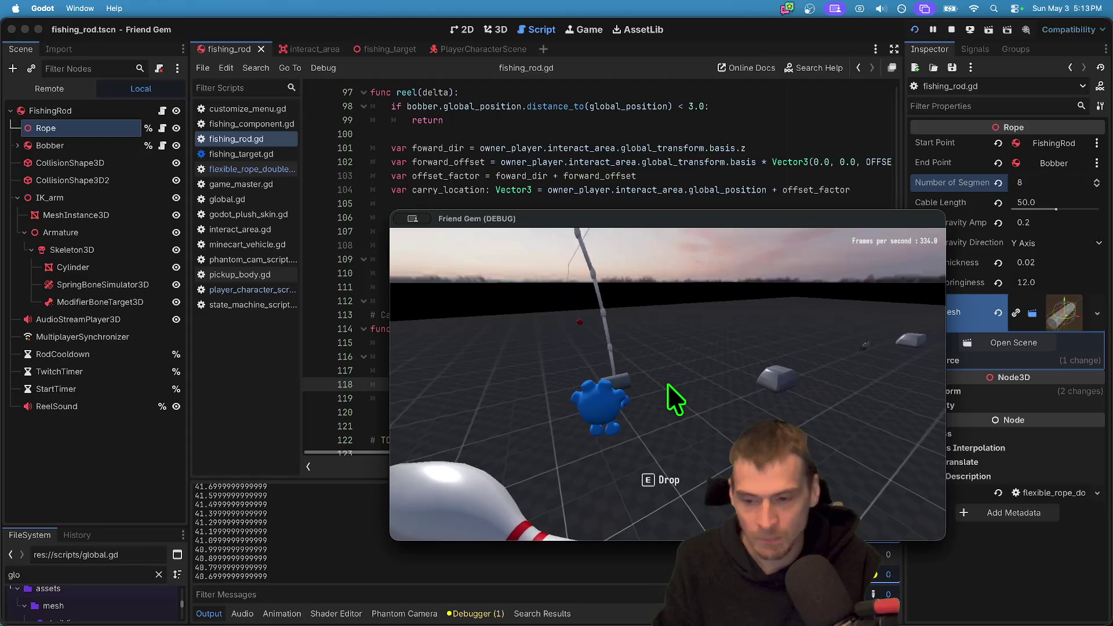
pyautogui.press('d')
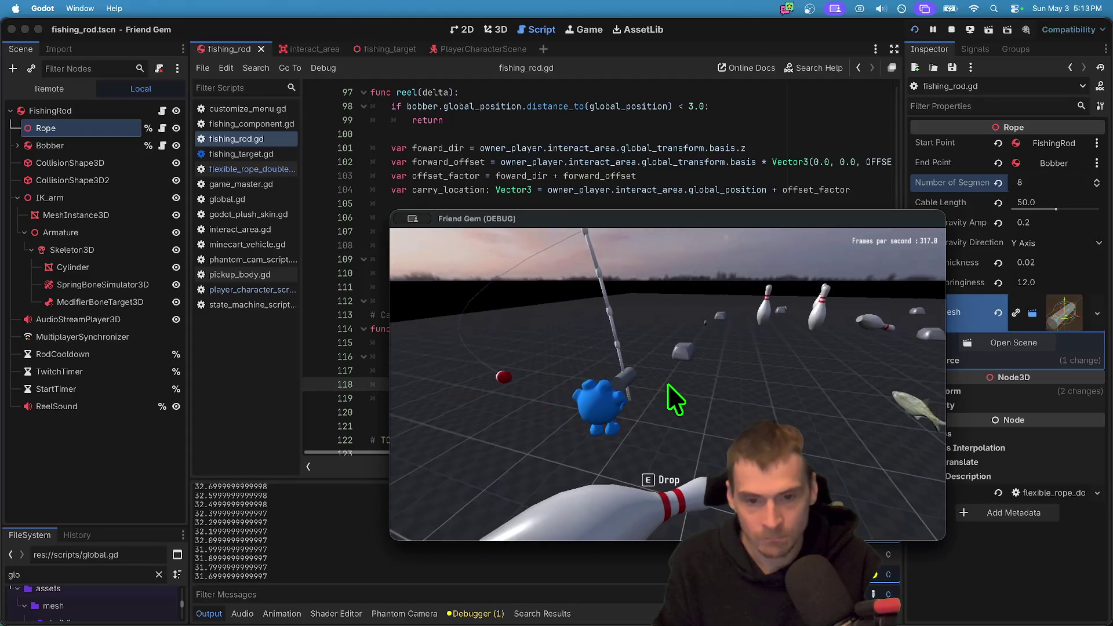
pyautogui.press('super+Tab')
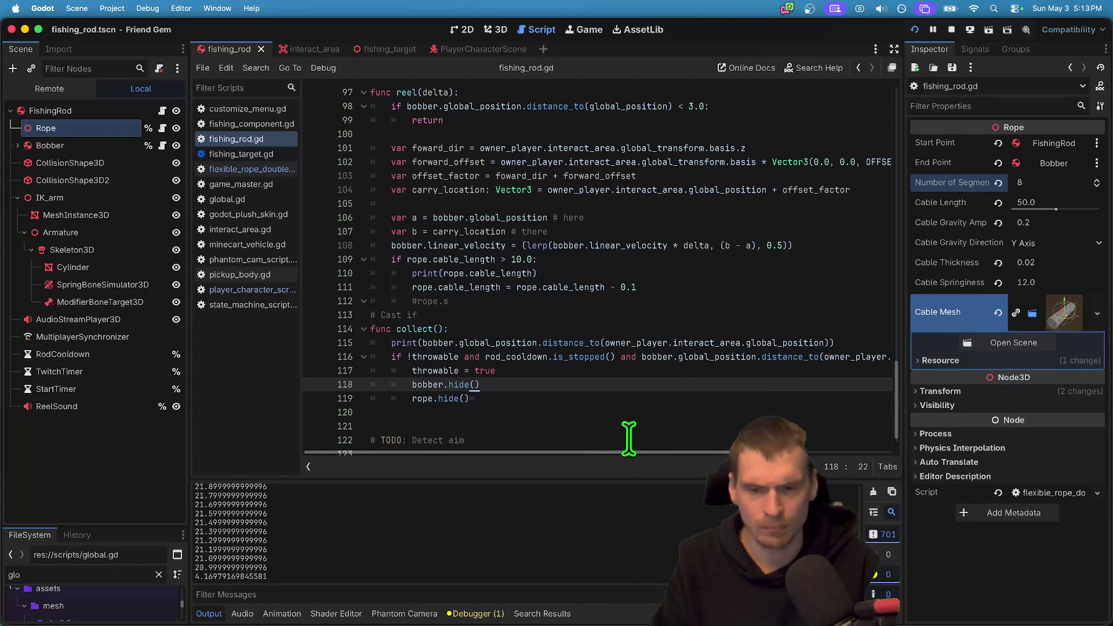
# Comment out the distance print line in collect() and switch back to the running game.
pyautogui.scroll(7, 766, 278)
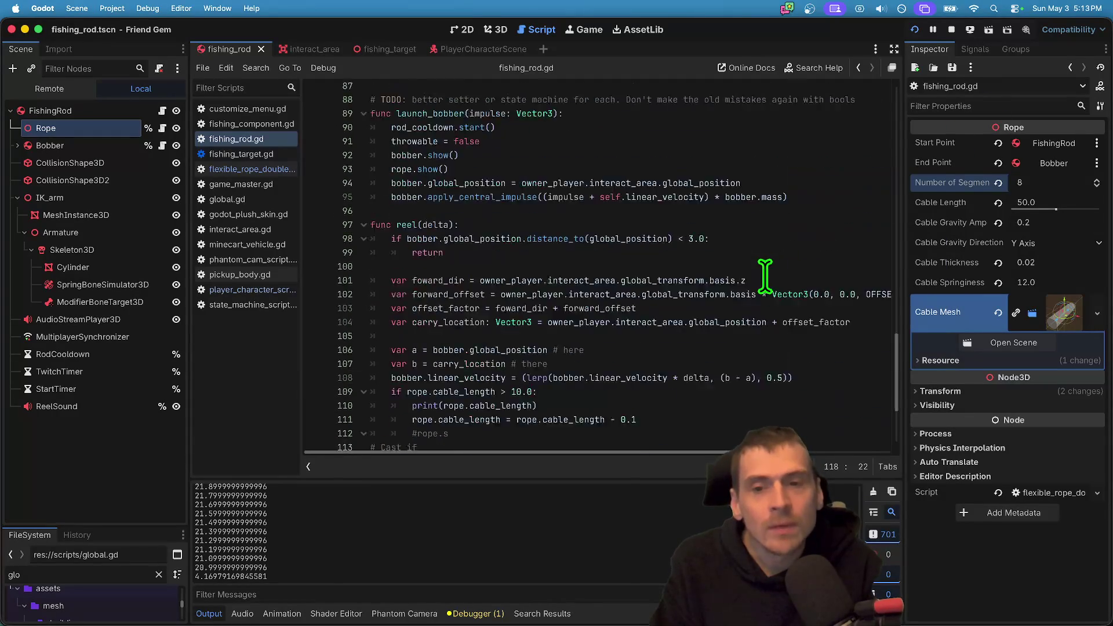
pyautogui.scroll(-4, 765, 278)
pyautogui.click(397, 207)
pyautogui.doubleClick(397, 207)
pyautogui.scroll(-5, 566, 281)
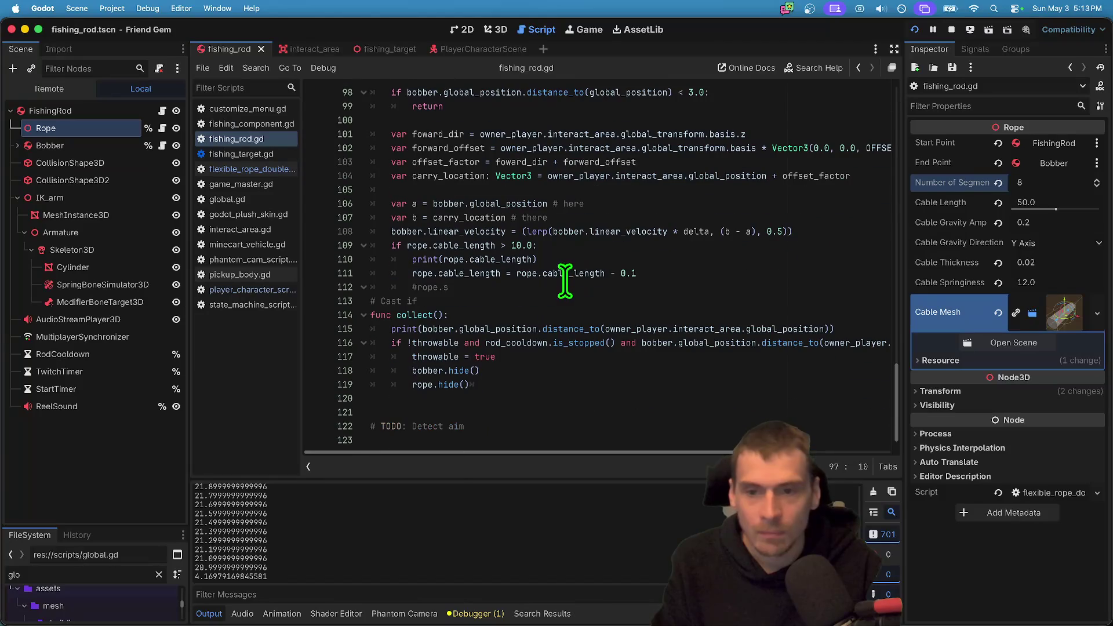
pyautogui.press('super+Tab')
pyautogui.press('super+Tab')
pyautogui.moveTo(605, 335); pyautogui.dragTo(605, 340)
pyautogui.click(605, 335)
pyautogui.press('super+k')
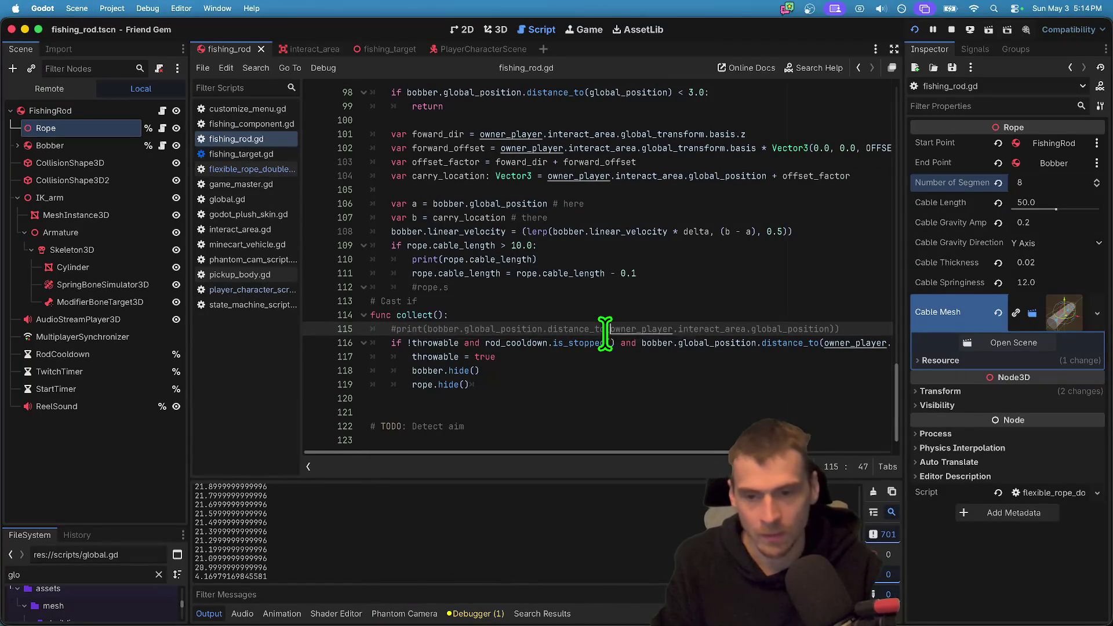
pyautogui.press('super+Tab')
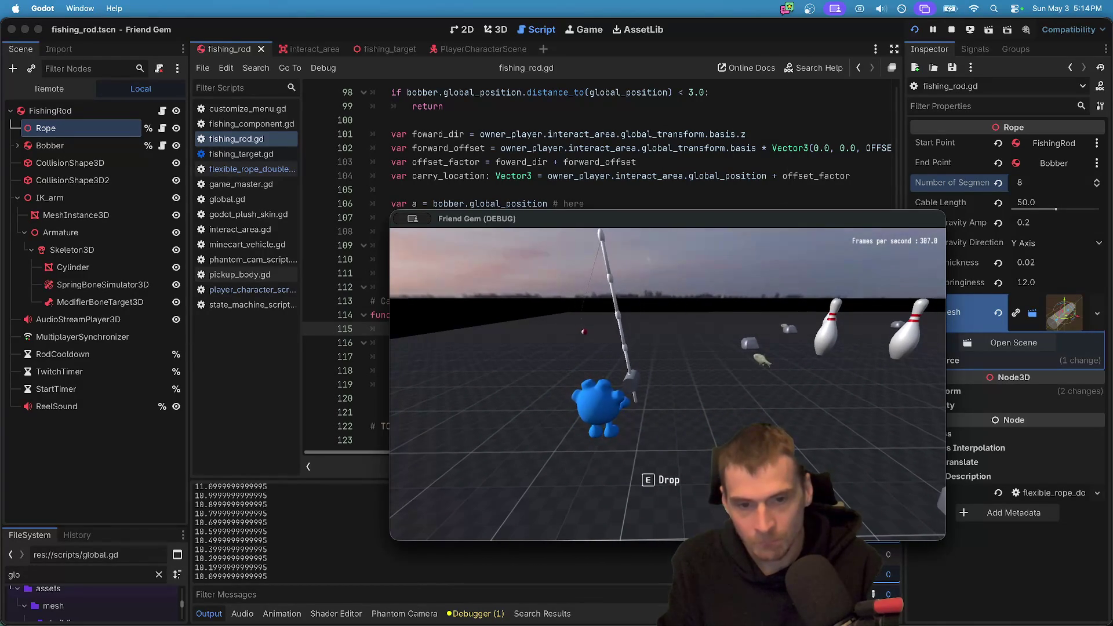
# Go to line 109's threshold and set the Rope's Cable Springiness to 20.
pyautogui.press('super+Tab')
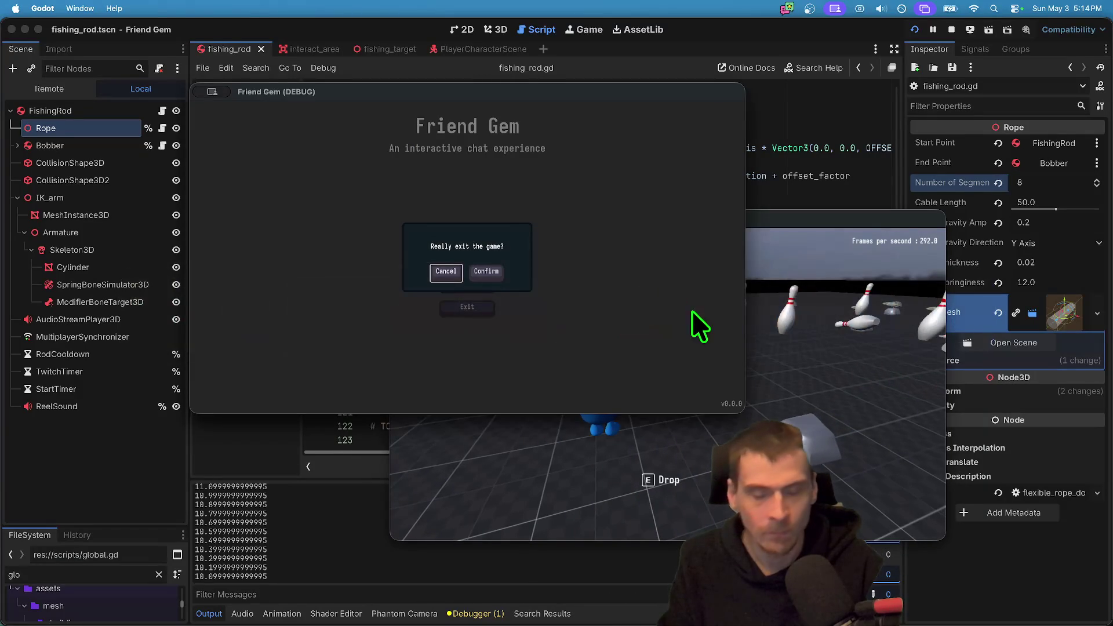
pyautogui.press('super+Tab')
pyautogui.click(710, 249)
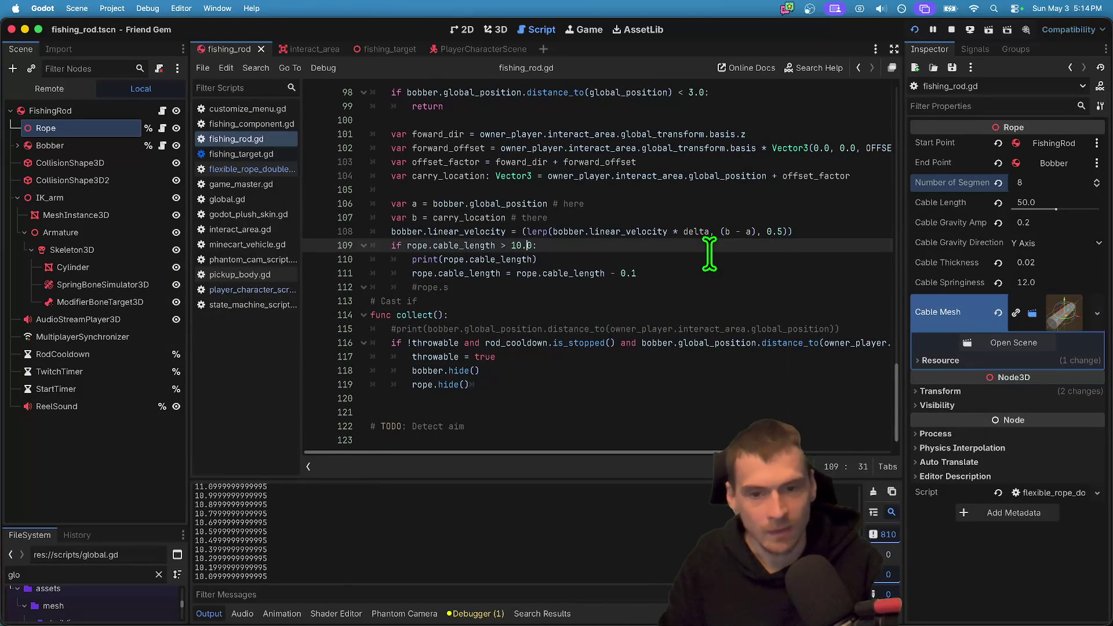
pyautogui.press('super+Tab')
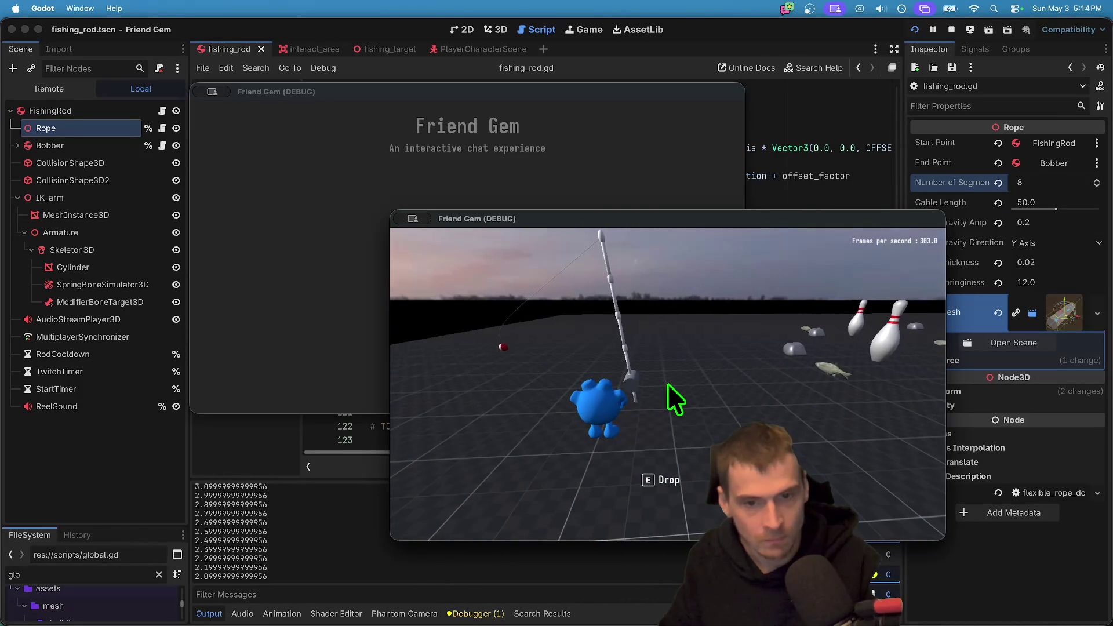
pyautogui.press('Escape')
pyautogui.click(1066, 290)
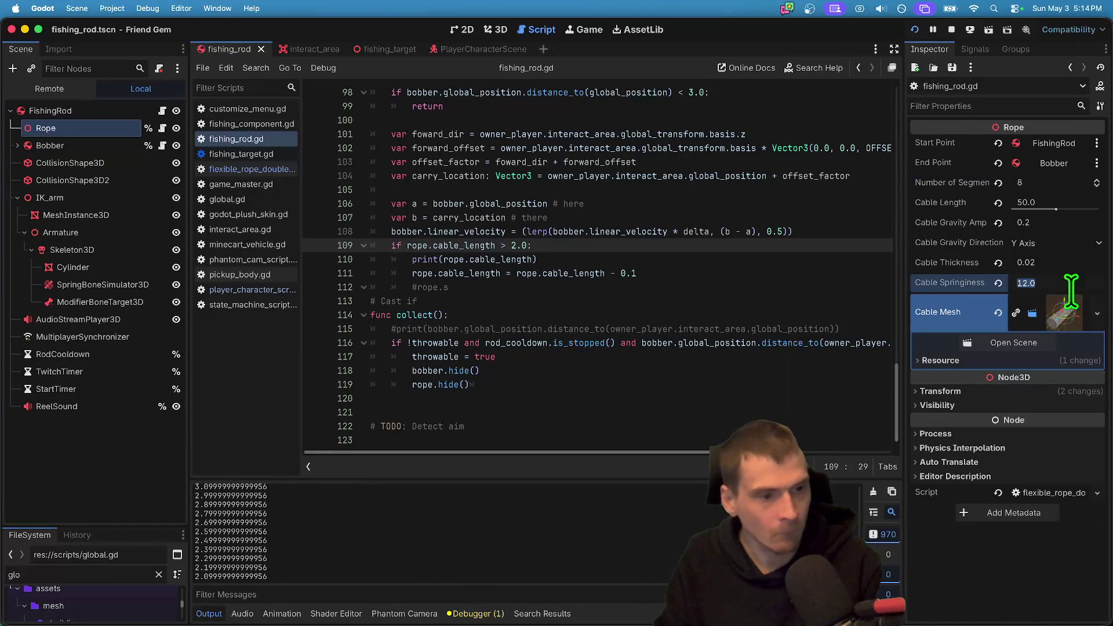
pyautogui.write('20')
pyautogui.press('Return')
# In the game, walk toward the pins and cast the fishing line.
pyautogui.press('super+Tab')
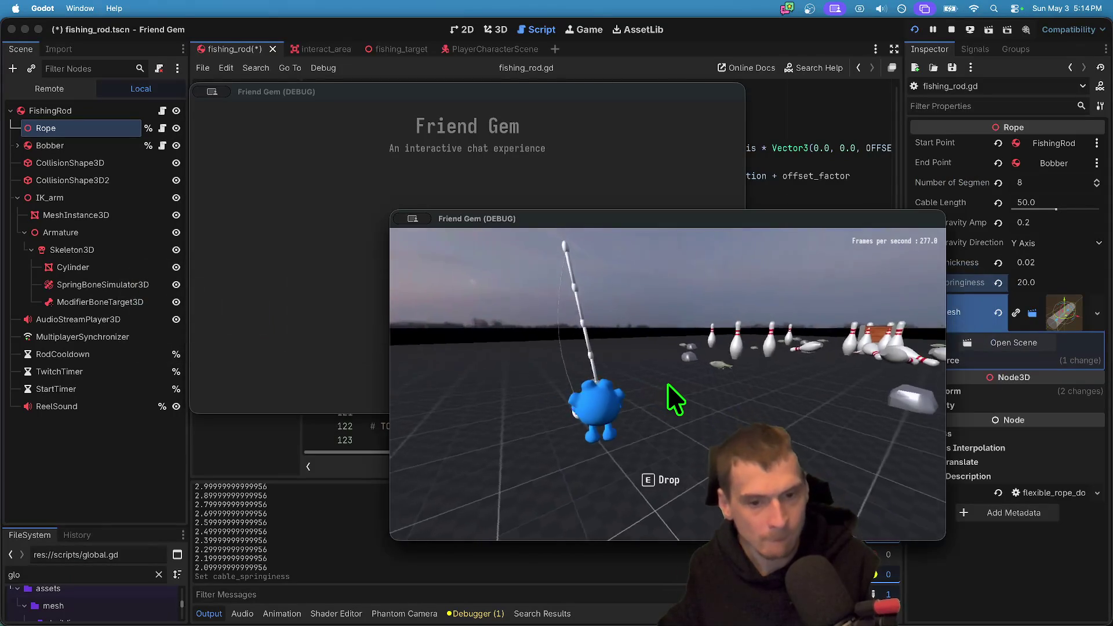
pyautogui.press('w')
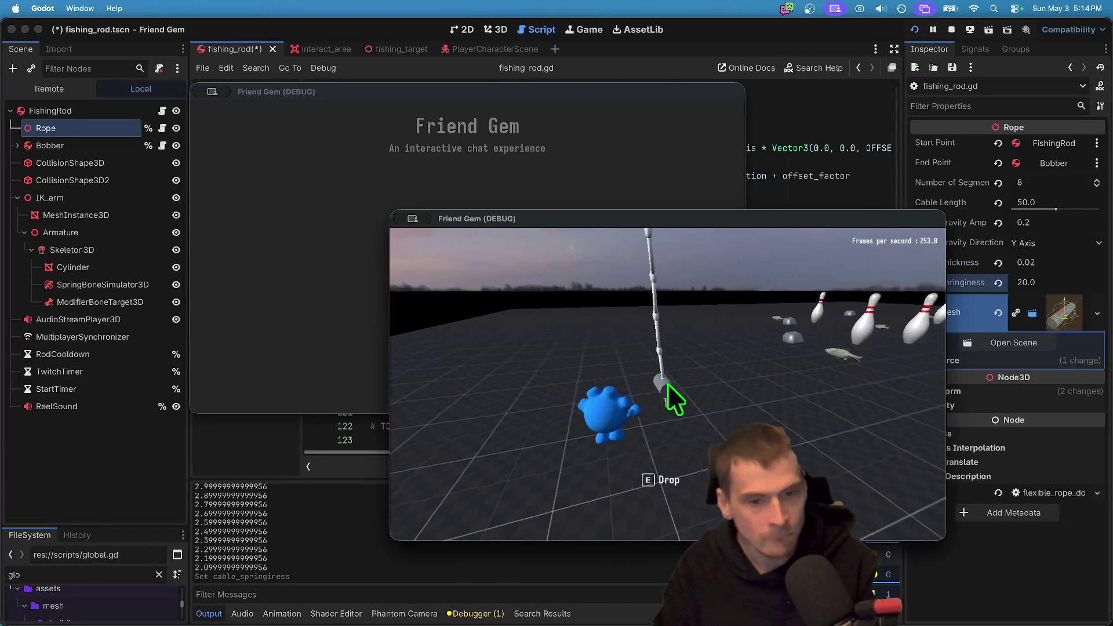
pyautogui.click(673, 400)
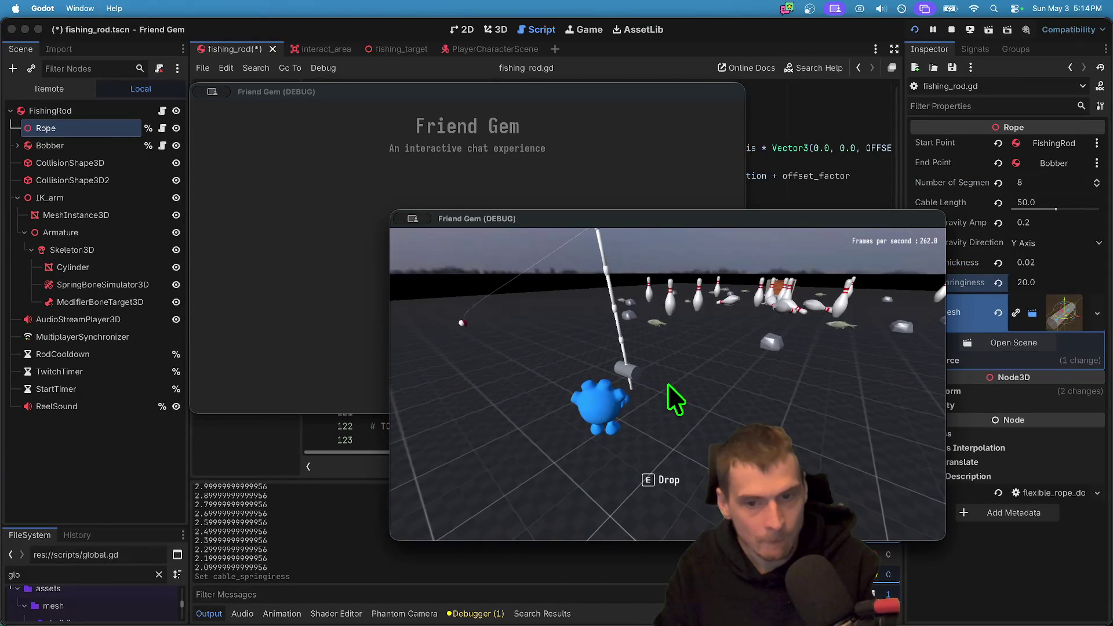
pyautogui.press('d')
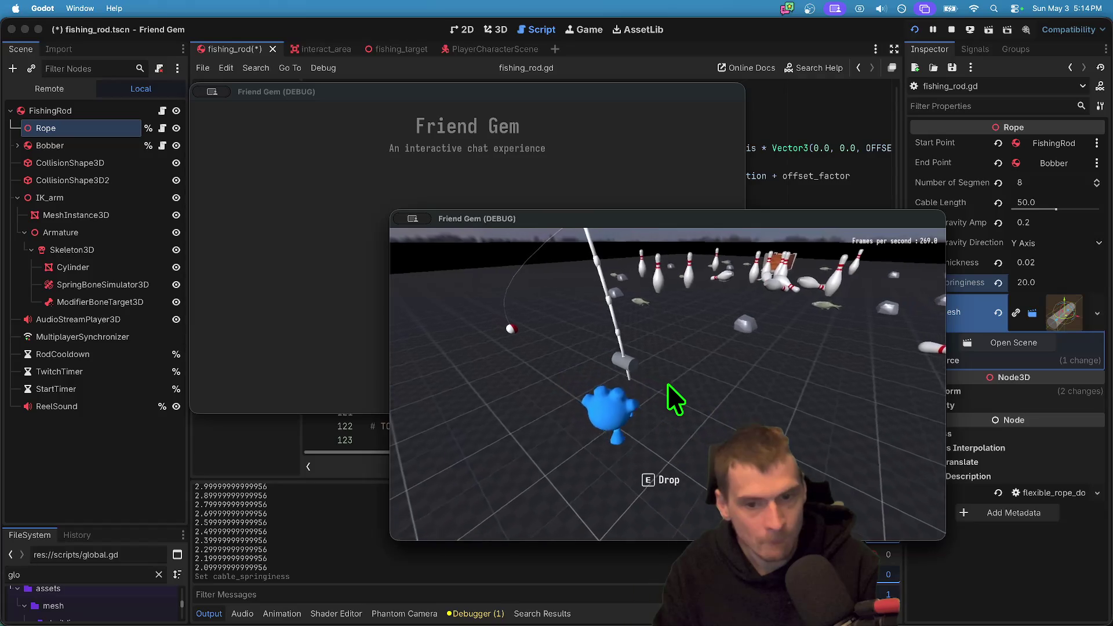
# Stop the game and set the minimum cable length back to 10.0.
pyautogui.click(911, 203)
pyautogui.click(952, 30)
pyautogui.press('BackSpace')
pyautogui.write('10')
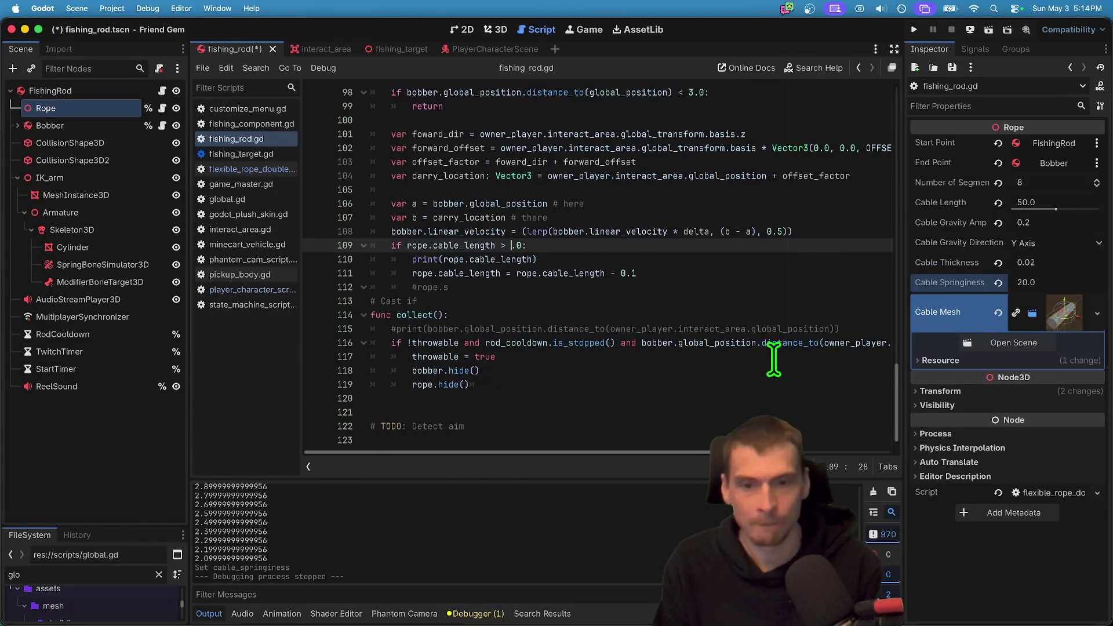
# Comment out the bobber velocity lerp on line 108, then save and rerun.
pyautogui.press('Up')
pyautogui.press('super+k')
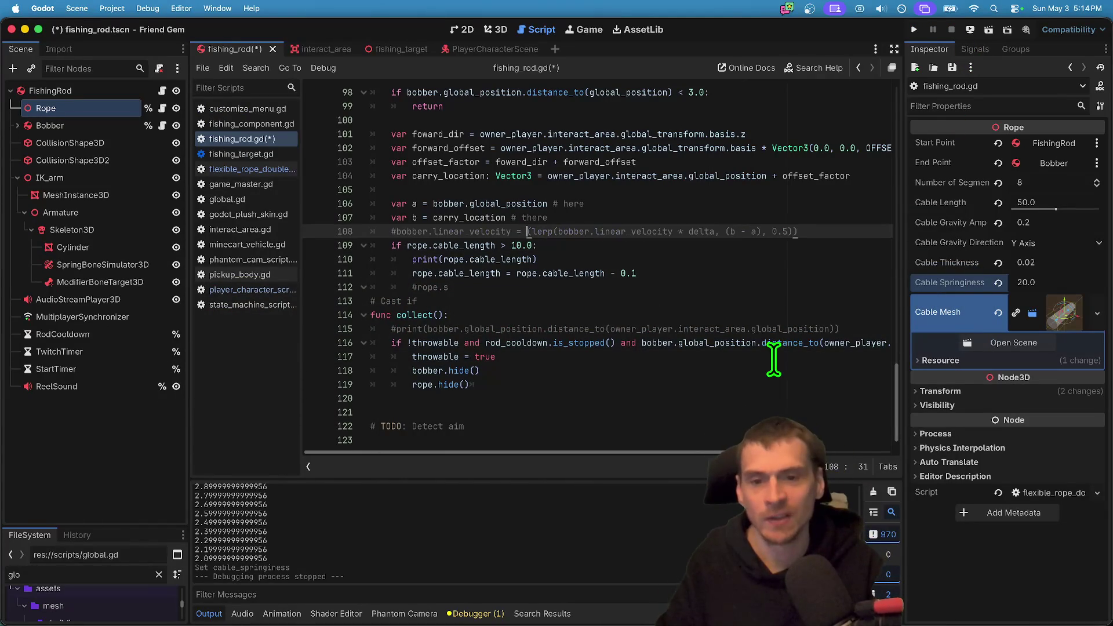
pyautogui.press('Down')
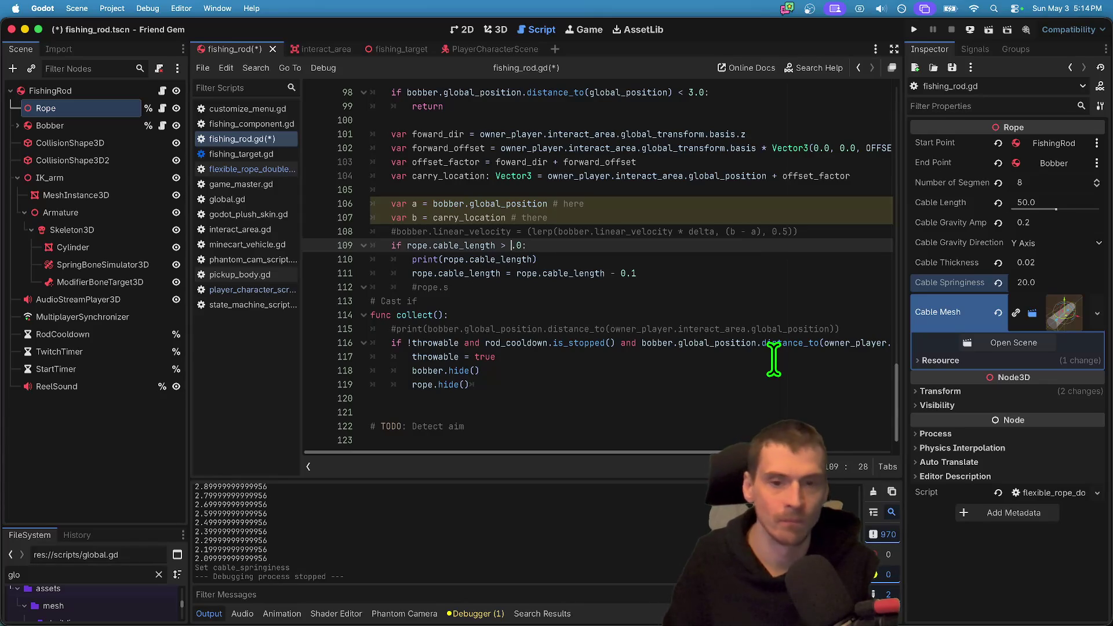
pyautogui.press('super+b')
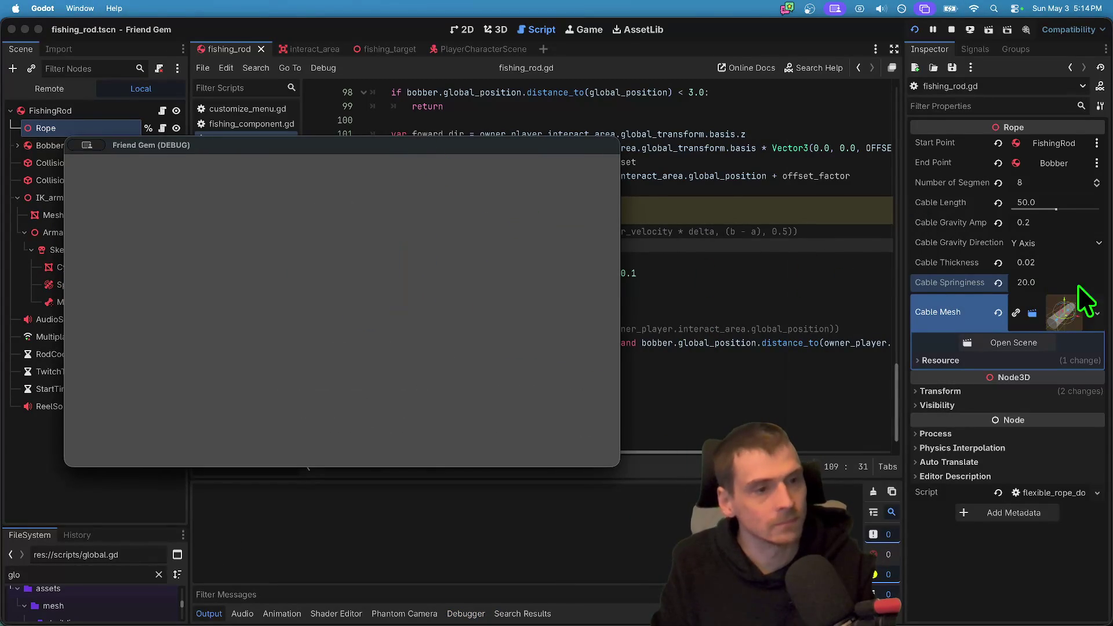
# Walk the character over and pick up the fishing rod in the relaunched game.
pyautogui.click(1028, 281)
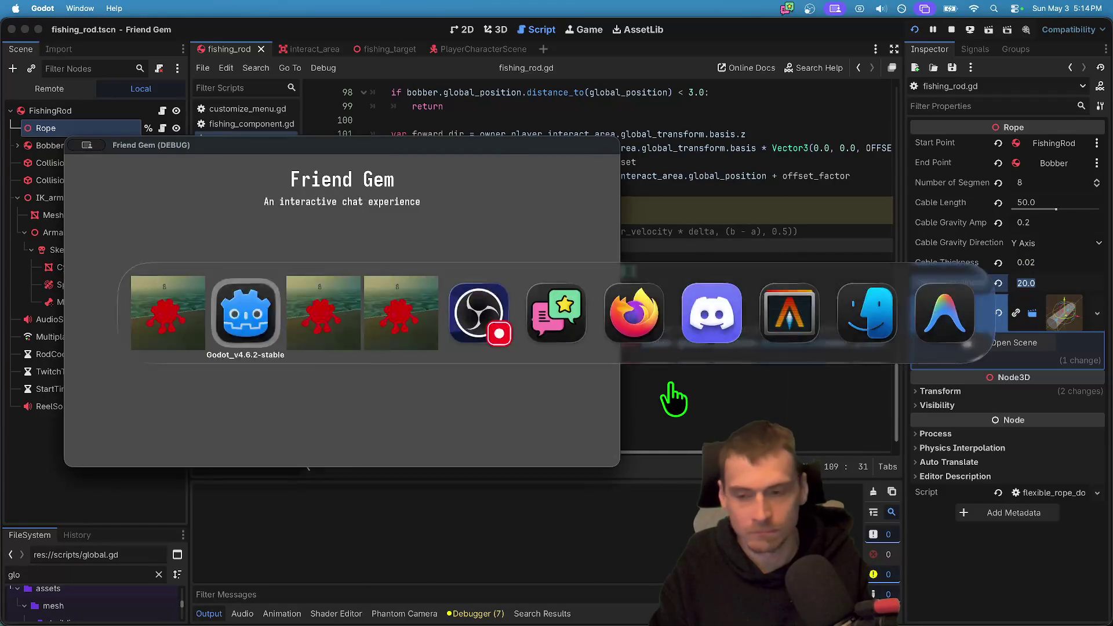
pyautogui.press('w')
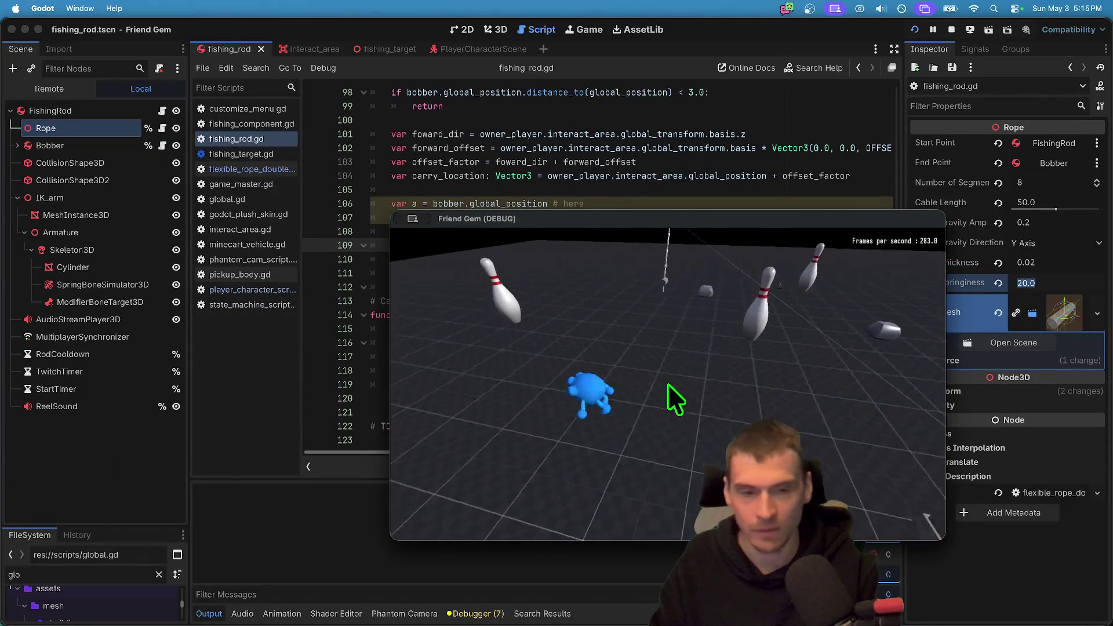
pyautogui.press('e')
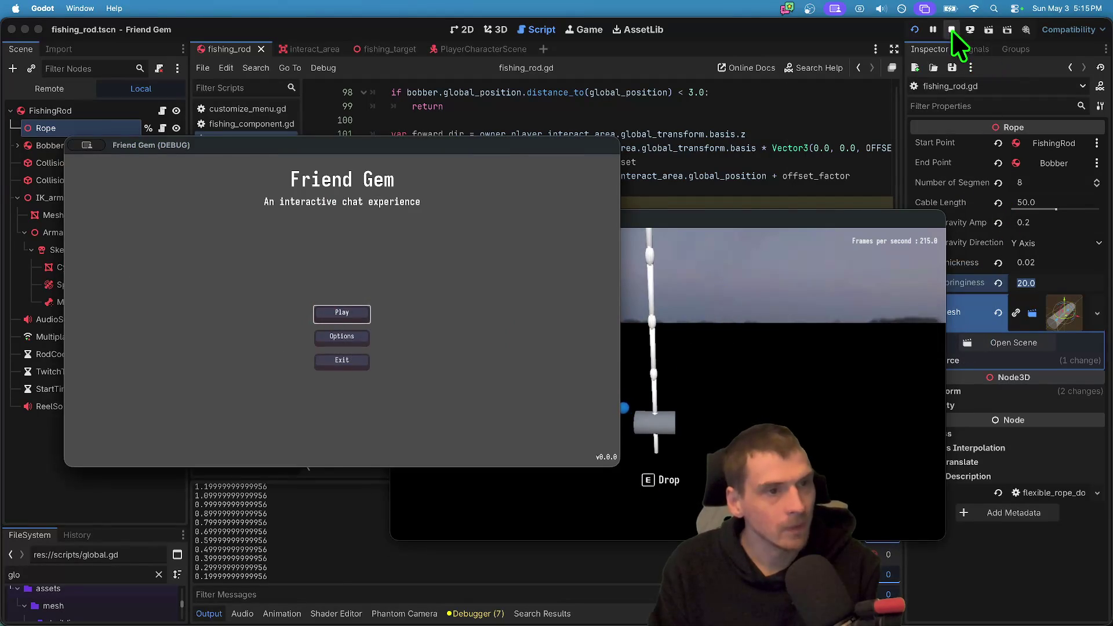
# Stop the game and undo recent script edits, restoring the bobber velocity lerp.
pyautogui.click(952, 29)
pyautogui.click(617, 411)
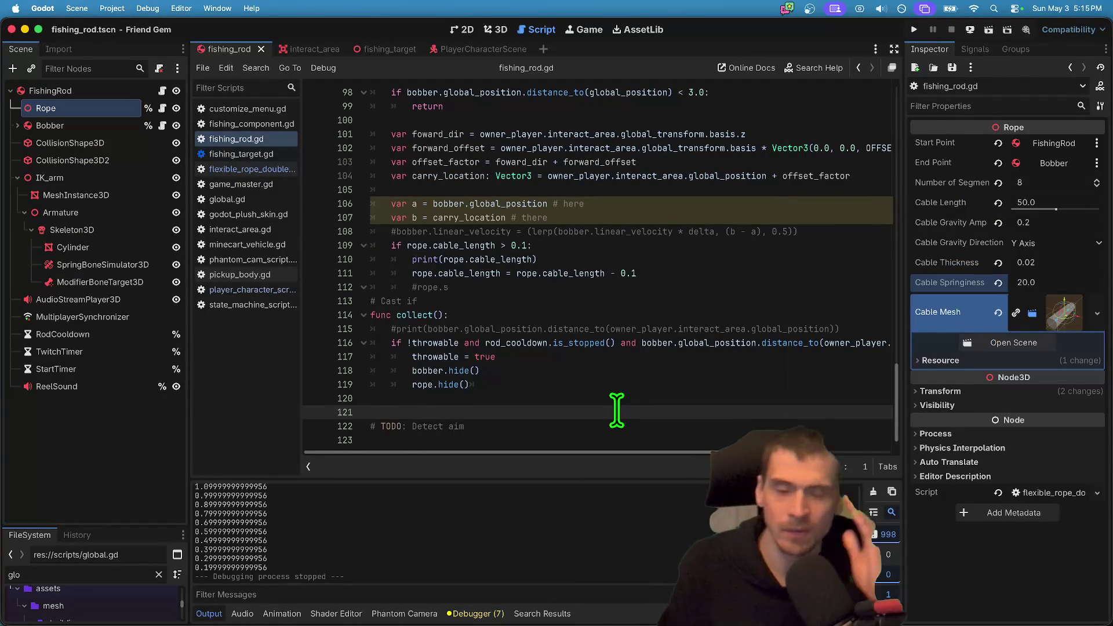
pyautogui.hotkey('ctrl', 'z')
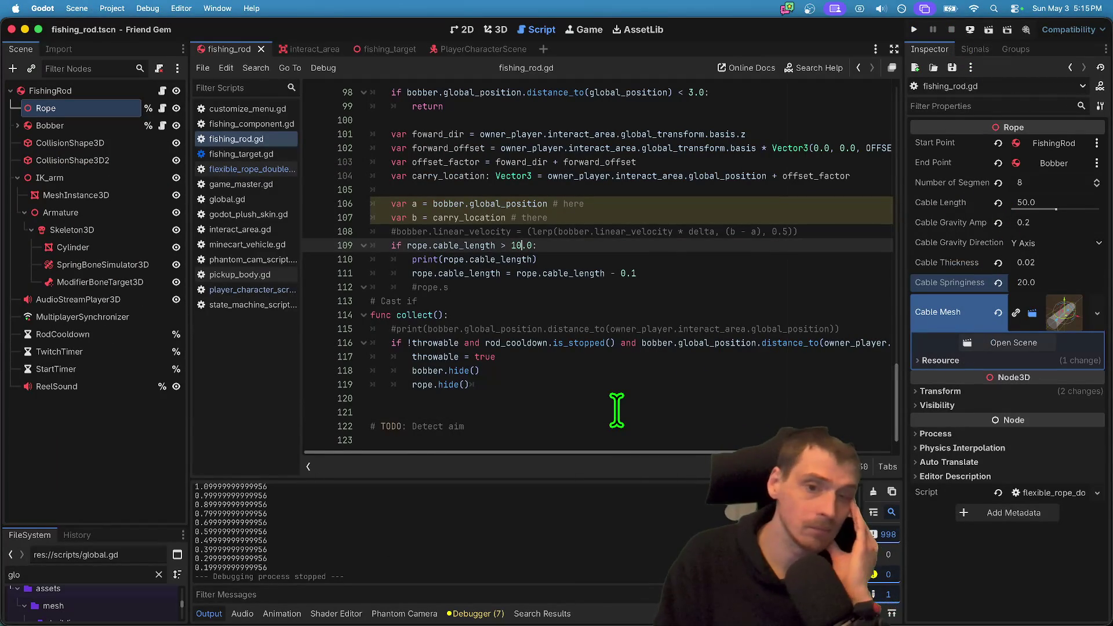
pyautogui.hotkey('ctrl', 'z')
pyautogui.hotkey('ctrl', 'z')
pyautogui.hotkey('ctrl', 'z')
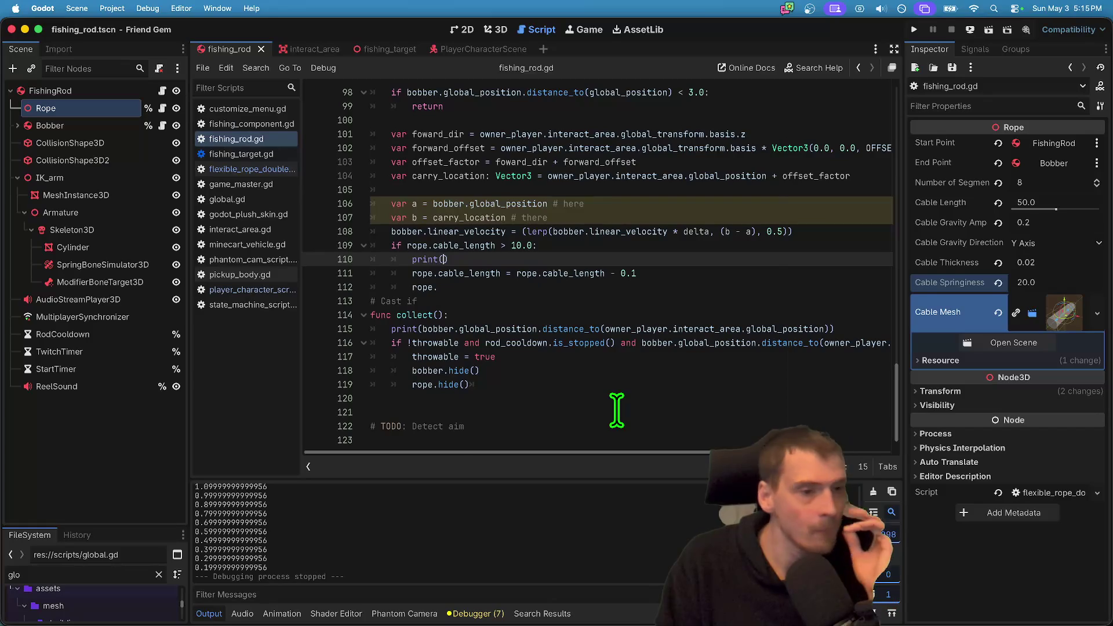
pyautogui.hotkey('ctrl', 'z')
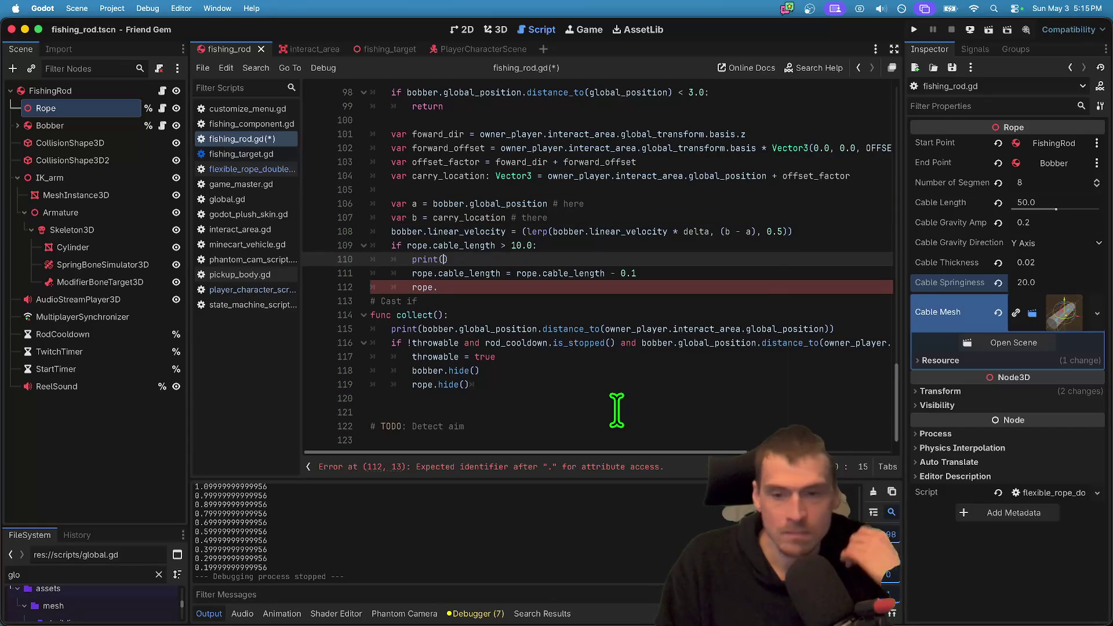
pyautogui.hotkey('ctrl', 'z')
pyautogui.hotkey('ctrl', 'z')
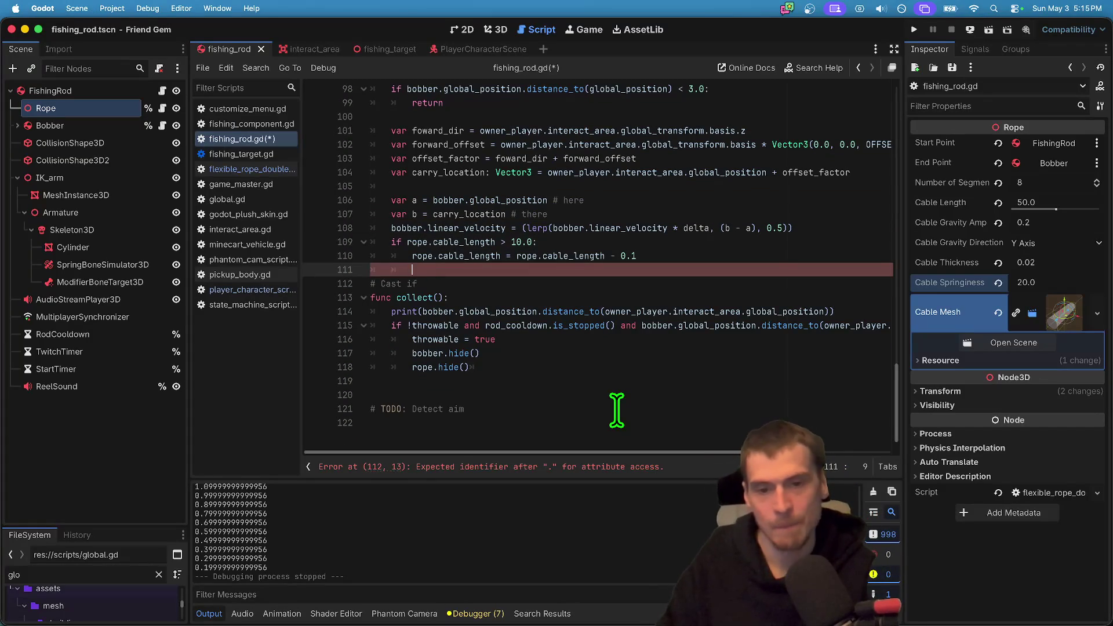
pyautogui.hotkey('ctrl', 'z')
pyautogui.write('zz')
pyautogui.hotkey('ctrl', 'z')
pyautogui.hotkey('ctrl', 'z')
pyautogui.hotkey('ctrl', 'z')
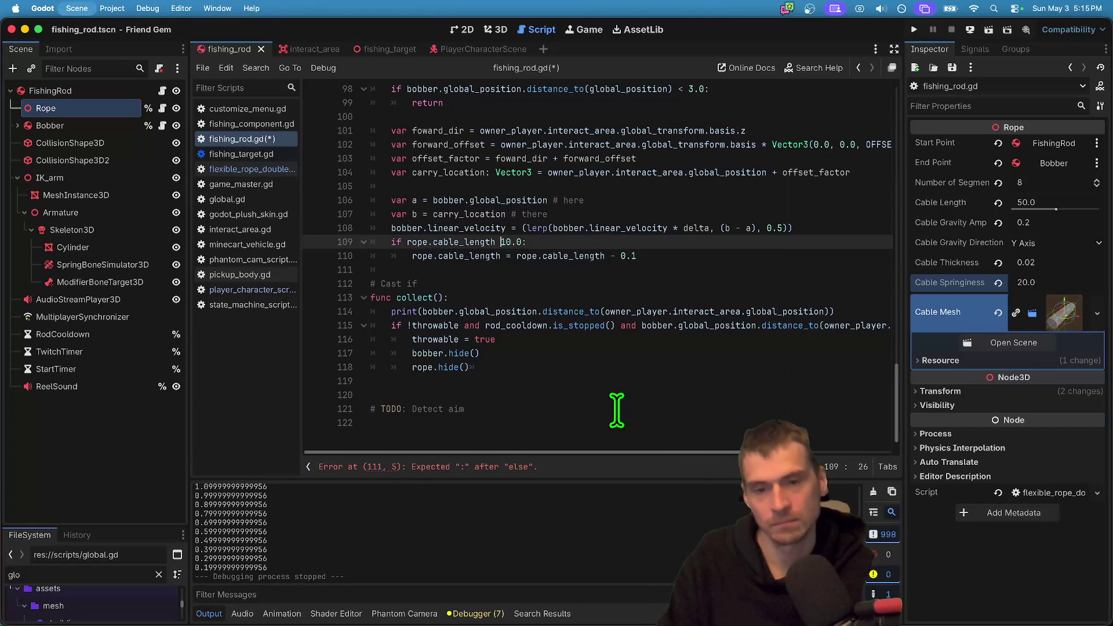
# Make reel() subtract 0.2 while cable_length > 1.0, save, and set Cable Springiness to 30.
pyautogui.write('>')
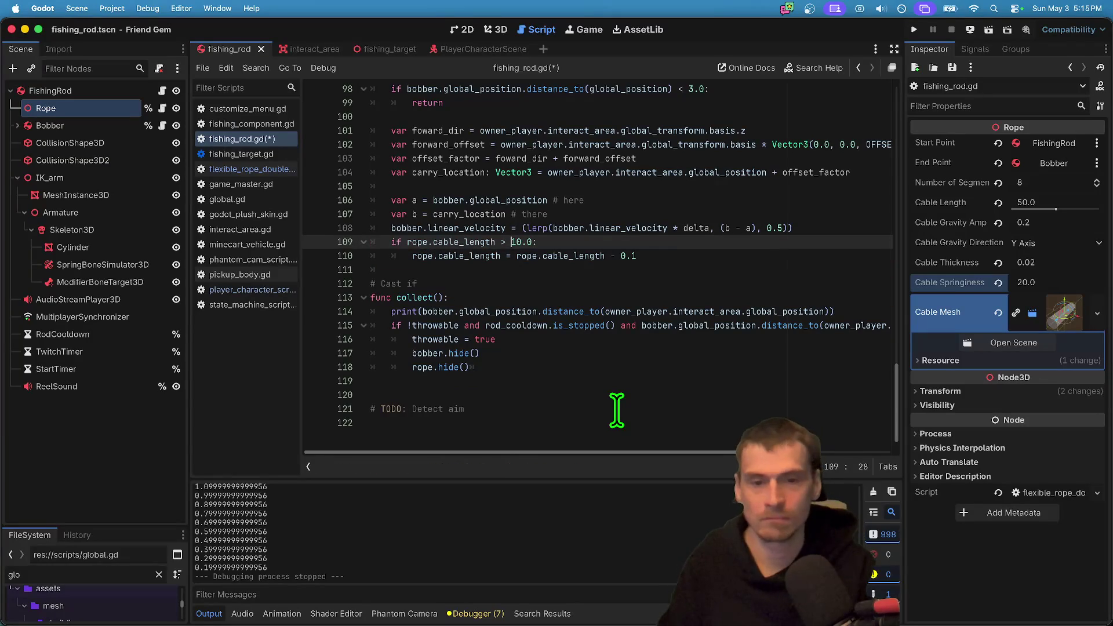
pyautogui.click(659, 270)
pyautogui.press('Up')
pyautogui.press('End')
pyautogui.press('BackSpace')
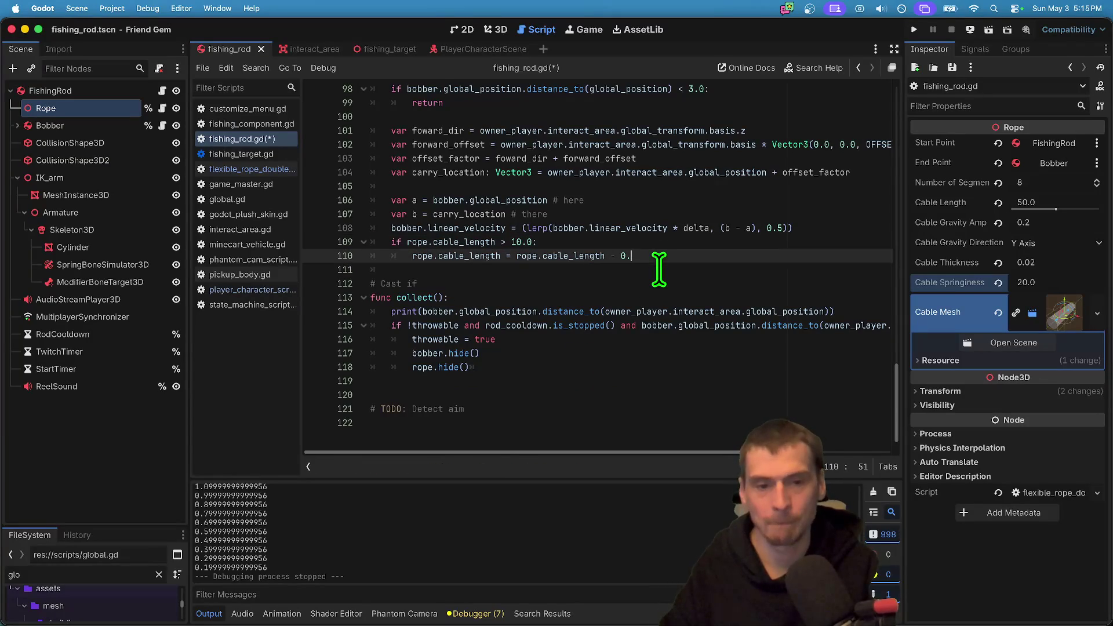
pyautogui.write('2')
pyautogui.press('Up')
pyautogui.write('1')
pyautogui.press('Down')
pyautogui.press('Down')
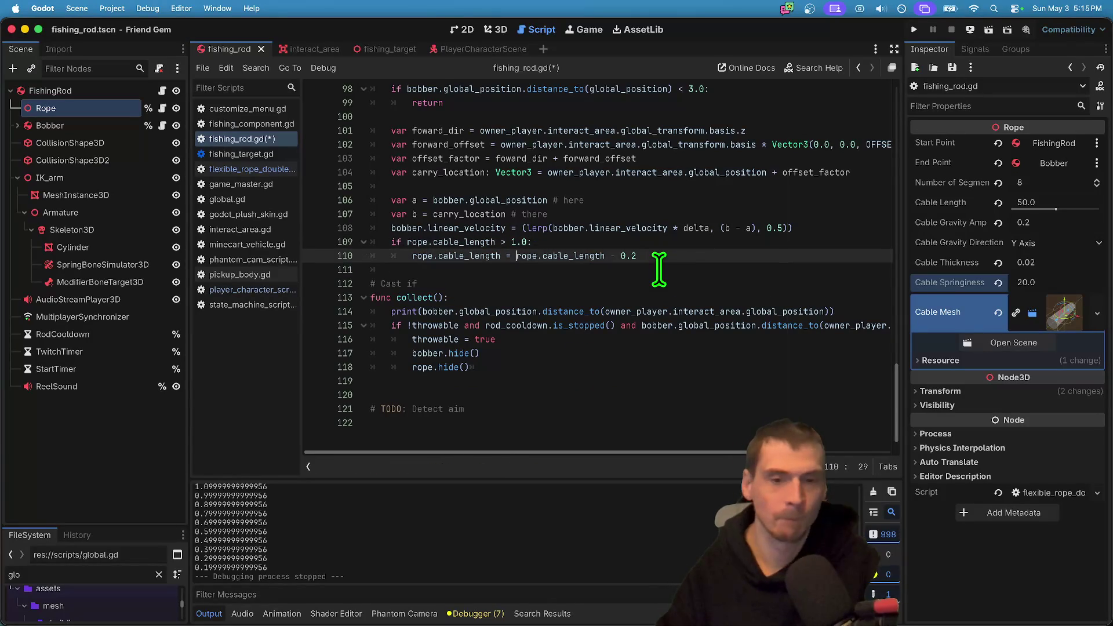
pyautogui.hotkey('ctrl', 's')
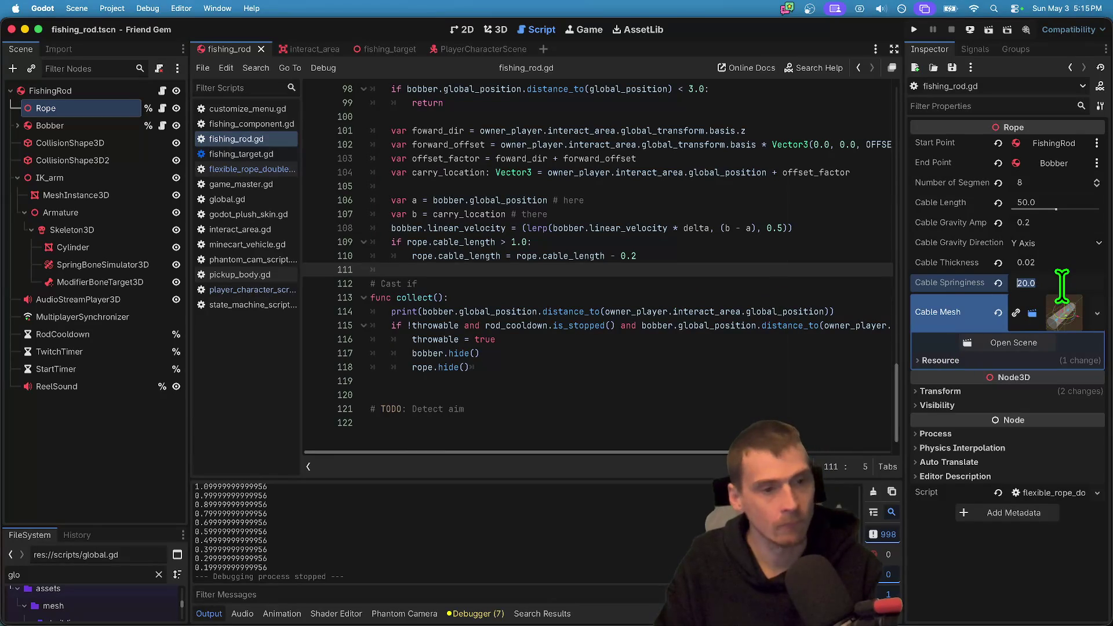
pyautogui.press('Return')
pyautogui.press('super+Tab')
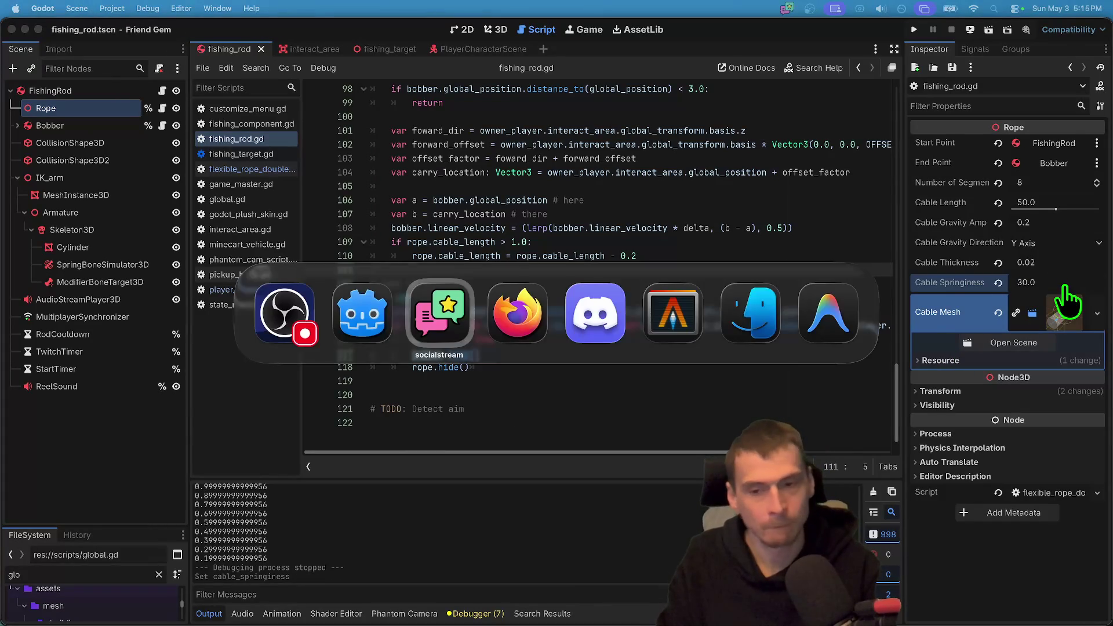
# Run the project, start from the title menu and join the game.
pyautogui.press('super+b')
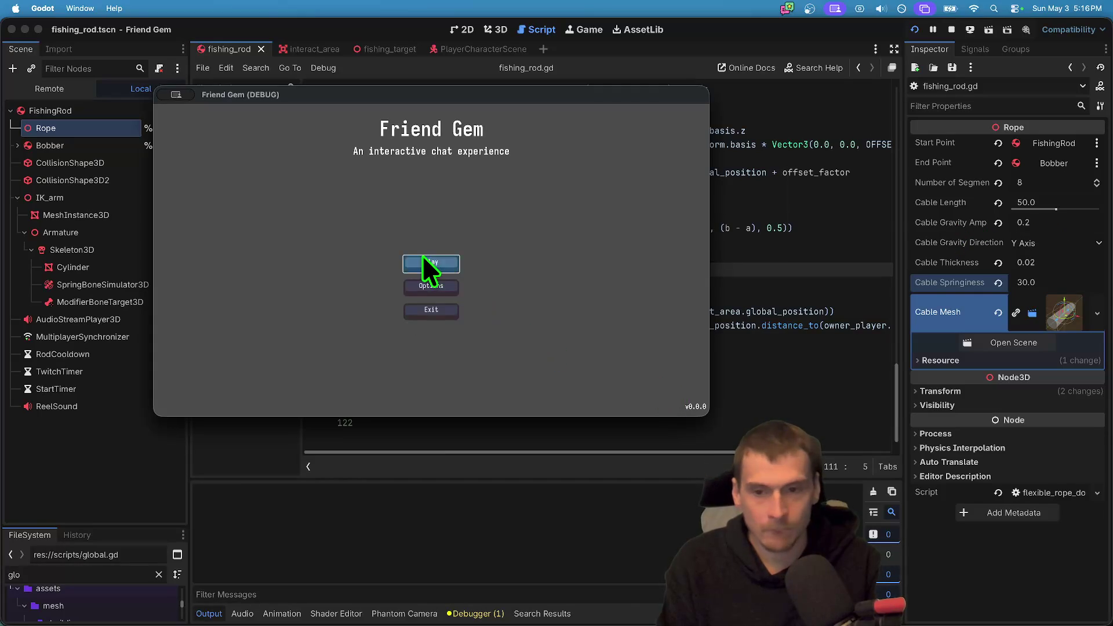
pyautogui.click(427, 264)
pyautogui.click(448, 247)
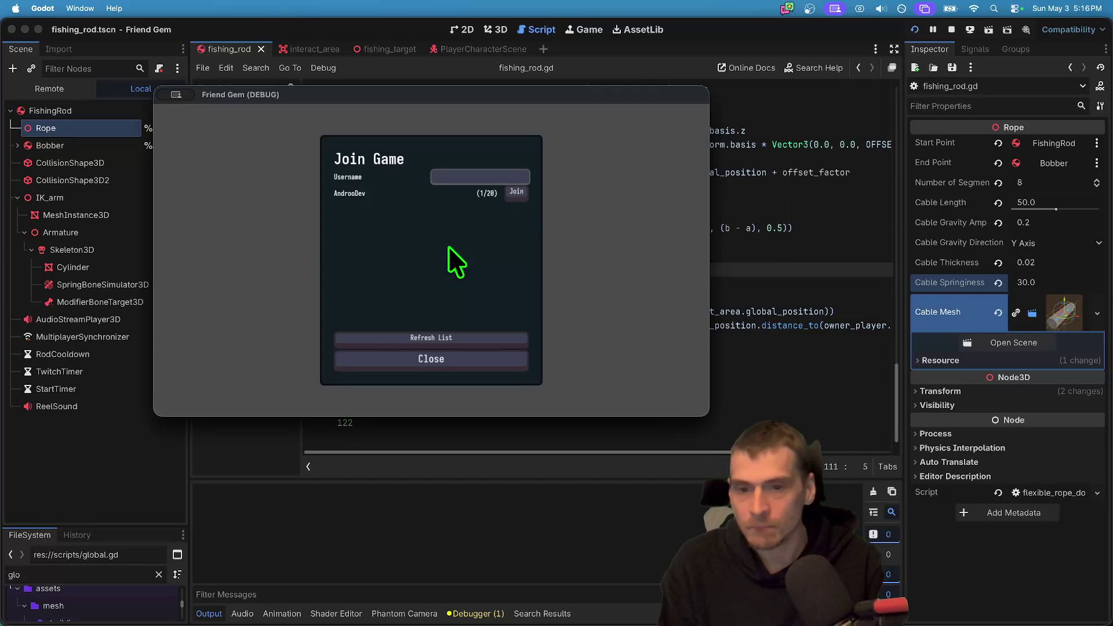
pyautogui.press('super+Tab')
pyautogui.click(672, 399)
# Pick up the fishing rod, drop it, run across the field and grab it again.
pyautogui.press('w')
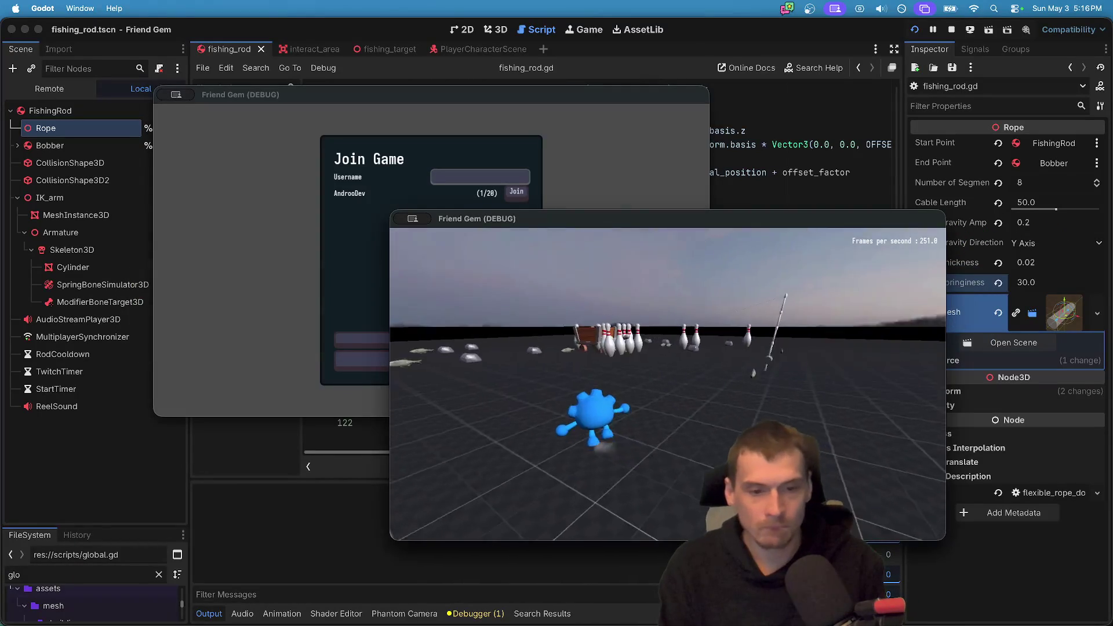
pyautogui.press('e')
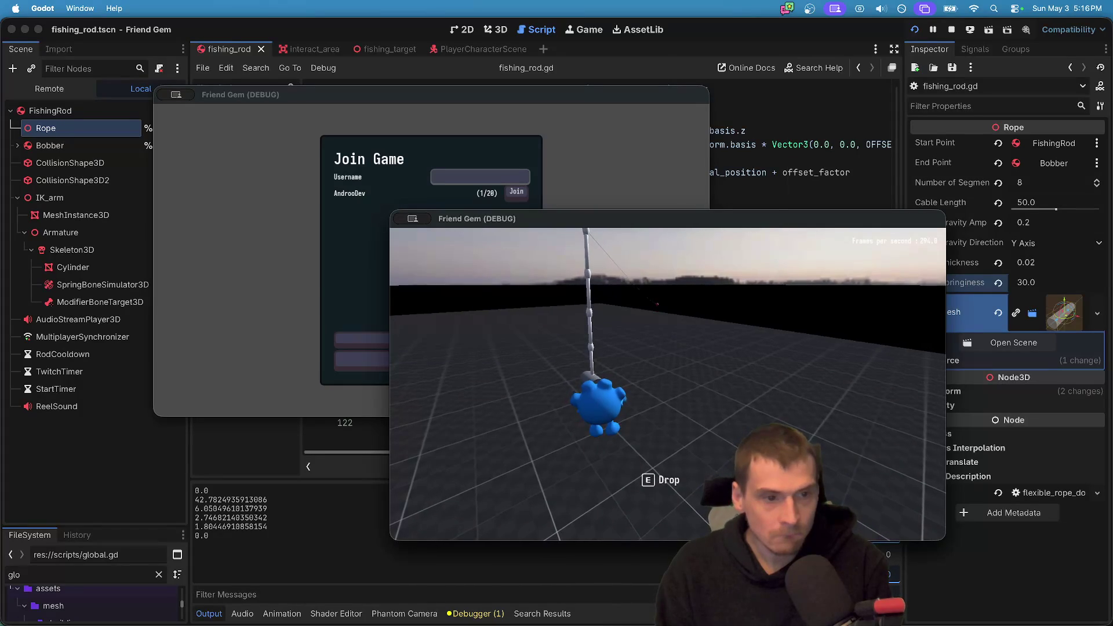
pyautogui.press('e')
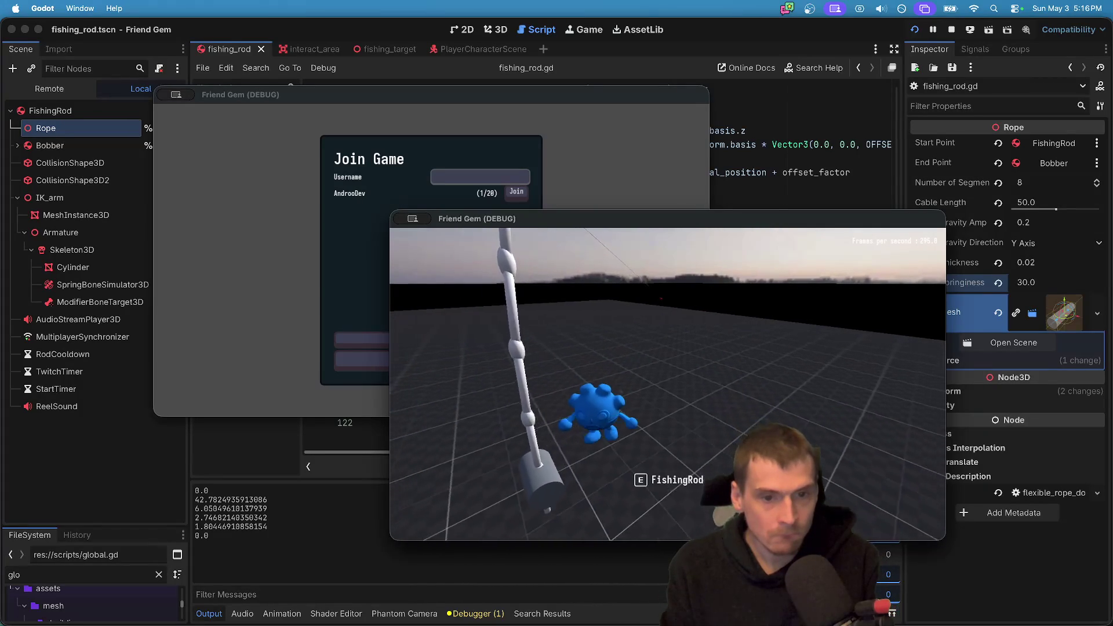
pyautogui.press('w')
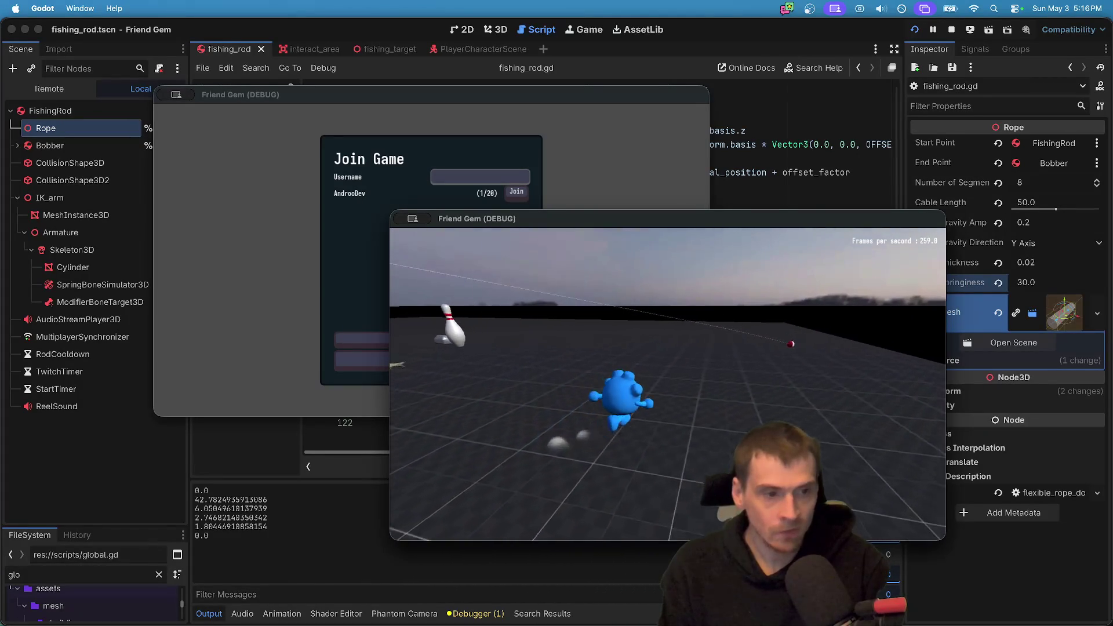
pyautogui.press('e')
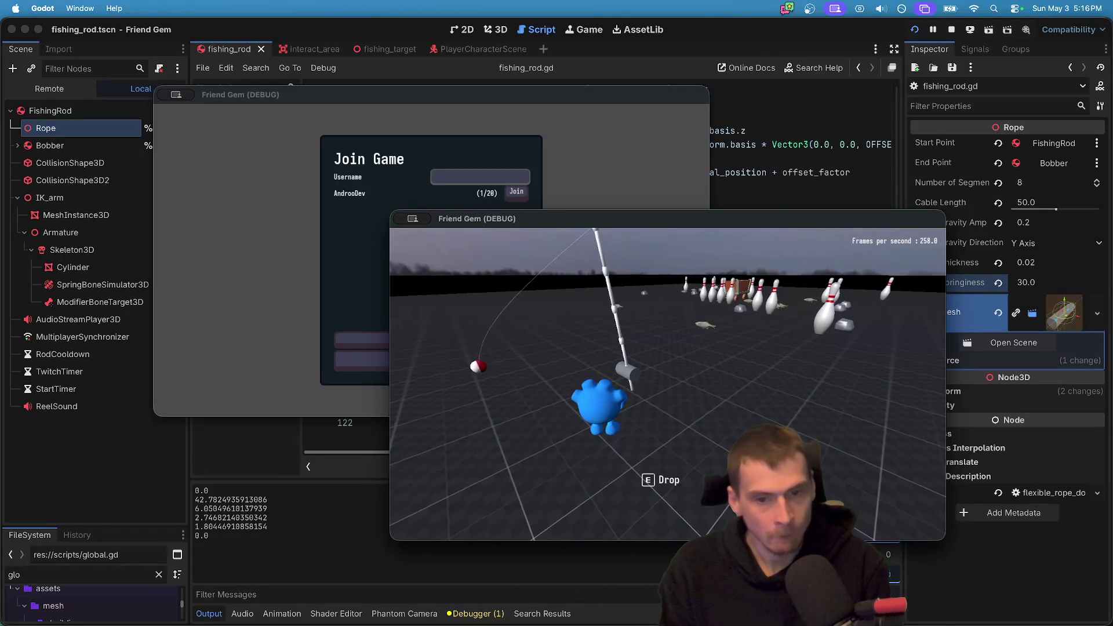
# Raise the Rope's Cable Springiness from 30 to 50.
pyautogui.press('super+Tab')
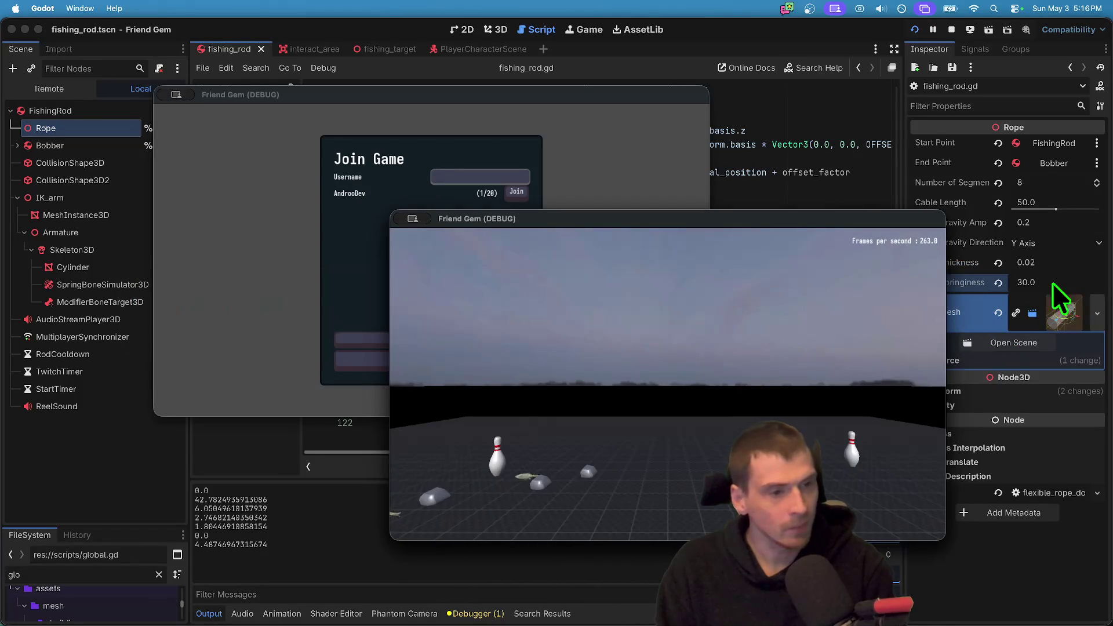
pyautogui.click(1035, 283)
pyautogui.write('50')
pyautogui.press('Return')
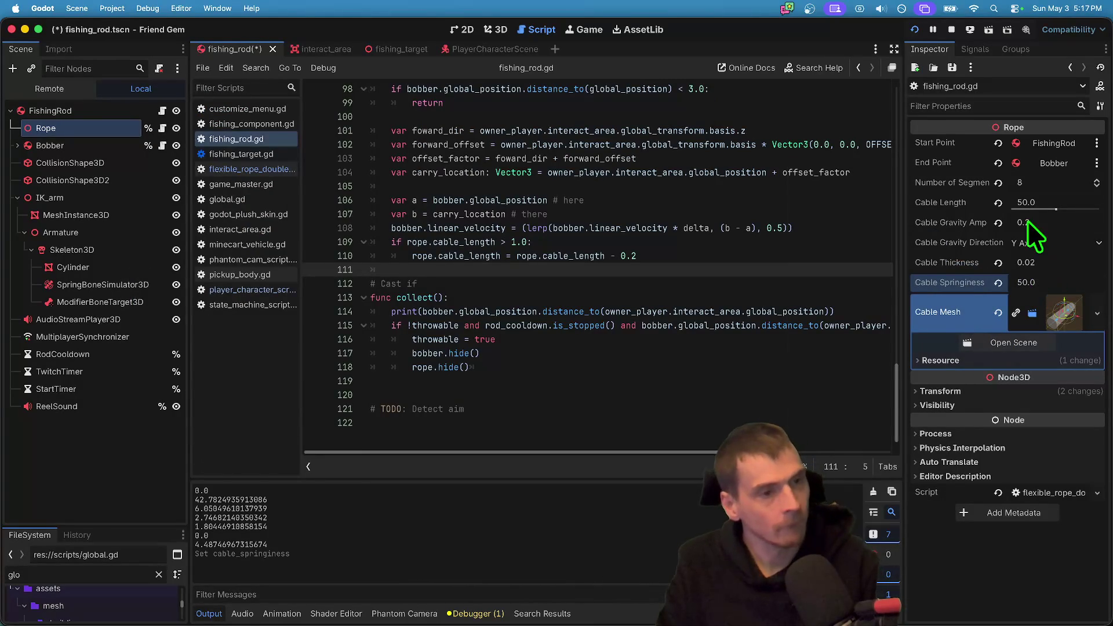
# Set the Rope's Cable Gravity Amp to 1.2.
pyautogui.click(1027, 223)
pyautogui.write('1.2')
pyautogui.press('Return')
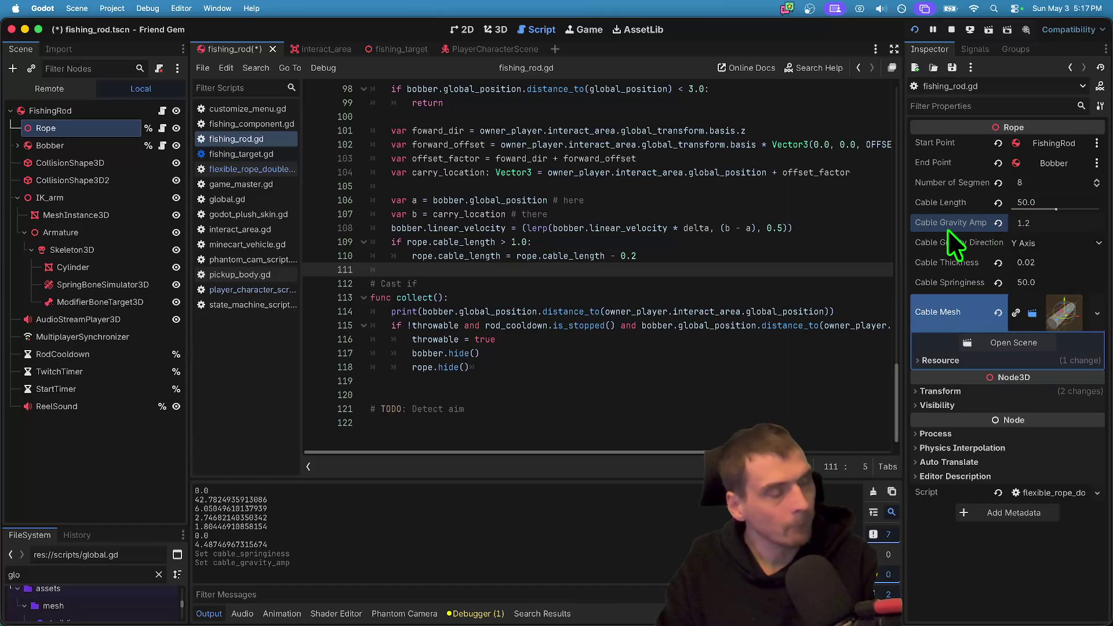
# Rerun the game, pick up the rod, then stop the game and select line 108.
pyautogui.press('super+b')
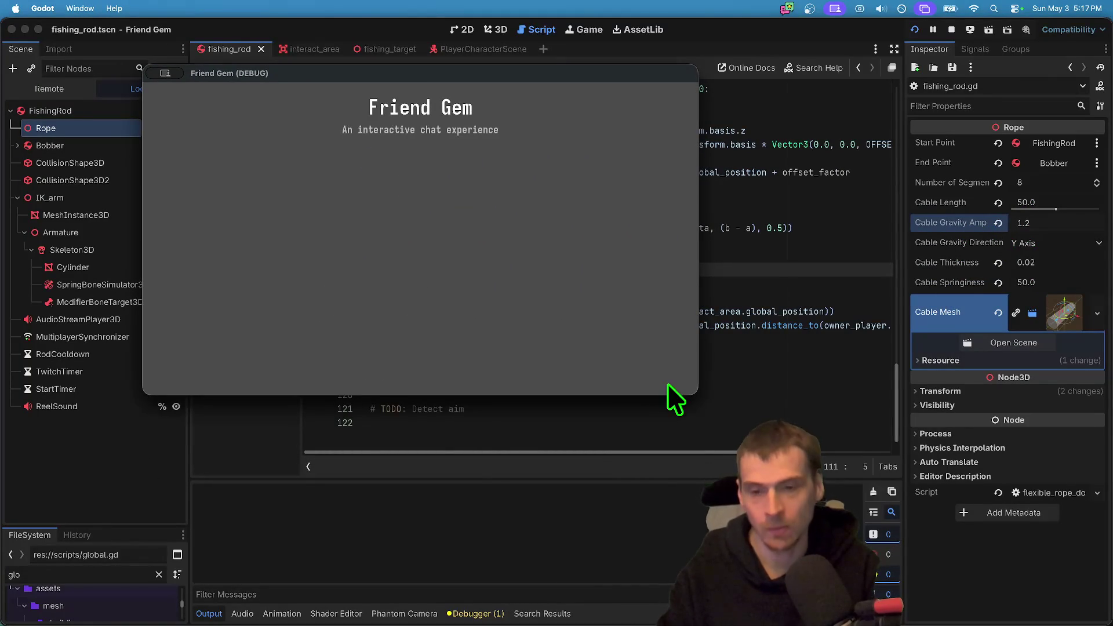
pyautogui.press('w')
pyautogui.press('w')
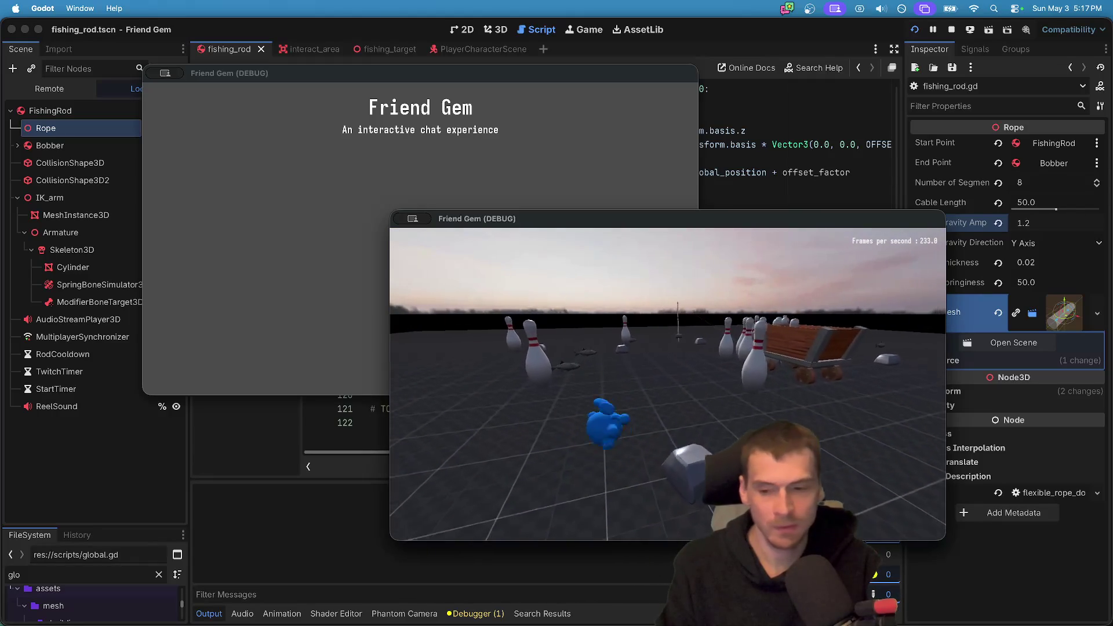
pyautogui.press('e')
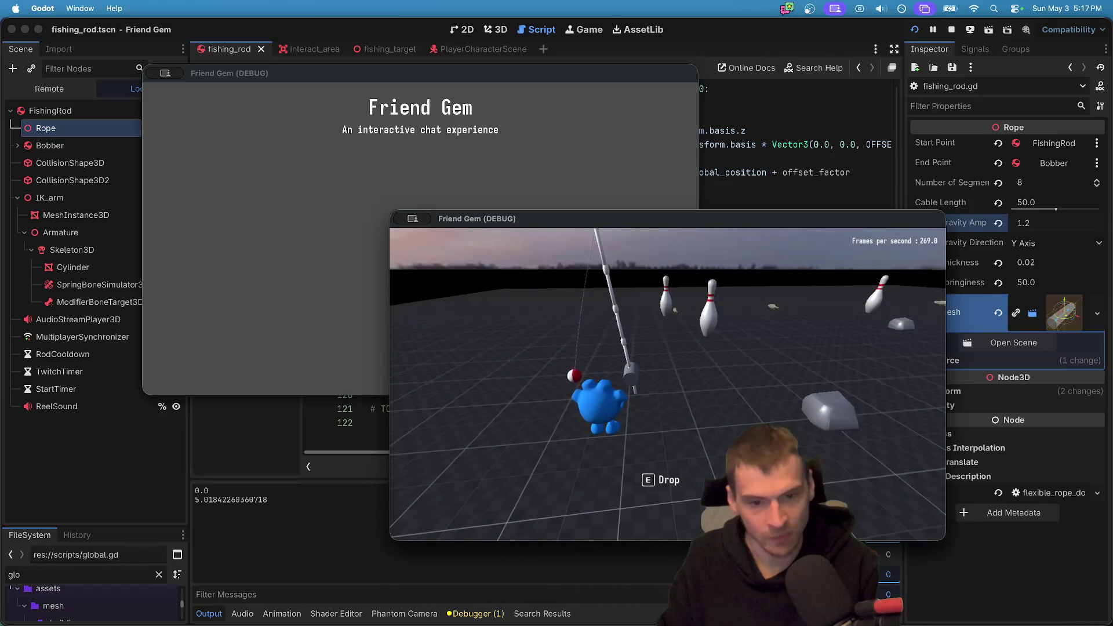
pyautogui.press('Escape')
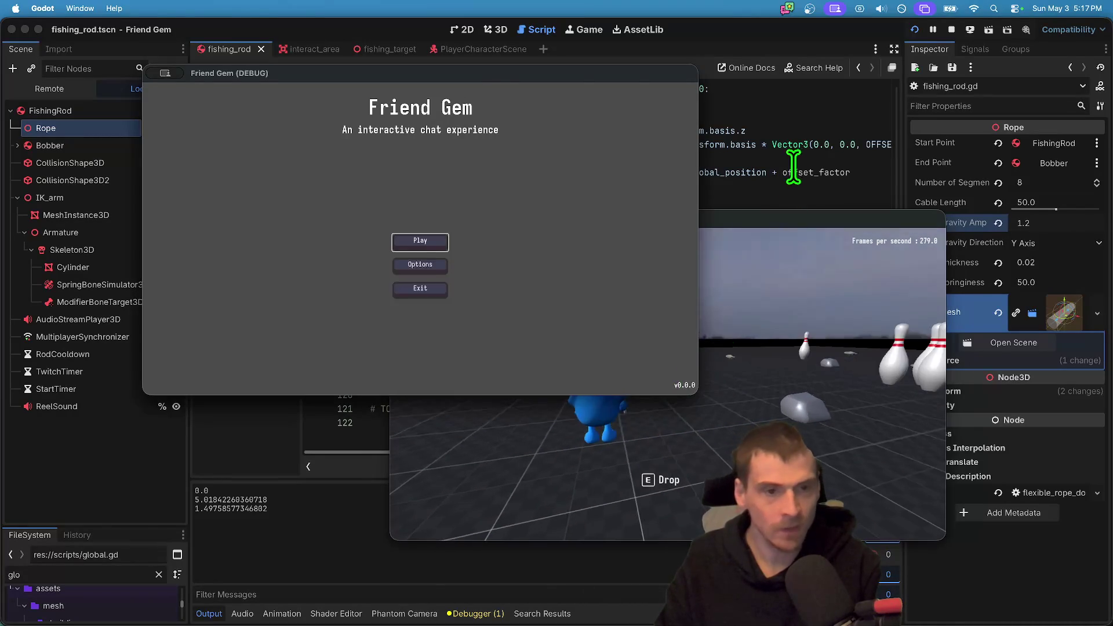
pyautogui.press('super+period')
pyautogui.tripleClick(422, 228)
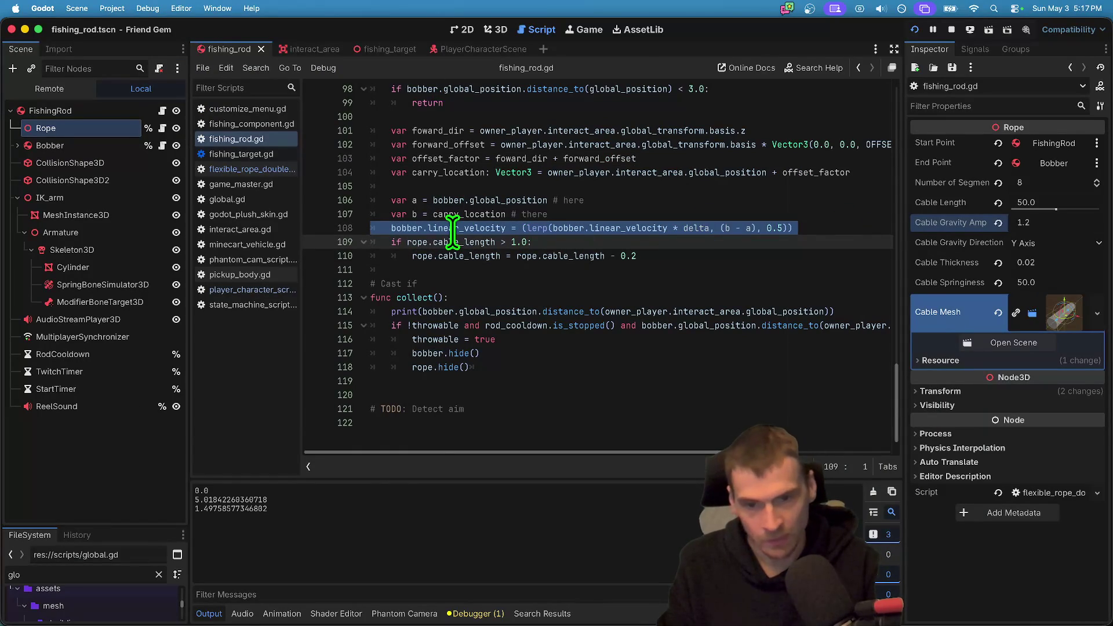
# Add print(rope.cable_length) inside the cable length check in reel().
pyautogui.click(721, 244)
pyautogui.press('Return')
pyautogui.write('pri')
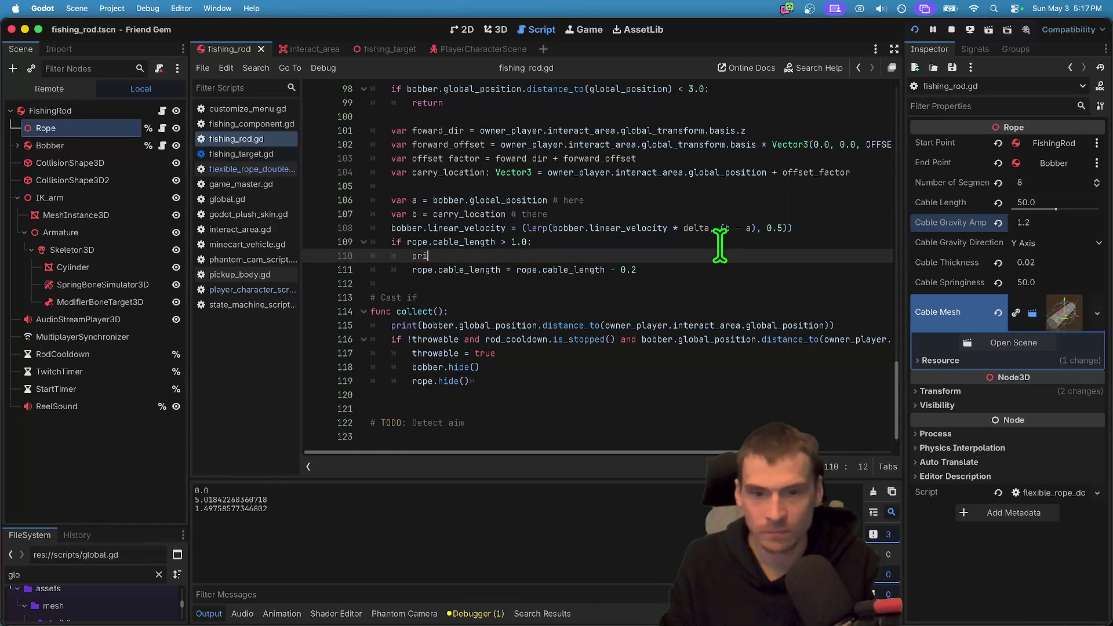
pyautogui.moveTo(474, 242); pyautogui.dragTo(407, 242)
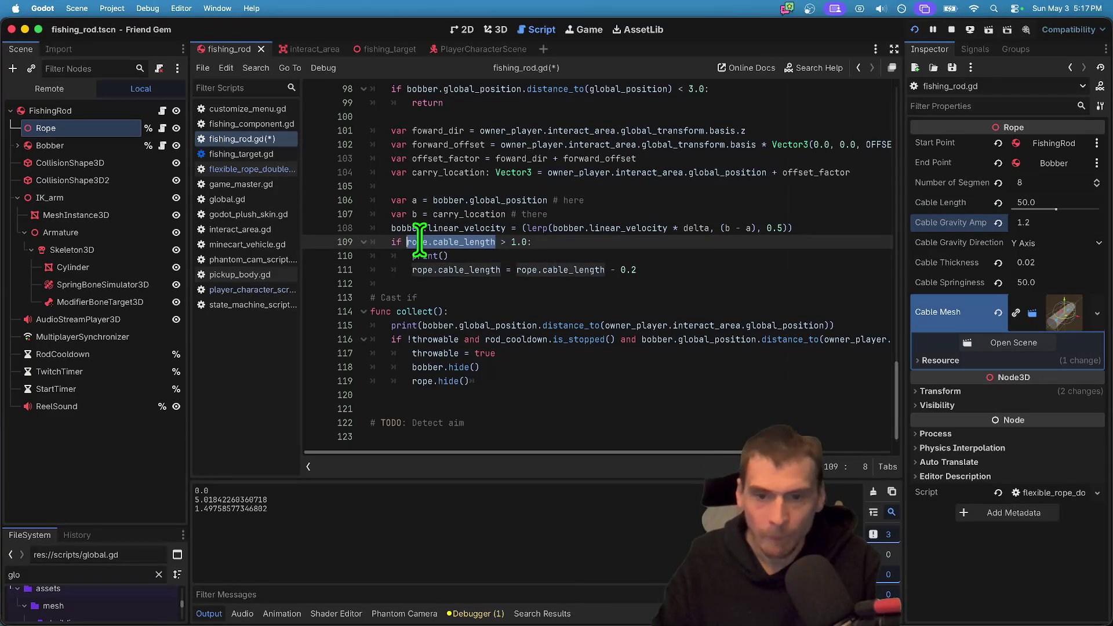
pyautogui.scroll(2, 520, 232)
pyautogui.click(587, 316)
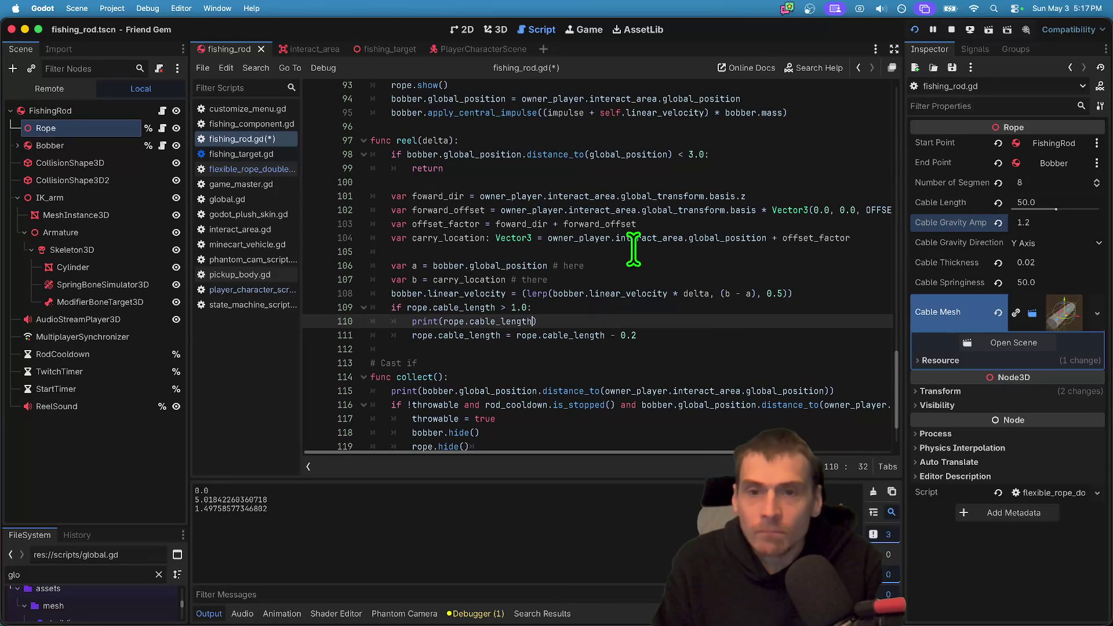
# Add an 'if not rod_cooldown.is_stopped(): return' guard at the top of reel() and rerun.
pyautogui.click(705, 154)
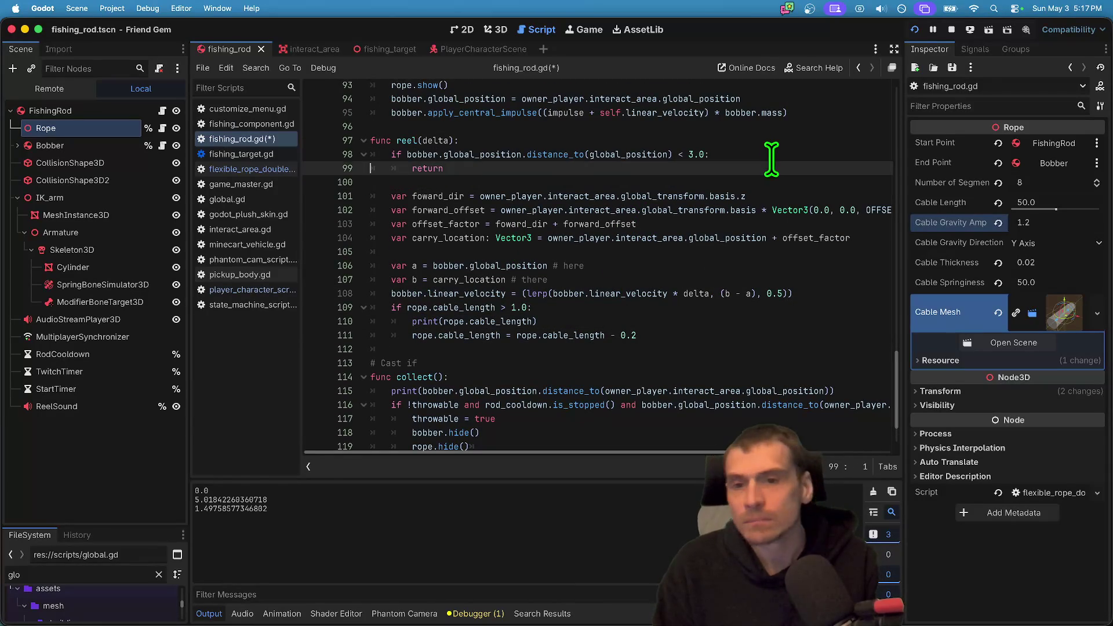
pyautogui.press('Home')
pyautogui.press('Return')
pyautogui.press('Return')
pyautogui.press('Up')
pyautogui.press('Up')
pyautogui.write('if')
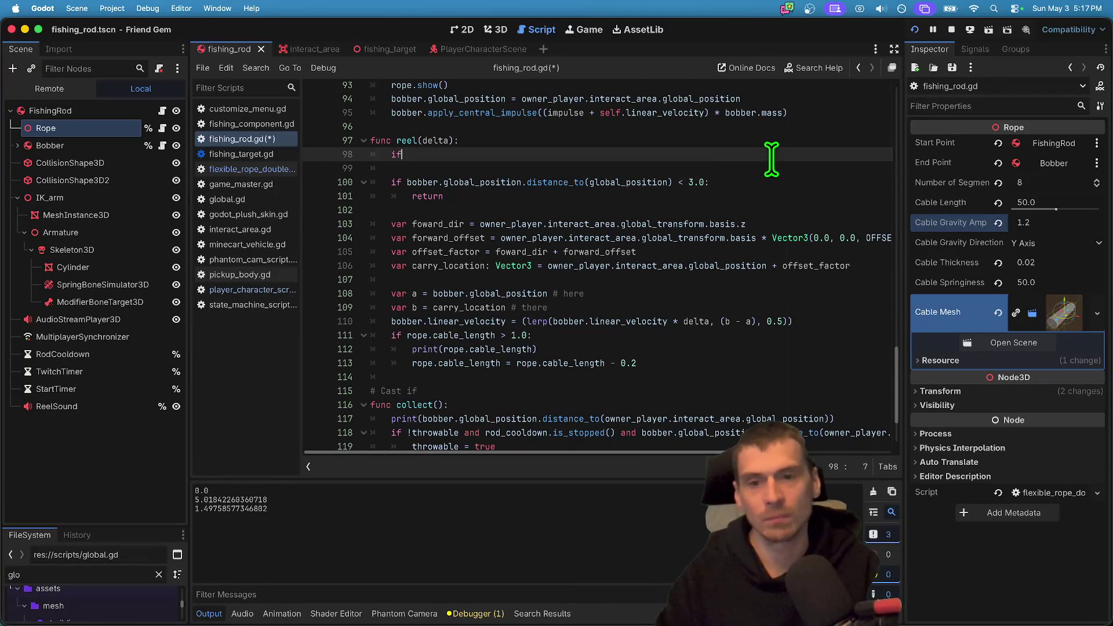
pyautogui.scroll(4, 771, 157)
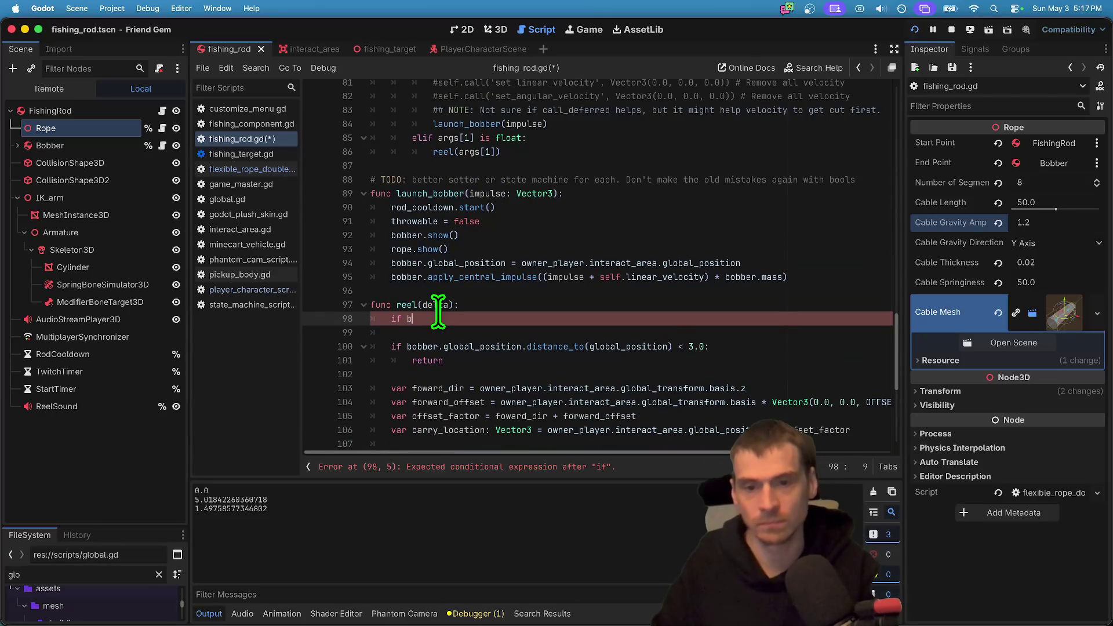
pyautogui.press('BackSpace')
pyautogui.write('not rod_cooldown.is_stopped():')
pyautogui.press('Return')
pyautogui.write('return')
pyautogui.press('Return')
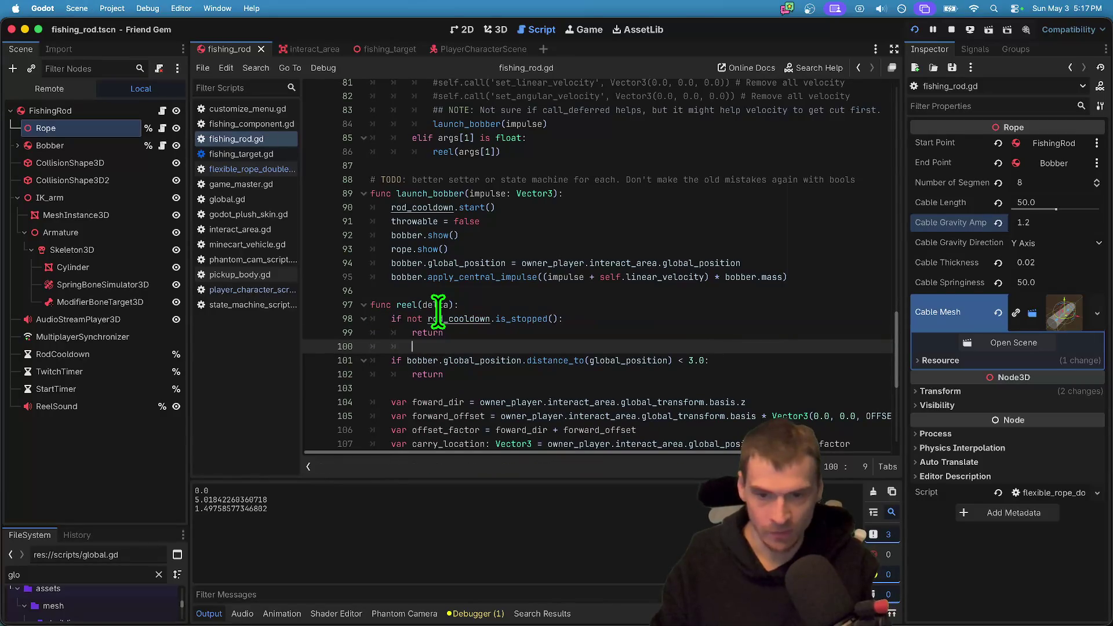
pyautogui.press('super+b')
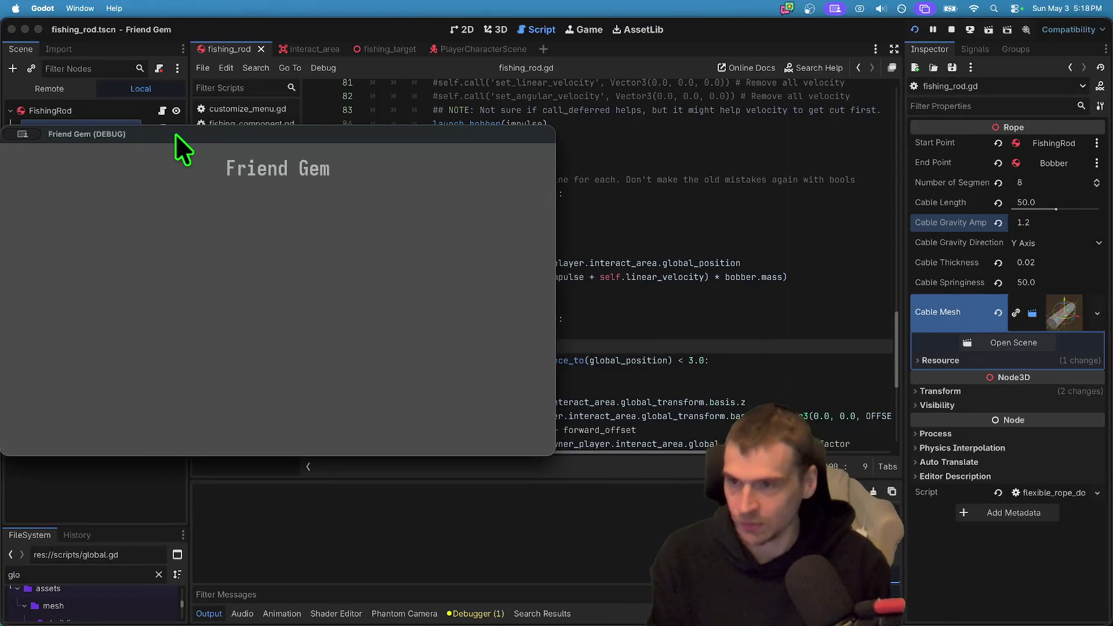
pyautogui.moveTo(175, 133); pyautogui.dragTo(244, 49)
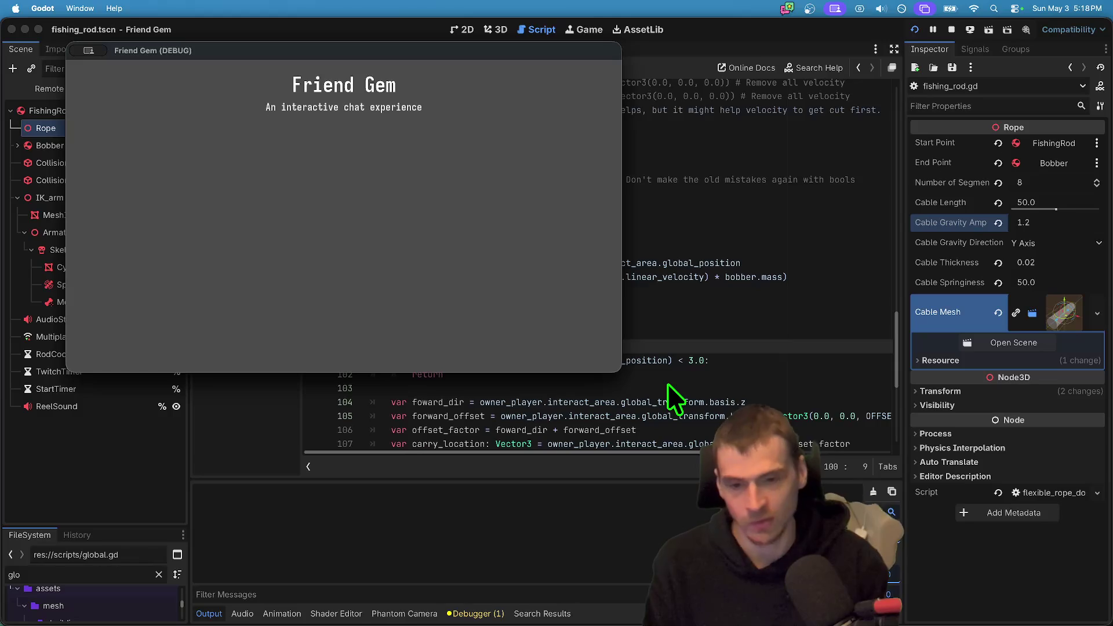
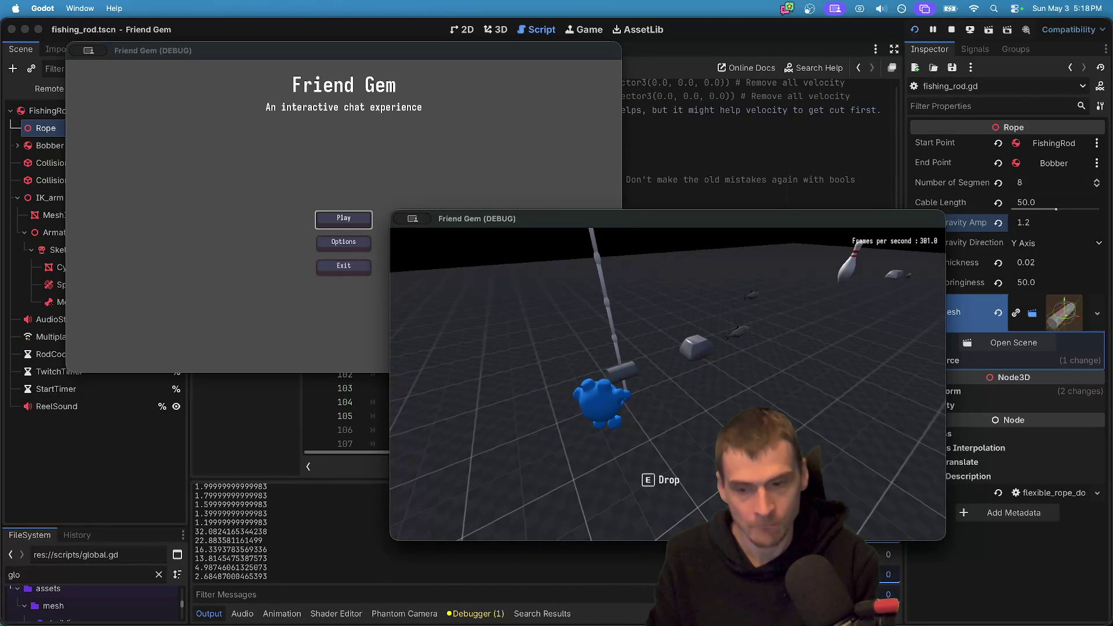
# Stop the running game test and review reel's rope length check and collect's distance print.
pyautogui.press('super+period')
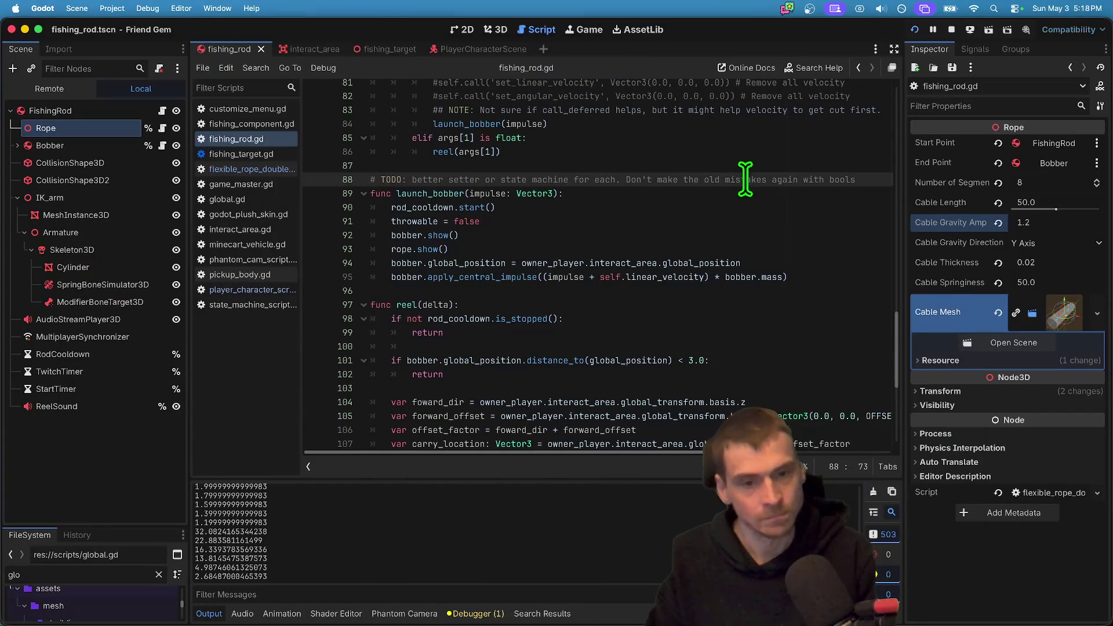
pyautogui.scroll(-5, 757, 214)
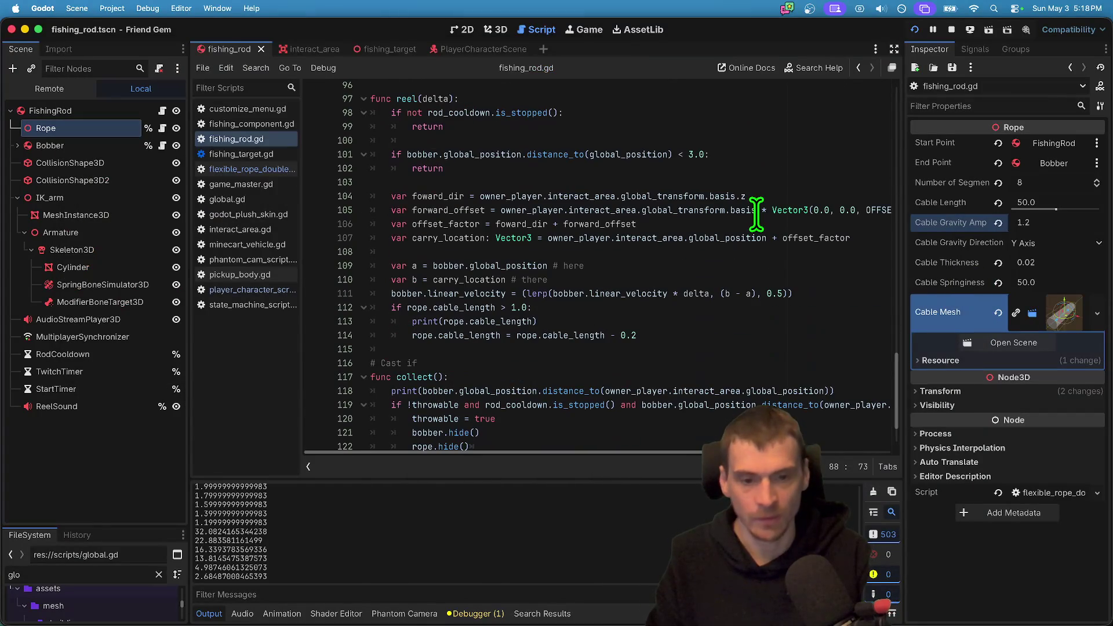
pyautogui.click(703, 294)
pyautogui.click(688, 308)
pyautogui.scroll(-2, 553, 417)
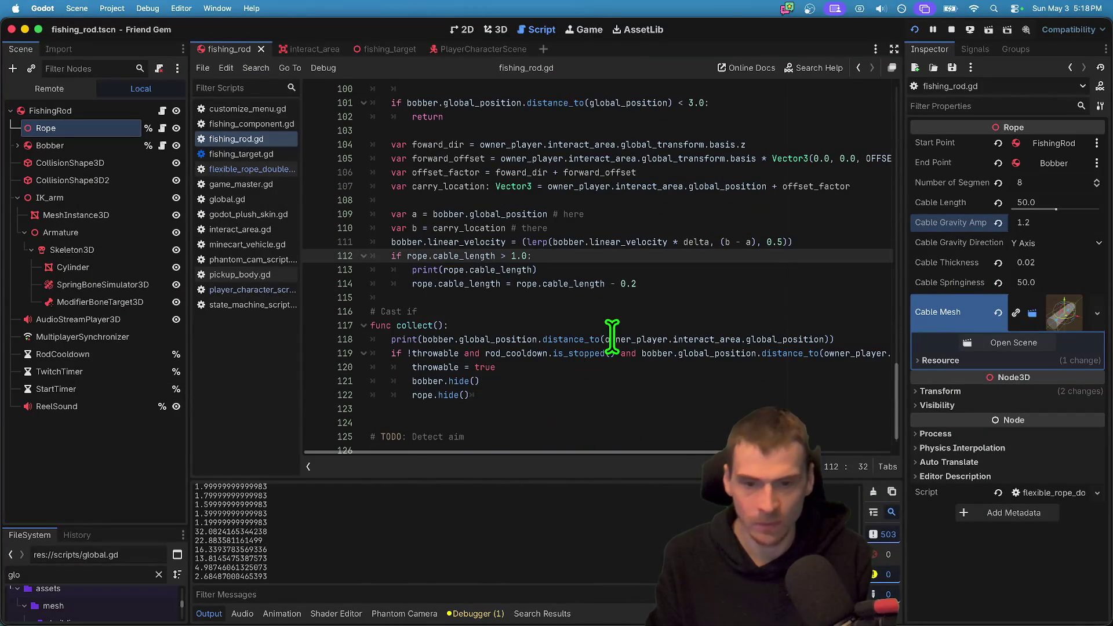
pyautogui.click(612, 339)
# Rerun the game, then come back to the reel code in fishing_rod.gd.
pyautogui.press('super+b')
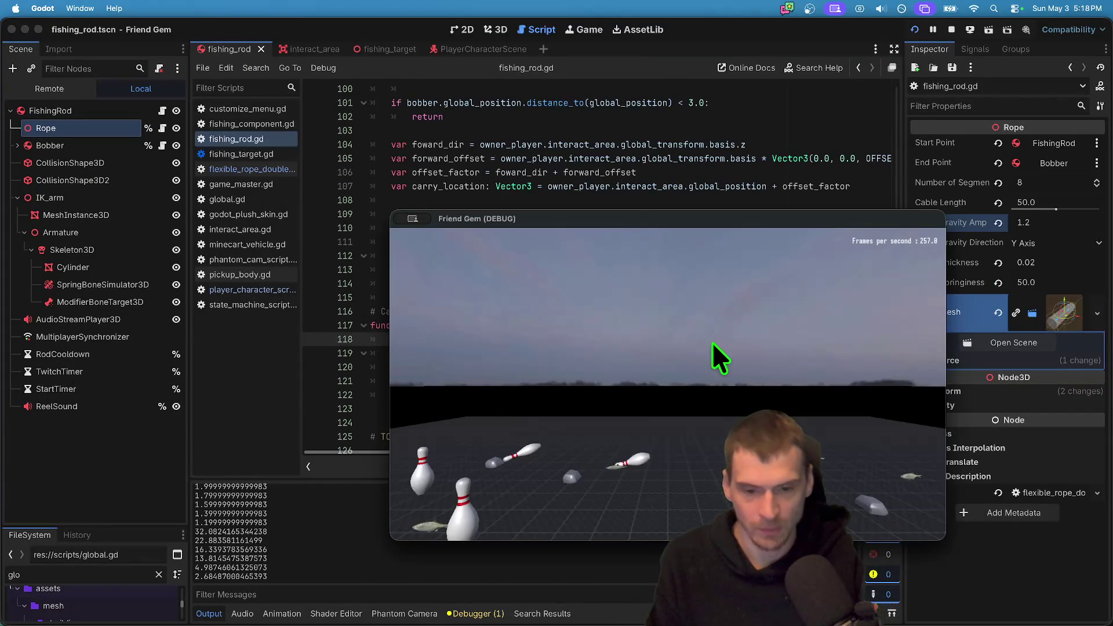
pyautogui.press('super+Tab')
pyautogui.press('super+Tab')
pyautogui.press('super+Tab')
pyautogui.press('super+Tab')
pyautogui.press('super+Tab')
pyautogui.press('super+Tab')
pyautogui.click(686, 273)
pyautogui.scroll(3, 686, 273)
pyautogui.scroll(5, 690, 267)
pyautogui.scroll(-5, 806, 365)
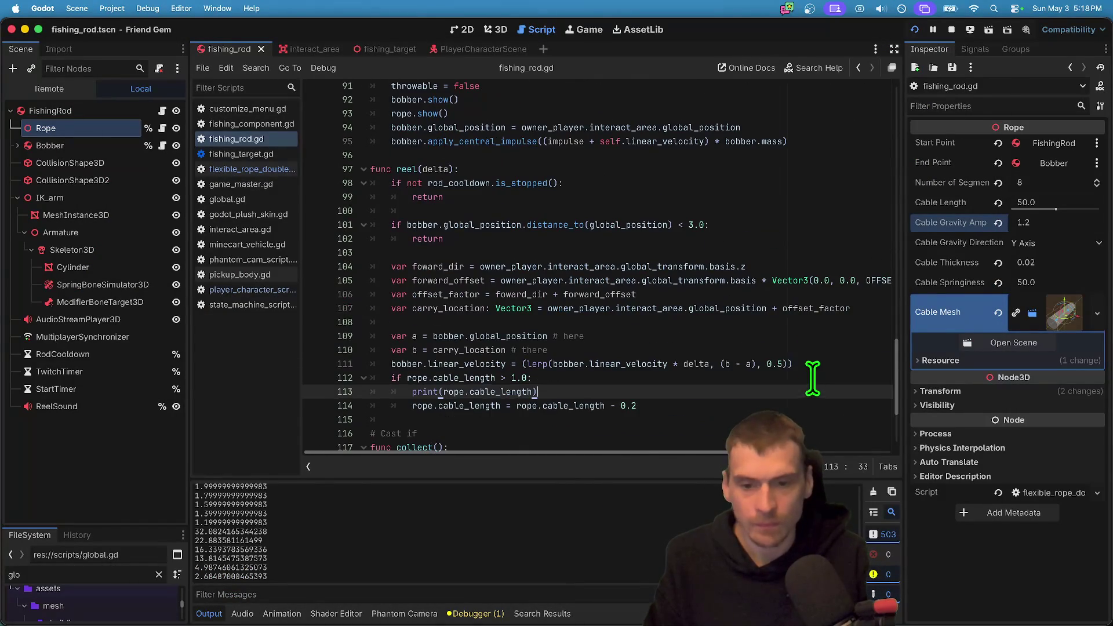
# Make reel trim cable length by 0.1 only above 5.0, and comment out collect's print.
pyautogui.press('Down')
pyautogui.press('Home')
pyautogui.press('Home')
pyautogui.hotkey('shift', 'Down')
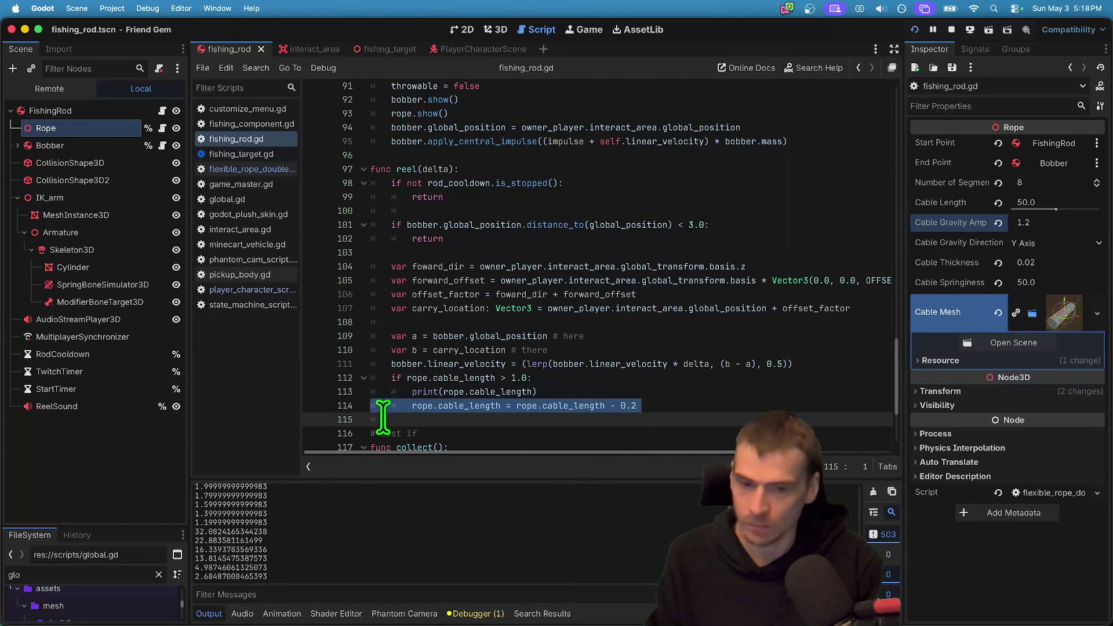
pyautogui.doubleClick(450, 406)
pyautogui.scroll(2, 662, 248)
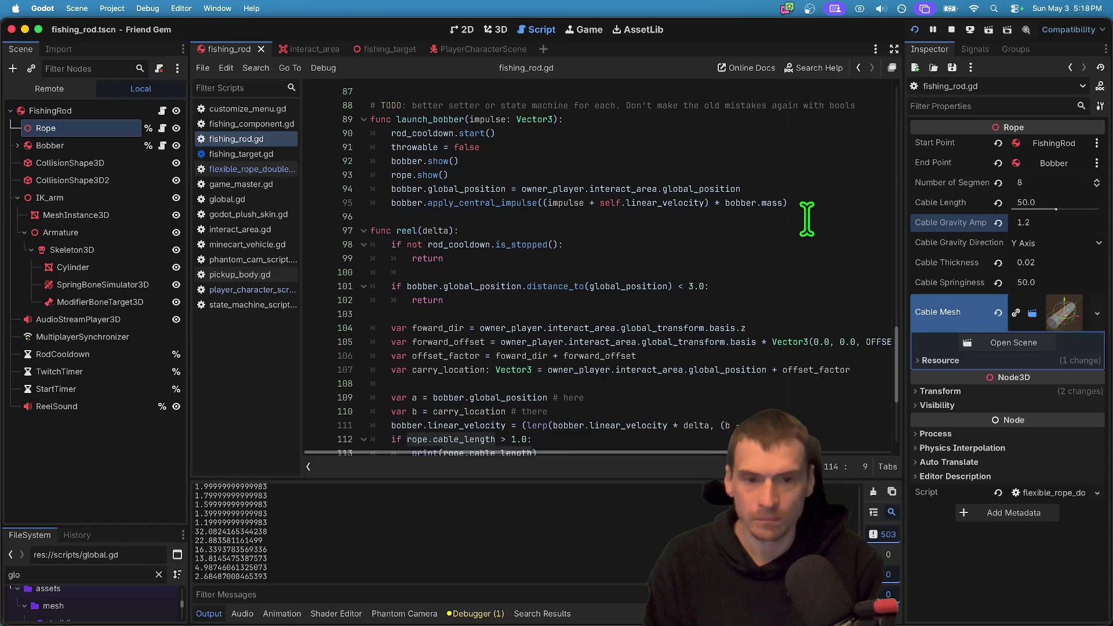
pyautogui.scroll(-3, 754, 261)
pyautogui.click(657, 338)
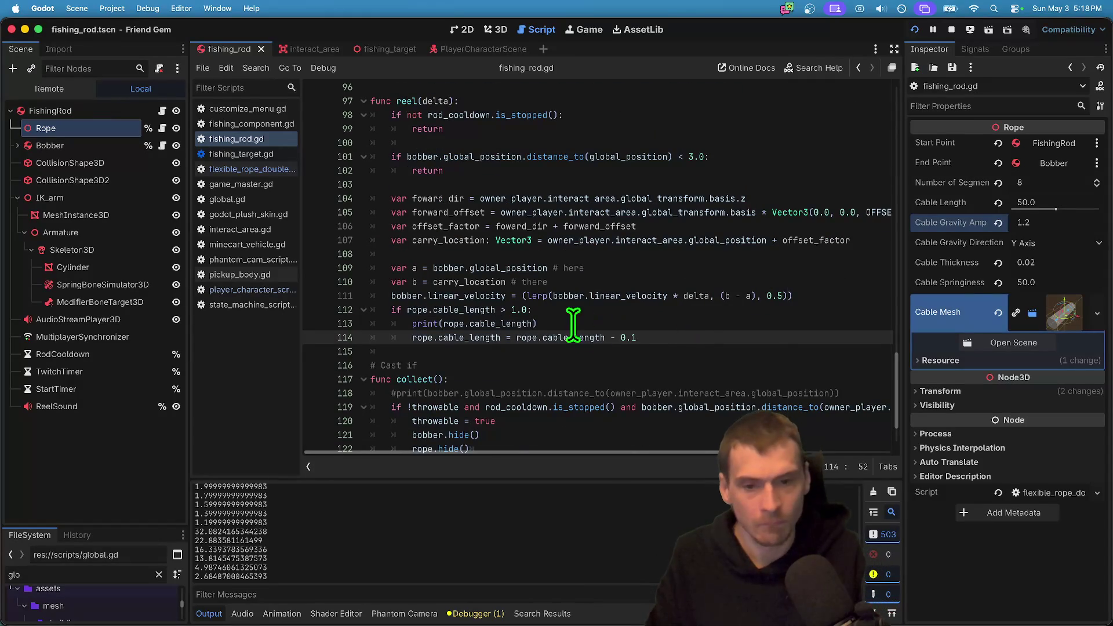
pyautogui.press('Left')
pyautogui.press('Up')
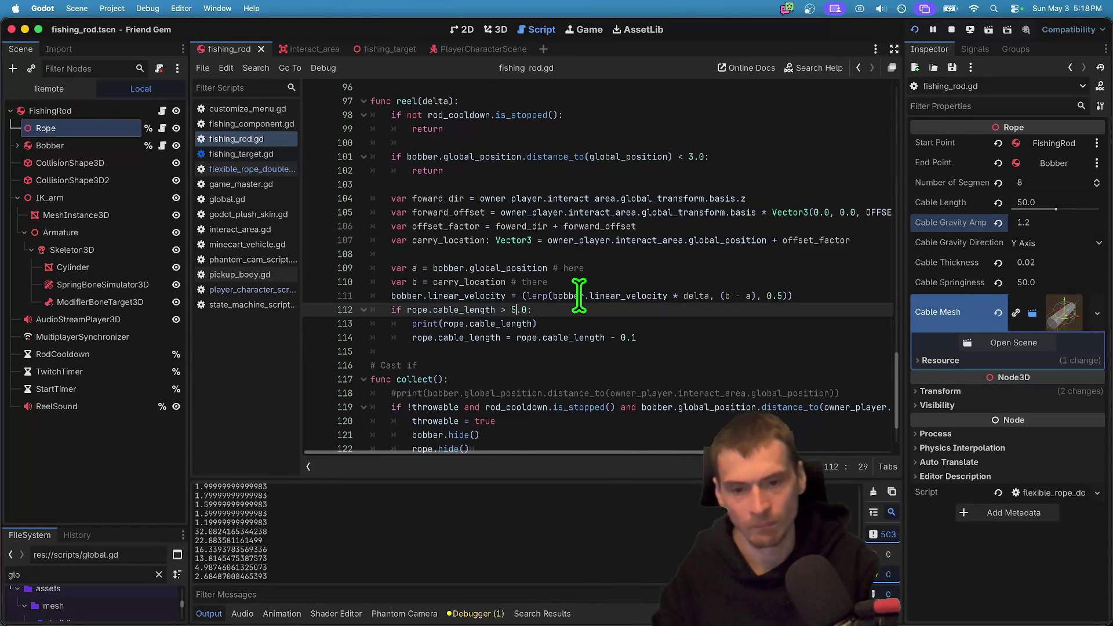
# Copy rope.cable_length onto a new line in launch_bobber after the cooldown start.
pyautogui.doubleClick(464, 337)
pyautogui.scroll(3, 564, 293)
pyautogui.click(825, 158)
pyautogui.press('Down')
pyautogui.press('Down')
pyautogui.press('Up')
pyautogui.press('Home')
pyautogui.press('Up')
pyautogui.press('Return')
pyautogui.press('Up')
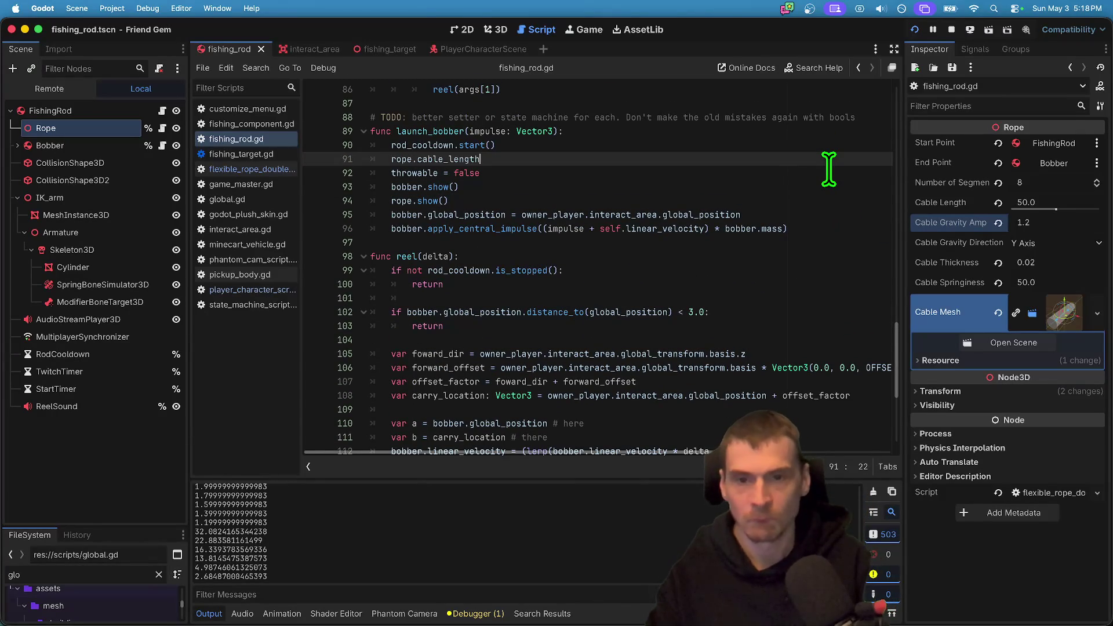
# Add 'if not rod_cooldown.is_stopped(): return' at the top of launch_bobber.
pyautogui.click(478, 272)
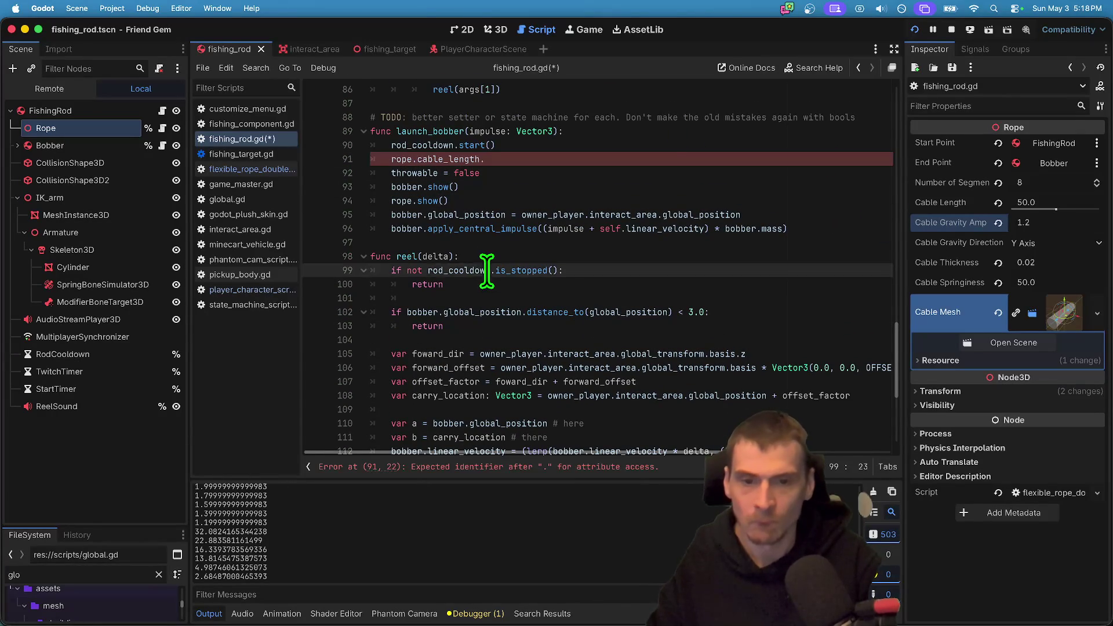
pyautogui.click(673, 131)
pyautogui.press('Return')
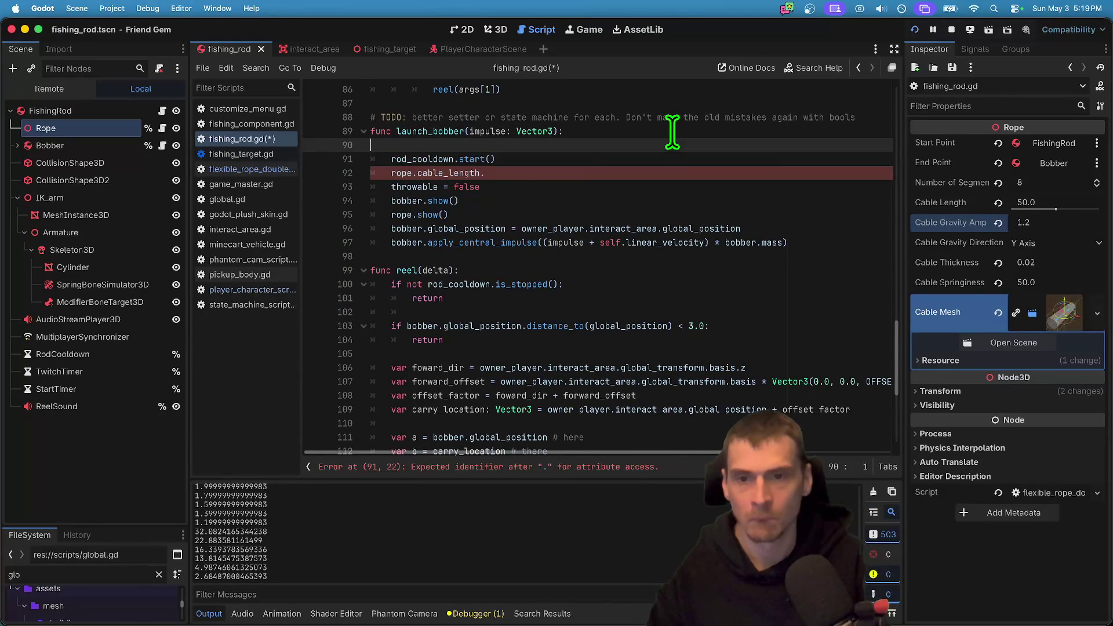
pyautogui.write('if not rod_cooldown.is_stopped():')
pyautogui.press('BackSpace')
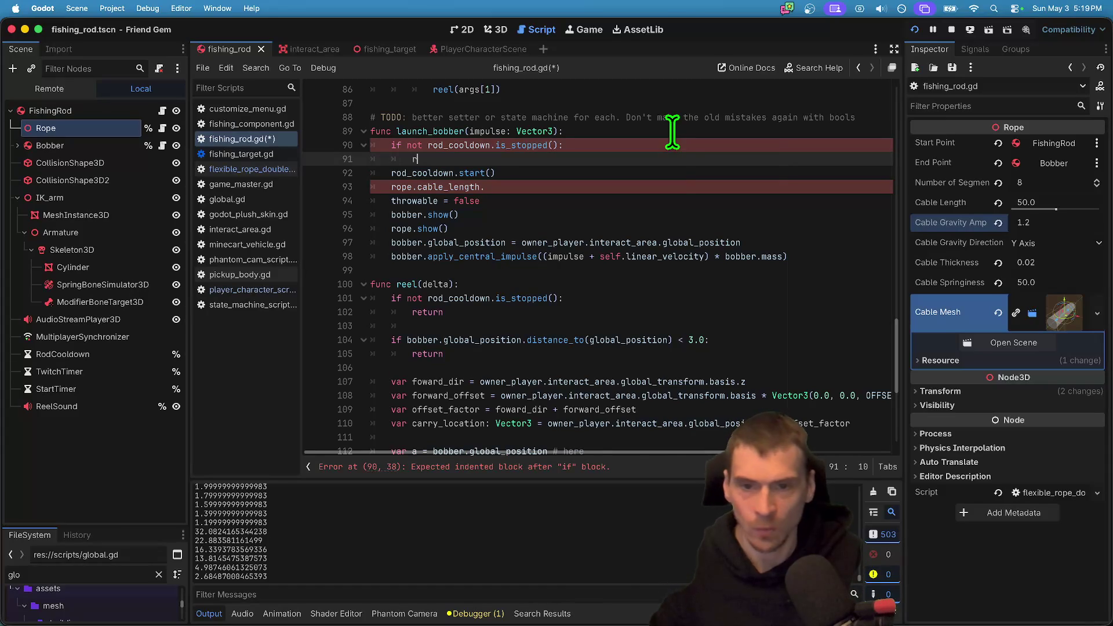
pyautogui.write('etu')
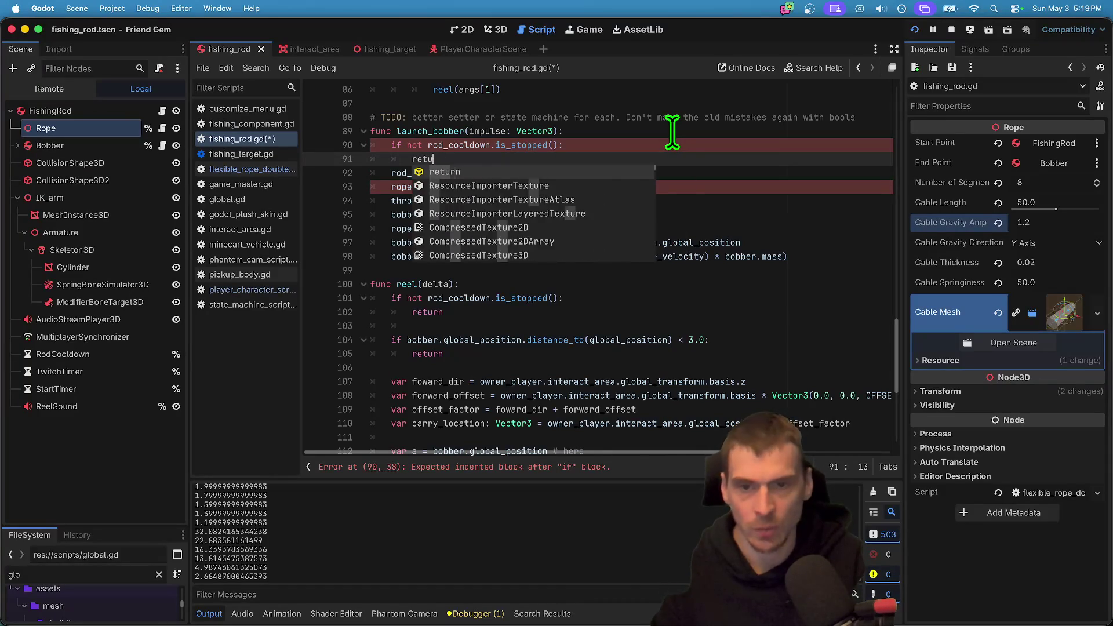
pyautogui.press('Return')
pyautogui.moveTo(788, 256); pyautogui.dragTo(216, 169)
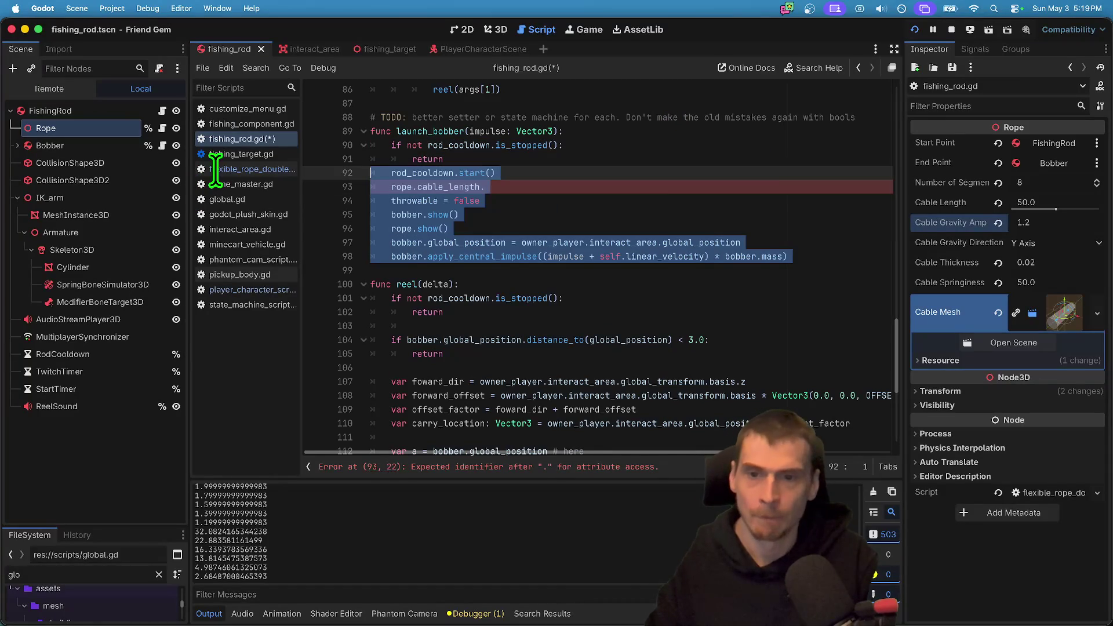
pyautogui.press('Left')
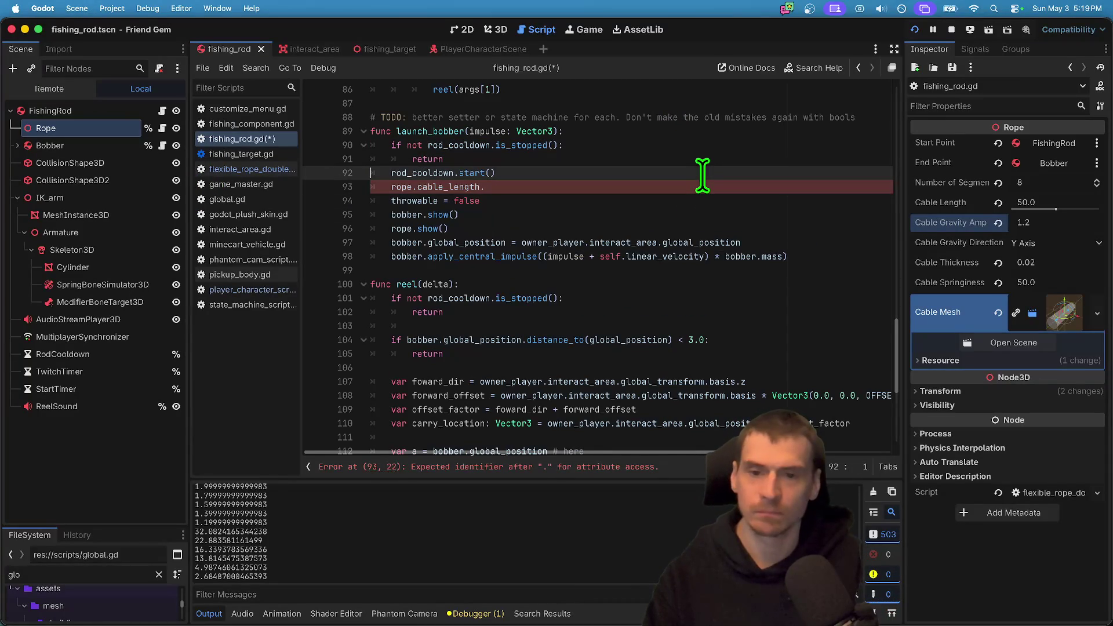
pyautogui.press('Return')
# Complete 'rope.cable_length = 50.0' in launch_bobber and save fishing_rod.gd.
pyautogui.click(628, 196)
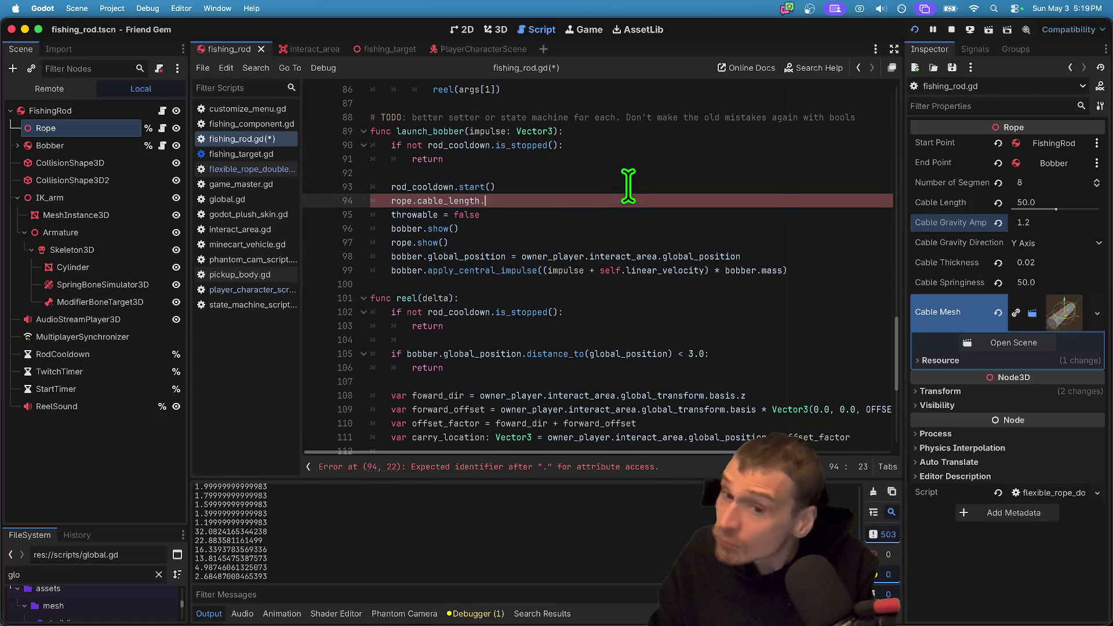
pyautogui.write('50')
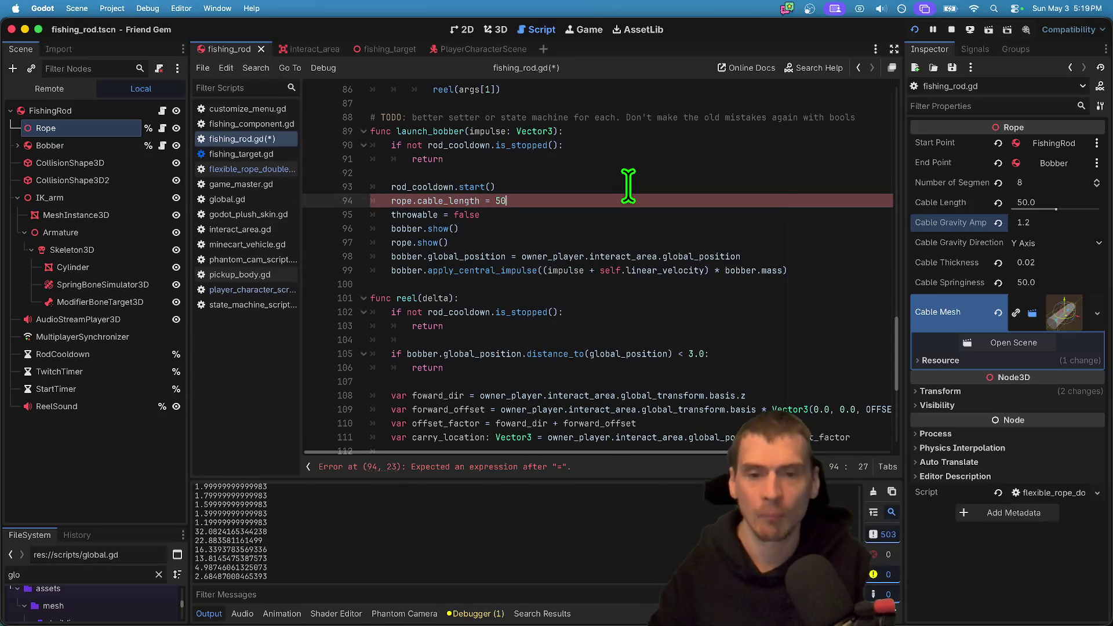
pyautogui.press('super+s')
pyautogui.moveTo(481, 201); pyautogui.dragTo(392, 201)
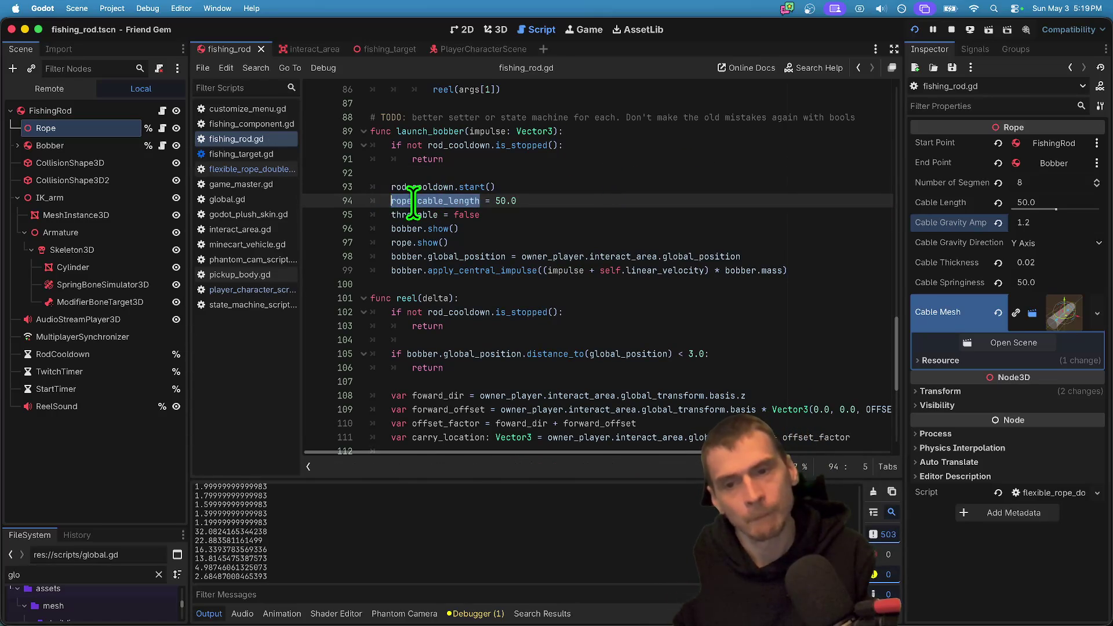
pyautogui.scroll(4, 677, 176)
pyautogui.scroll(3, 676, 177)
# Select rod_cooldown in launch_bobber to trace where it is used.
pyautogui.scroll(3, 720, 216)
pyautogui.scroll(-10, 719, 215)
pyautogui.rightClick(718, 212)
pyautogui.click(631, 203)
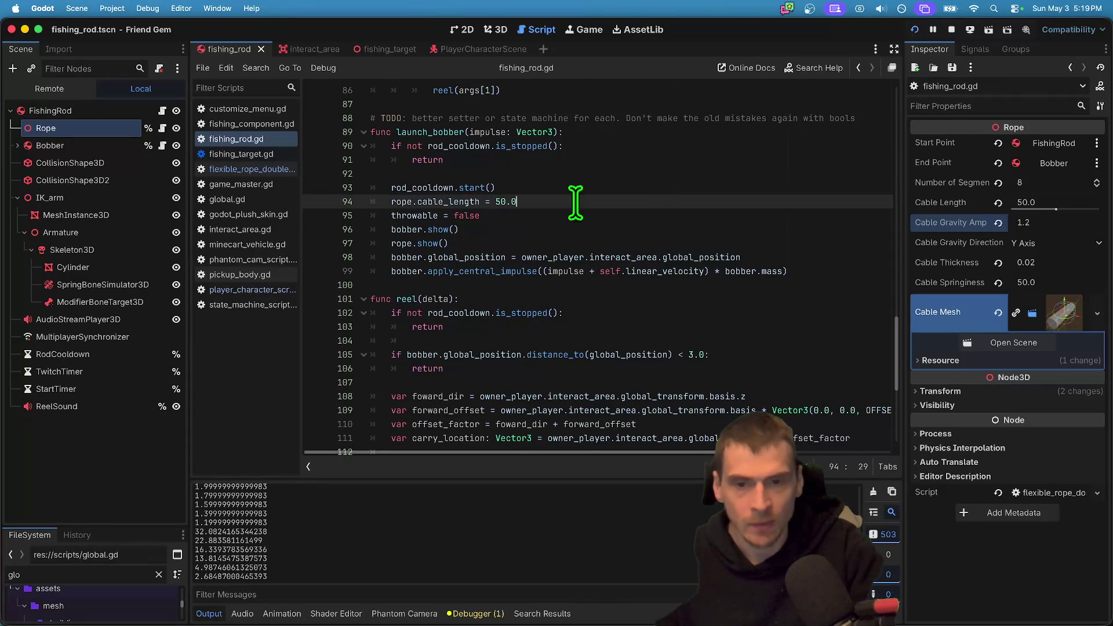
pyautogui.doubleClick(416, 188)
pyautogui.scroll(12, 646, 168)
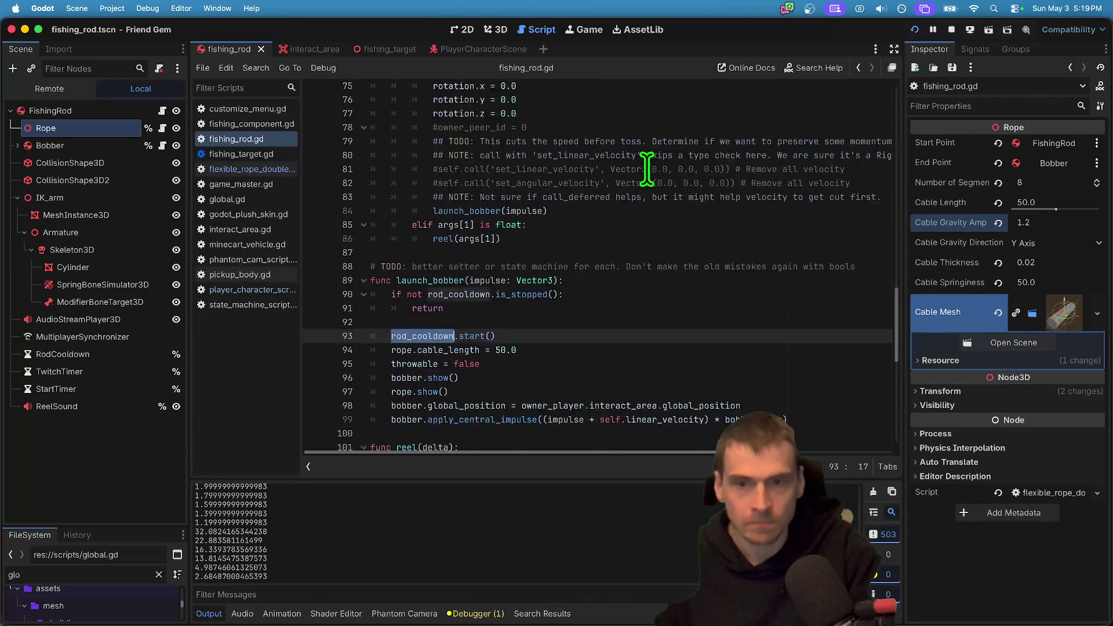
# Locate the rod_cooldown.start() line and scroll to reset_rotation.
pyautogui.scroll(3, 644, 171)
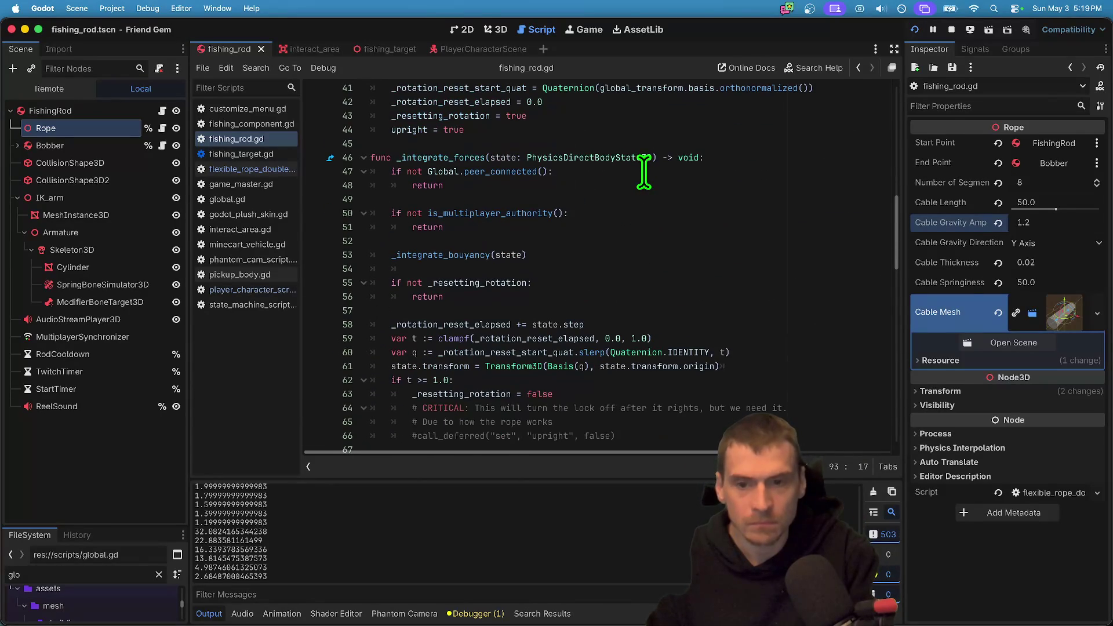
pyautogui.scroll(-12, 644, 176)
pyautogui.click(562, 297)
pyautogui.scroll(12, 676, 259)
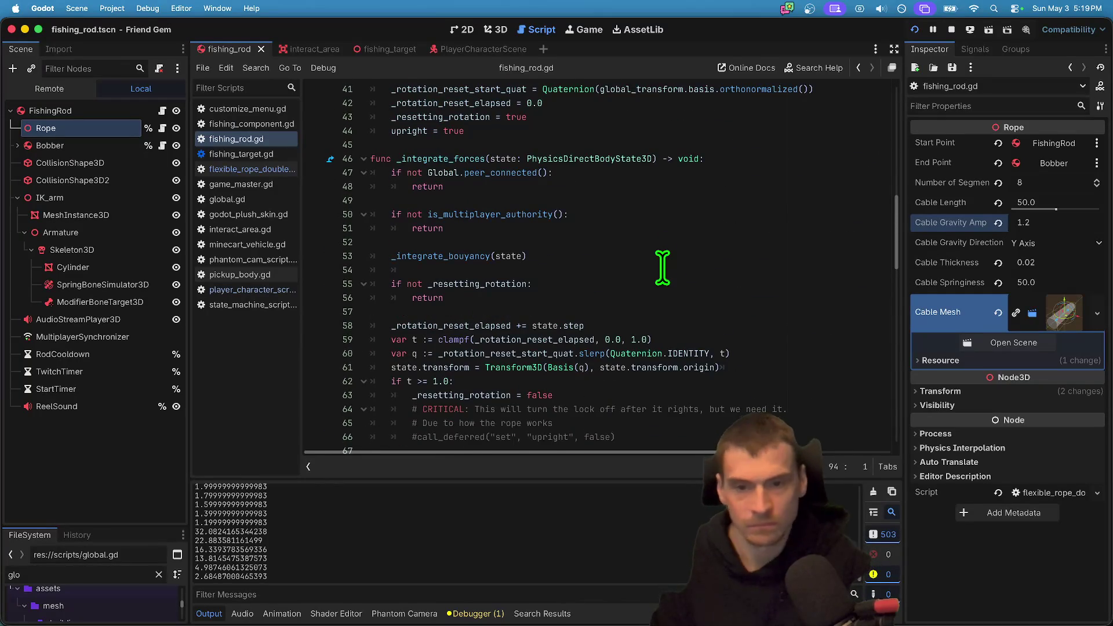
pyautogui.scroll(3, 672, 274)
pyautogui.click(703, 274)
pyautogui.scroll(4, 725, 246)
pyautogui.scroll(-2, 725, 246)
# Paste rod_cooldown.start() as reset_rotation's first line, then save and run the game.
pyautogui.click(722, 287)
pyautogui.press('Up')
pyautogui.press('Up')
pyautogui.press('Up')
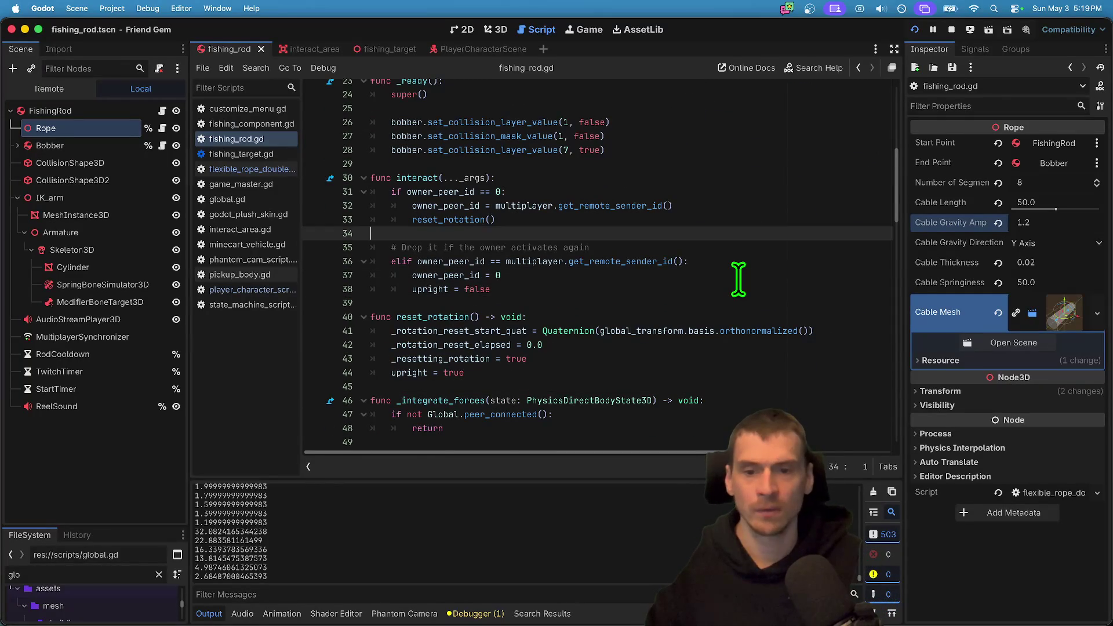
pyautogui.click(589, 386)
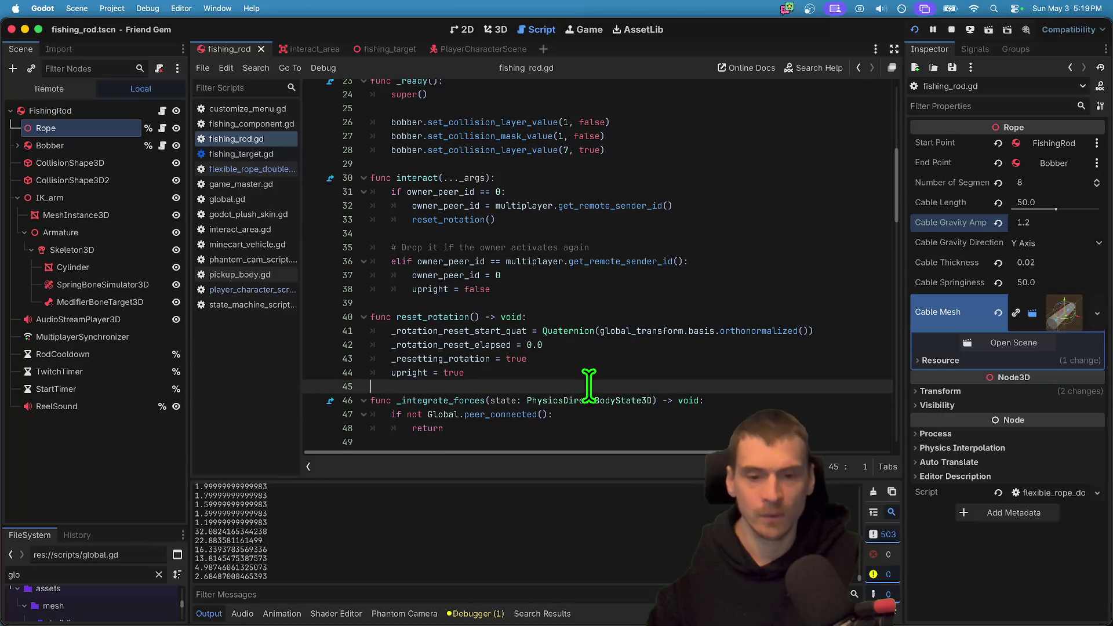
pyautogui.press('Up')
pyautogui.press('Up')
pyautogui.press('Up')
pyautogui.write('rod_cooldown.start()')
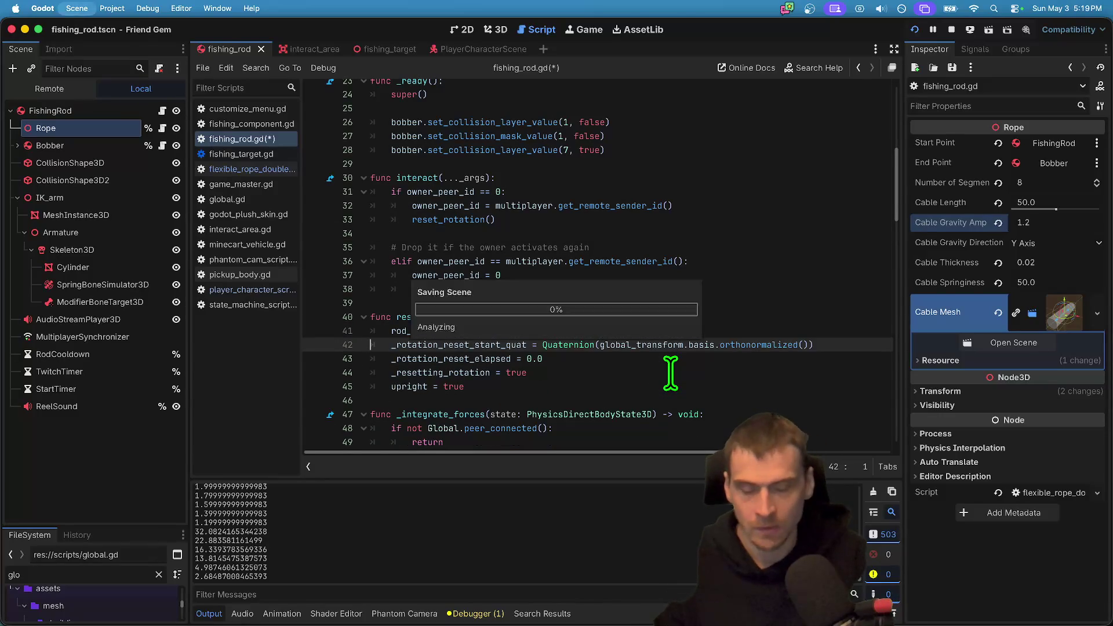
pyautogui.press('super+b')
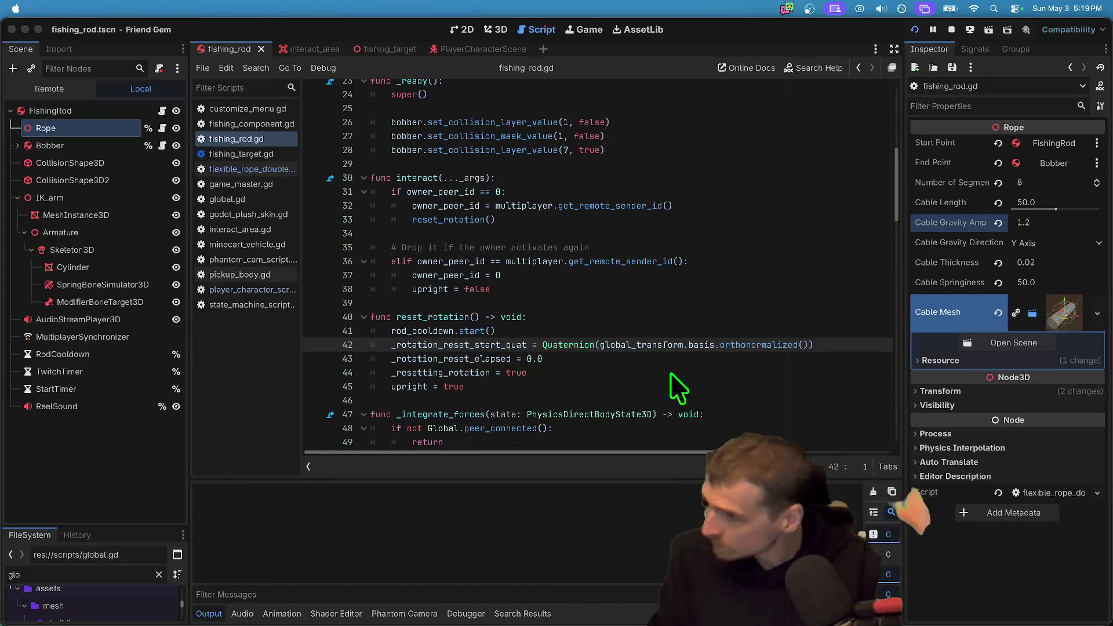
pyautogui.moveTo(641, 221)
pyautogui.mouseDown()
pyautogui.moveTo(450, 100)
pyautogui.moveTo(356, 74)
pyautogui.mouseUp()
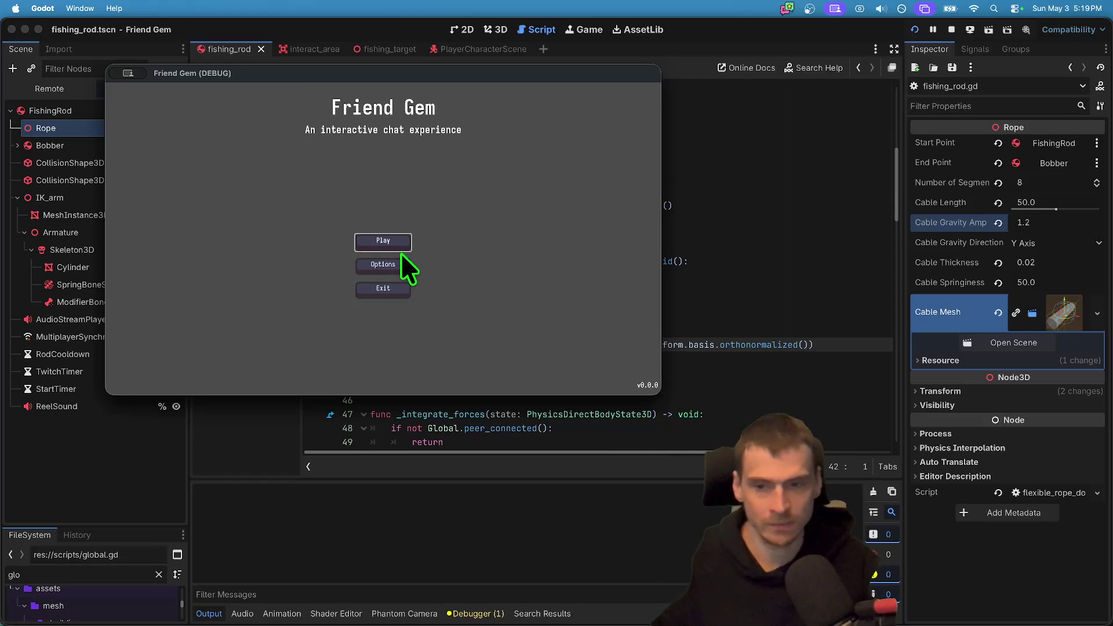
# Start play from the title screen and pick up the rod with E, then return to the script.
pyautogui.click(394, 243)
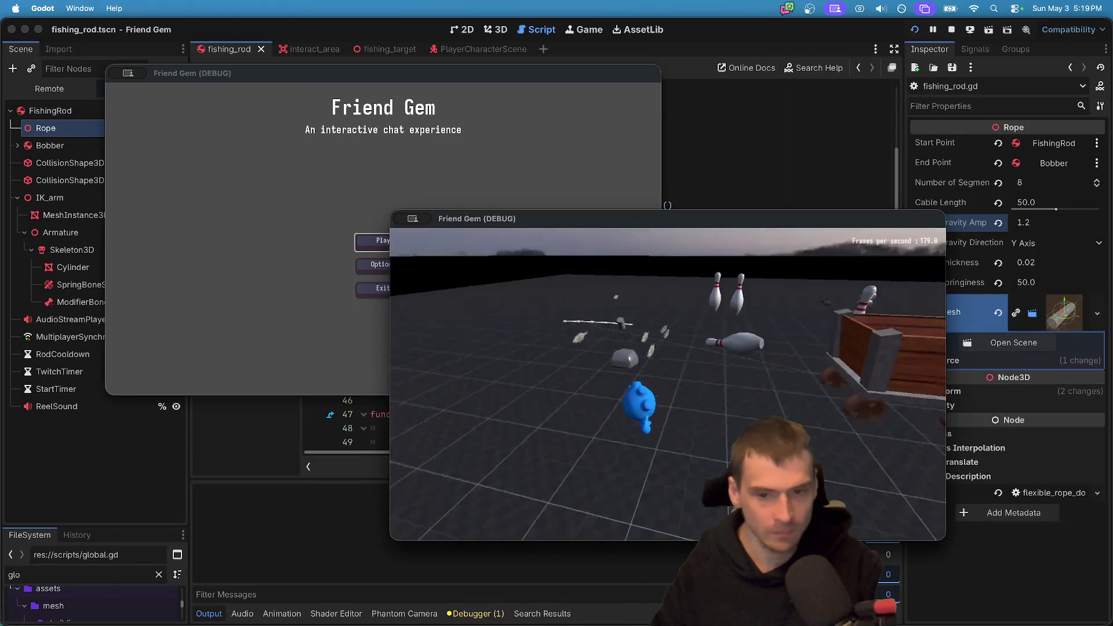
pyautogui.press('e')
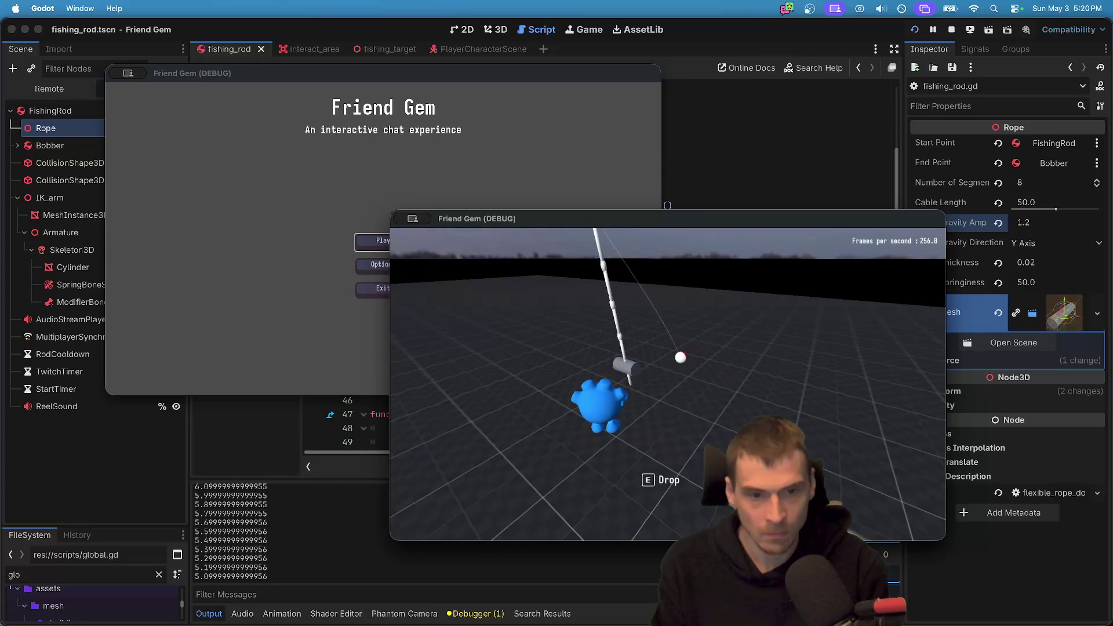
pyautogui.press('super+period')
pyautogui.scroll(-10, 775, 303)
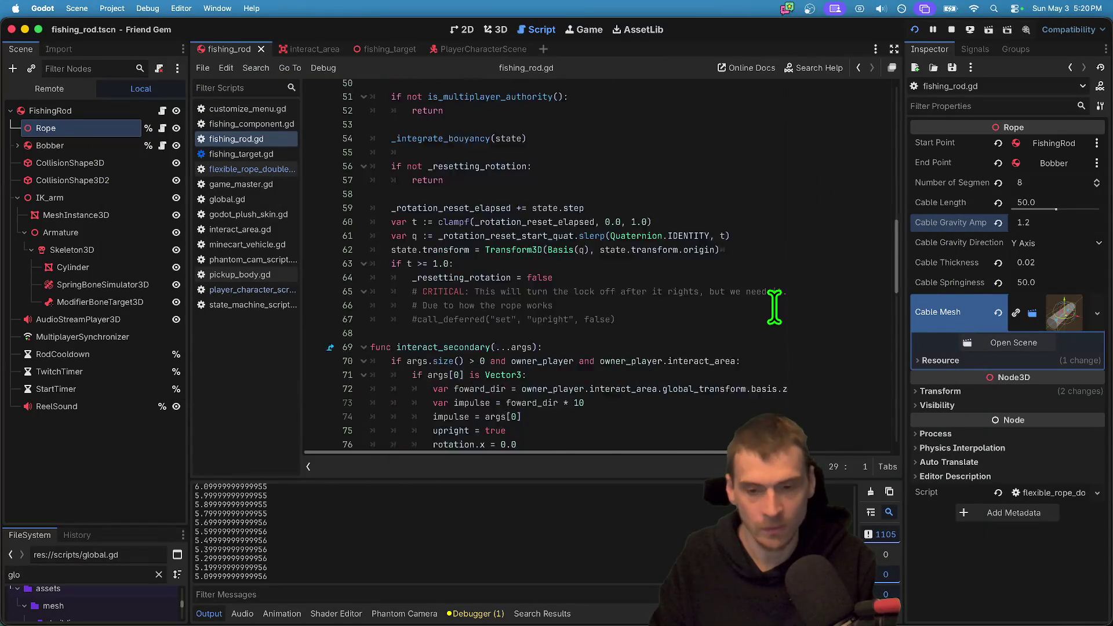
# Inspect reel()'s bobber velocity code and look up where reel is called.
pyautogui.scroll(-6, 775, 303)
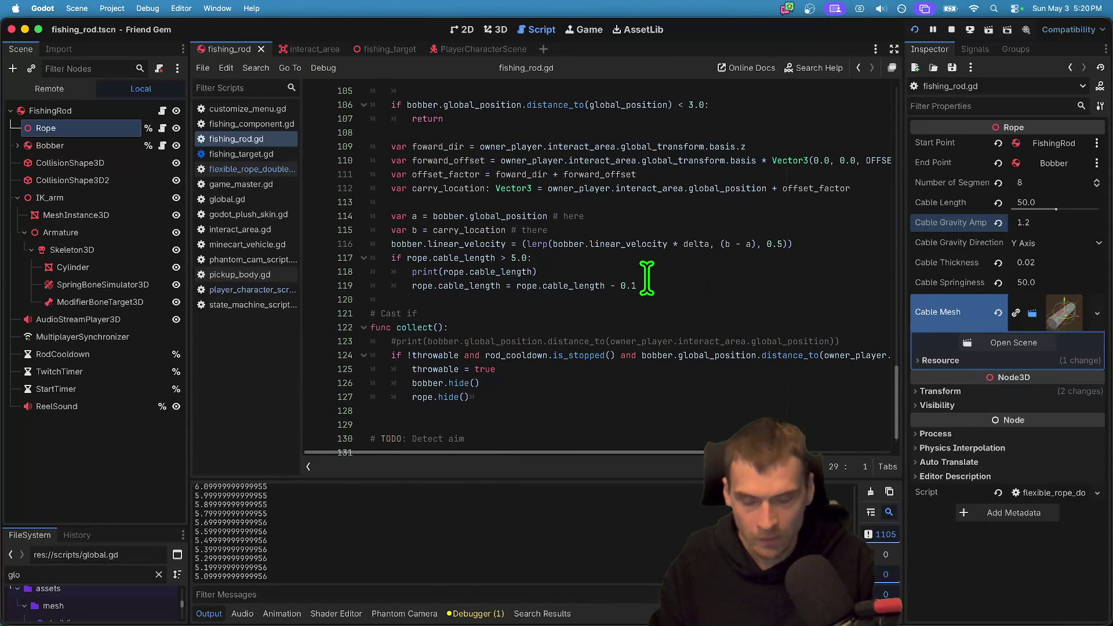
pyautogui.click(713, 243)
pyautogui.scroll(7, 713, 243)
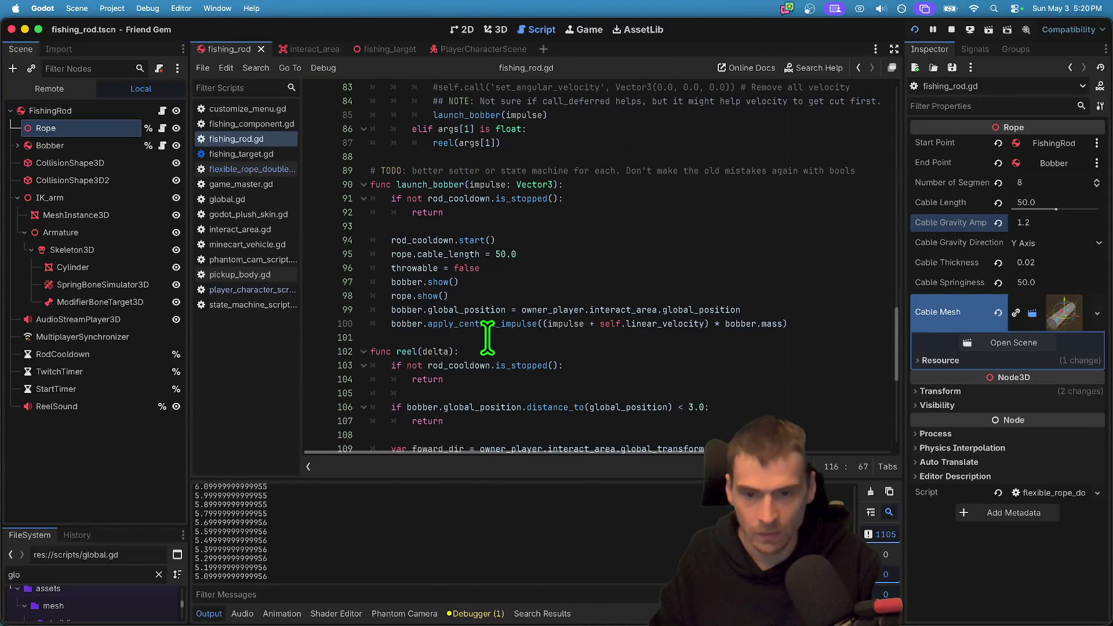
pyautogui.doubleClick(408, 352)
pyautogui.scroll(5, 657, 348)
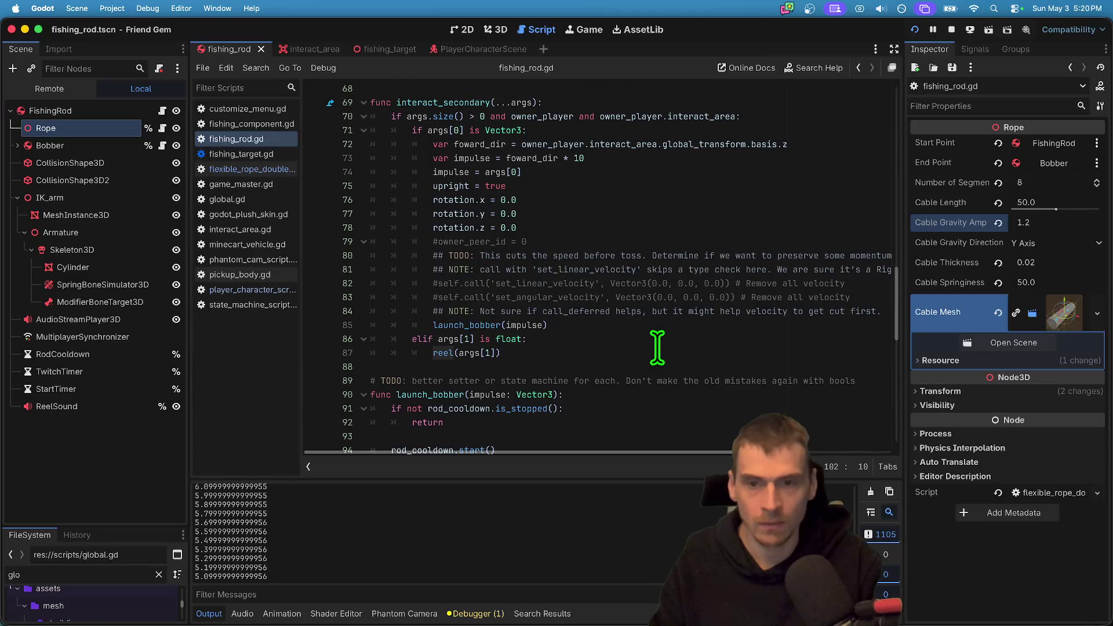
pyautogui.scroll(10, 658, 348)
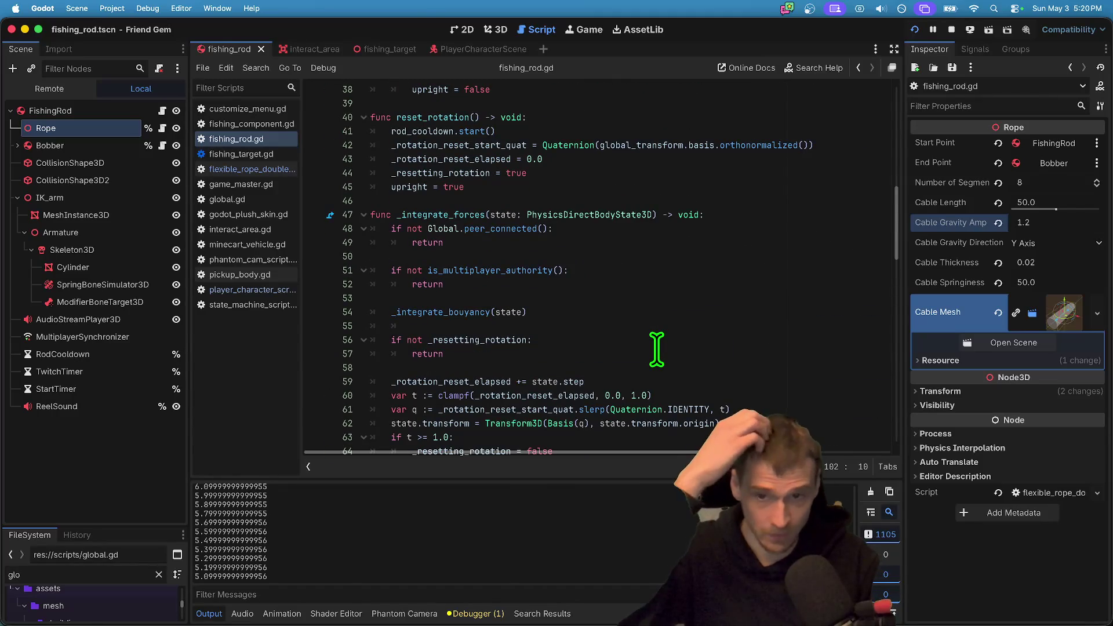
pyautogui.scroll(5, 657, 350)
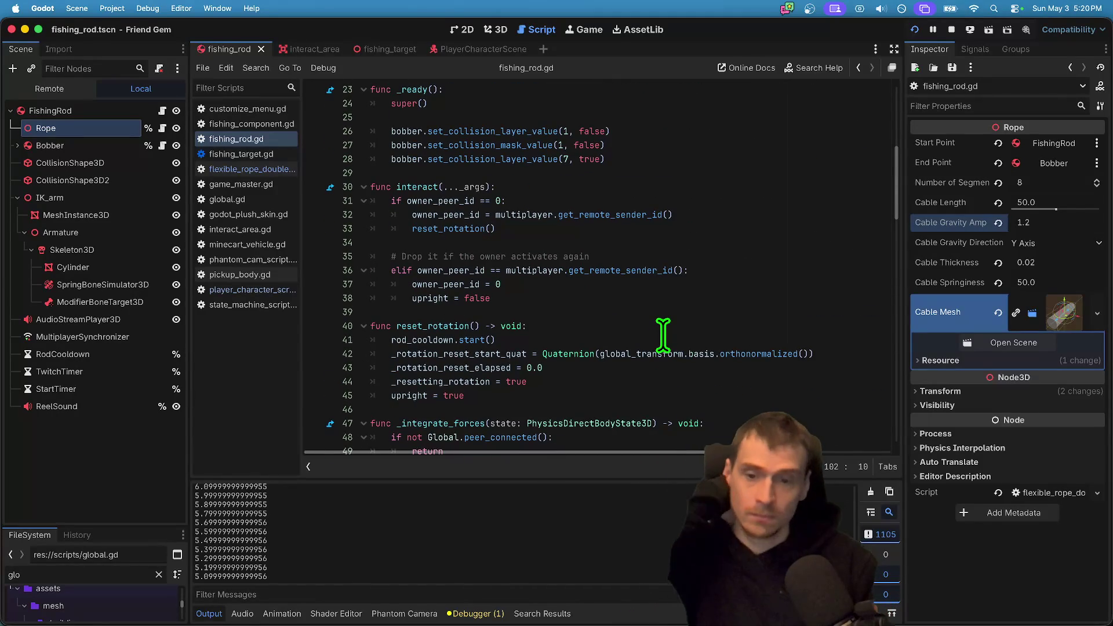
pyautogui.scroll(-17, 661, 334)
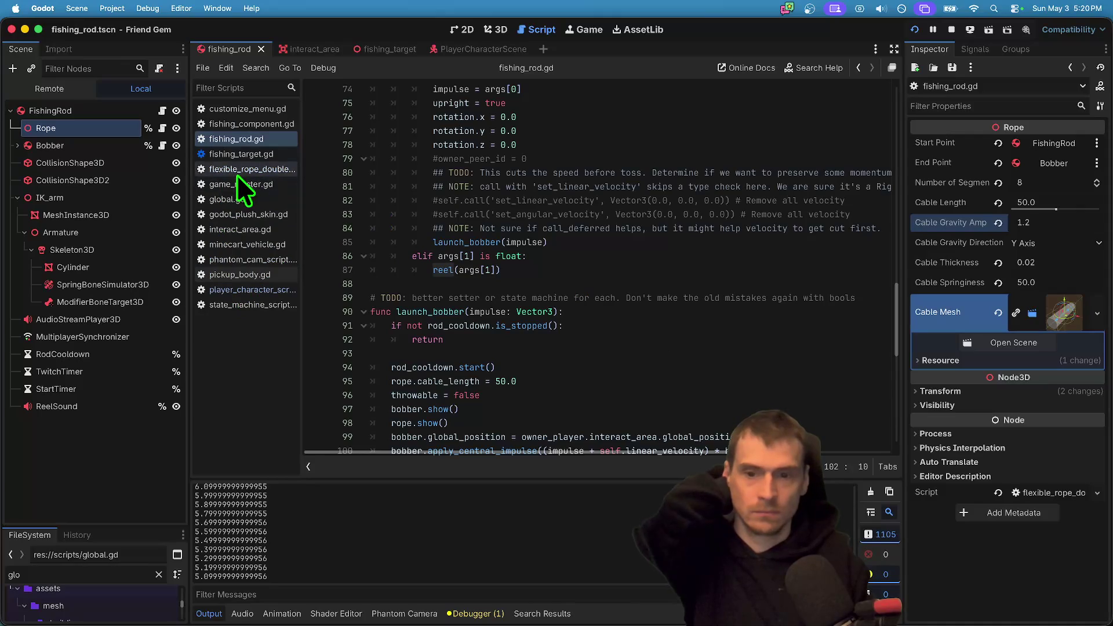
pyautogui.scroll(-10, 580, 210)
pyautogui.scroll(1, 581, 210)
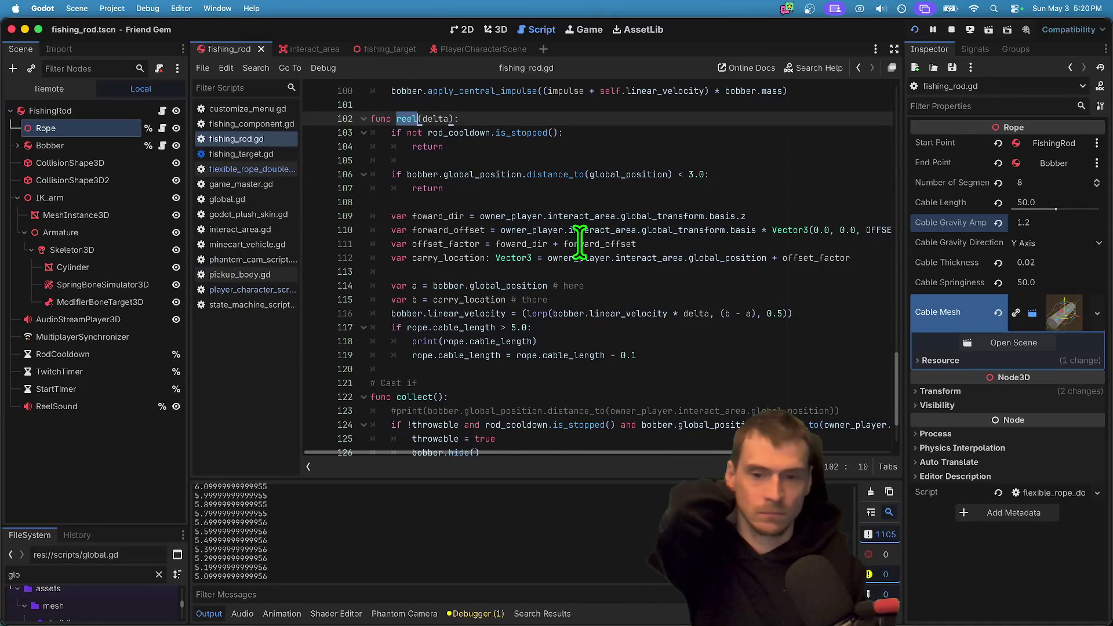
pyautogui.scroll(2, 661, 239)
pyautogui.press('Down')
pyautogui.press('Up')
pyautogui.scroll(3, 713, 191)
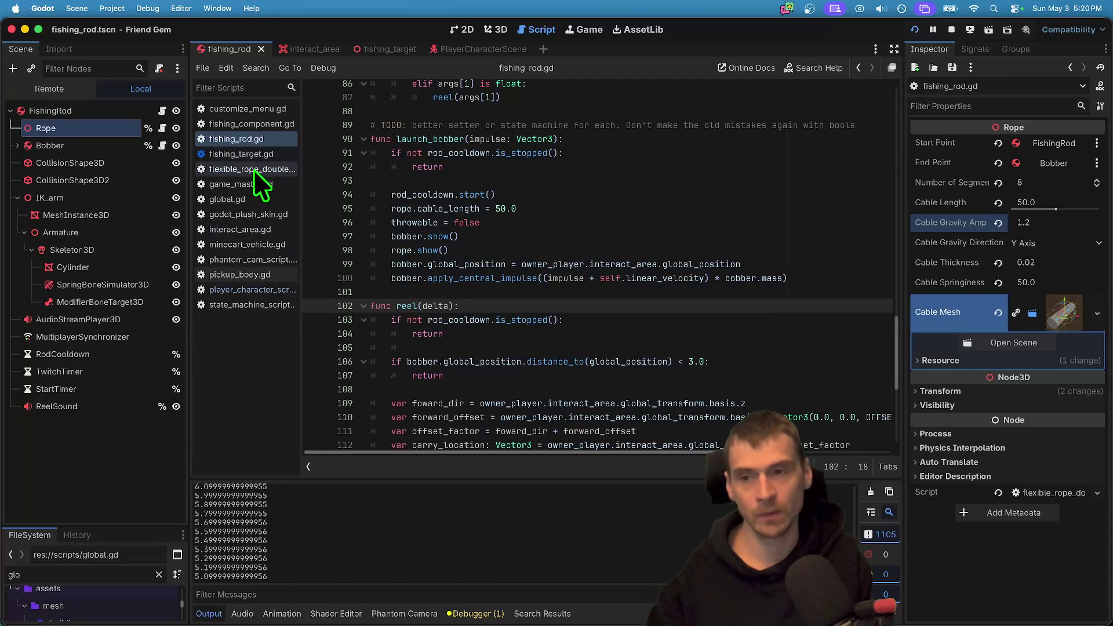
# Add print(multiplayer.get_unique_id()) at the top of reel(), save, run, and cast the bobber.
pyautogui.moveTo(534, 270)
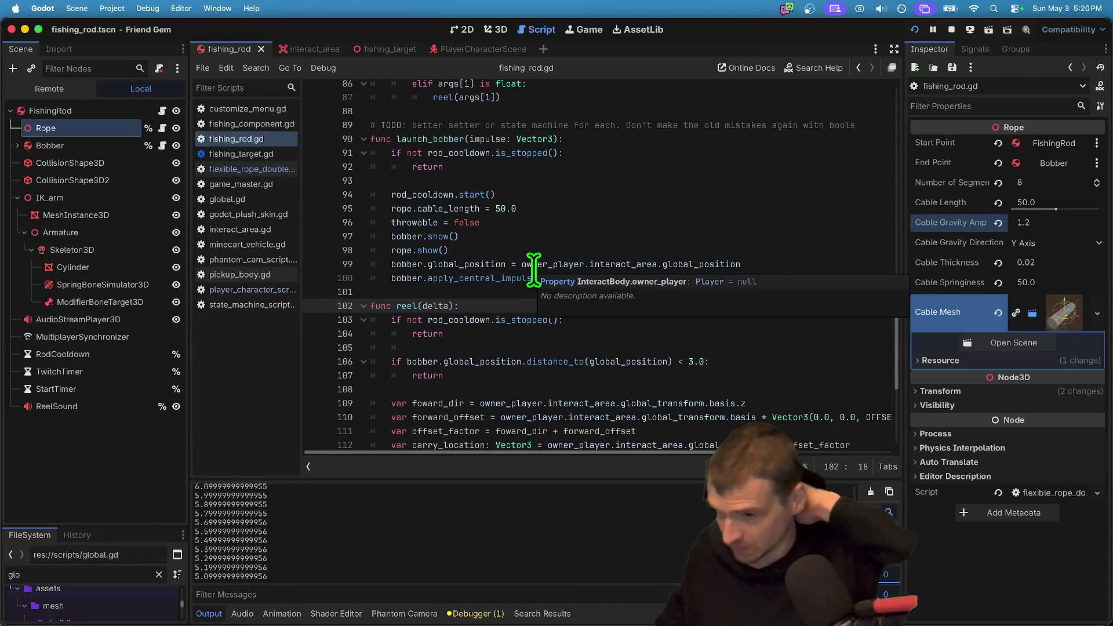
pyautogui.press('Return')
pyautogui.press('Return')
pyautogui.press('Up')
pyautogui.press('Tab')
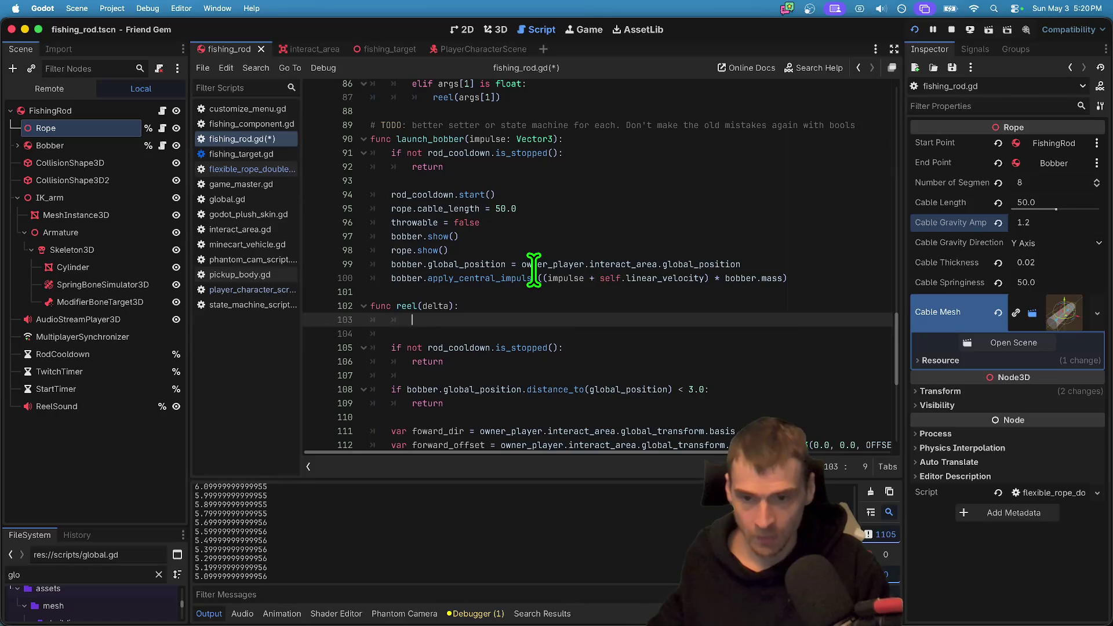
pyautogui.write('_m')
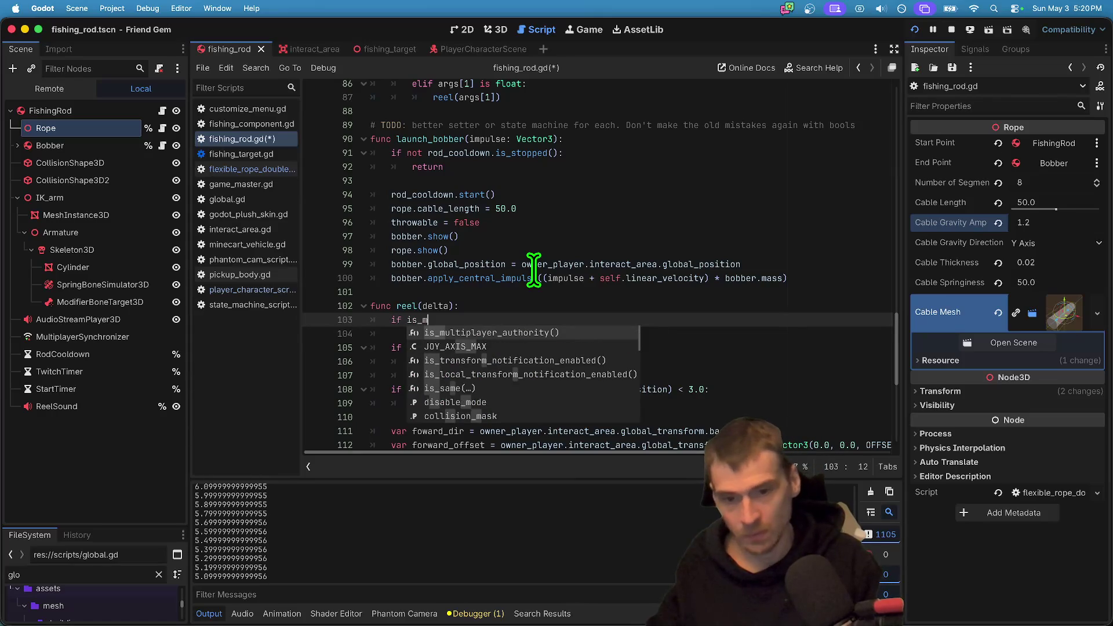
pyautogui.press('BackSpace')
pyautogui.press('BackSpace')
pyautogui.press('BackSpace')
pyautogui.press('BackSpace')
pyautogui.press('BackSpace')
pyautogui.press('BackSpace')
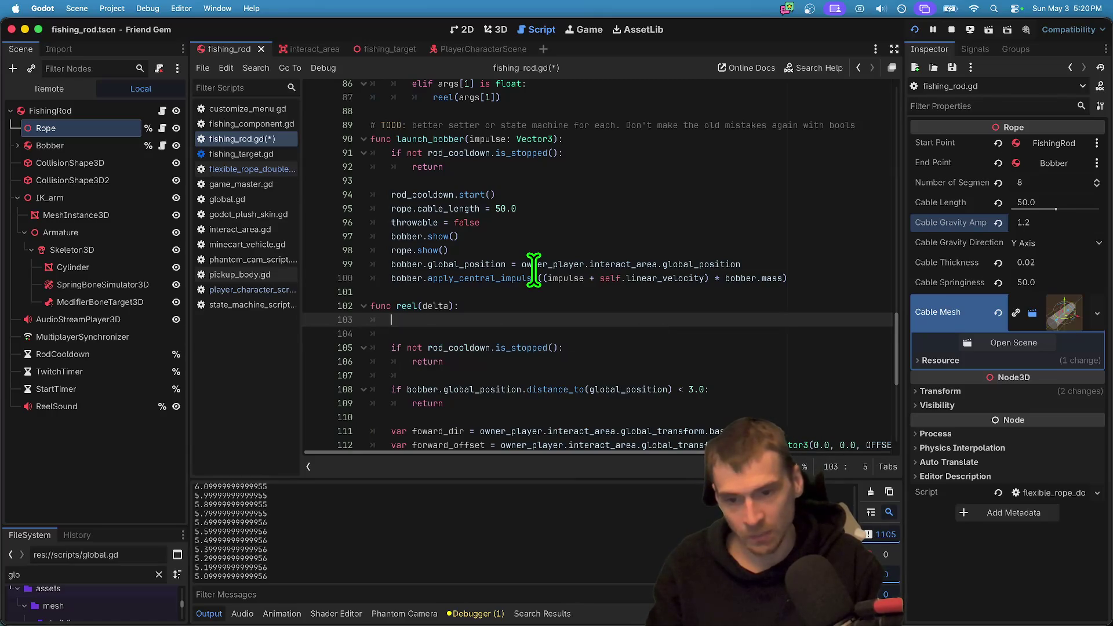
pyautogui.write('(mu')
pyautogui.write('ltiplayer.is')
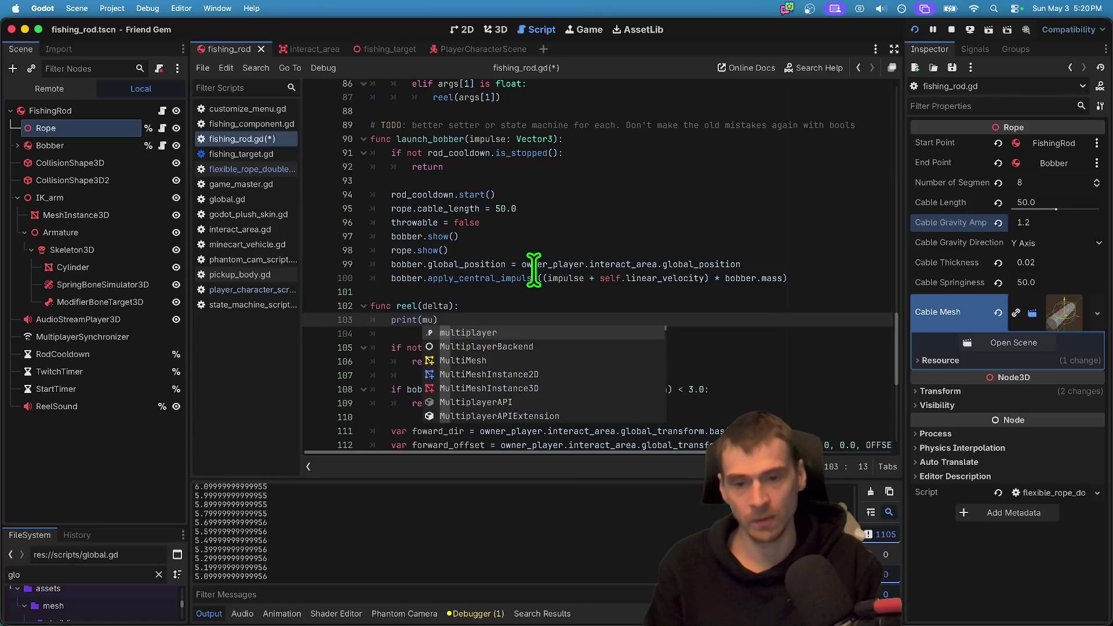
pyautogui.press('BackSpace')
pyautogui.press('BackSpace')
pyautogui.write('get_u')
pyautogui.press('Return')
pyautogui.hotkey('ctrl', 's')
pyautogui.press('super+Tab')
pyautogui.click(667, 384)
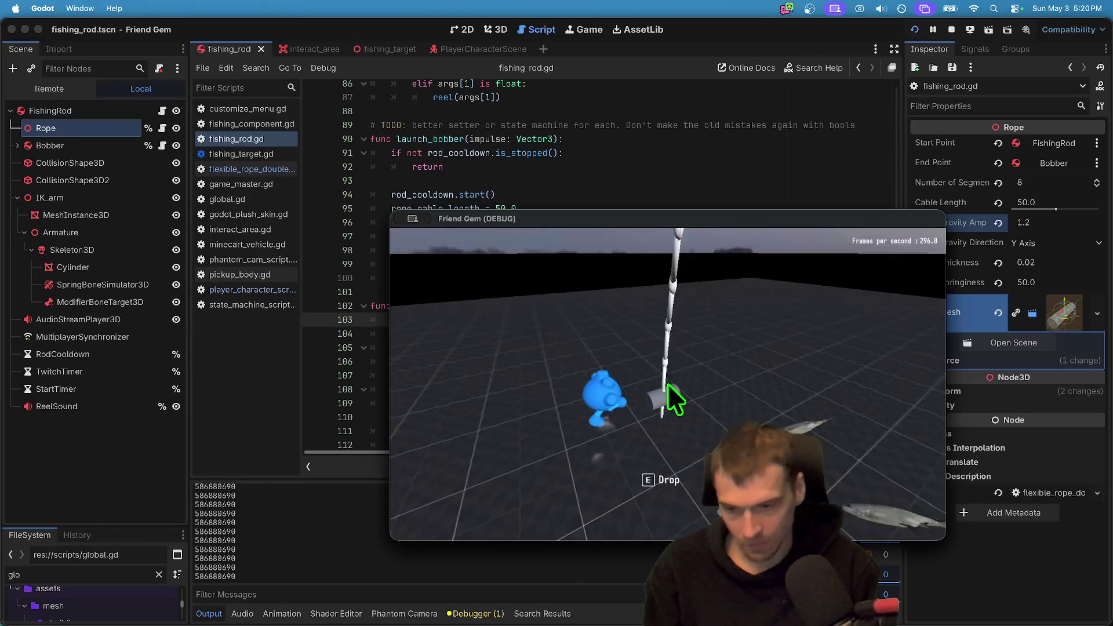
# Cast and reel the bobber four times while peer ID and cable lengths print, then return to the editor.
pyautogui.click(667, 384)
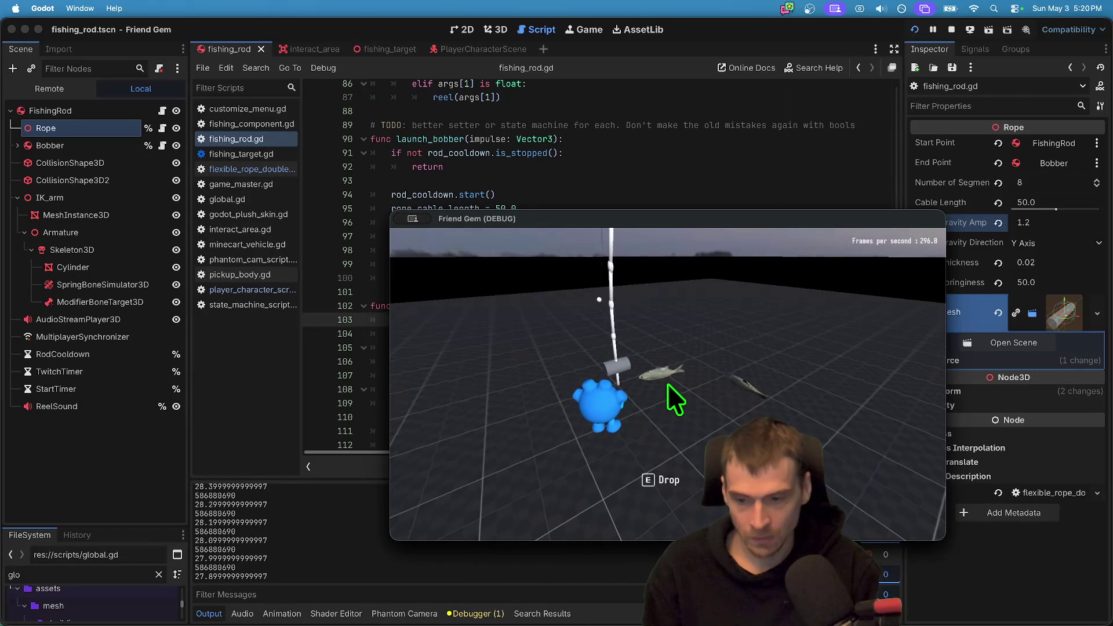
pyautogui.click(667, 384)
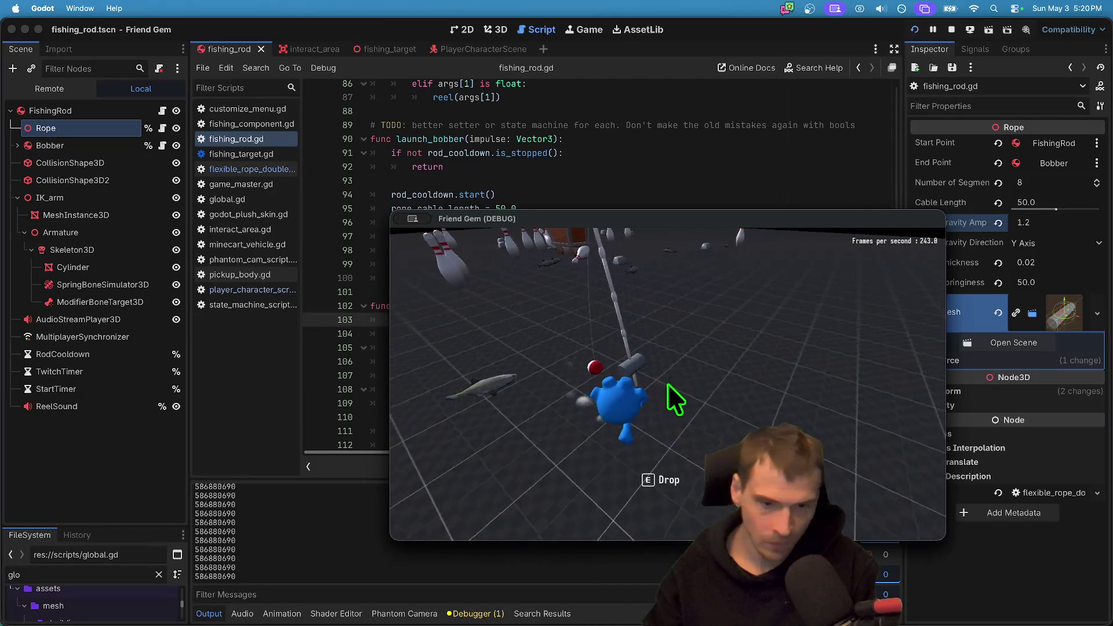
pyautogui.click(667, 384)
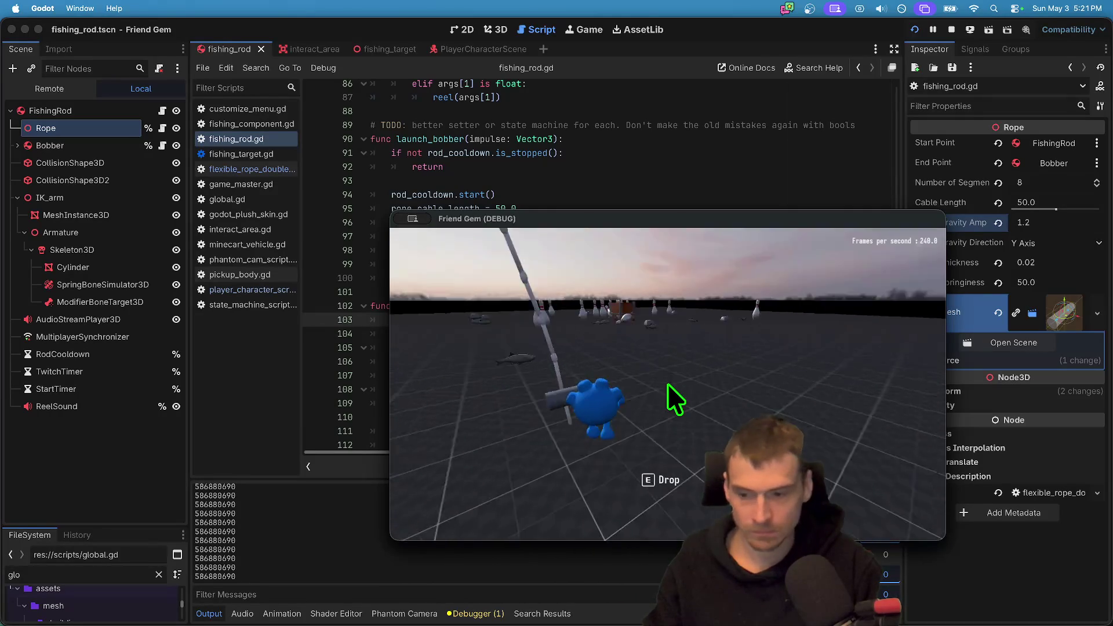
pyautogui.click(667, 384)
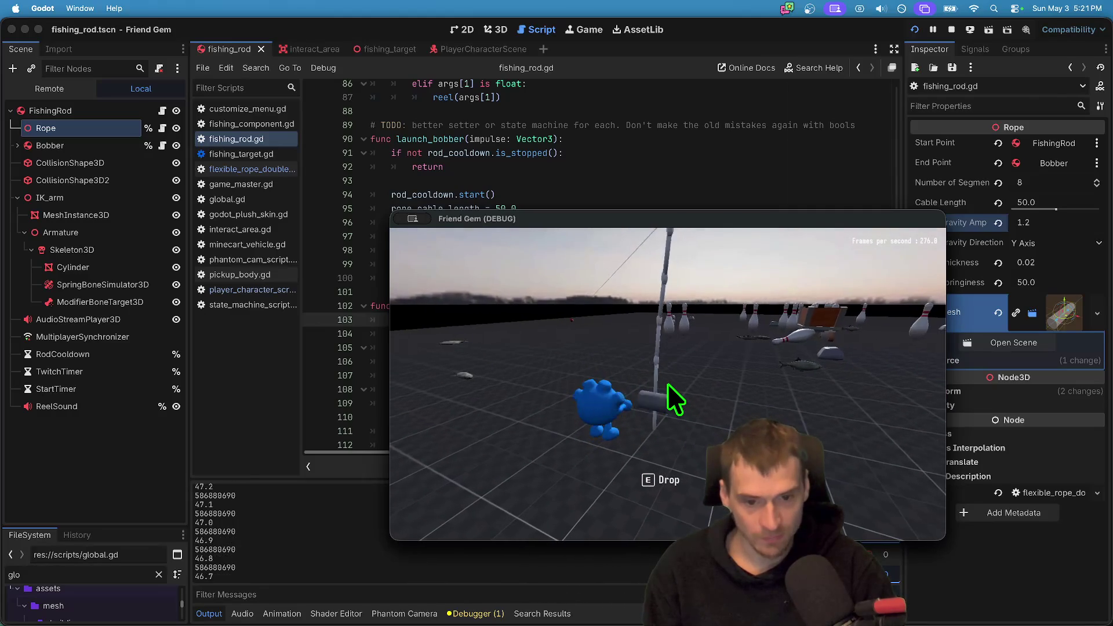
pyautogui.click(796, 30)
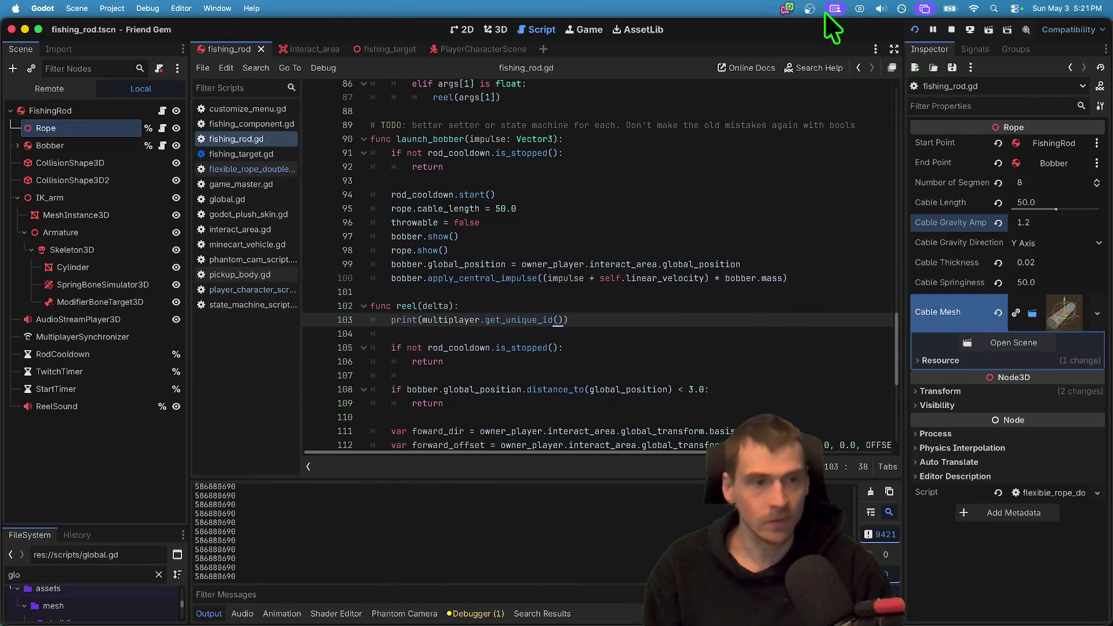
# Stop the game and remove the peer-id print line from reel().
pyautogui.click(952, 28)
pyautogui.press('super+z')
pyautogui.press('super+z')
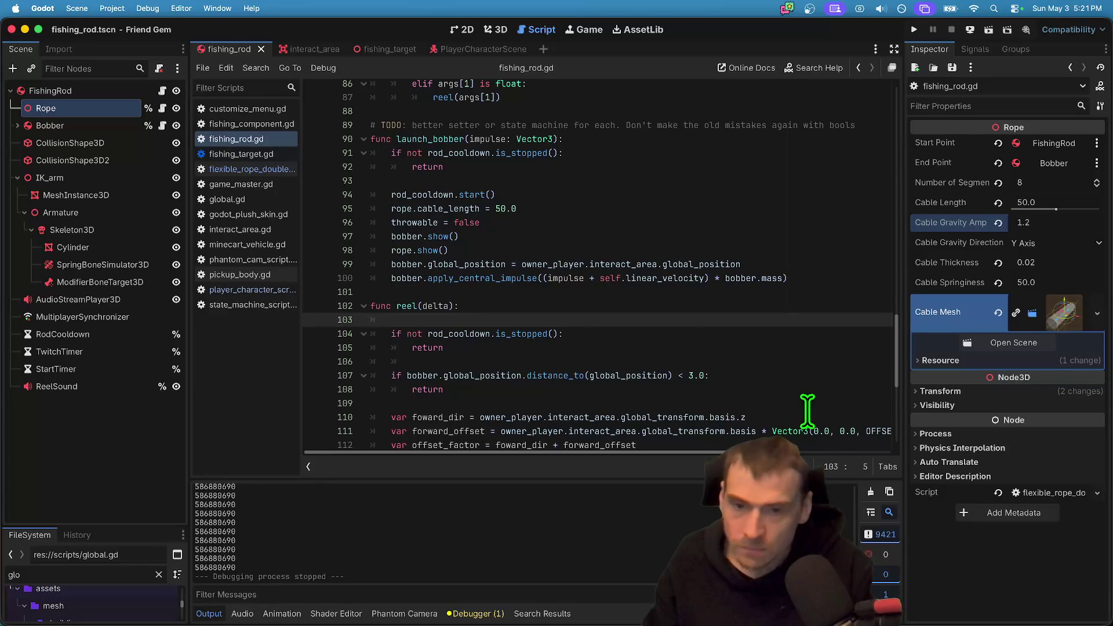
pyautogui.scroll(-7, 677, 361)
pyautogui.press('super+z')
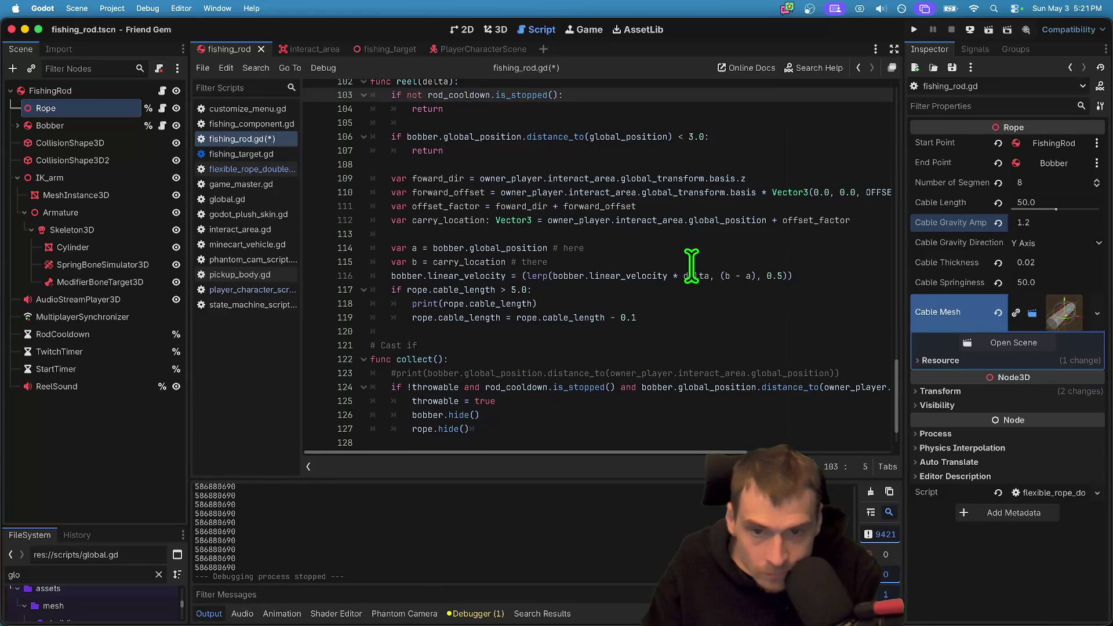
pyautogui.doubleClick(497, 303)
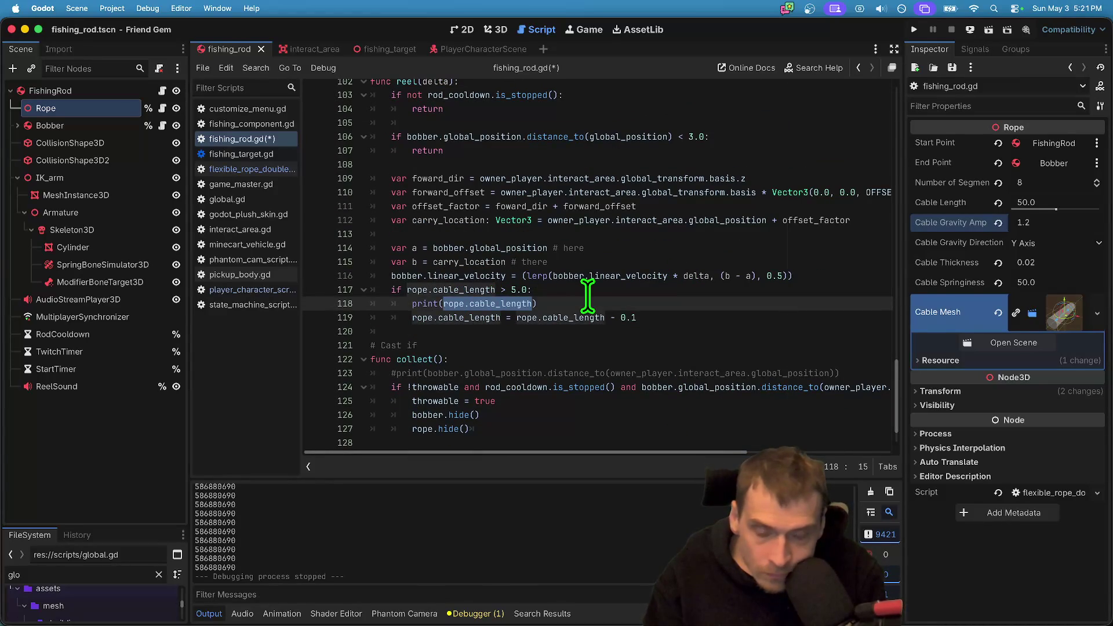
pyautogui.scroll(5, 555, 377)
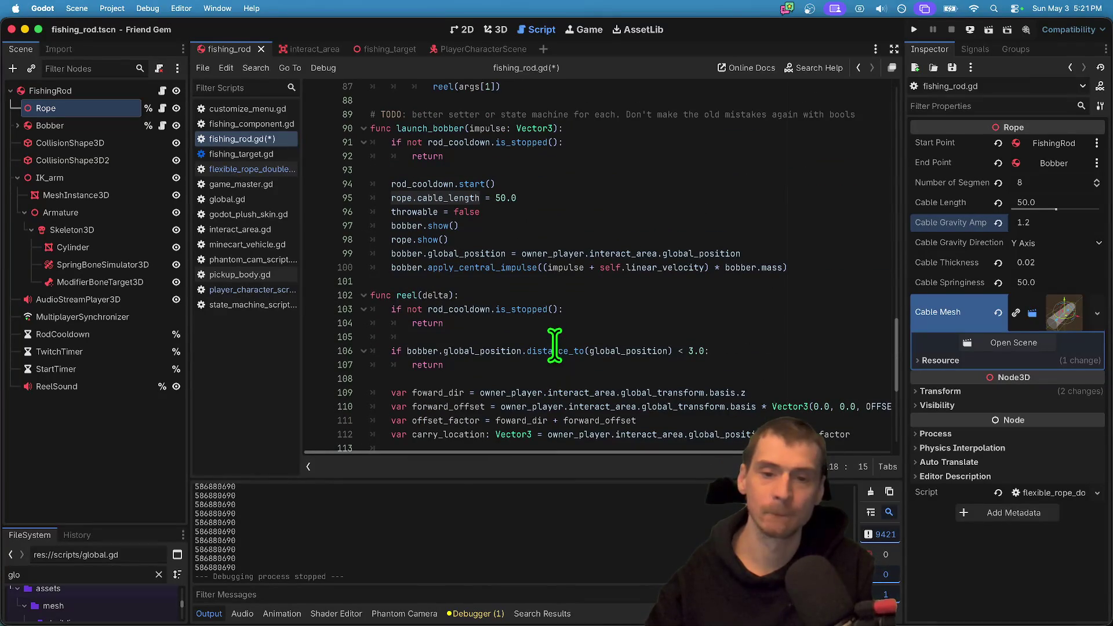
# Add 'if not is_multiplayer_authority(): return' at the top of reel(), then save and run.
pyautogui.click(557, 297)
pyautogui.press('Return')
pyautogui.press('Return')
pyautogui.press('Up')
pyautogui.write('print(multiplayer.is')
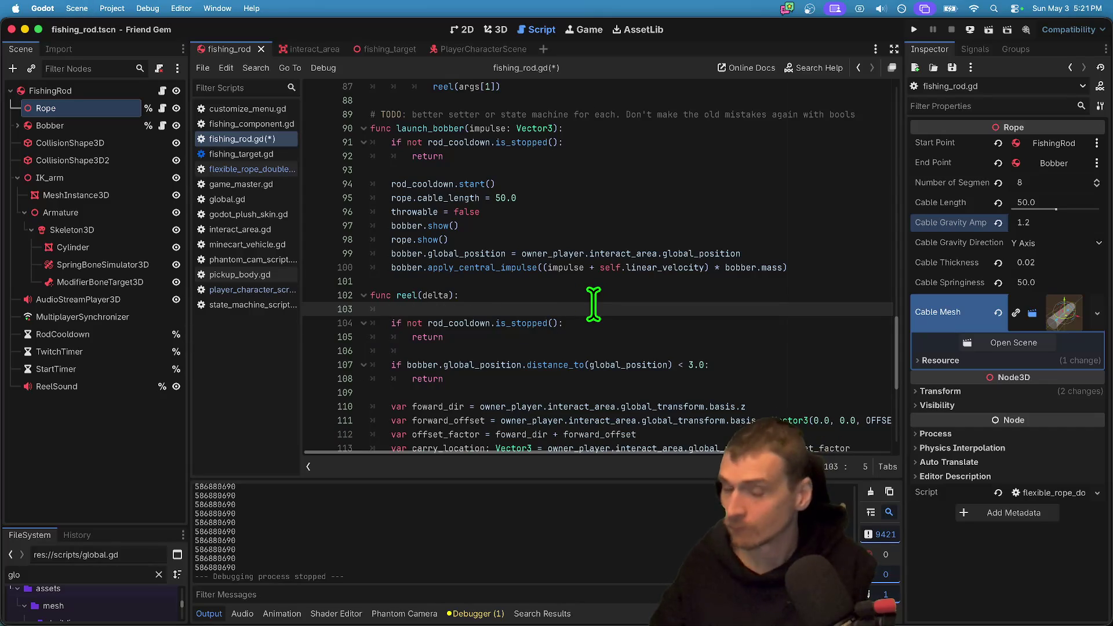
pyautogui.press('BackSpace')
pyautogui.press('BackSpace')
pyautogui.press('BackSpace')
pyautogui.write('if not is_mul')
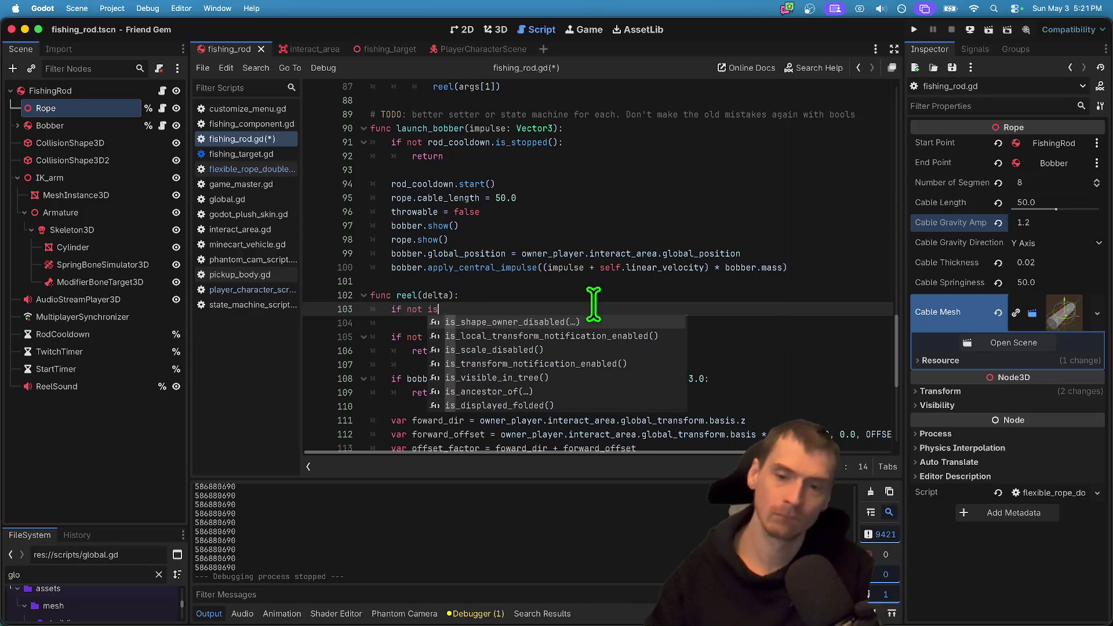
pyautogui.press('Return')
pyautogui.write(':')
pyautogui.press('Return')
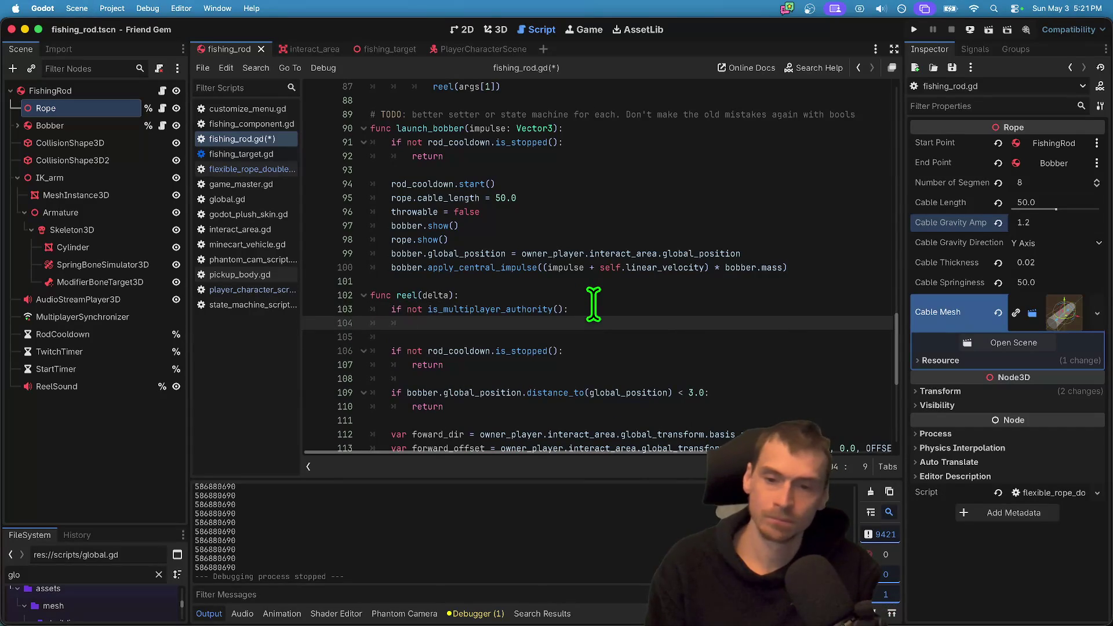
pyautogui.press('super+b')
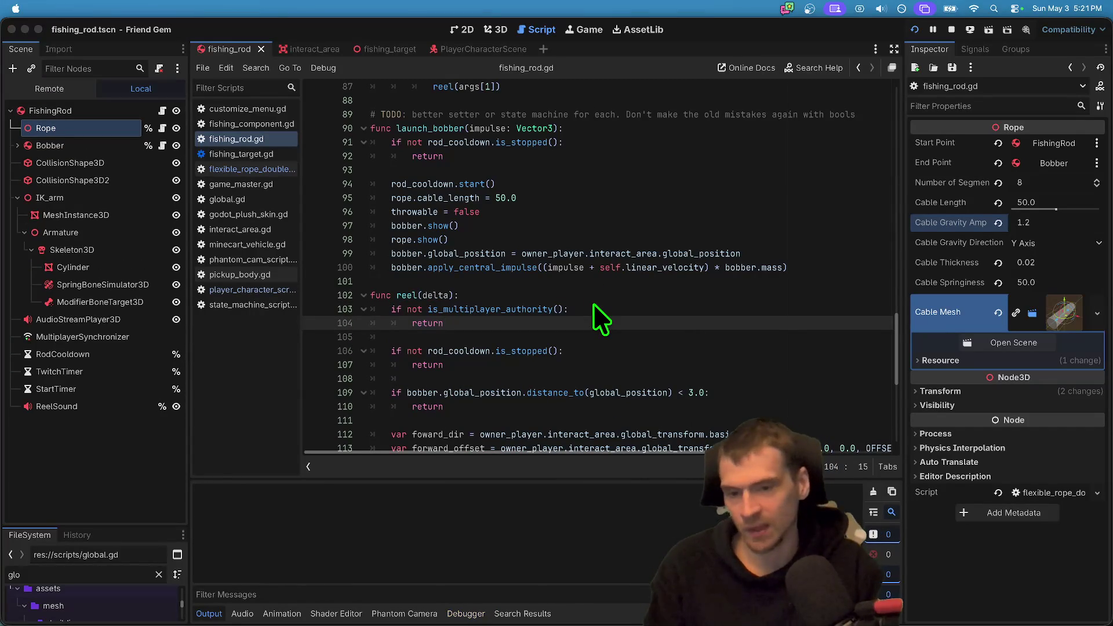
pyautogui.moveTo(624, 214)
pyautogui.mouseDown()
pyautogui.moveTo(756, 389)
pyautogui.moveTo(261, 16)
pyautogui.mouseUp()
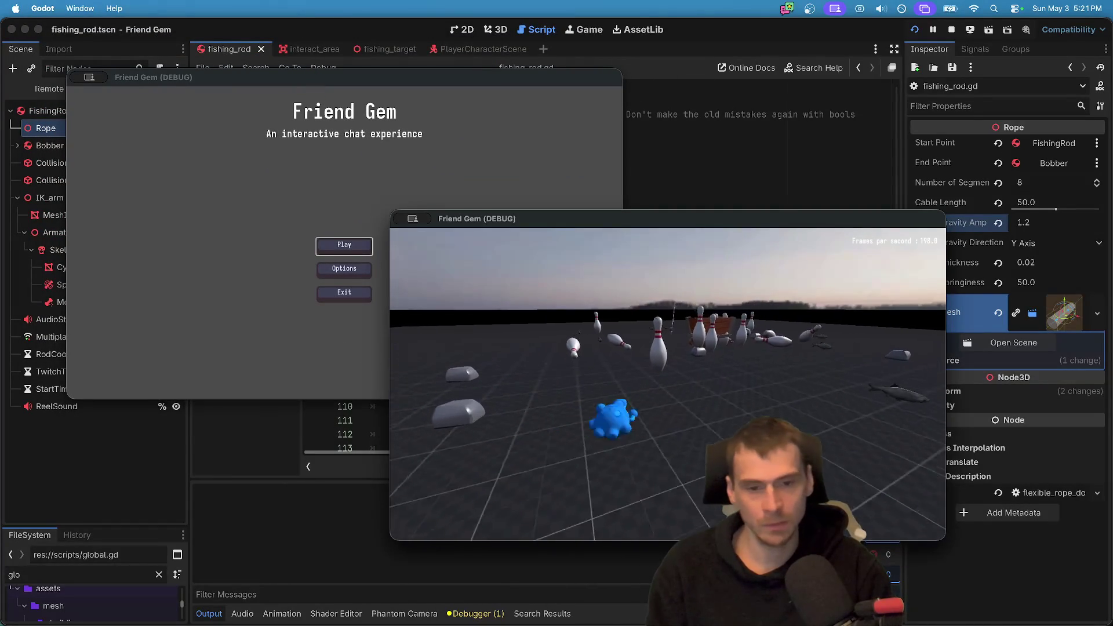
# Pick up the fishing rod with E in the game window, then switch back to Godot.
pyautogui.press('e')
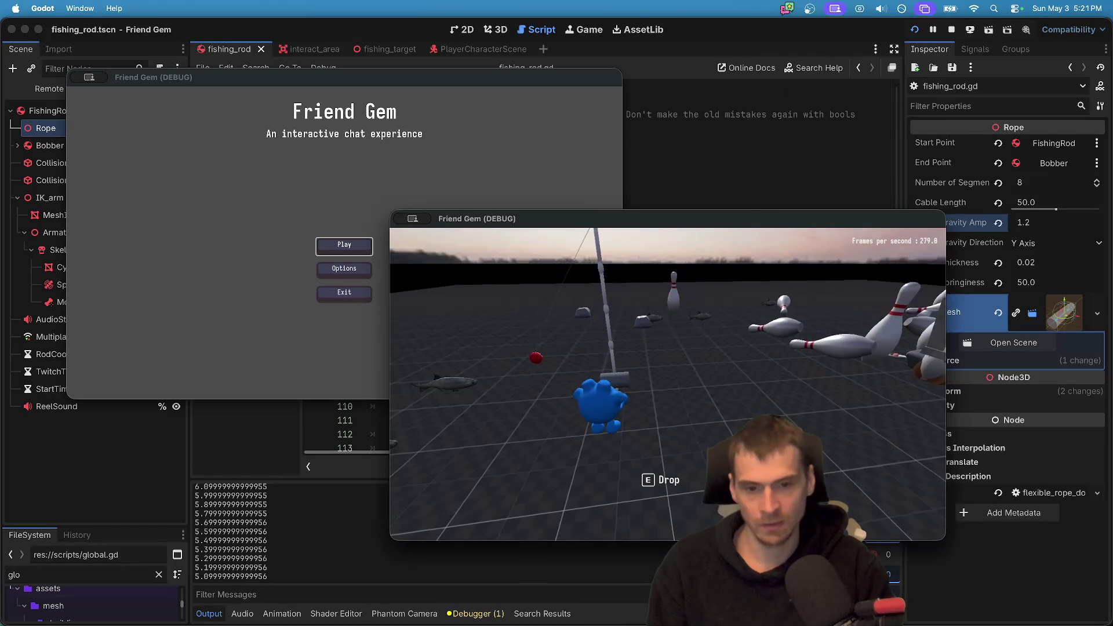
pyautogui.press('super+Tab')
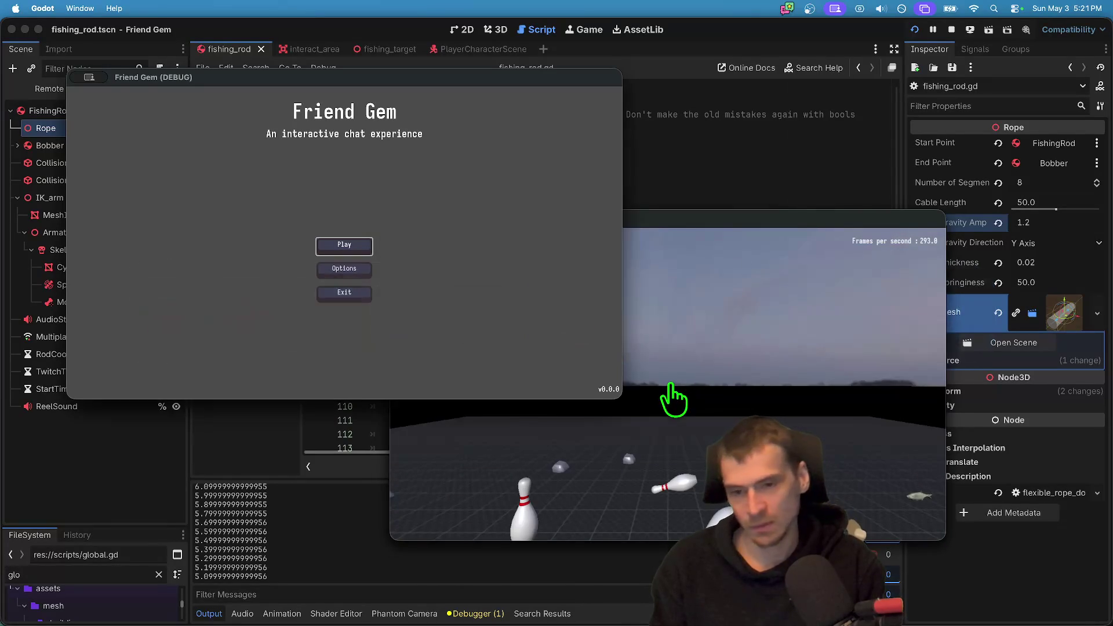
pyautogui.press('super+Tab')
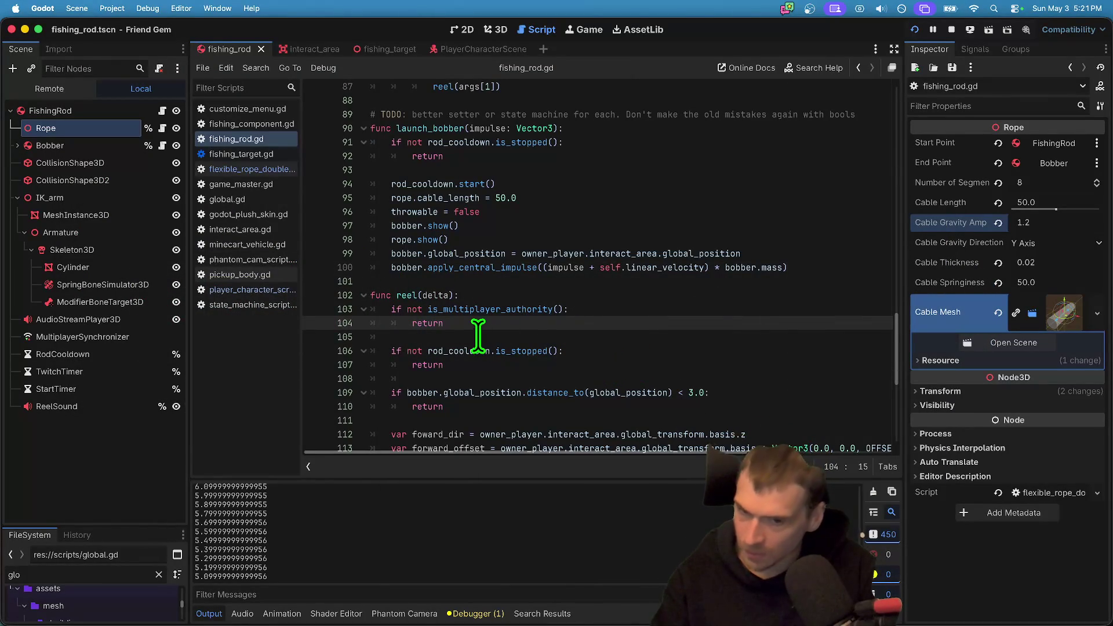
# Search for '.reel' calls, comment out interact_secondary's float-argument branch (lines 86–87), and run.
pyautogui.scroll(-3, 539, 255)
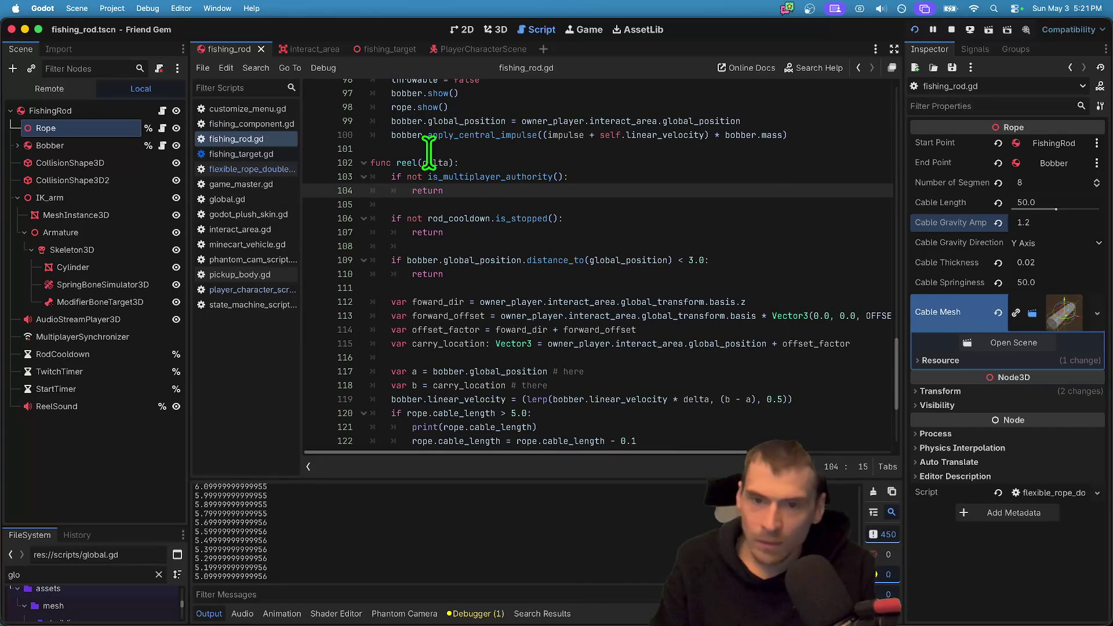
pyautogui.press('super+shift+f')
pyautogui.write('.reel')
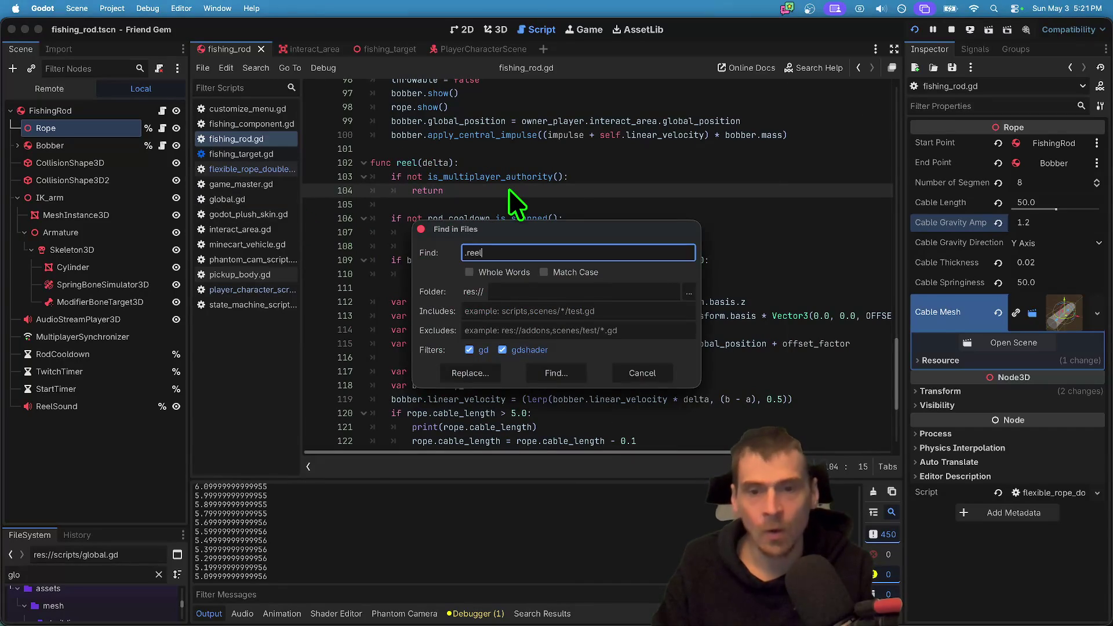
pyautogui.press('Return')
pyautogui.scroll(-3, 575, 165)
pyautogui.scroll(8, 632, 212)
pyautogui.scroll(3, 766, 288)
pyautogui.moveTo(622, 317); pyautogui.dragTo(214, 307)
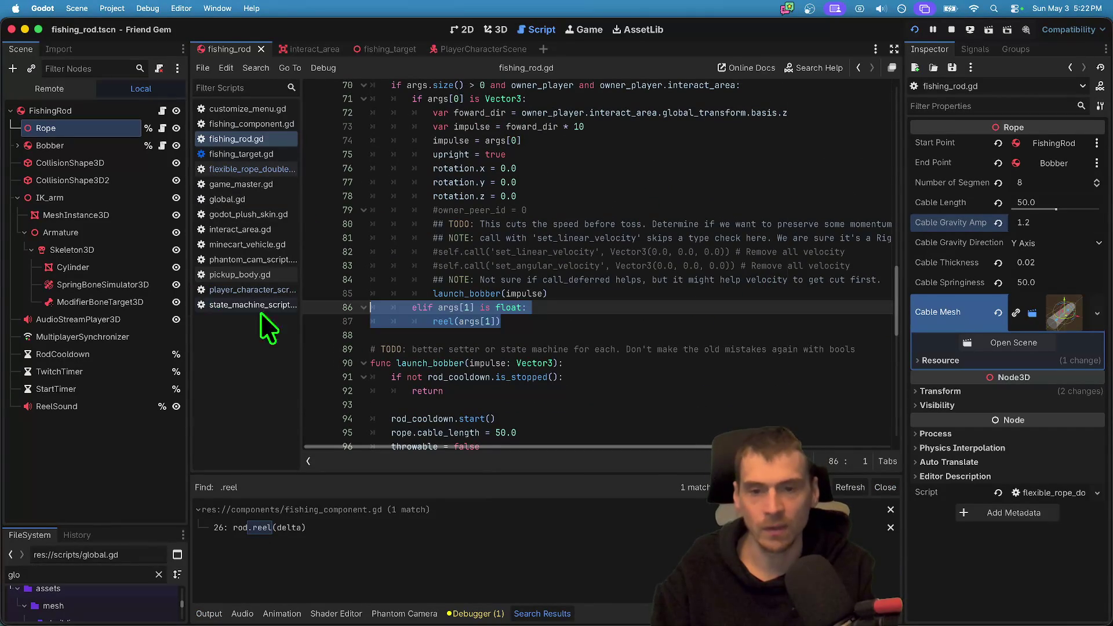
pyautogui.hotkey('ctrl', 'k')
pyautogui.scroll(2, 582, 331)
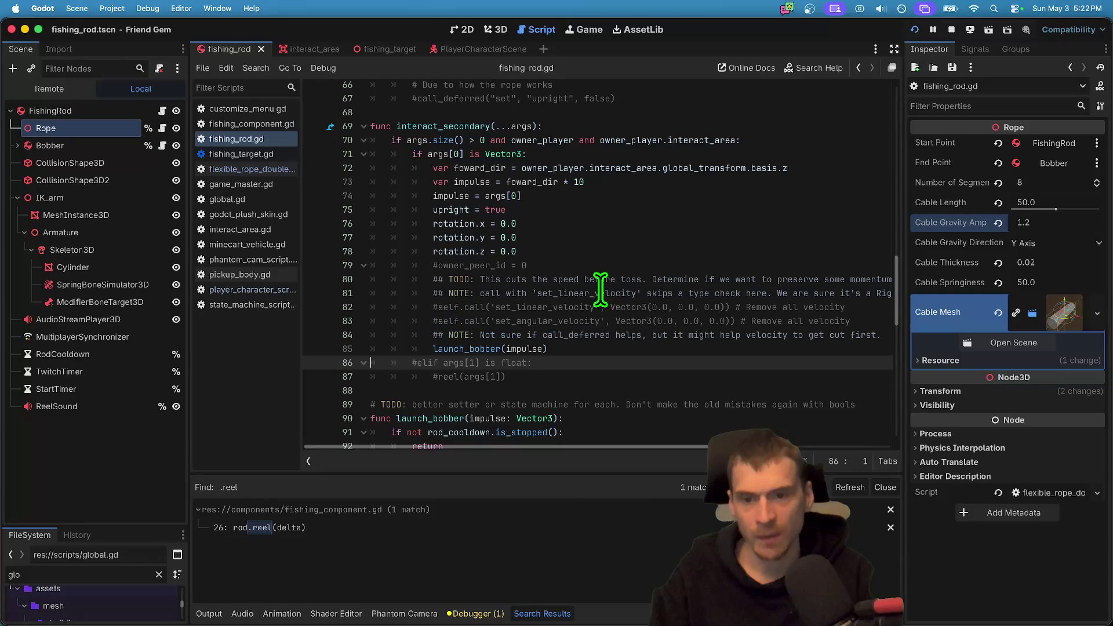
pyautogui.press('super+b')
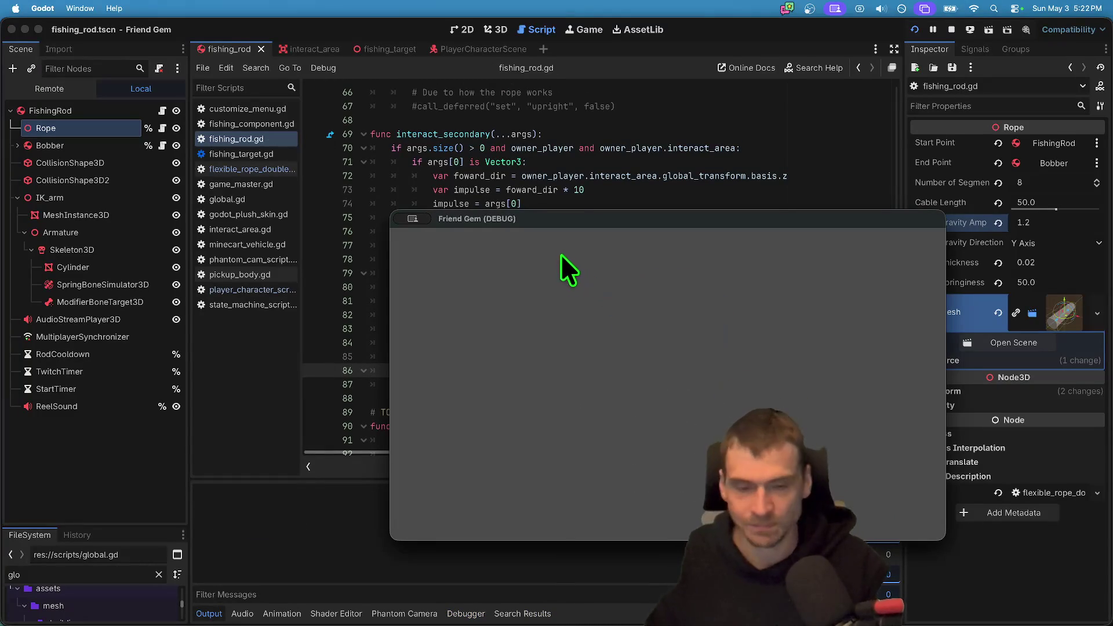
# Move the game window aside, pick up the fishing rod with E and turn the character.
pyautogui.moveTo(575, 221); pyautogui.dragTo(259, 80)
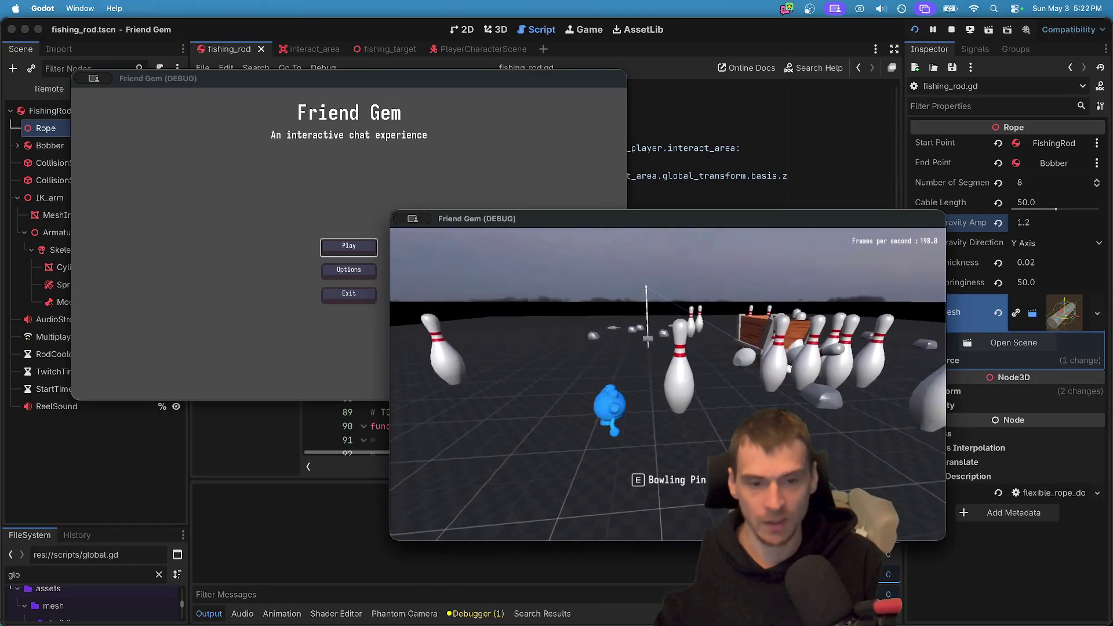
pyautogui.press('e')
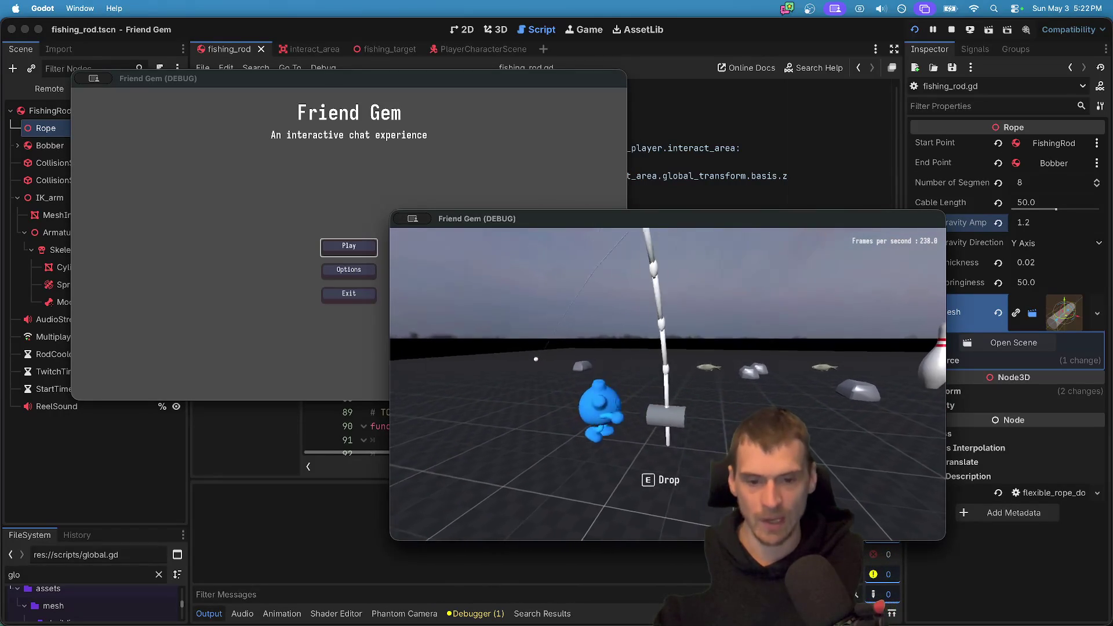
pyautogui.press('w')
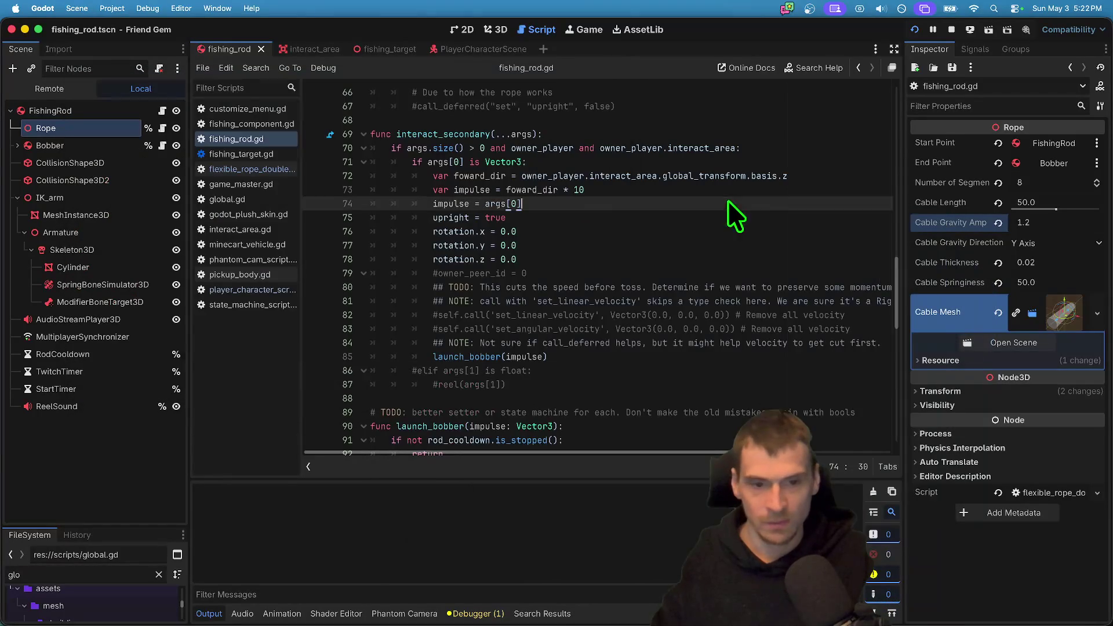
# Delete the empty lines at the top of reel so it opens with the rod-cooldown check.
pyautogui.scroll(-2, 677, 310)
pyautogui.scroll(-10, 677, 310)
pyautogui.click(632, 131)
pyautogui.press('Delete')
pyautogui.press('Delete')
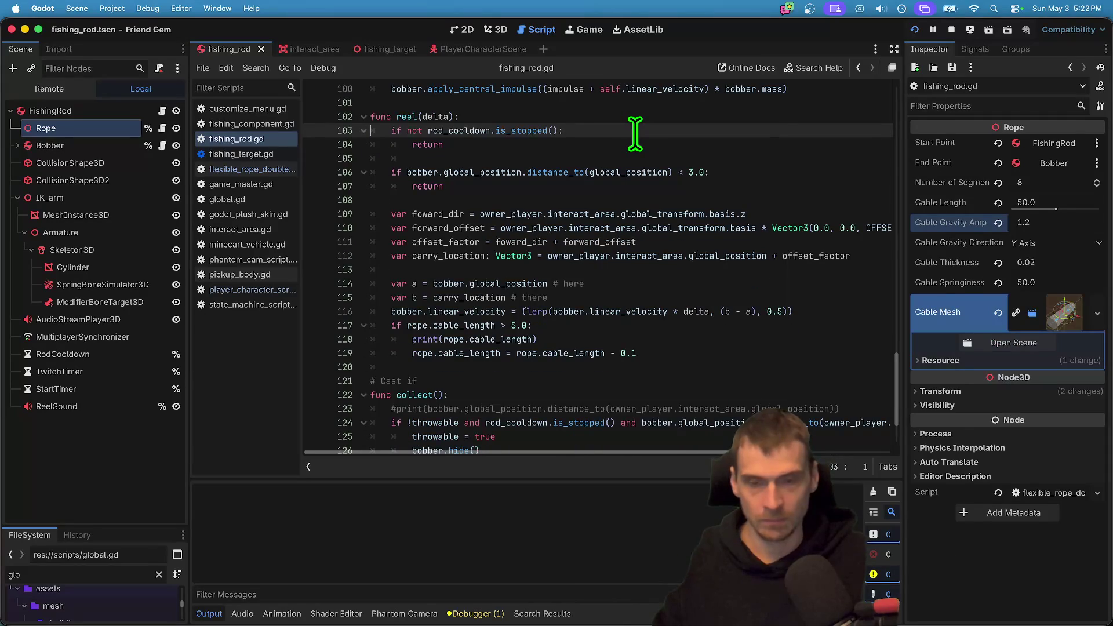
# Launch two multiplayer debug instances and reel in, logging cable lengths down to about 5.1.
pyautogui.press('super+b')
pyautogui.press('super+Tab')
pyautogui.press('super+Tab')
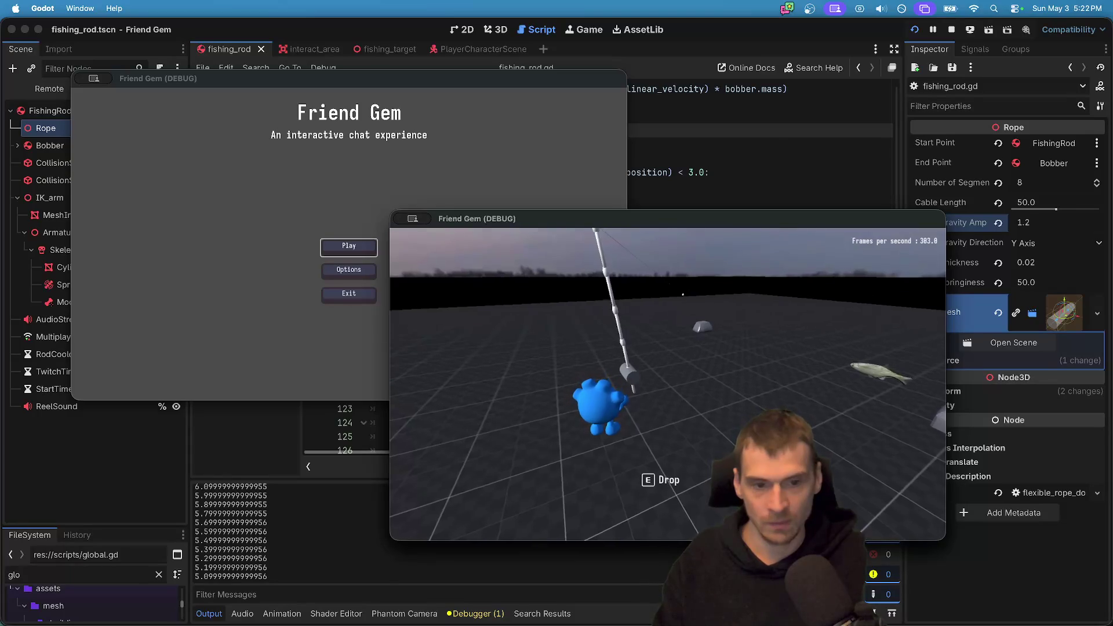
pyautogui.press('super+Tab')
pyautogui.press('super+Tab')
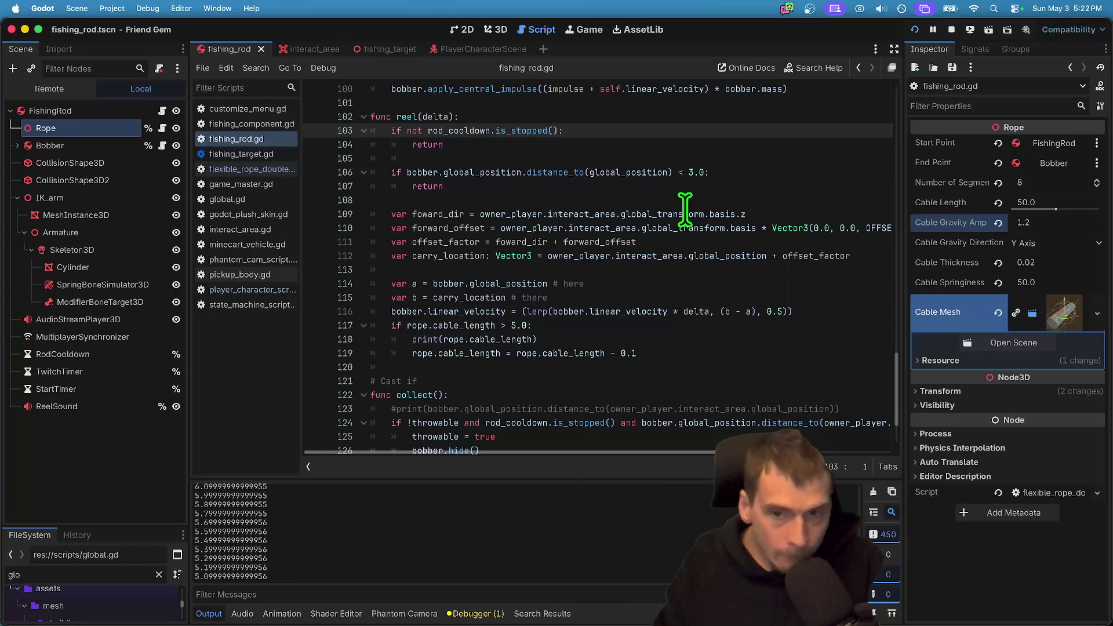
pyautogui.scroll(-1, 685, 235)
pyautogui.scroll(-1, 686, 235)
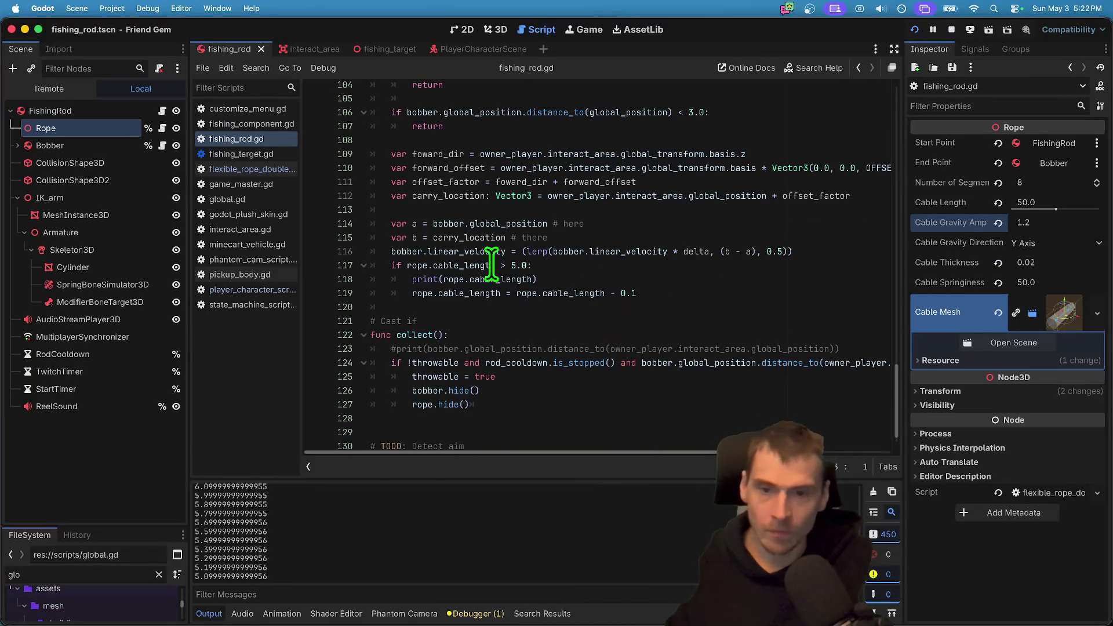
pyautogui.click(404, 253)
pyautogui.moveTo(392, 253); pyautogui.dragTo(506, 254)
pyautogui.scroll(3, 696, 325)
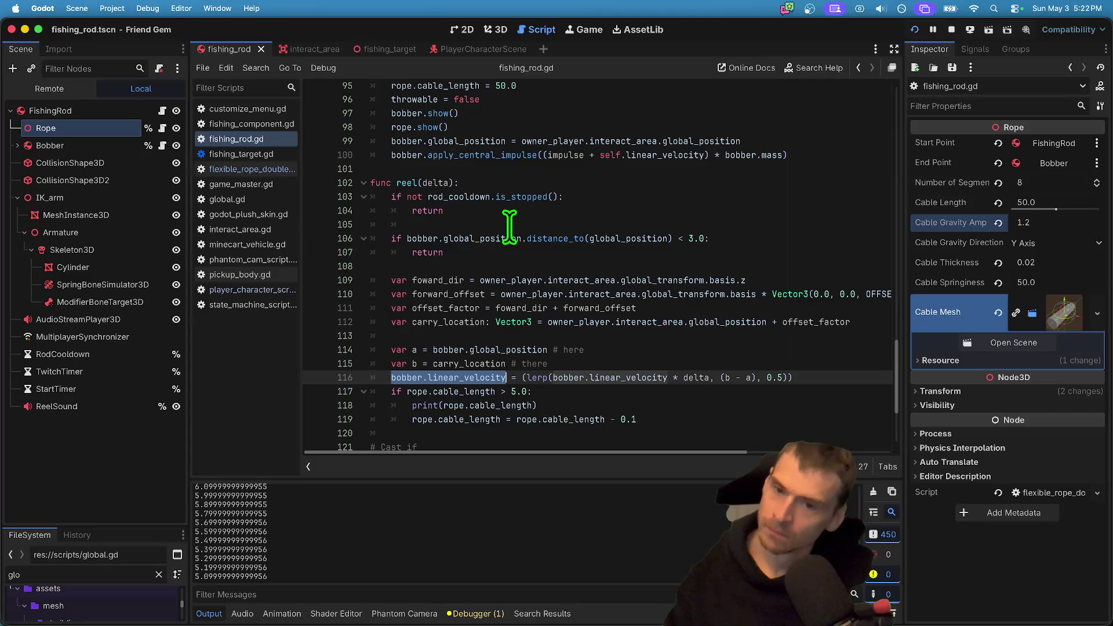
pyautogui.doubleClick(487, 208)
pyautogui.scroll(3, 652, 195)
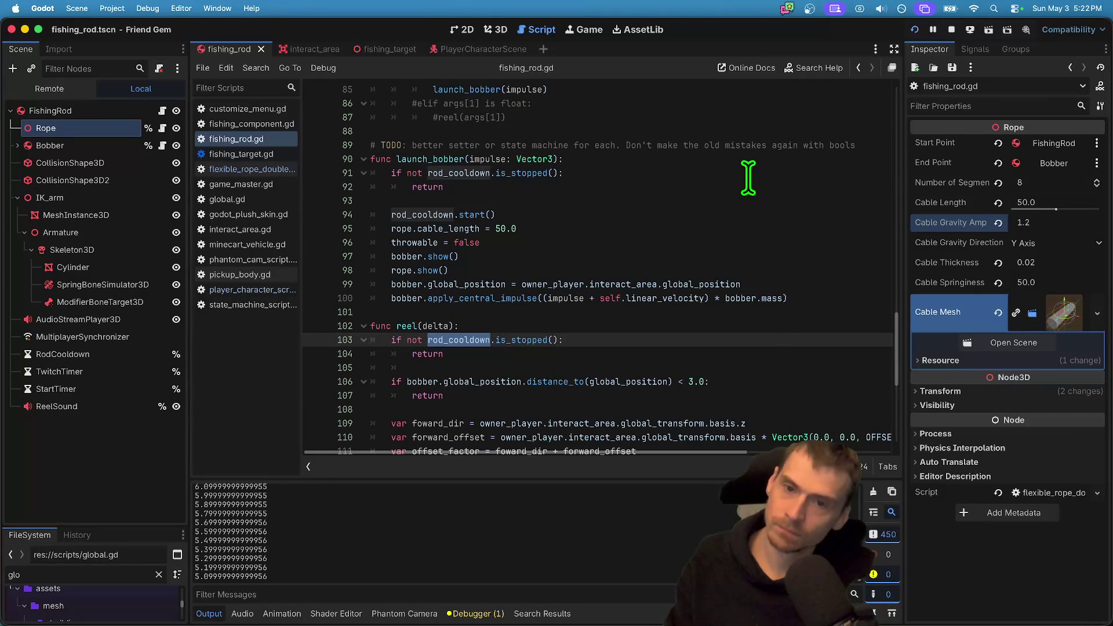
pyautogui.doubleClick(490, 160)
pyautogui.doubleClick(461, 174)
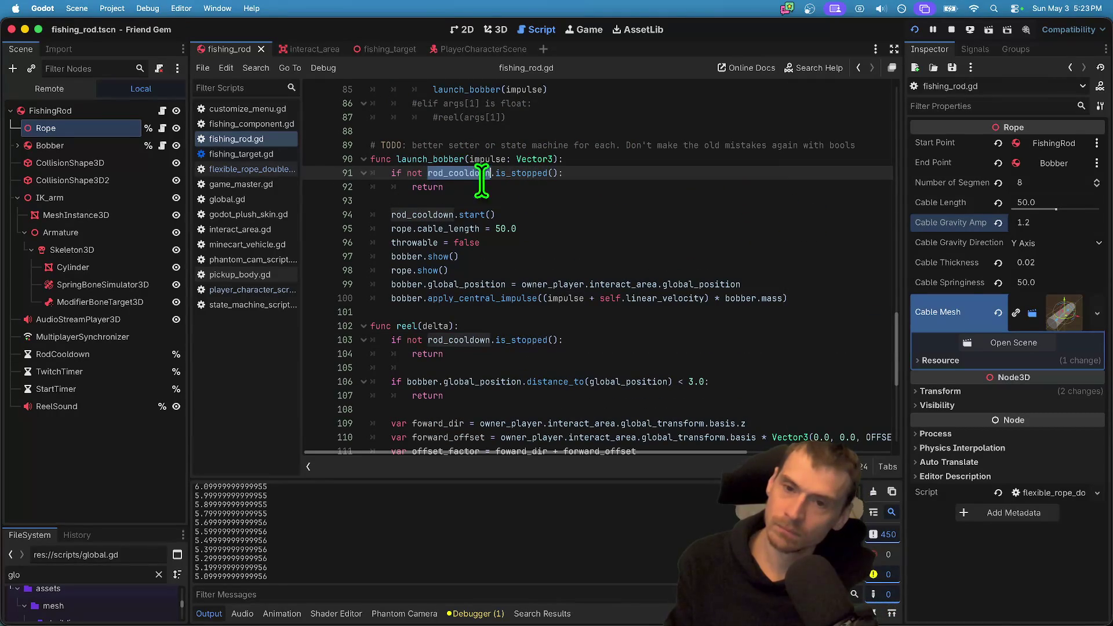
pyautogui.doubleClick(451, 161)
pyautogui.scroll(5, 452, 162)
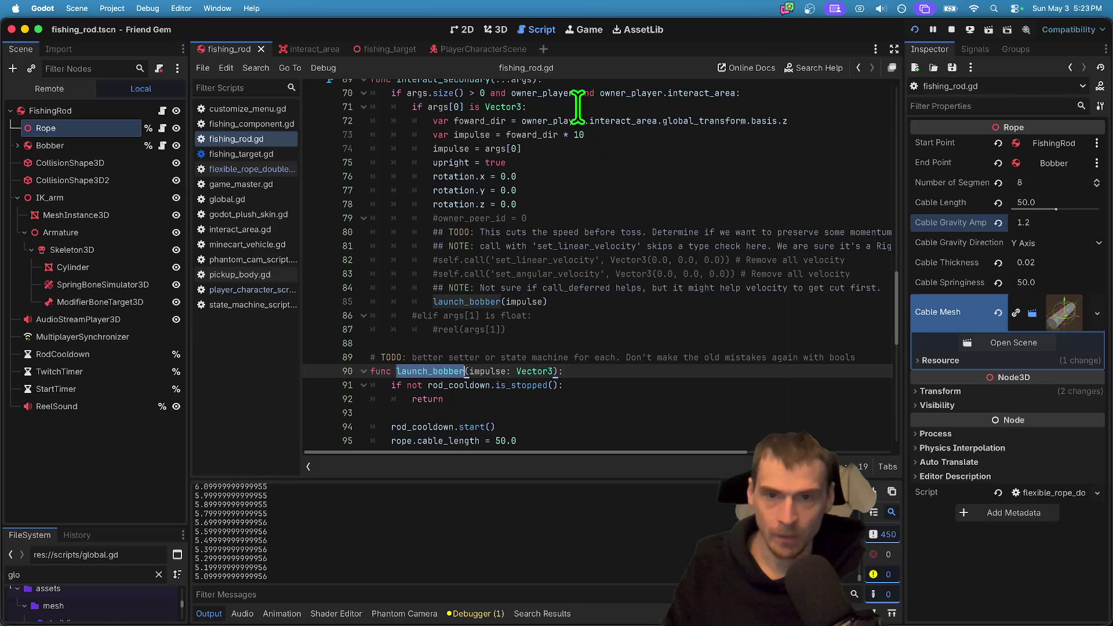
pyautogui.scroll(1, 584, 301)
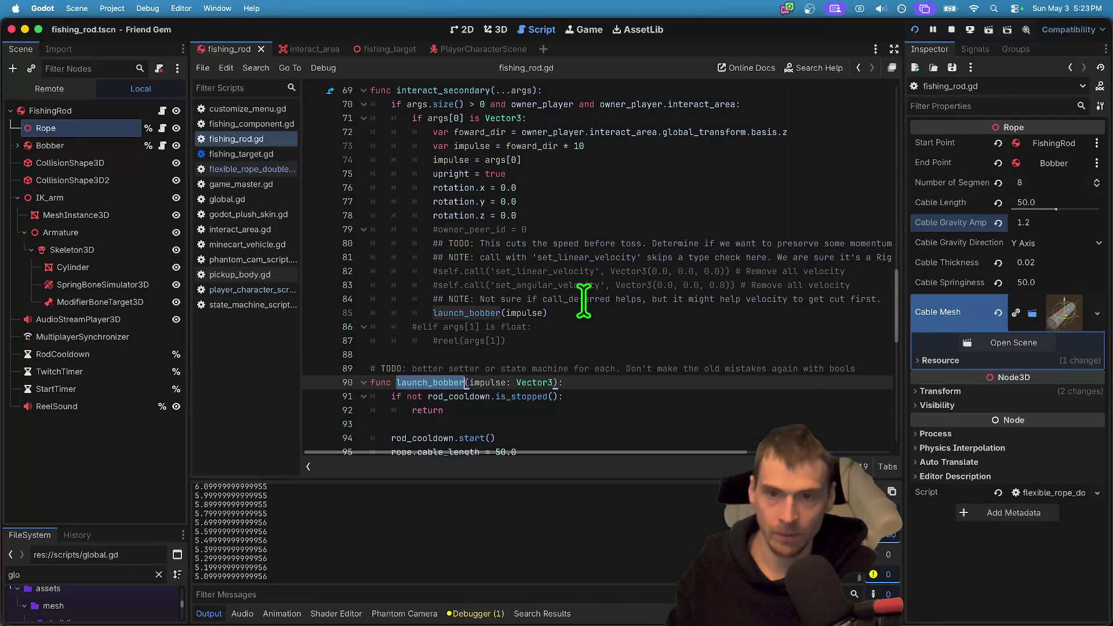
pyautogui.scroll(-2, 581, 325)
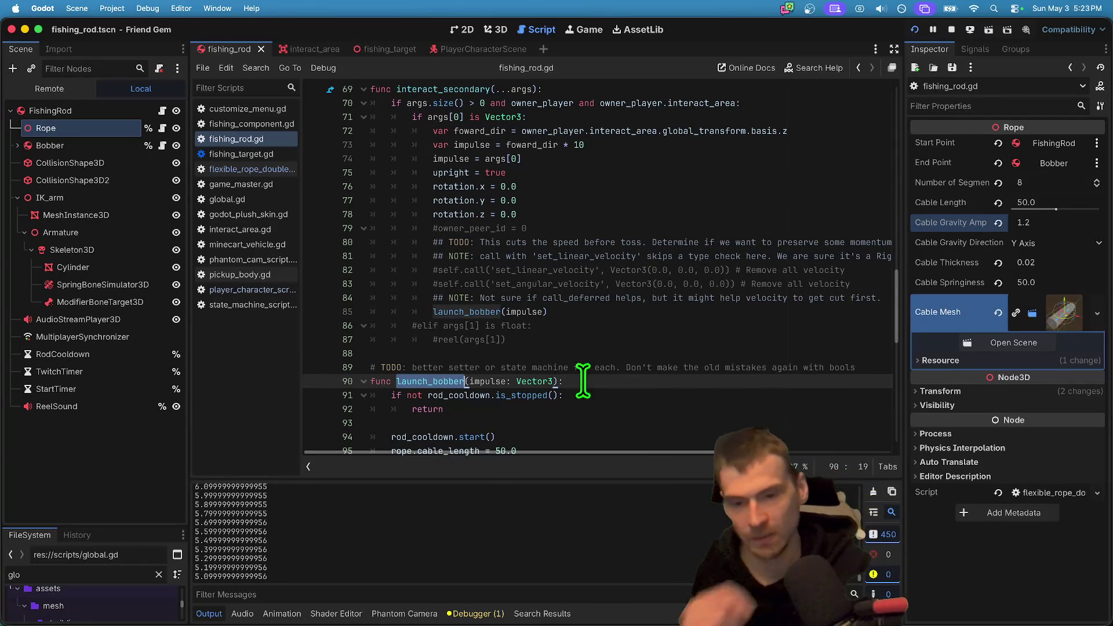
pyautogui.scroll(-1, 579, 378)
pyautogui.moveTo(574, 341)
pyautogui.mouseDown()
pyautogui.moveTo(290, 335)
pyautogui.moveTo(230, 322)
pyautogui.mouseUp()
pyautogui.scroll(-5, 609, 420)
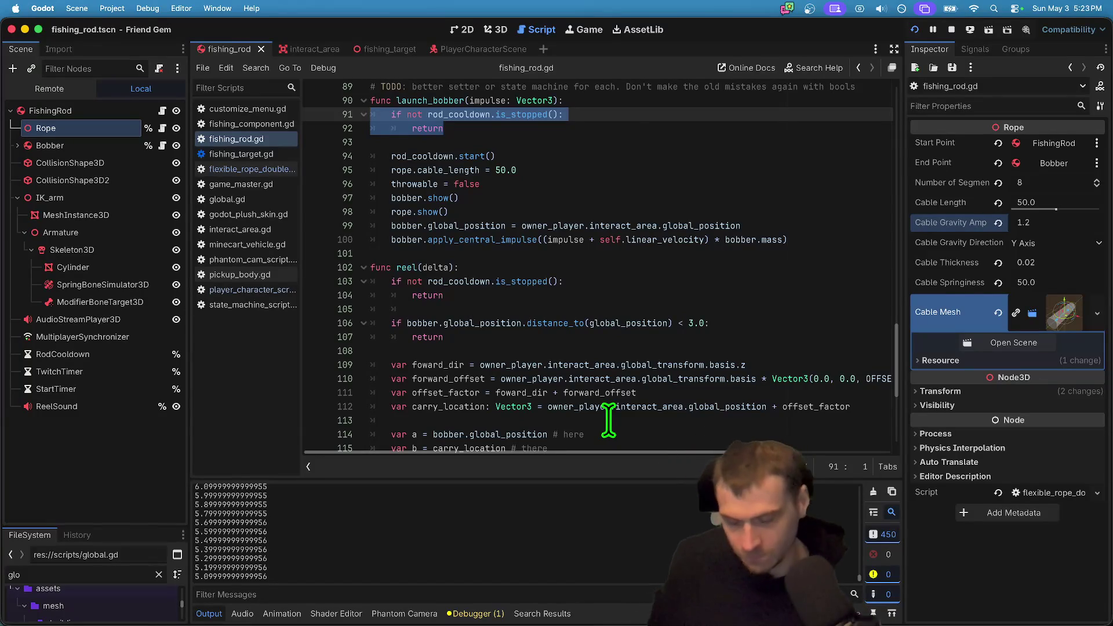
# Launch the multiplayer debug game, move the character in one instance, then return to the script.
pyautogui.press('super+b')
pyautogui.press('super+Tab')
pyautogui.press('super+Tab')
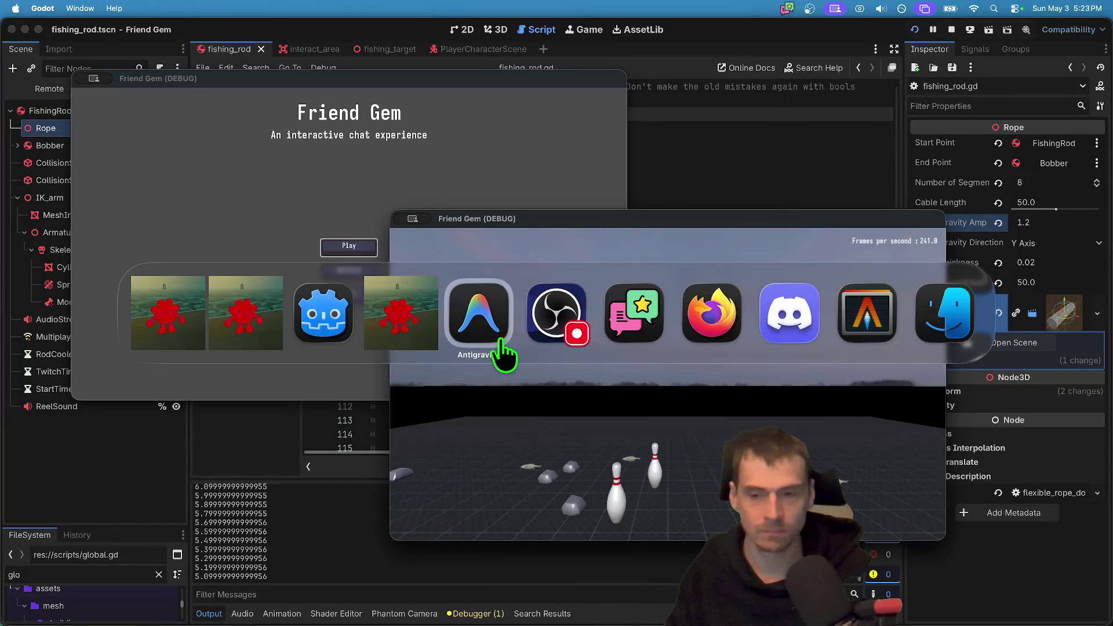
pyautogui.click(400, 322)
pyautogui.press('w')
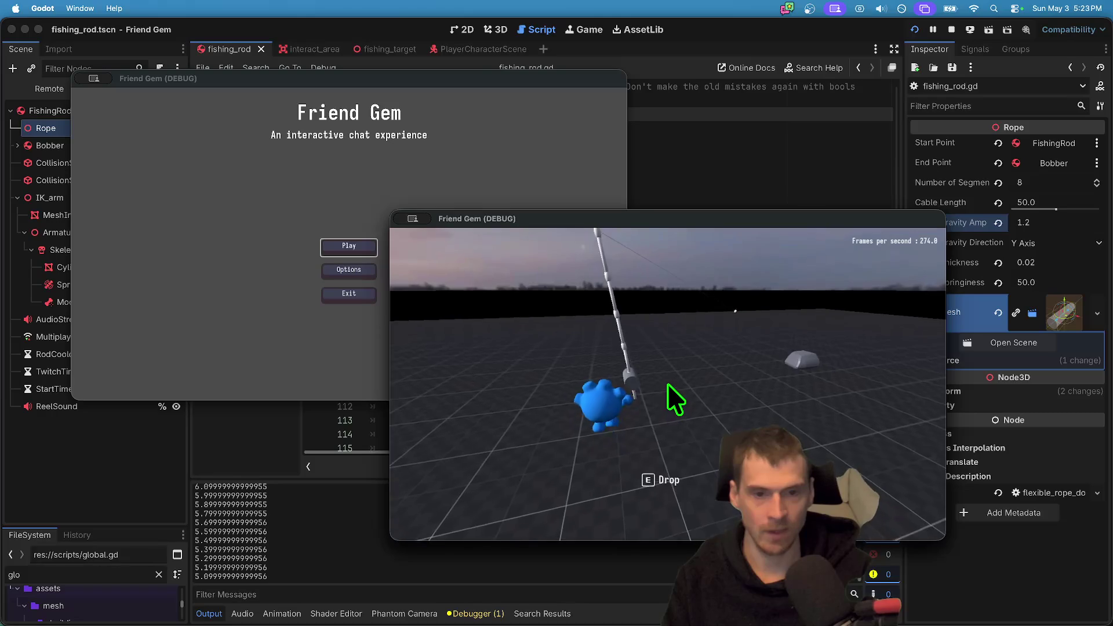
pyautogui.press('super+Tab')
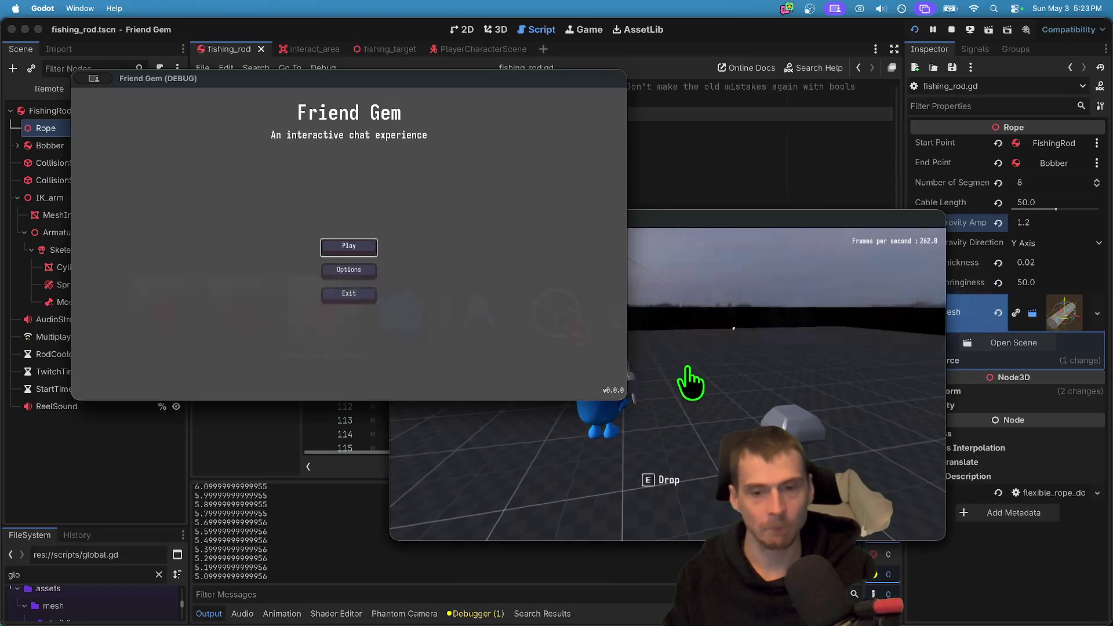
pyautogui.click(708, 169)
# Change line 117's cable-length threshold from 5.0 to 0.001 and relaunch the debug game.
pyautogui.scroll(-5, 597, 348)
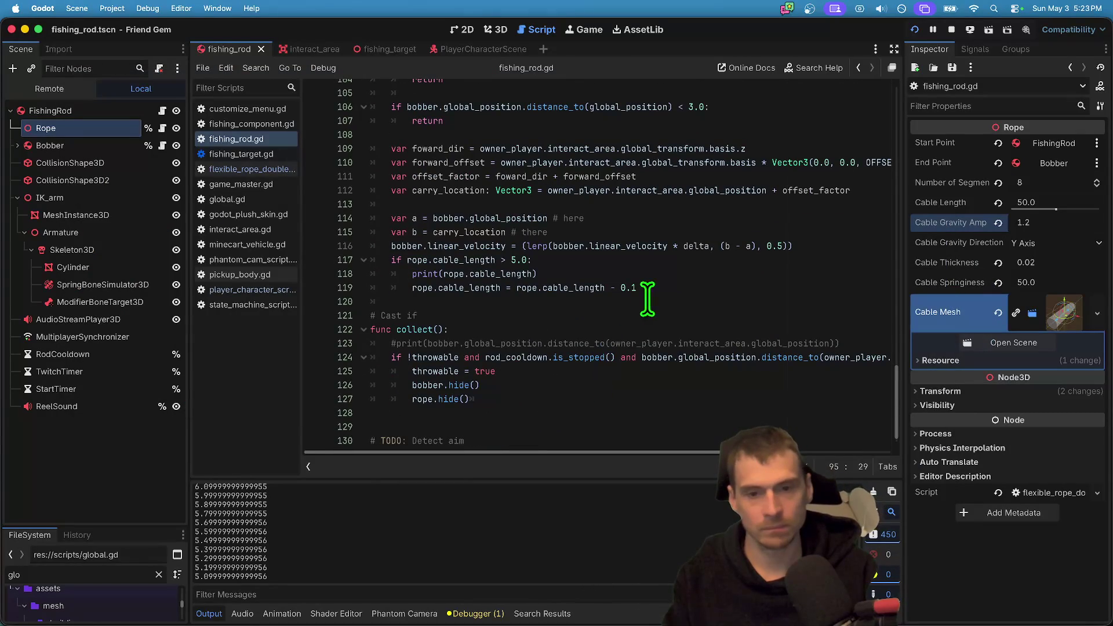
pyautogui.click(686, 264)
pyautogui.write('1')
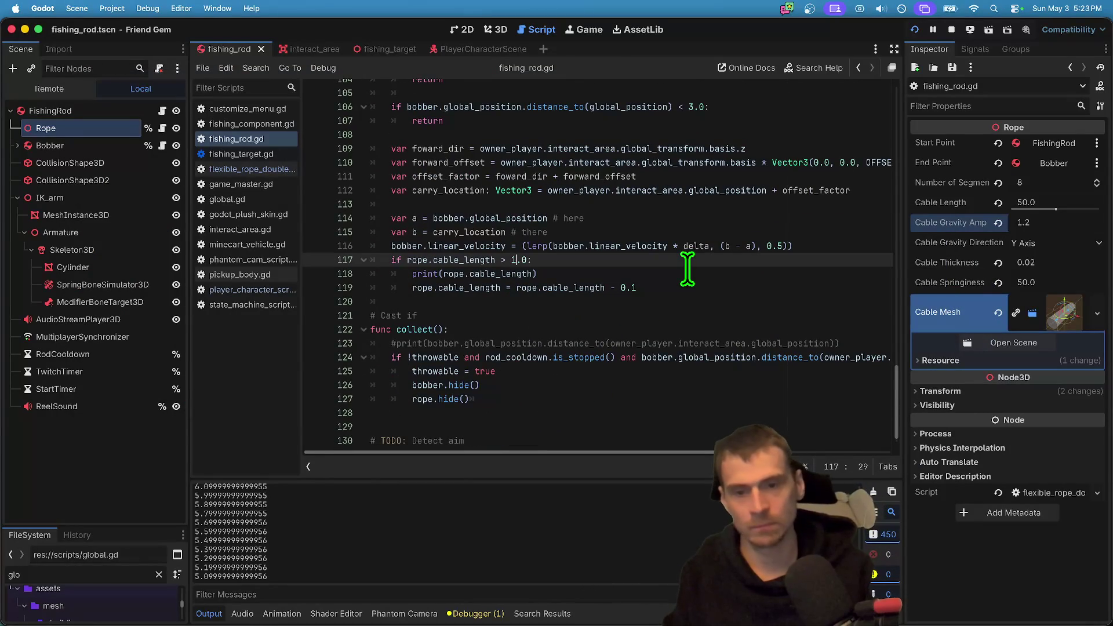
pyautogui.press('BackSpace')
pyautogui.write('0')
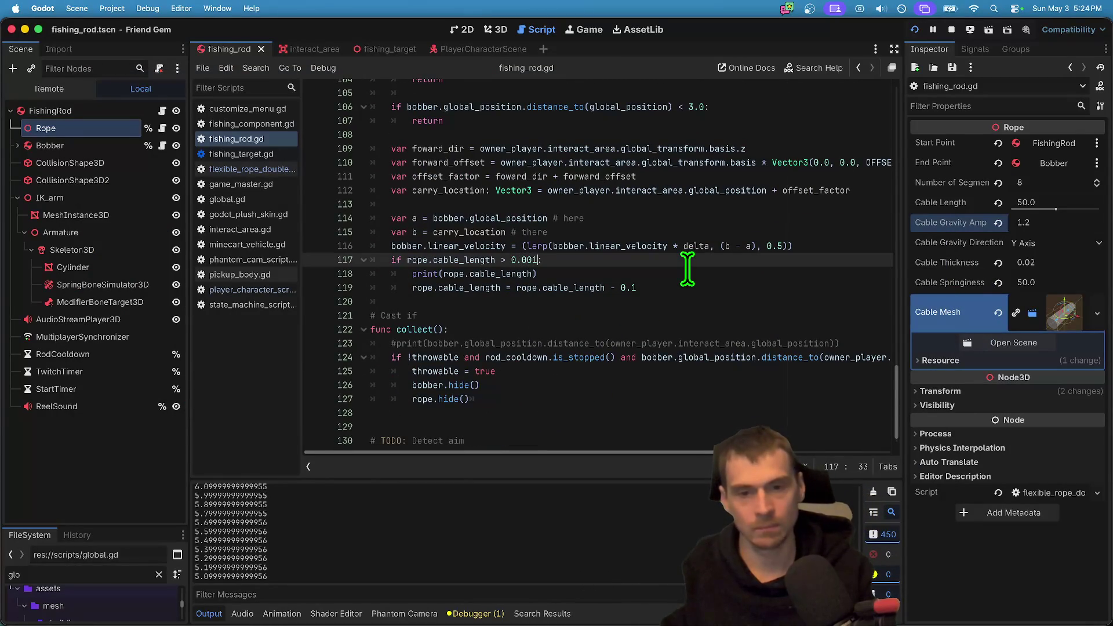
pyautogui.press('super+b')
pyautogui.press('super+Tab')
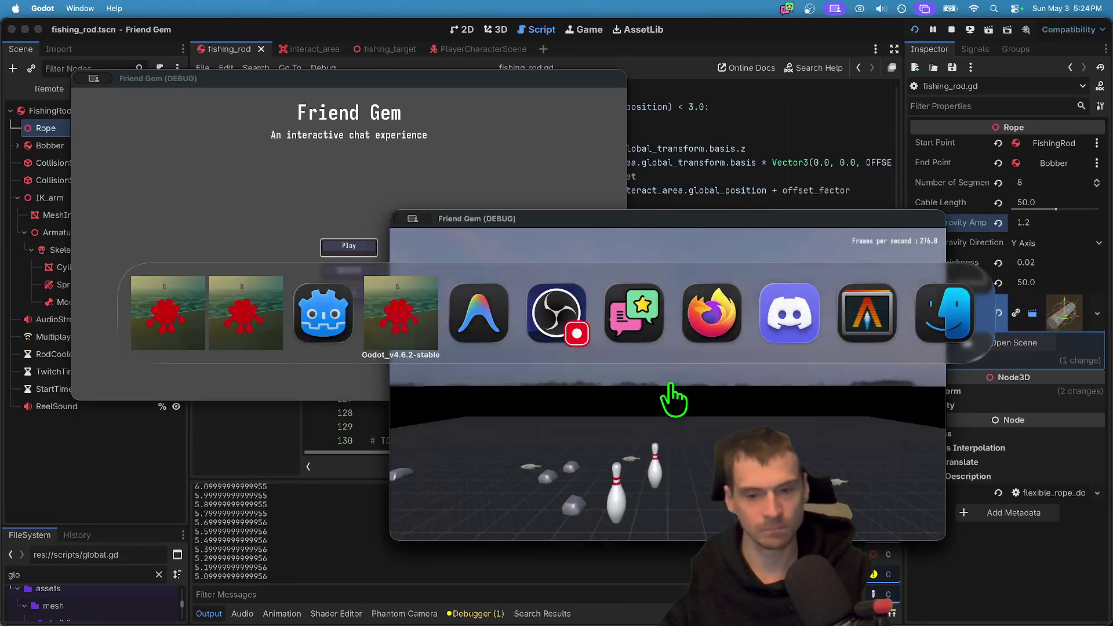
# Drop the fishing rod in the running game and look around before returning to the editor.
pyautogui.press('super+Tab')
pyautogui.press('super+Tab')
pyautogui.press('e')
pyautogui.press('e')
pyautogui.press('d')
pyautogui.press('d')
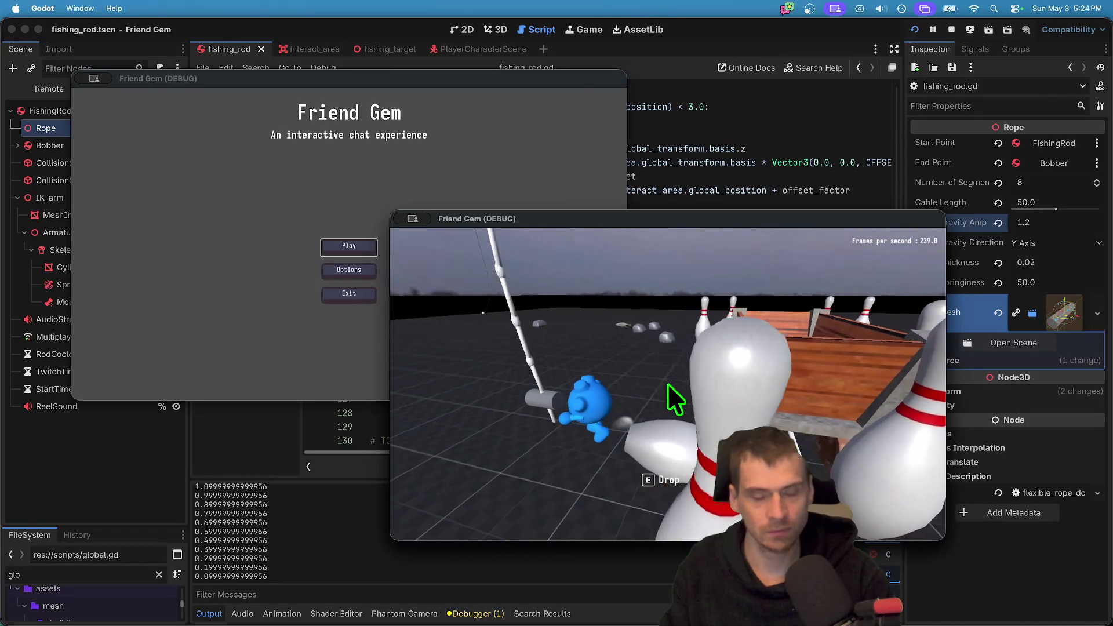
pyautogui.press('super+Tab')
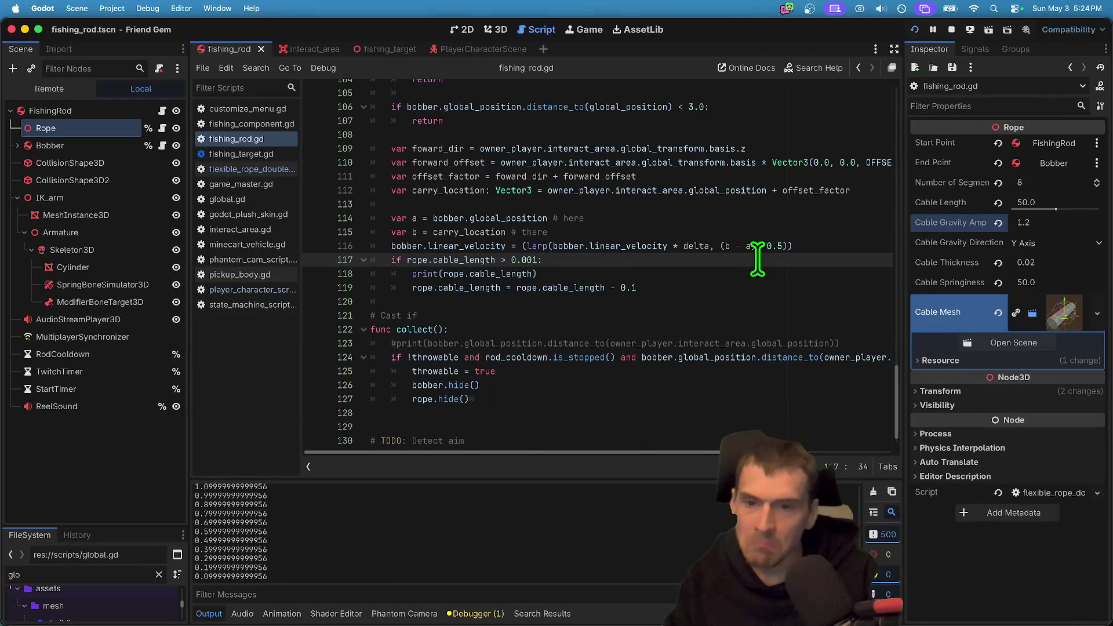
# Try commenting out reel's cooldown check for a test run, then undo that edit.
pyautogui.scroll(2, 759, 258)
pyautogui.moveTo(774, 134)
pyautogui.mouseDown()
pyautogui.moveTo(142, 135)
pyautogui.moveTo(162, 115)
pyautogui.mouseUp()
pyautogui.press('super+k')
pyautogui.press('super+b')
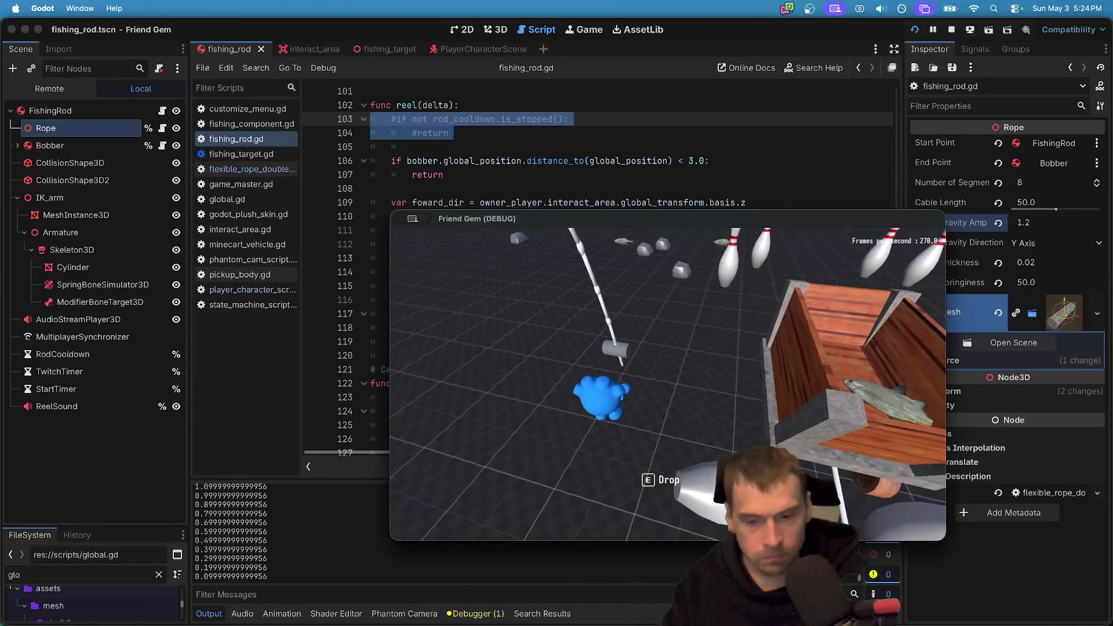
pyautogui.press('super+q')
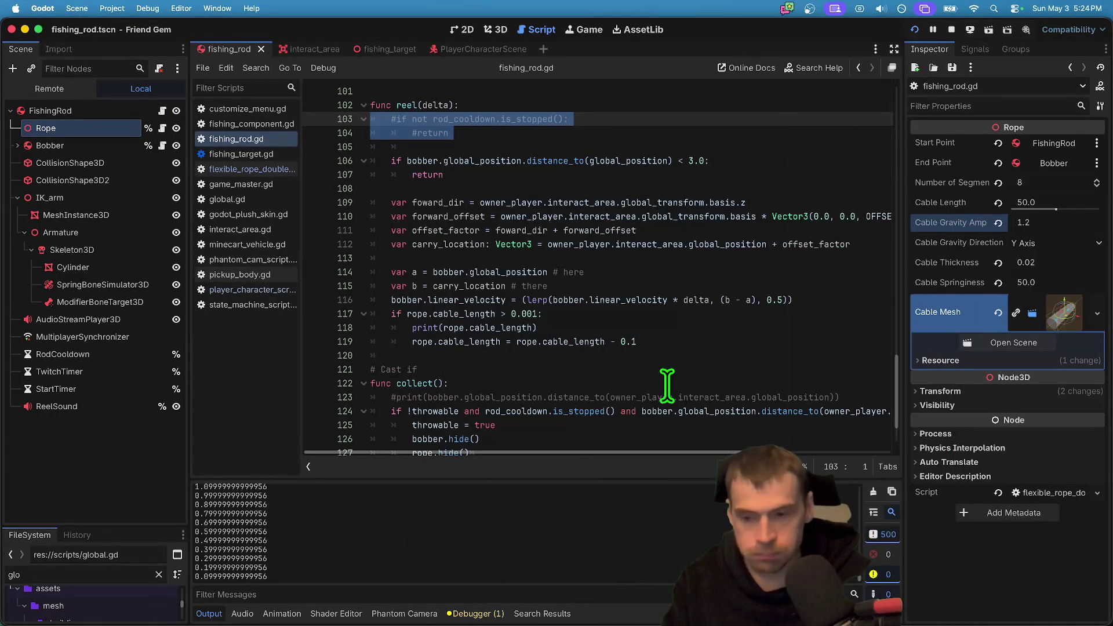
pyautogui.press('super+z')
pyautogui.press('super+z')
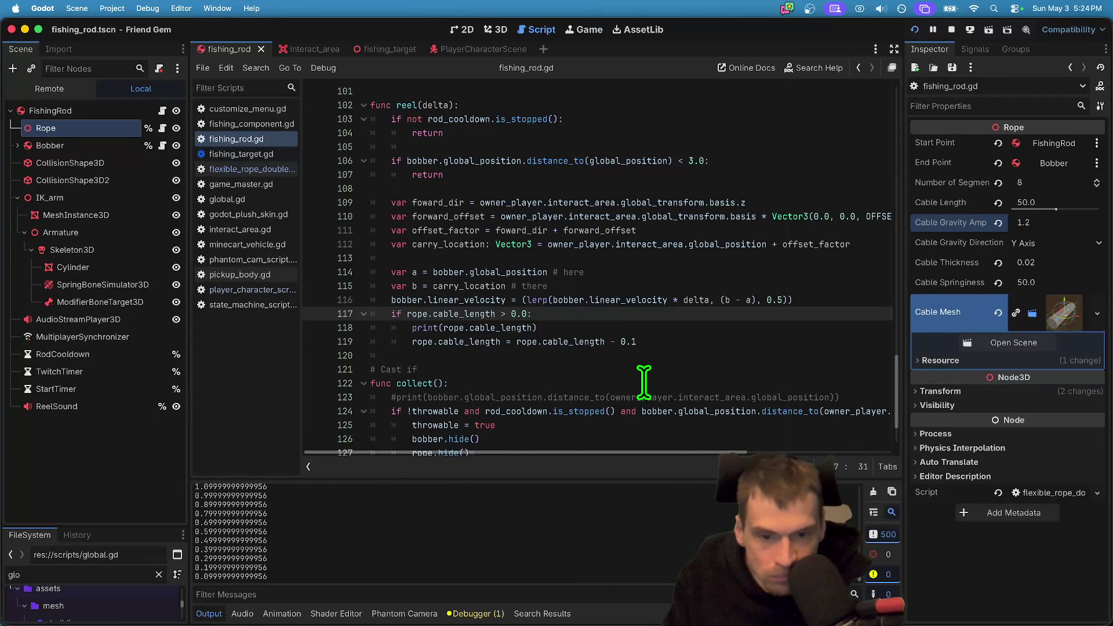
# Save fishing_rod.gd with the 0.01 cutoff and start a fresh debug run.
pyautogui.press('super+s')
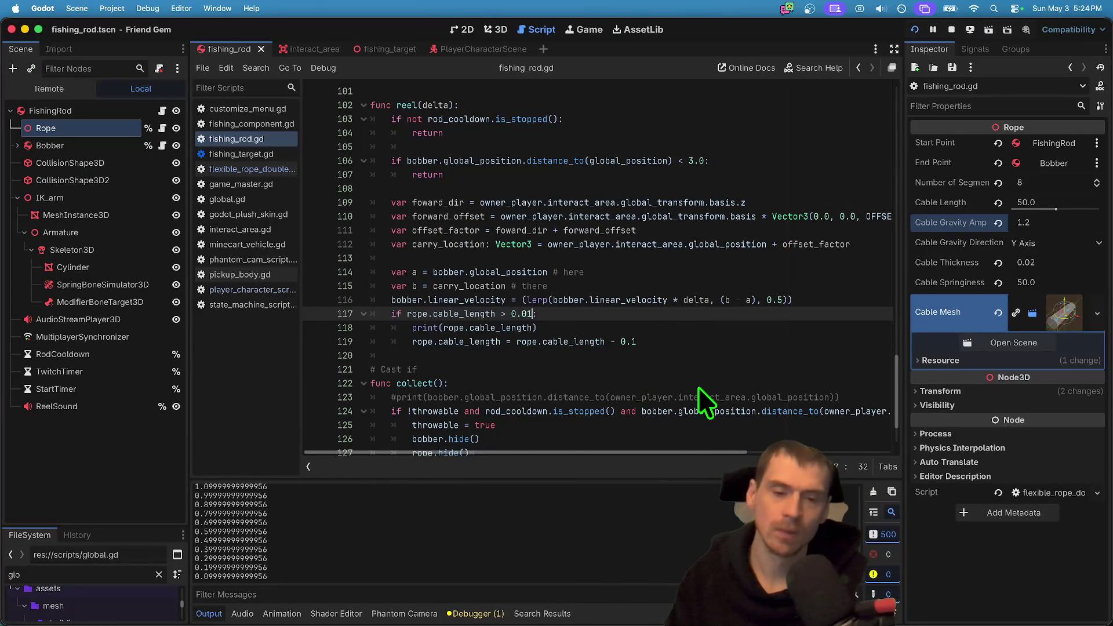
pyautogui.press('super+b')
pyautogui.click(675, 105)
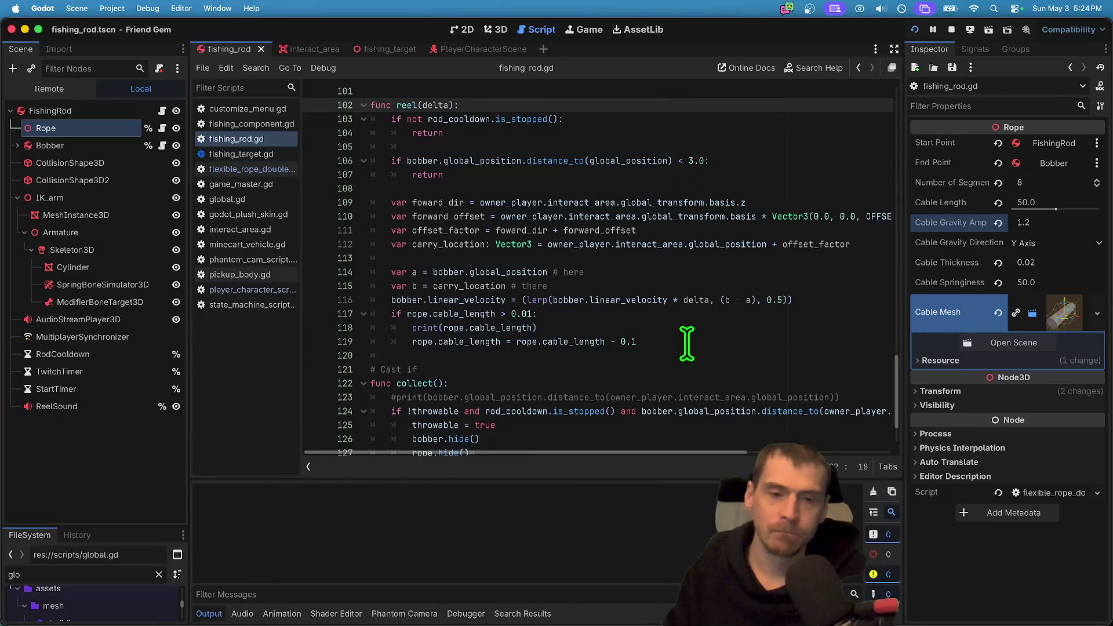
pyautogui.click(691, 346)
pyautogui.press('super+b')
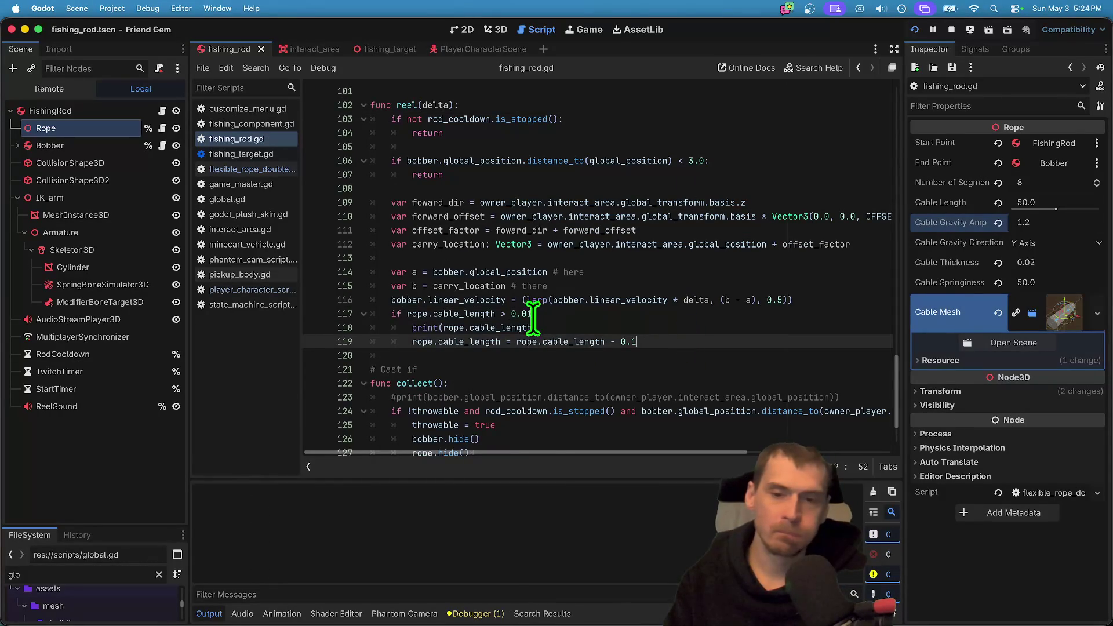
pyautogui.moveTo(545, 219); pyautogui.dragTo(272, 95)
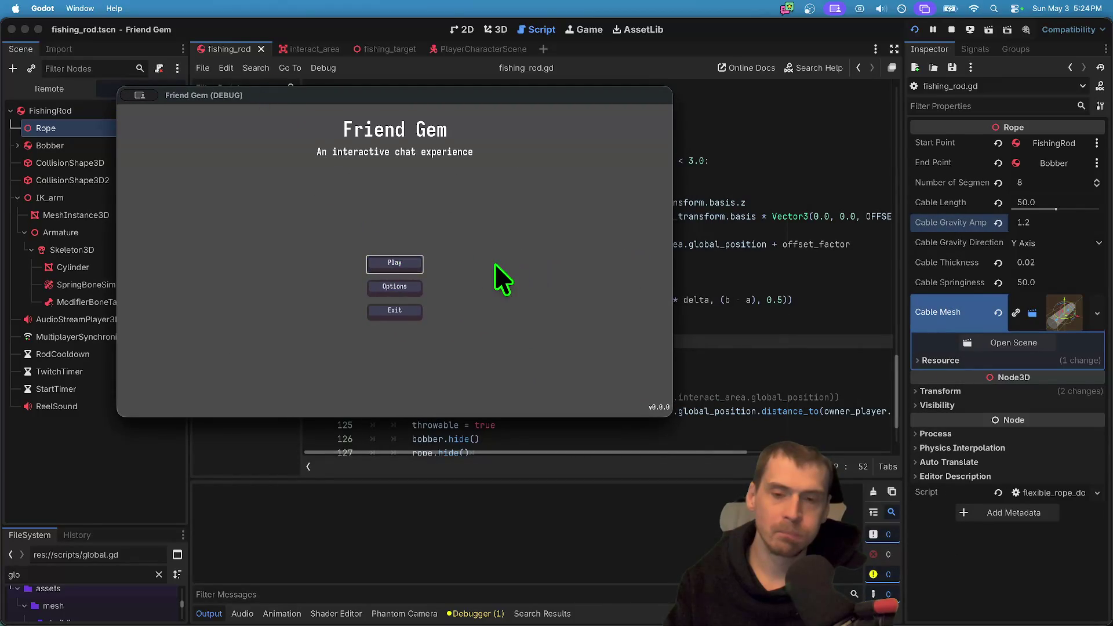
# In the second game instance, walk to the fishing rod, pick it up and cast the bobber.
pyautogui.press('super+Tab')
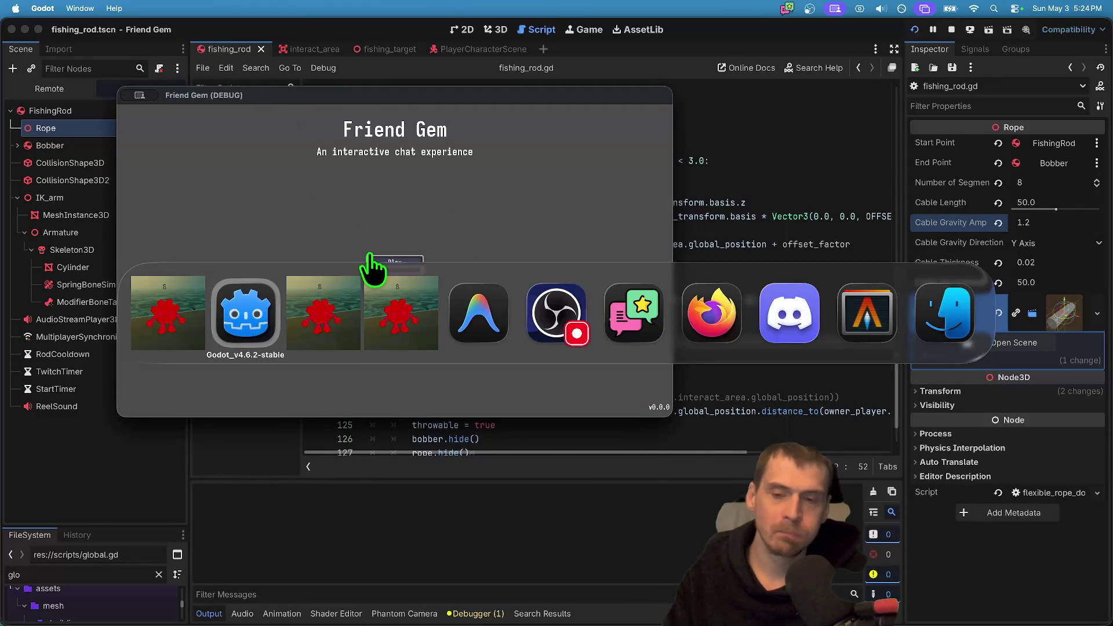
pyautogui.press('super+Tab')
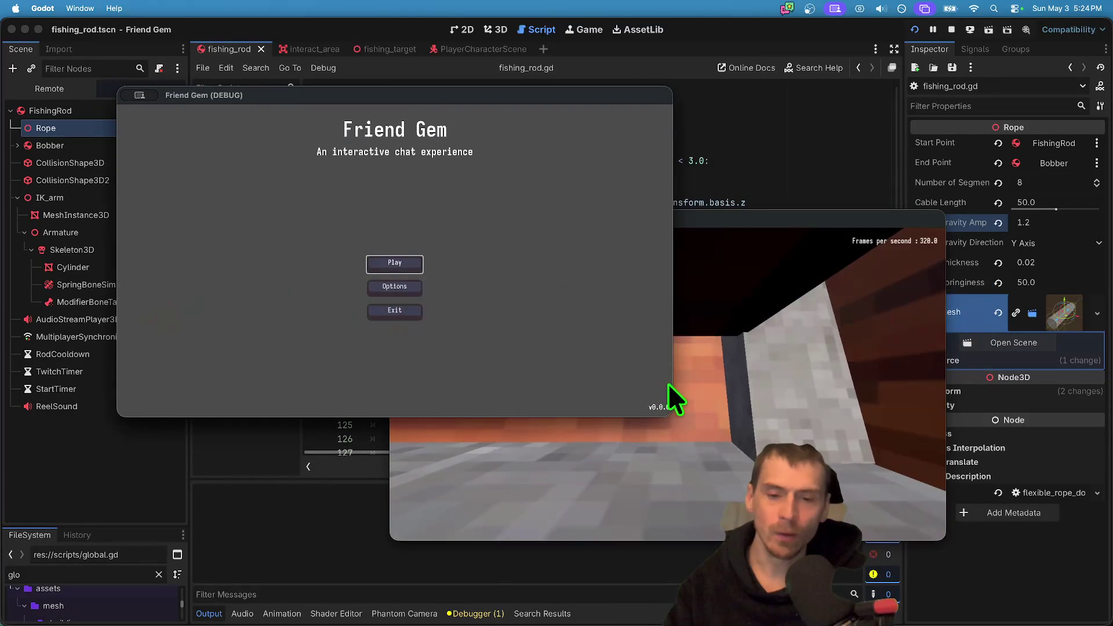
pyautogui.click(671, 386)
pyautogui.press('w')
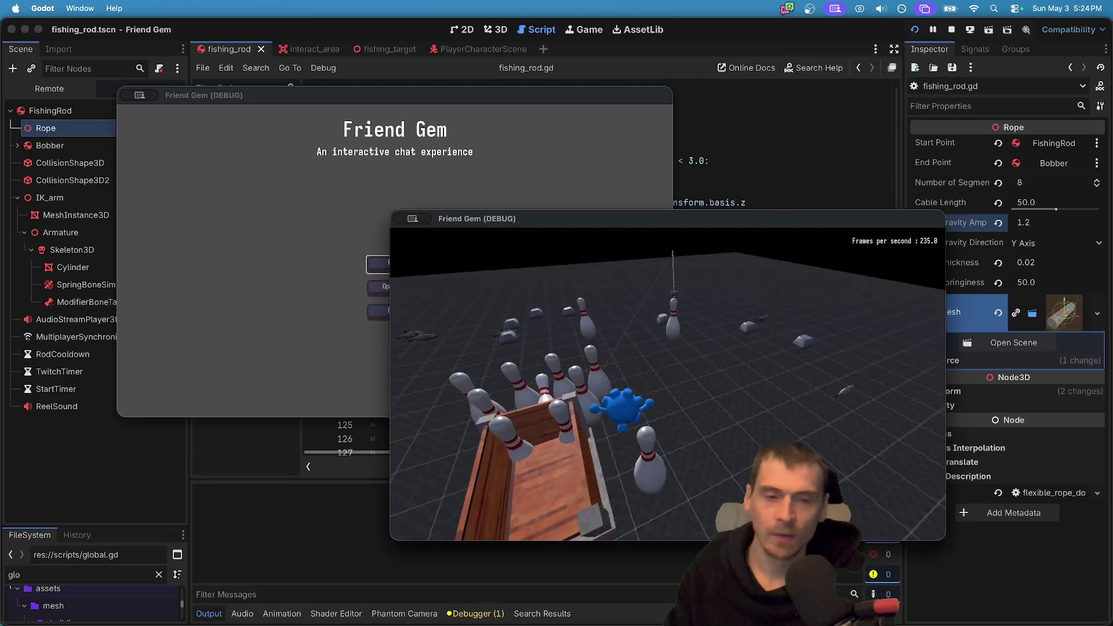
pyautogui.press('w')
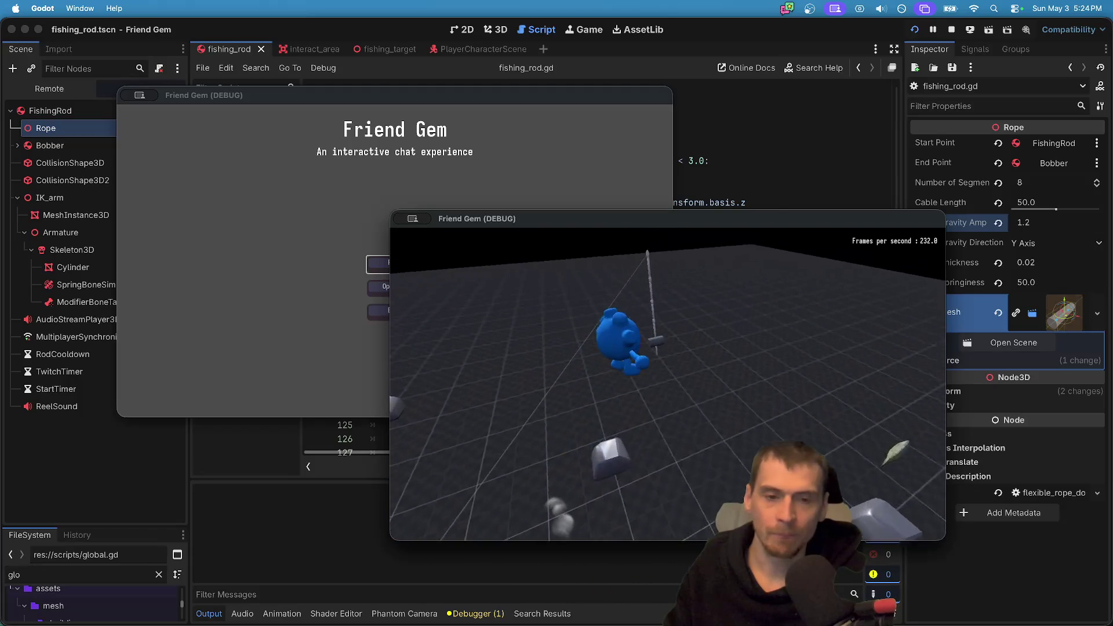
pyautogui.press('e')
pyautogui.click(668, 384)
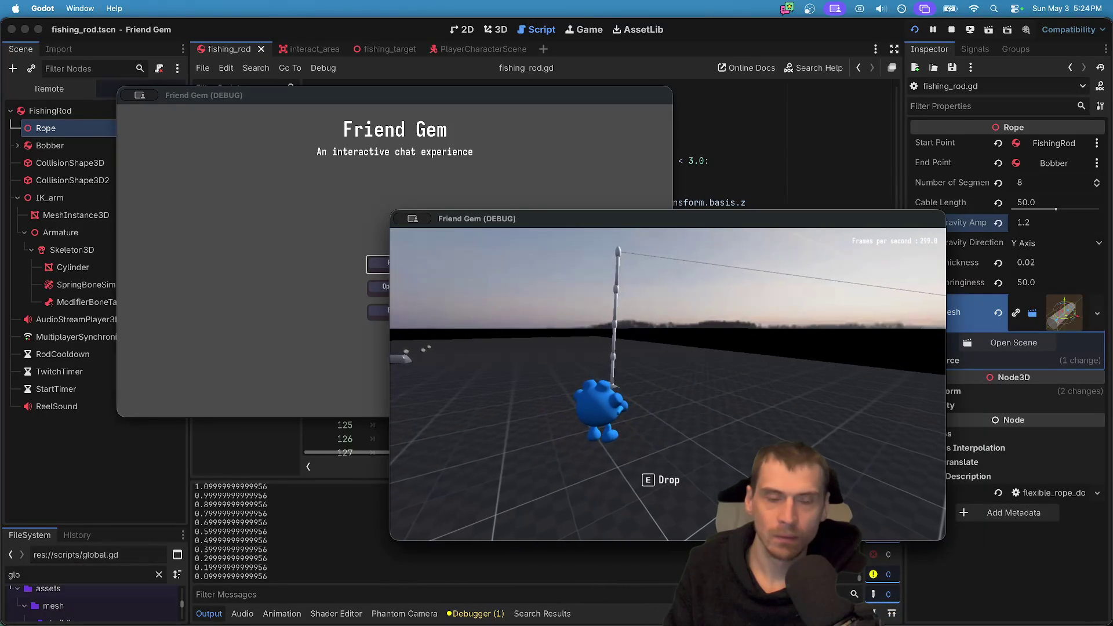
# Switch back to the Godot editor and stop the running debug game.
pyautogui.press('super+Tab')
pyautogui.press('super+shift+Tab')
pyautogui.press('super+Tab')
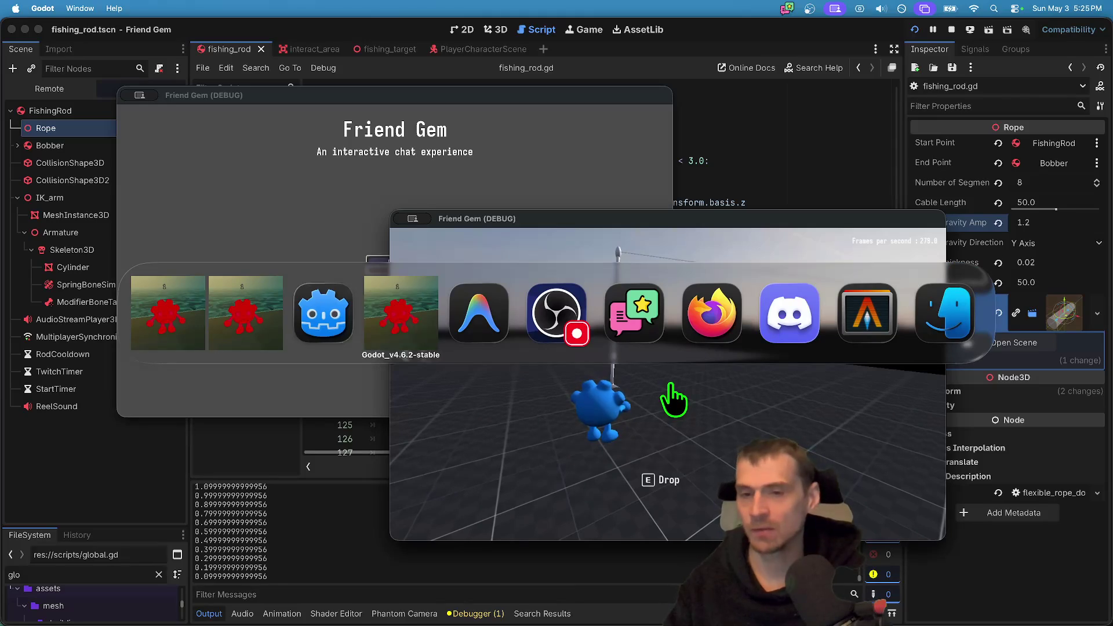
pyautogui.click(954, 32)
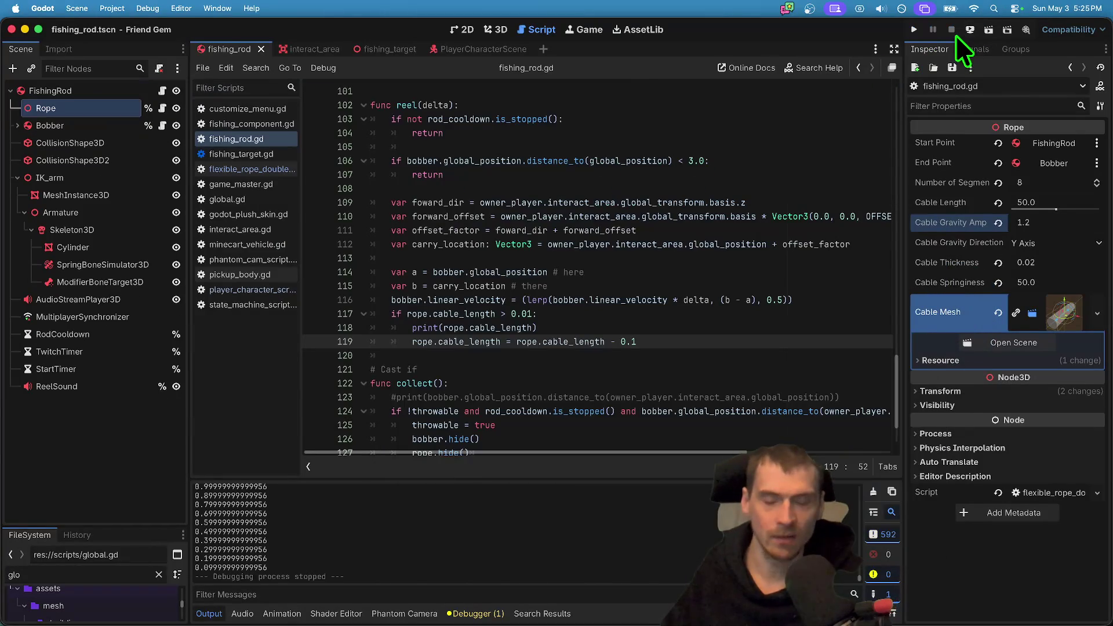
# Edit line 117 so reel's check reads cable_length > 5.0 instead of 0.01.
pyautogui.scroll(-2, 516, 335)
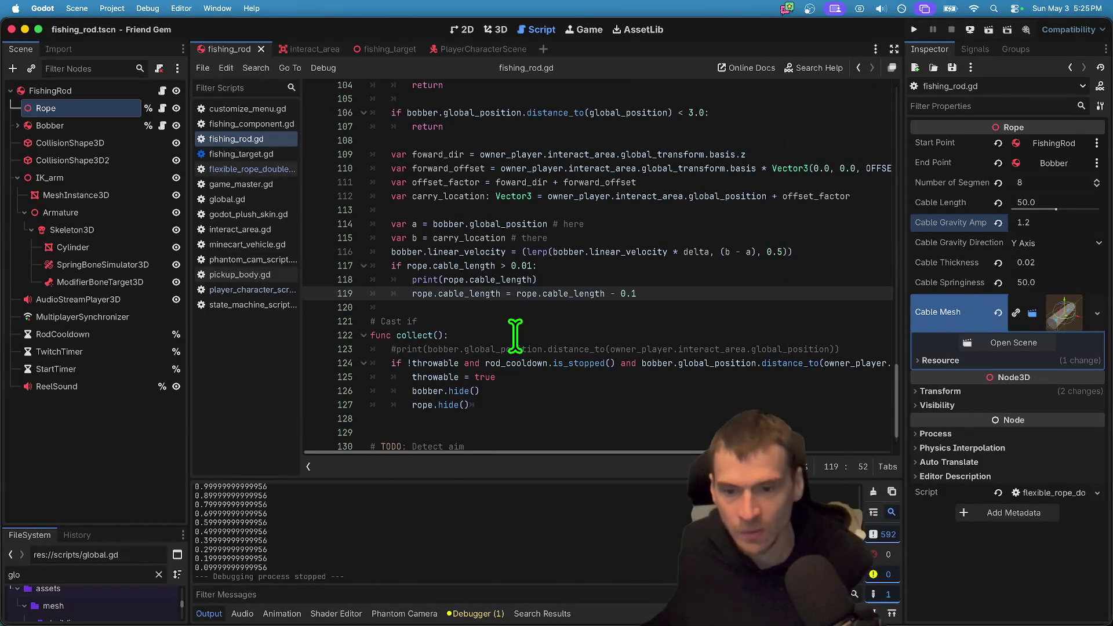
pyautogui.scroll(2, 510, 339)
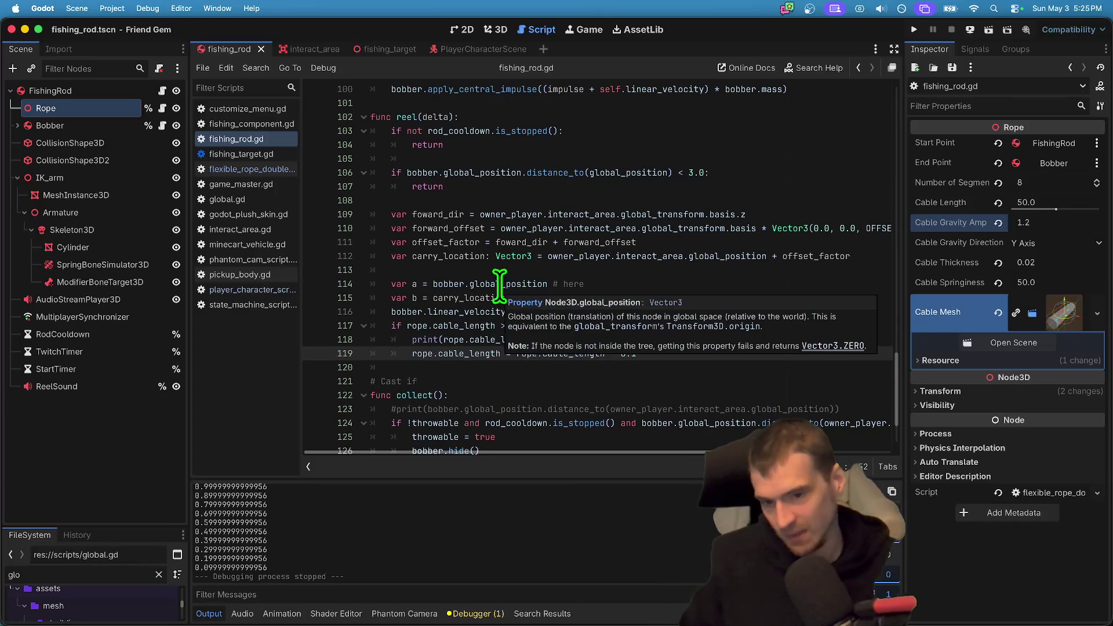
pyautogui.scroll(-2, 499, 290)
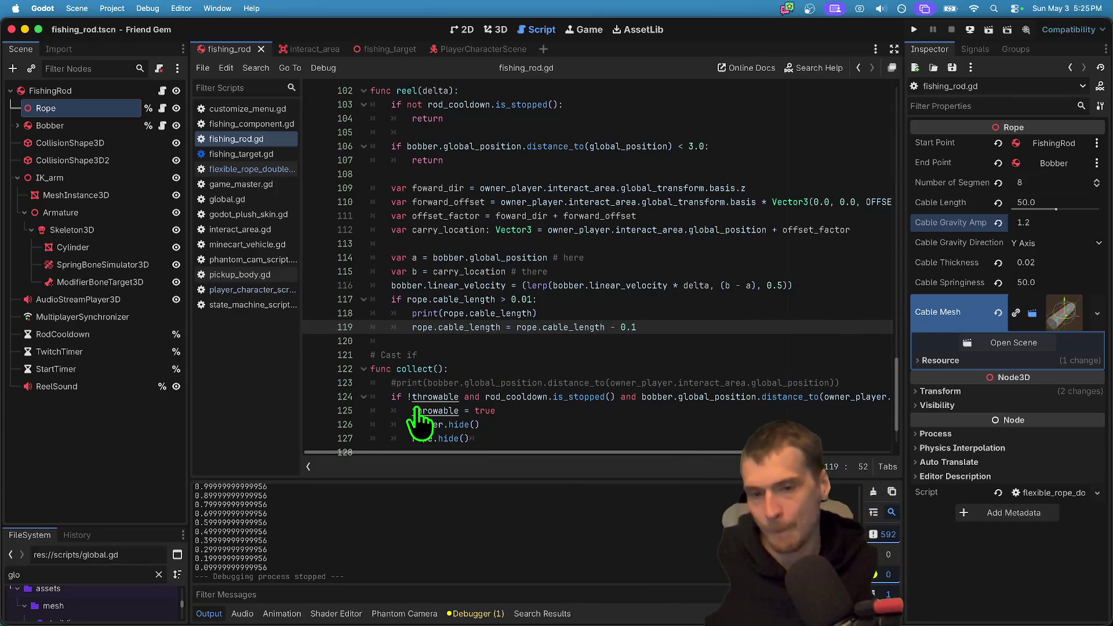
pyautogui.press('Up')
pyautogui.press('Up')
pyautogui.press('Left')
pyautogui.press('BackSpace')
pyautogui.press('Left')
pyautogui.press('Left')
pyautogui.press('BackSpace')
pyautogui.write('1')
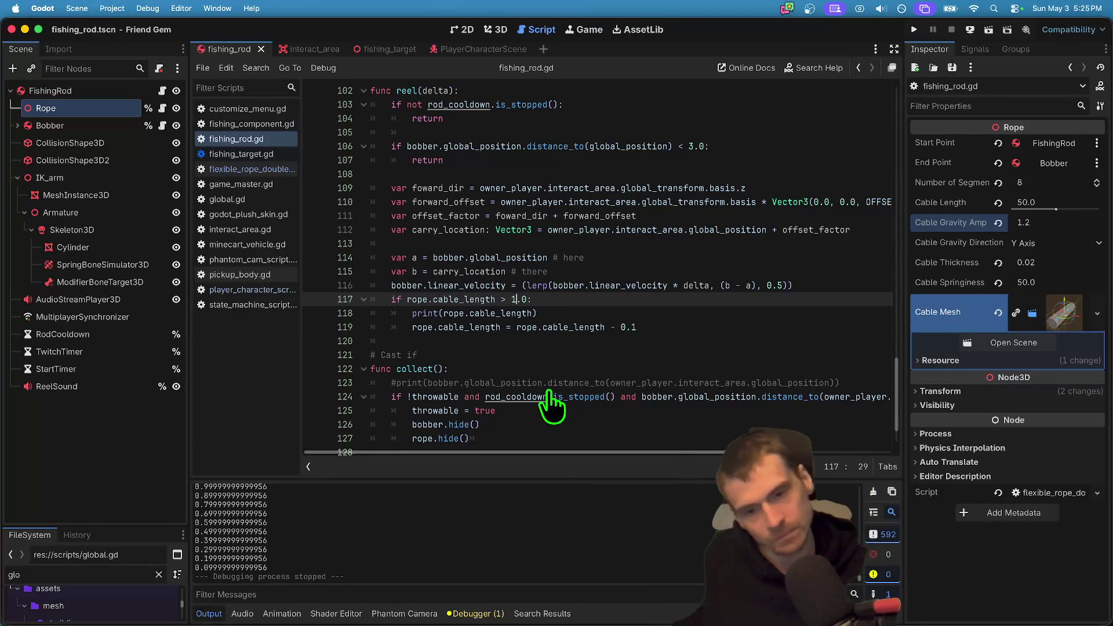
pyautogui.press('pageup')
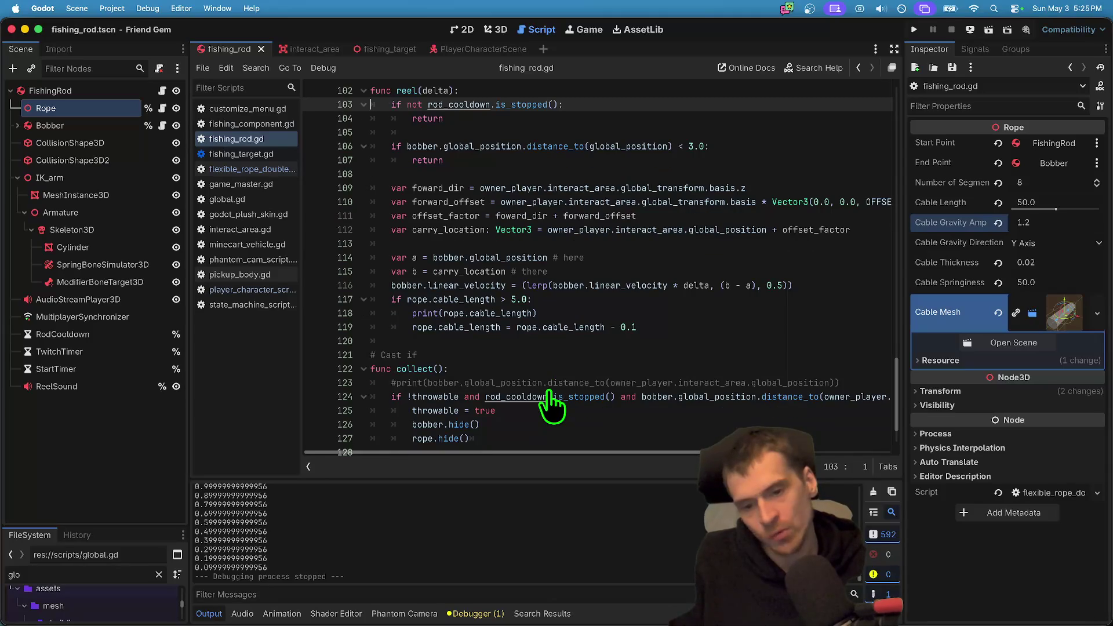
pyautogui.moveTo(623, 341)
pyautogui.mouseDown()
pyautogui.moveTo(241, 278)
pyautogui.moveTo(249, 295)
pyautogui.mouseUp()
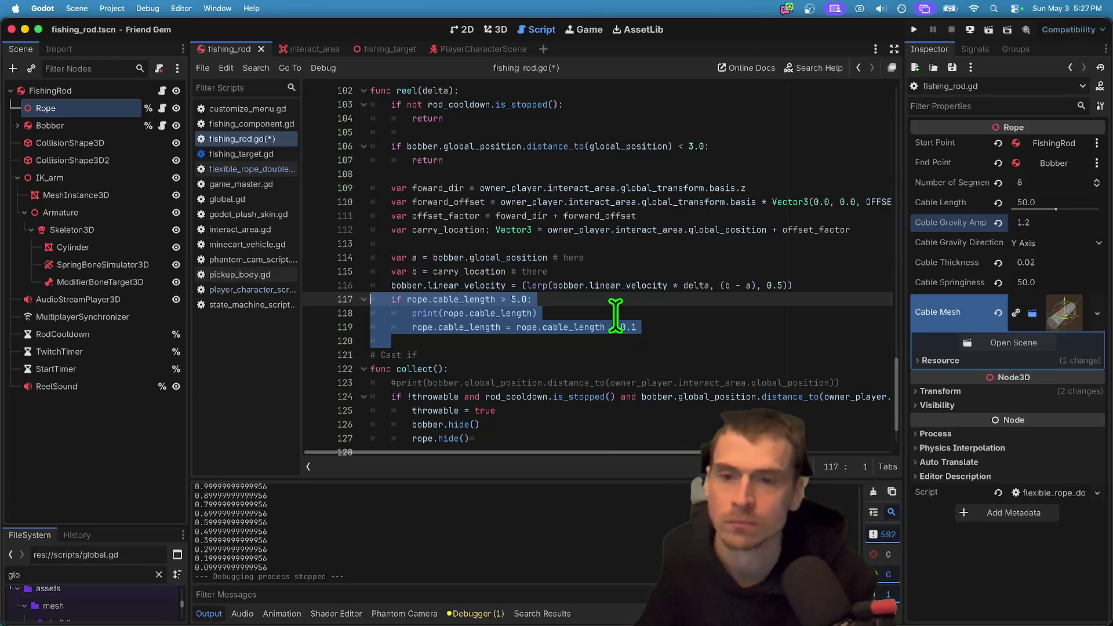
pyautogui.scroll(2, 580, 290)
pyautogui.click(377, 140)
pyautogui.press('Return')
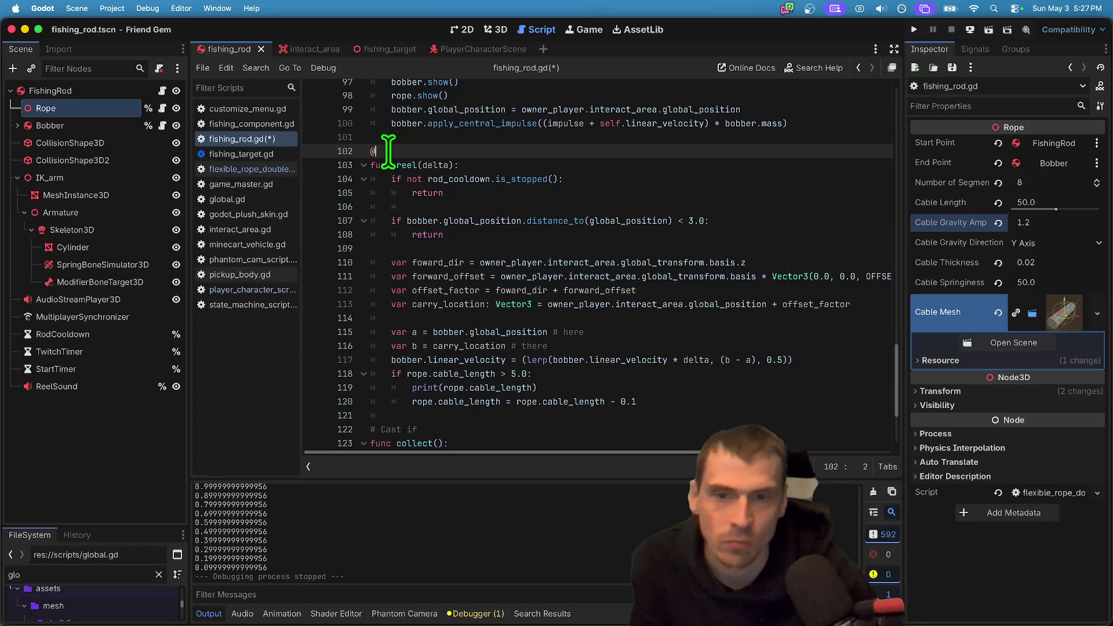
pyautogui.write('@rpc(')
pyautogui.write("'any_peer', ")
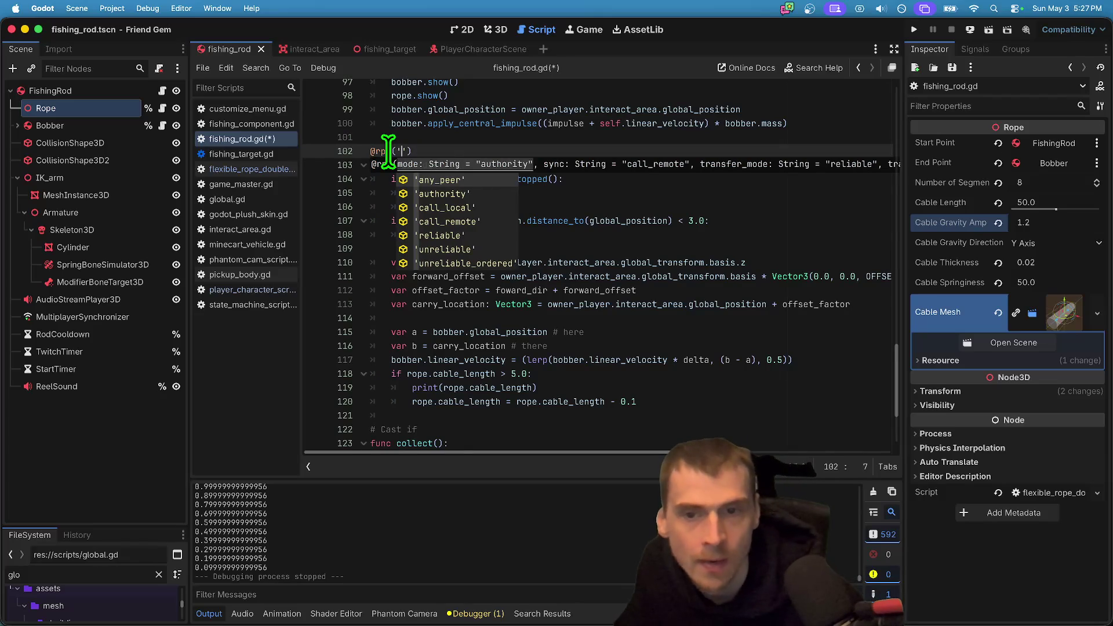
pyautogui.write("'call_local'")
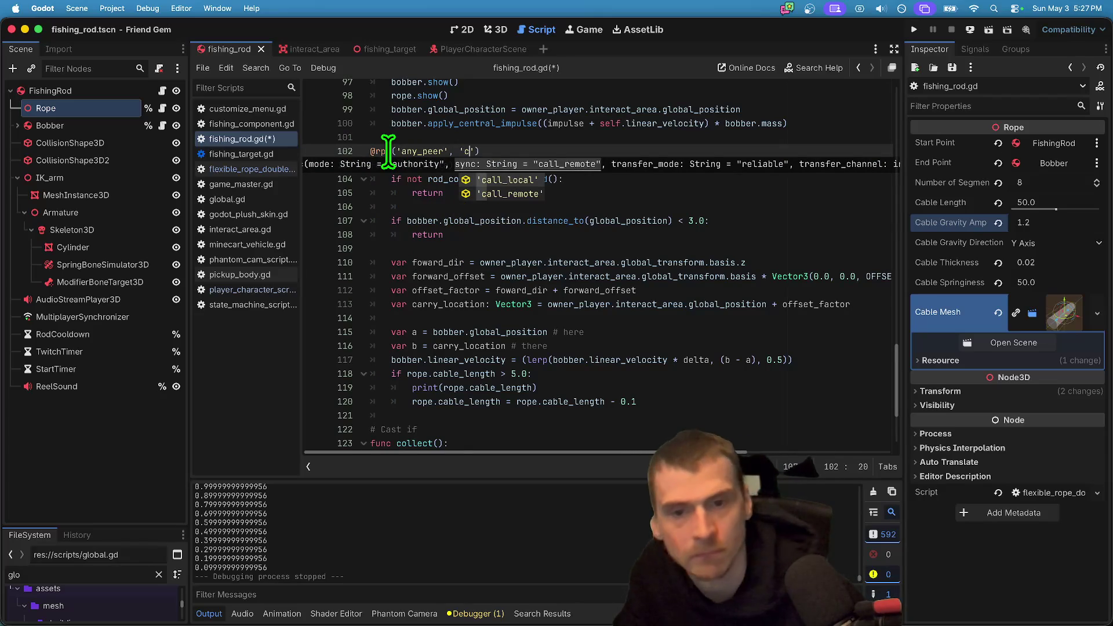
# Change the cable-length decrement from 0.1 to 0.05, comment out the bobber velocity lerp, and save.
pyautogui.scroll(-1, 500, 336)
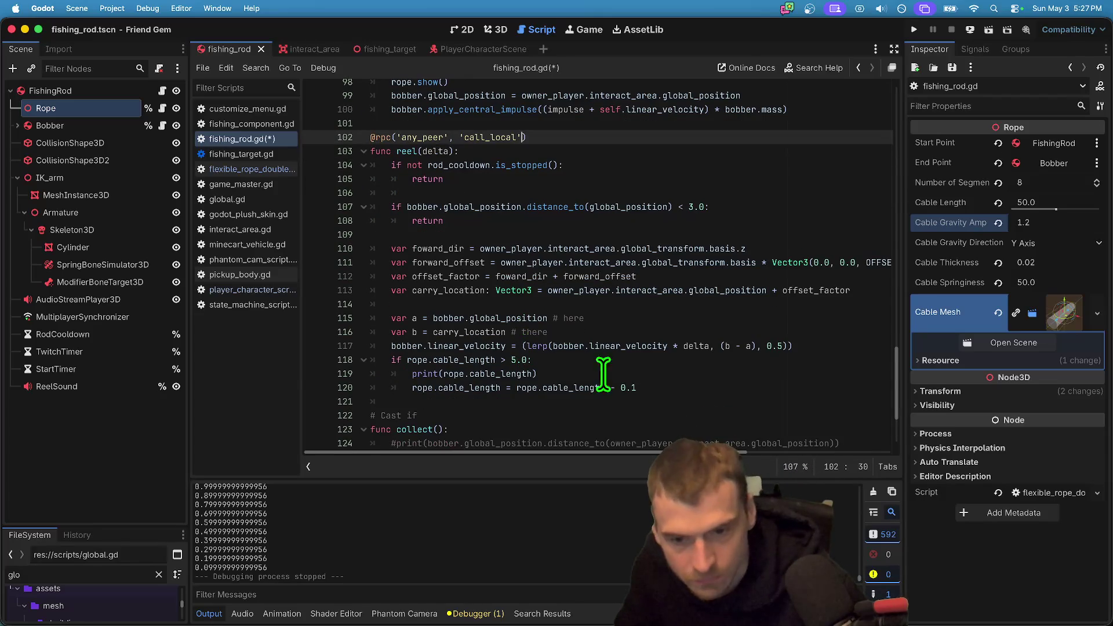
pyautogui.click(686, 374)
pyautogui.press('Down')
pyautogui.press('End')
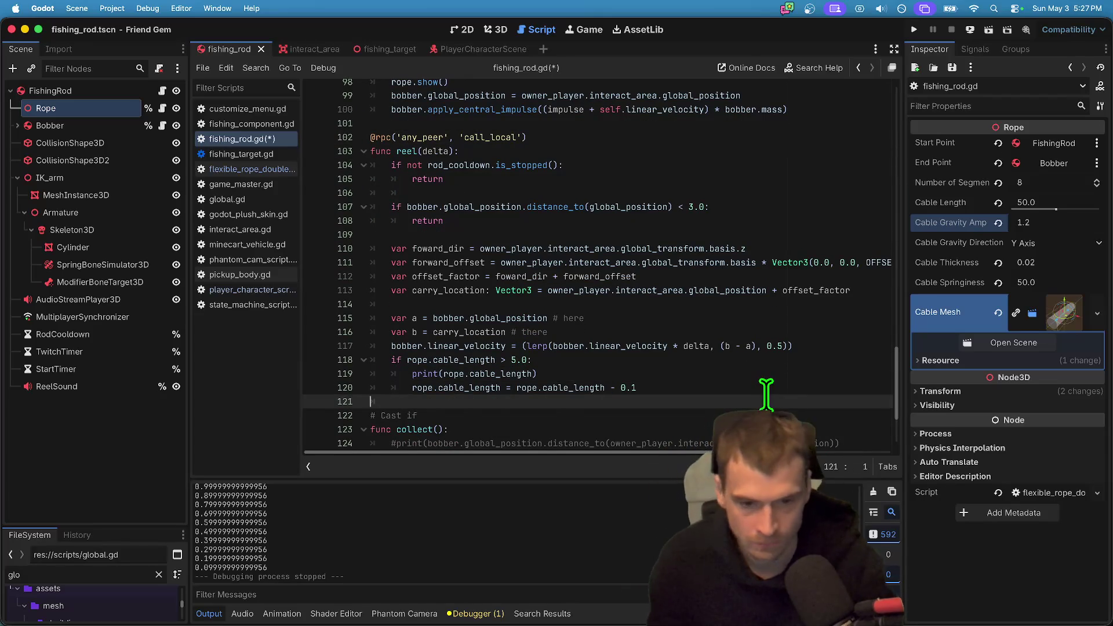
pyautogui.press('BackSpace')
pyautogui.write('05')
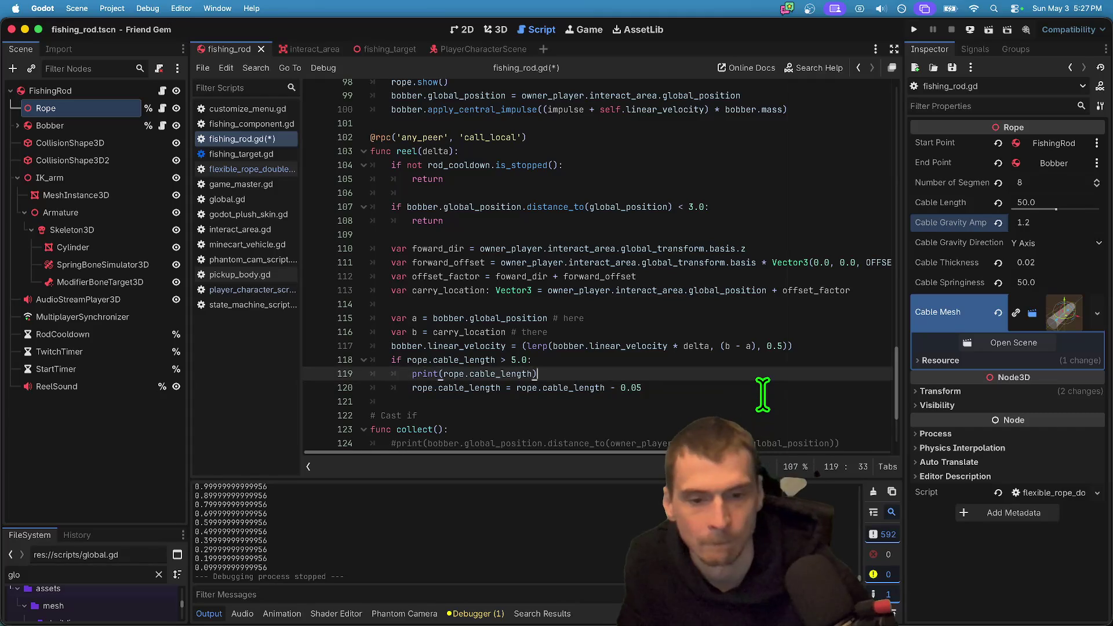
pyautogui.press('Up')
pyautogui.press('Up')
pyautogui.press('Up')
pyautogui.hotkey('ctrl', 'k')
pyautogui.hotkey('ctrl', 's')
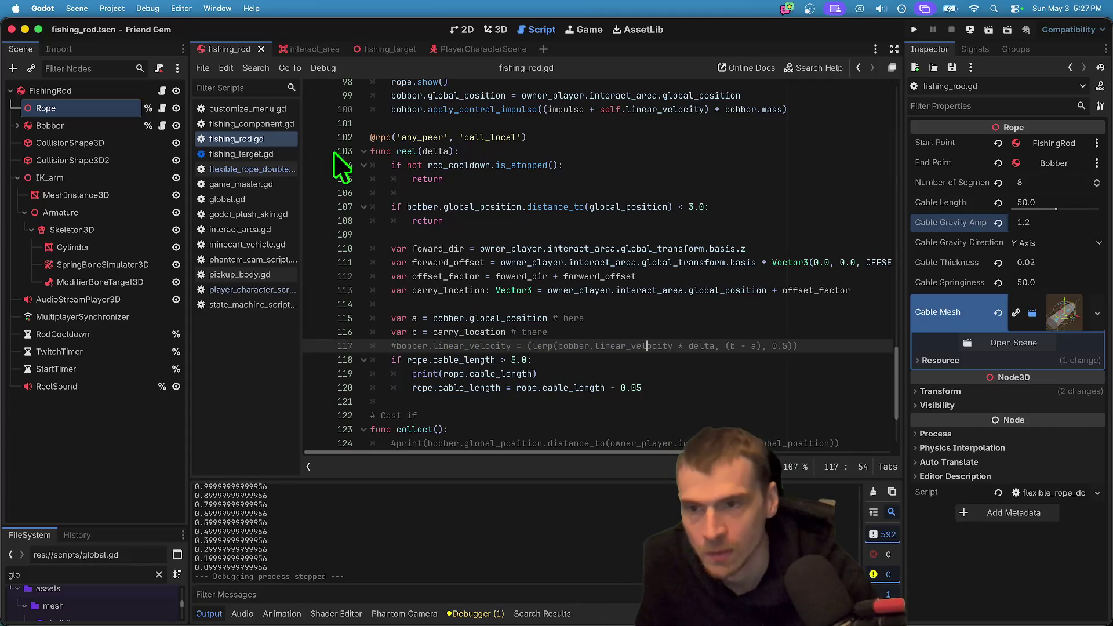
# Paste the same rpc annotation above func collect.
pyautogui.scroll(-3, 427, 174)
pyautogui.scroll(3, 437, 205)
pyautogui.click(607, 152)
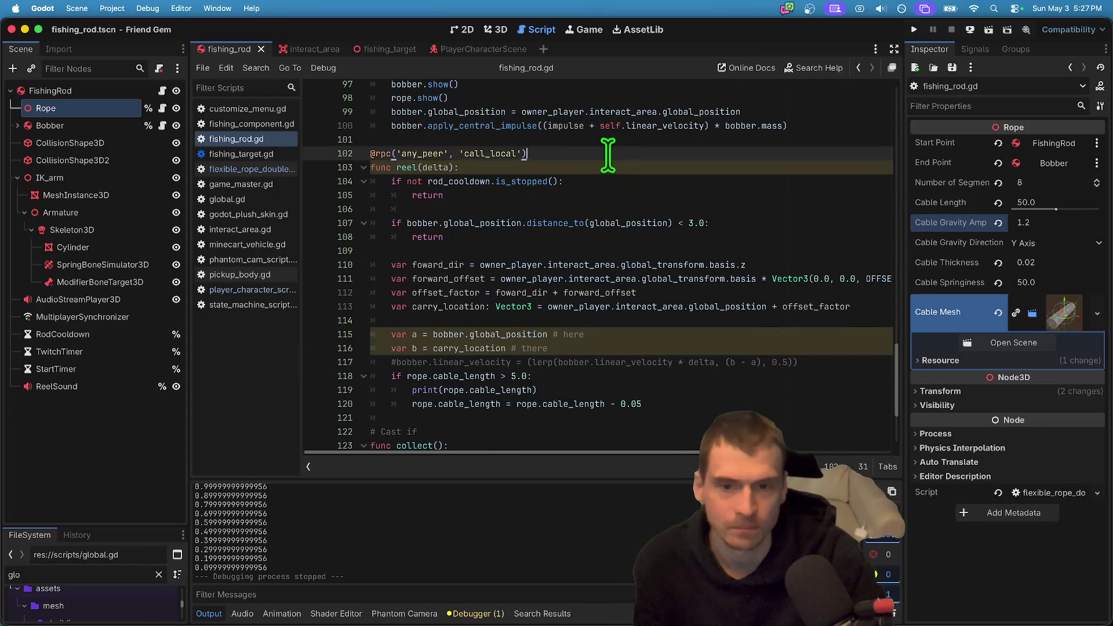
pyautogui.scroll(-1, 626, 348)
pyautogui.press('Home')
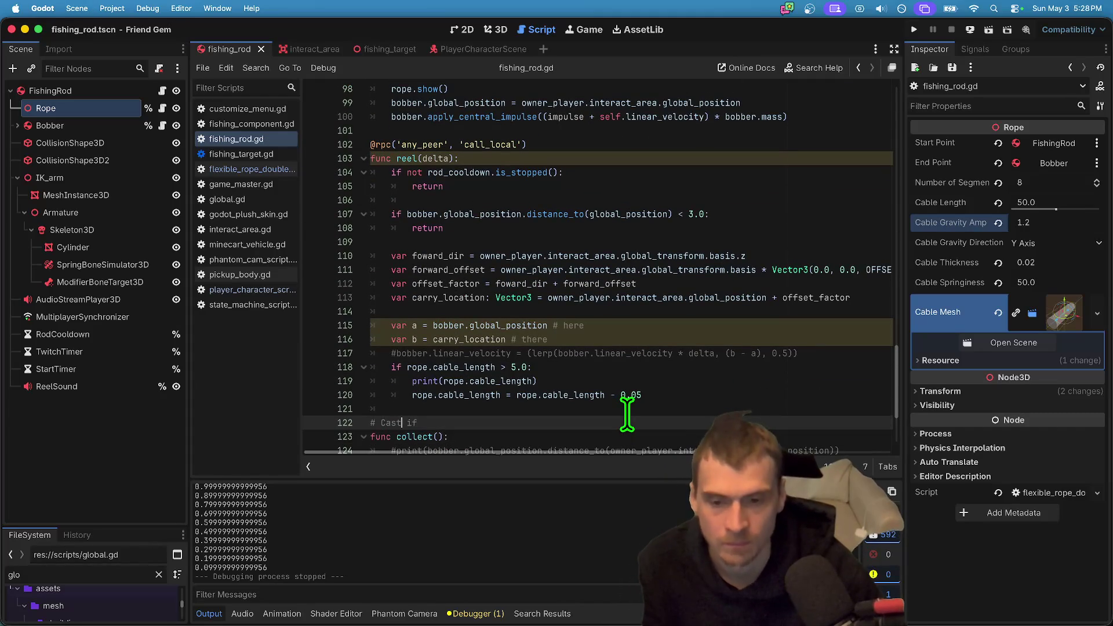
pyautogui.hotkey('ctrl', 'v')
# Inspect launch_bobber's rod_cooldown check by selecting its name and cooldown lines.
pyautogui.scroll(6, 627, 414)
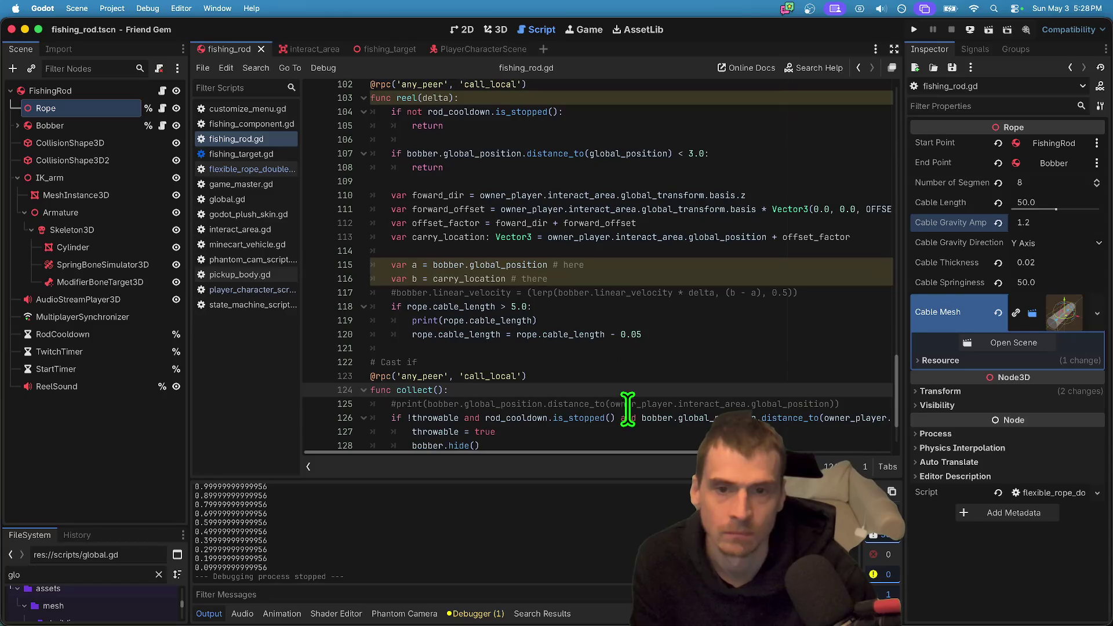
pyautogui.doubleClick(429, 242)
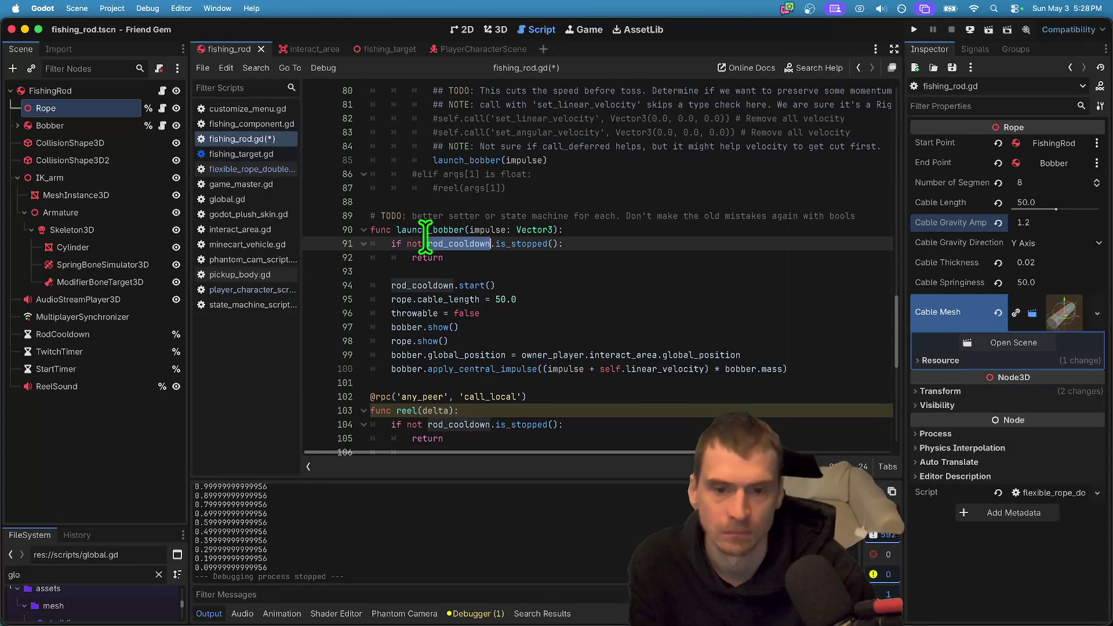
pyautogui.doubleClick(426, 229)
pyautogui.scroll(-1, 575, 320)
pyautogui.scroll(-7, 575, 321)
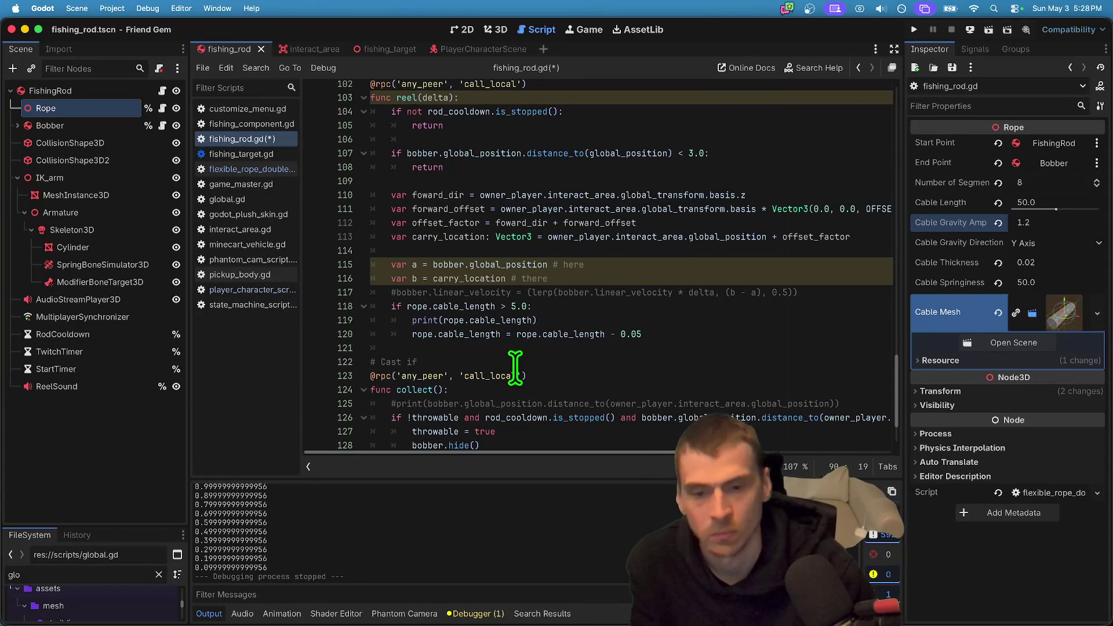
pyautogui.scroll(8, 516, 365)
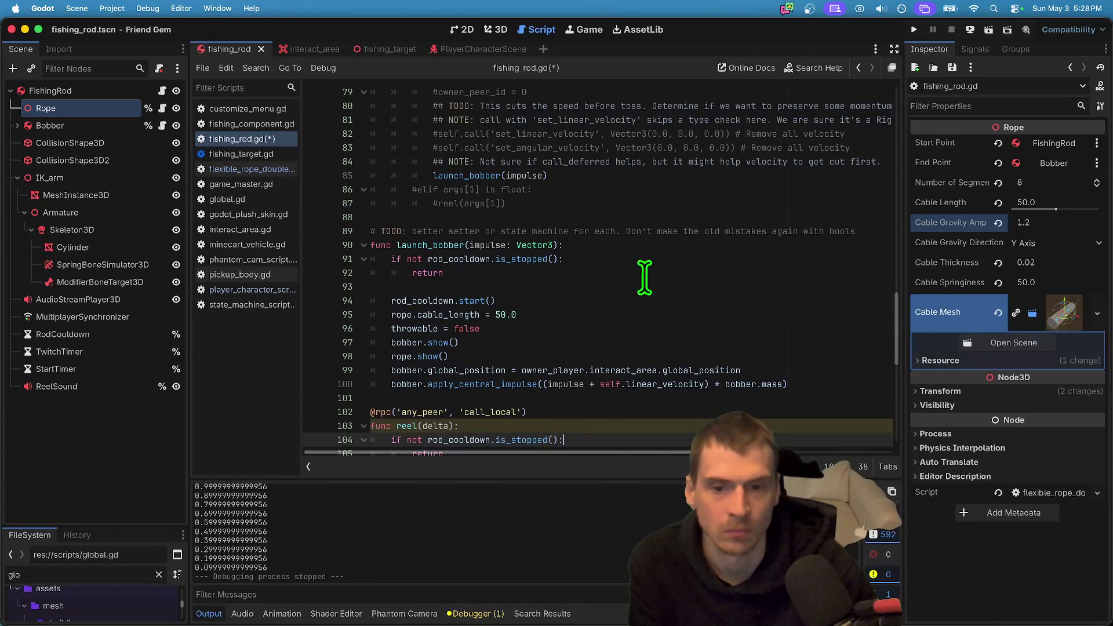
pyautogui.click(635, 273)
pyautogui.scroll(5, 641, 250)
pyautogui.scroll(-5, 641, 249)
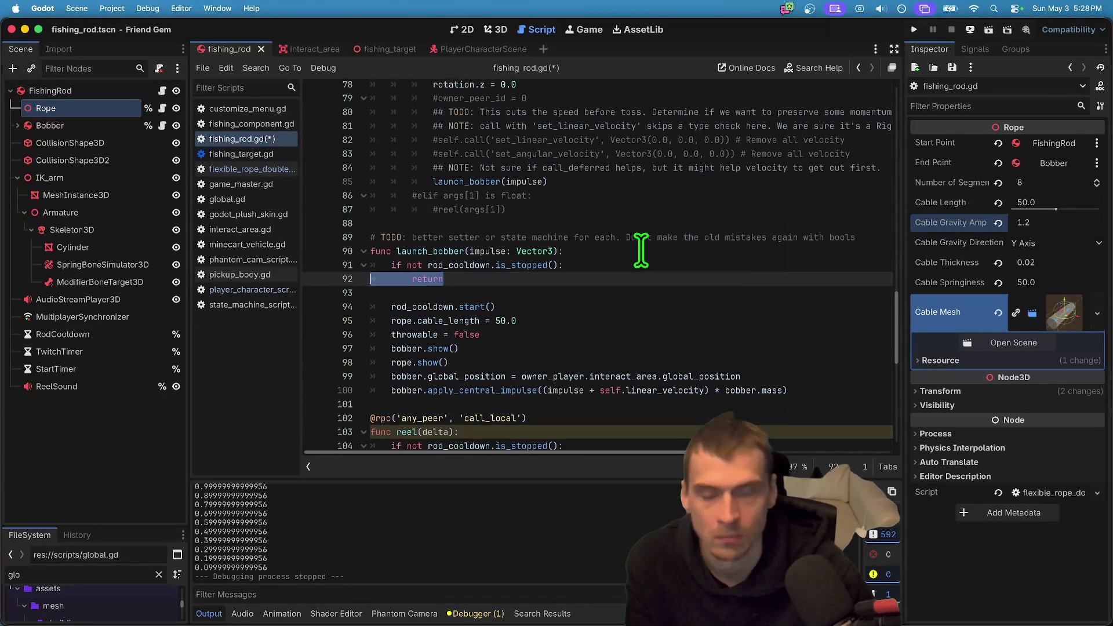
pyautogui.moveTo(604, 262); pyautogui.dragTo(371, 261)
pyautogui.tripleClick(399, 260)
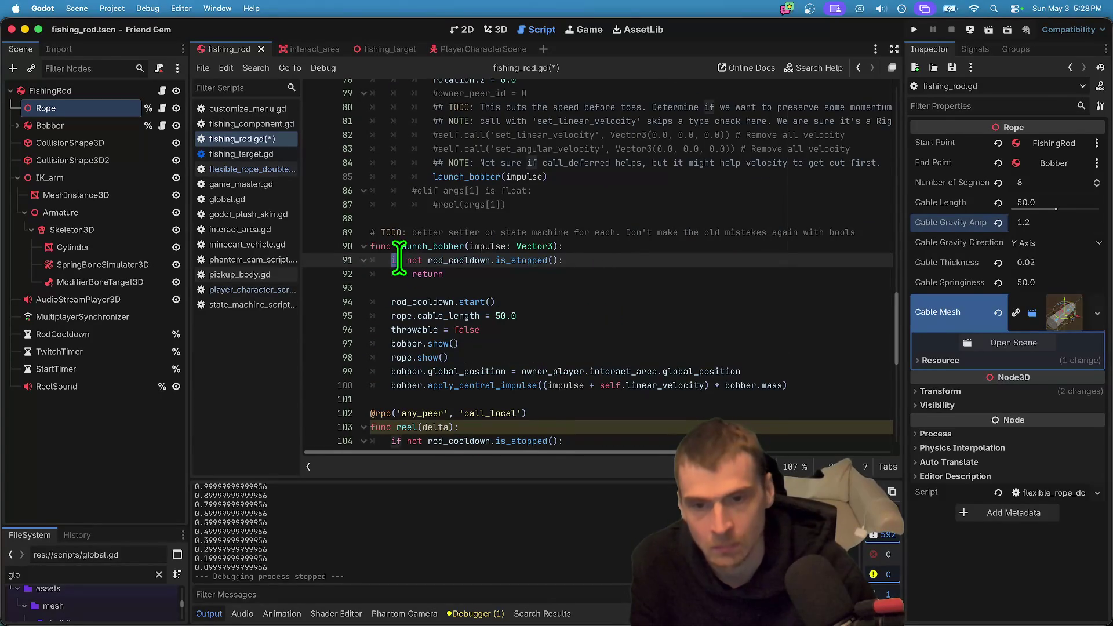
pyautogui.click(450, 247)
pyautogui.doubleClick(450, 247)
# Save fishing_rod.gd at the cable-length check and run the project.
pyautogui.scroll(3, 676, 287)
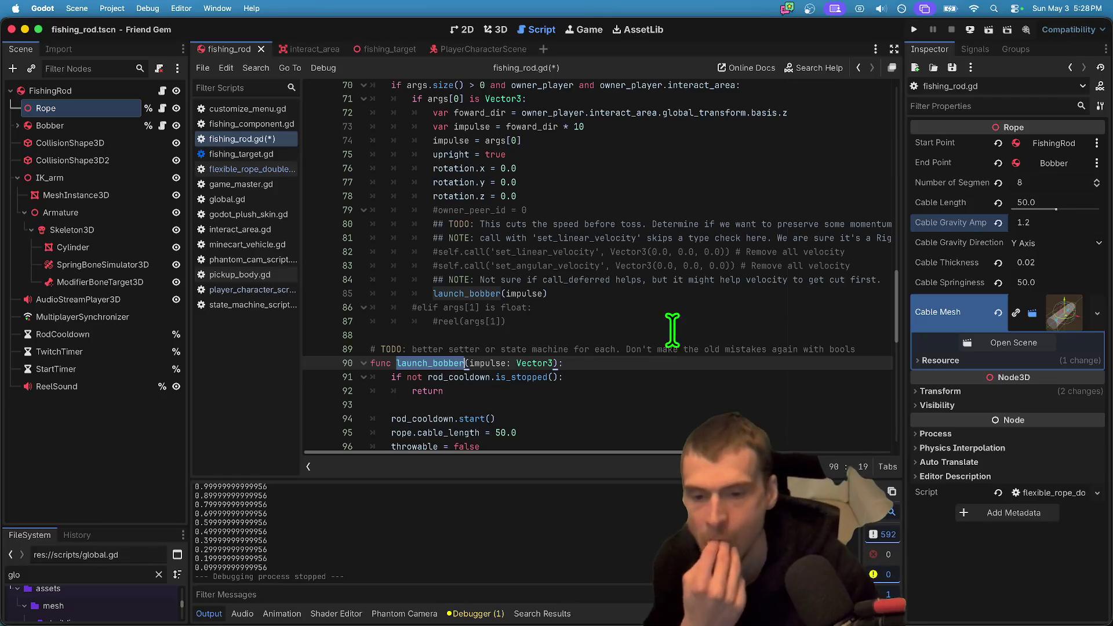
pyautogui.scroll(-5, 667, 339)
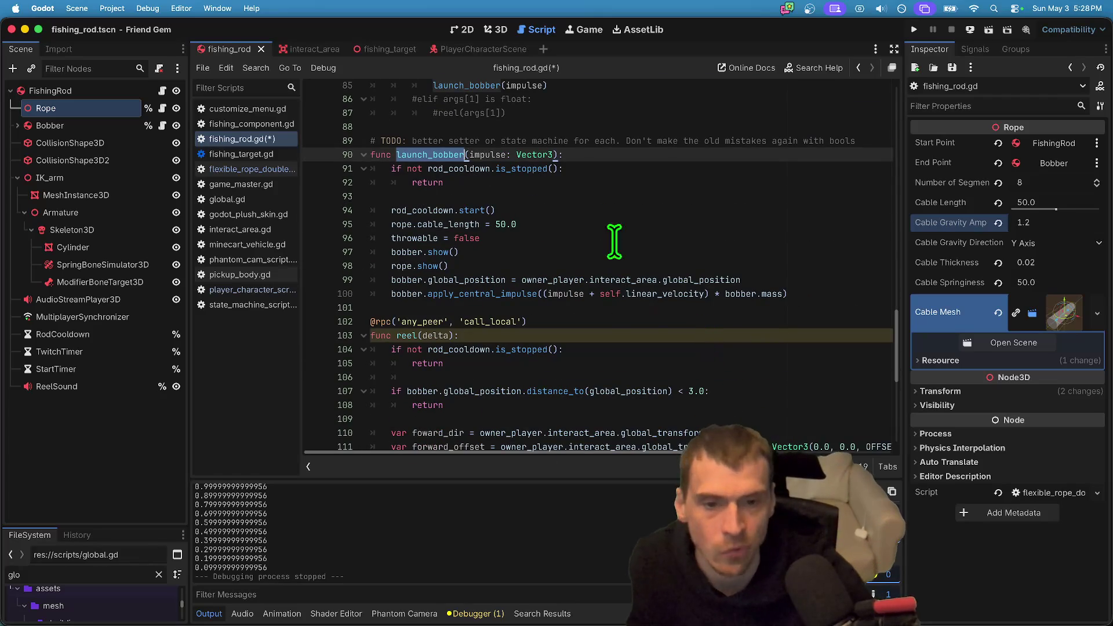
pyautogui.scroll(-4, 612, 232)
pyautogui.click(632, 409)
pyautogui.hotkey('ctrl', 's')
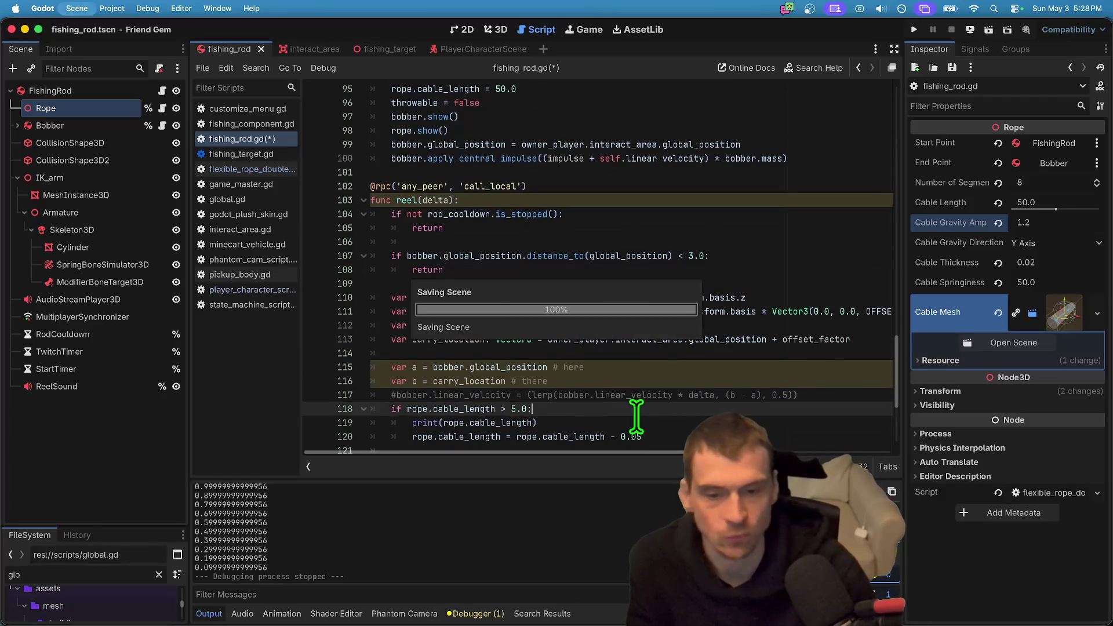
pyautogui.press('Left')
pyautogui.press('Left')
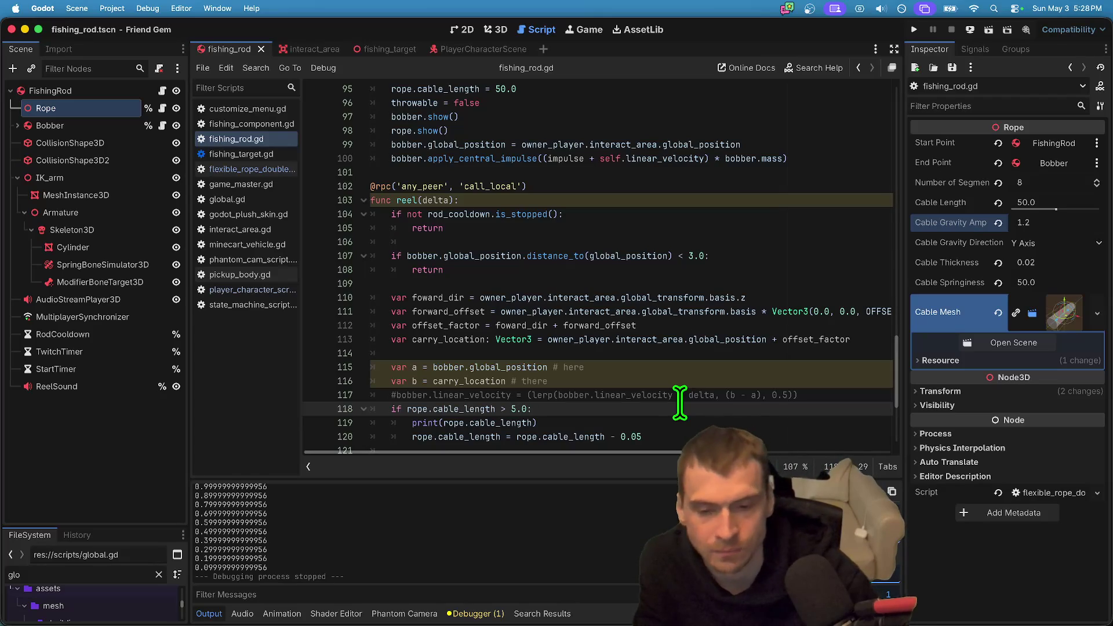
pyautogui.press('super+b')
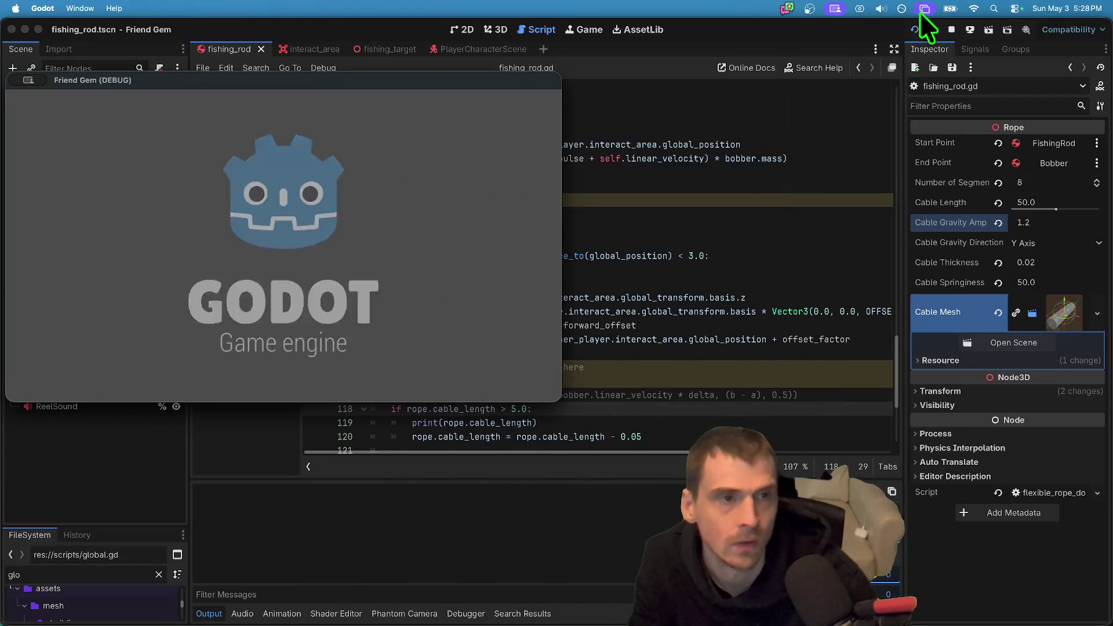
# Stop the game, open fishing_component.gd and change the reel call to rod.reel.rpc_id(1, delta).
pyautogui.click(952, 29)
pyautogui.click(705, 256)
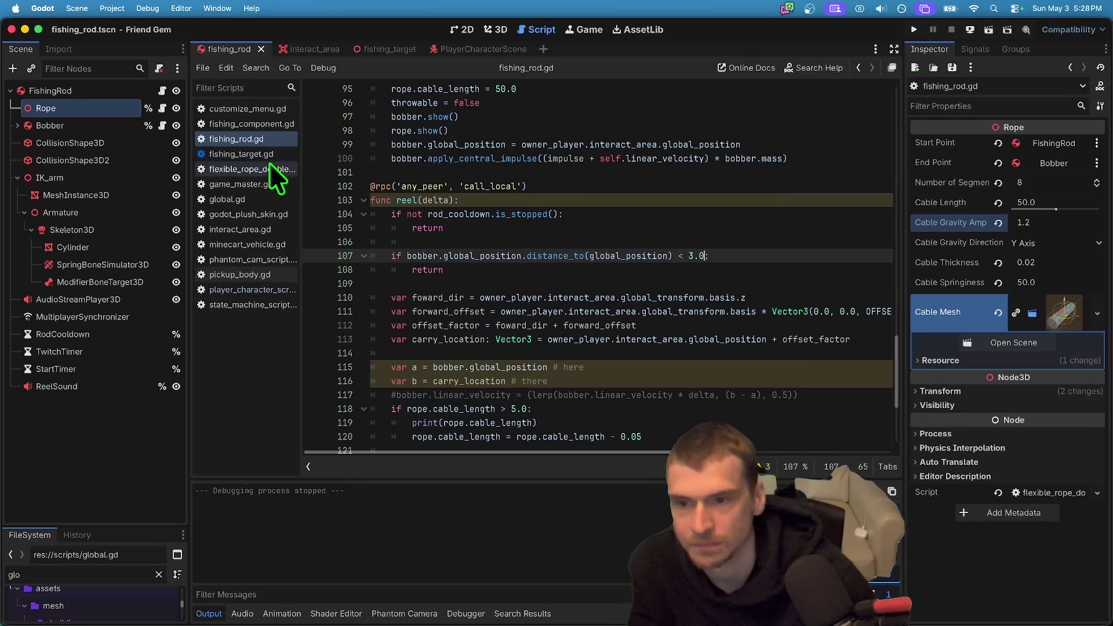
pyautogui.click(255, 124)
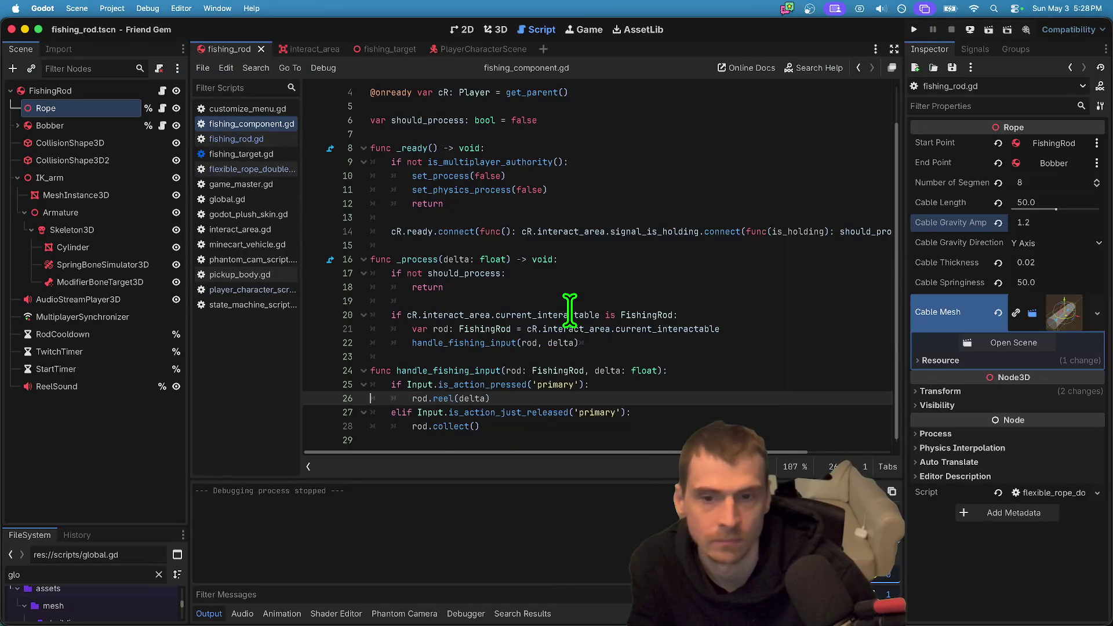
pyautogui.click(454, 399)
pyautogui.write('.rp')
pyautogui.press('Return')
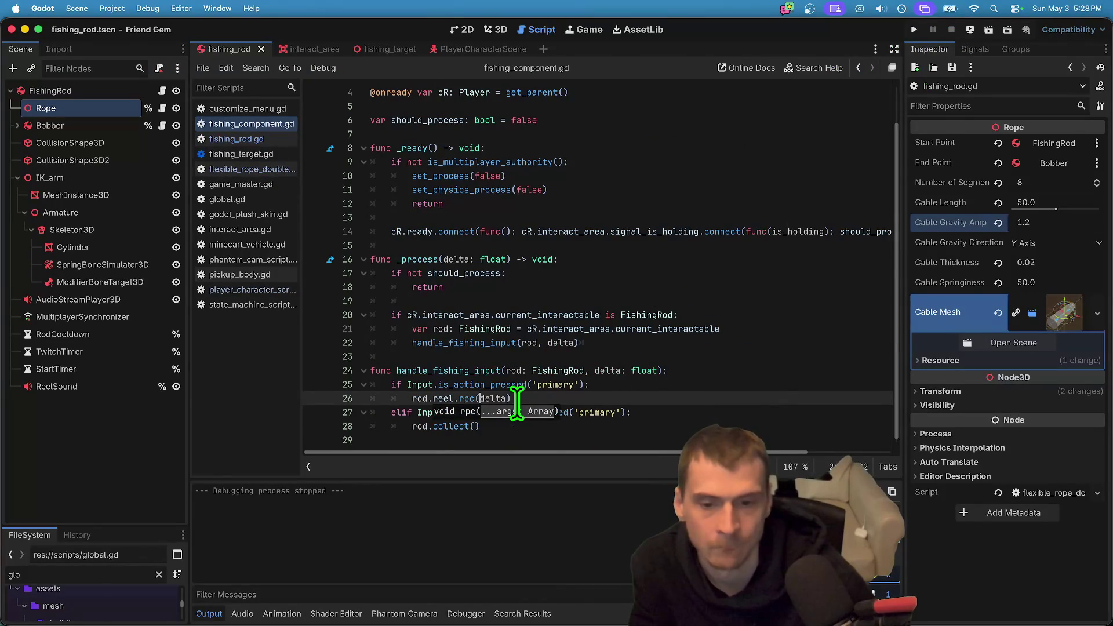
pyautogui.press('BackSpace')
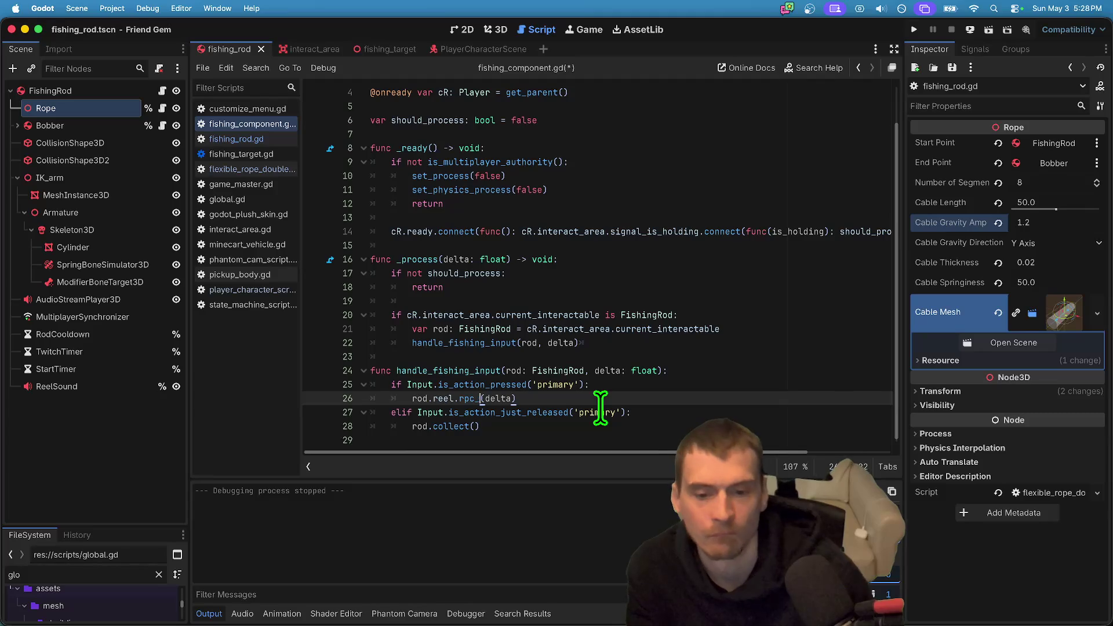
pyautogui.write("_id('1',")
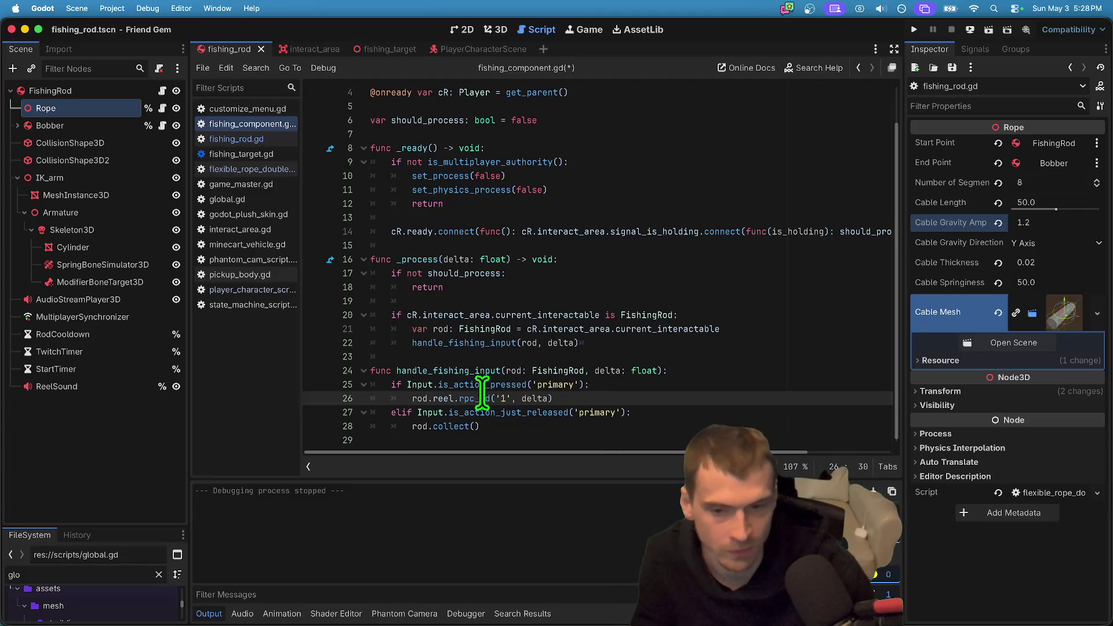
pyautogui.moveTo(510, 397); pyautogui.dragTo(403, 400)
pyautogui.click(499, 398)
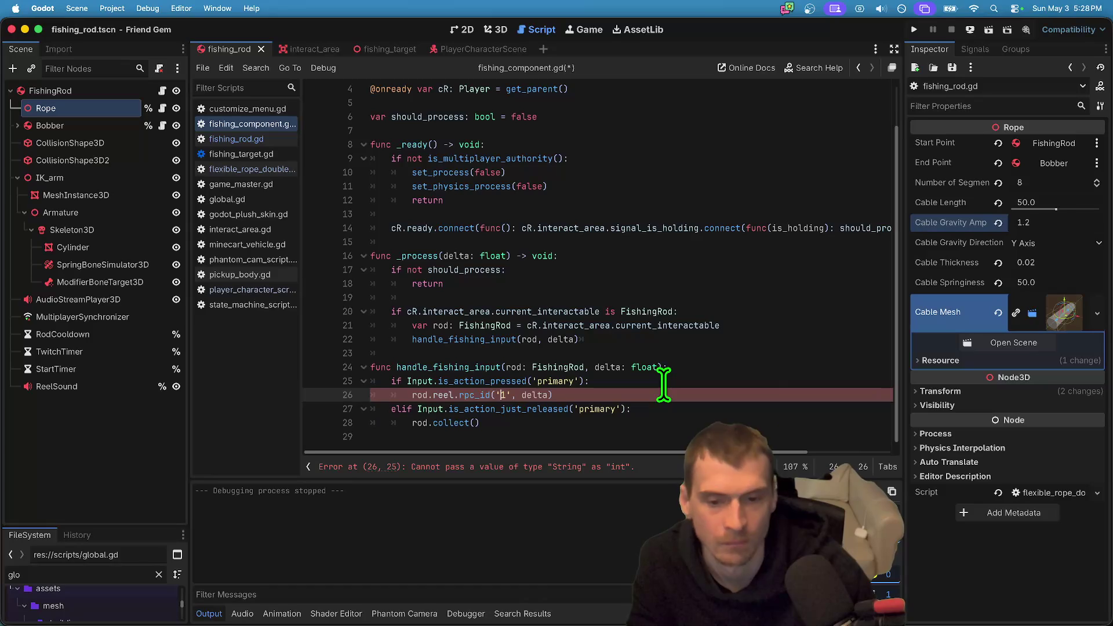
pyautogui.moveTo(499, 399)
pyautogui.mouseDown()
pyautogui.moveTo(378, 374)
pyautogui.moveTo(413, 399)
pyautogui.mouseUp()
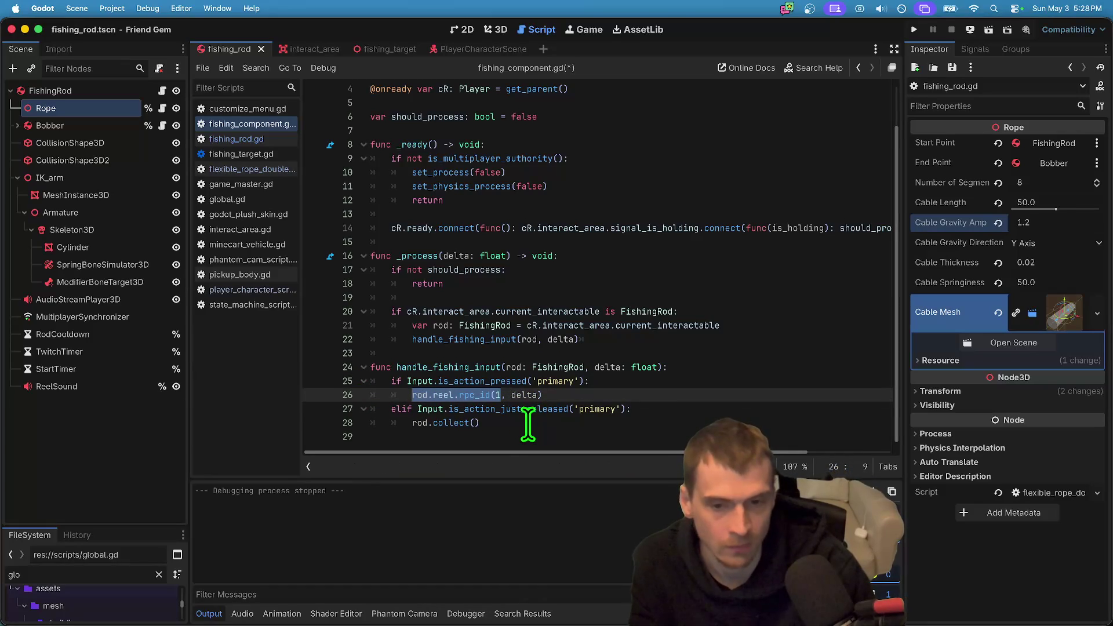
# Change rod.collect() to rod.collect.rpc_id(1), save the script, and relaunch the game.
pyautogui.doubleClick(468, 424)
pyautogui.write('.rpc')
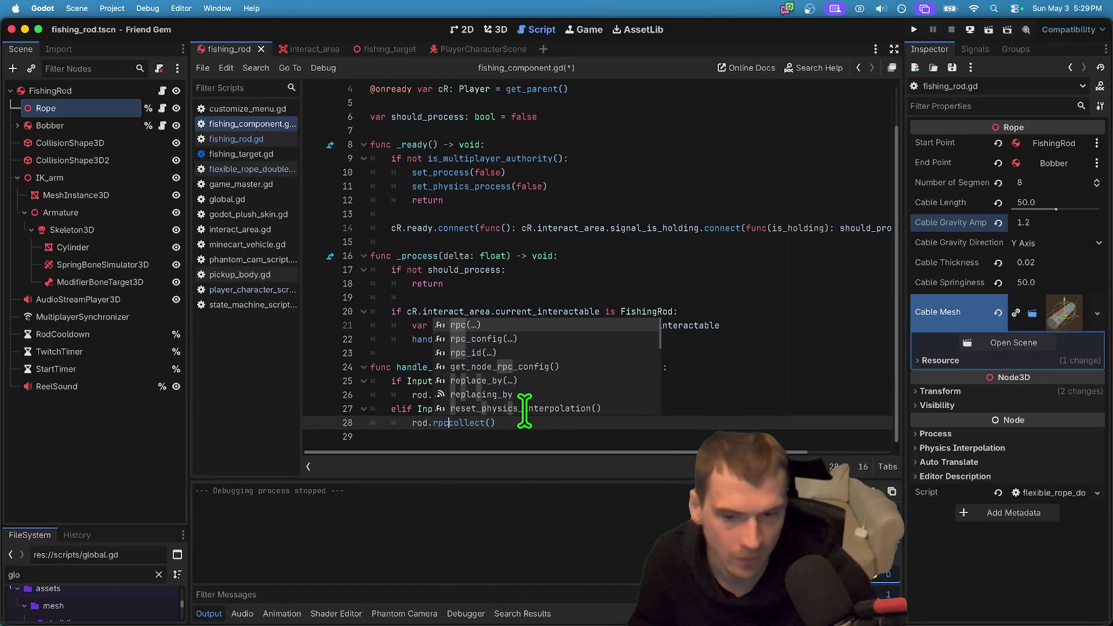
pyautogui.write('(1,')
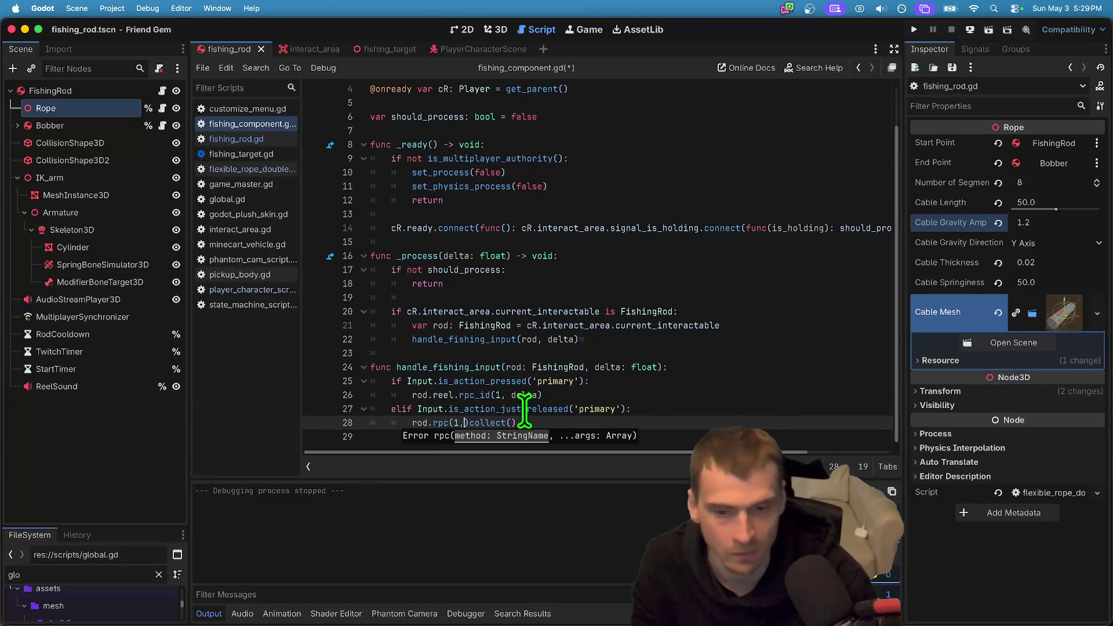
pyautogui.press('Delete')
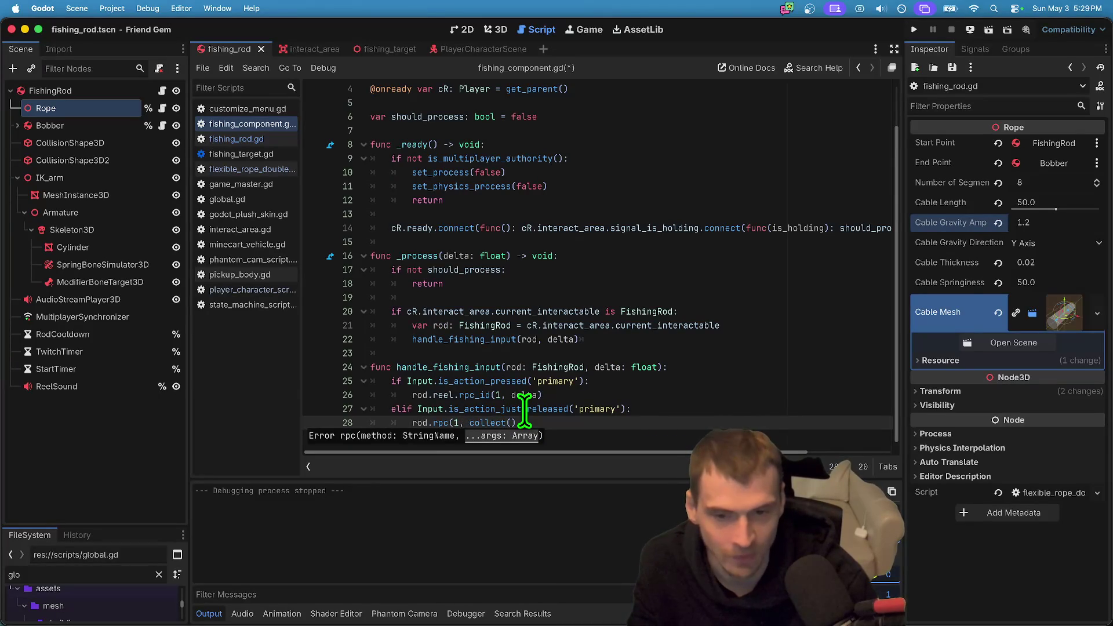
pyautogui.press('Left')
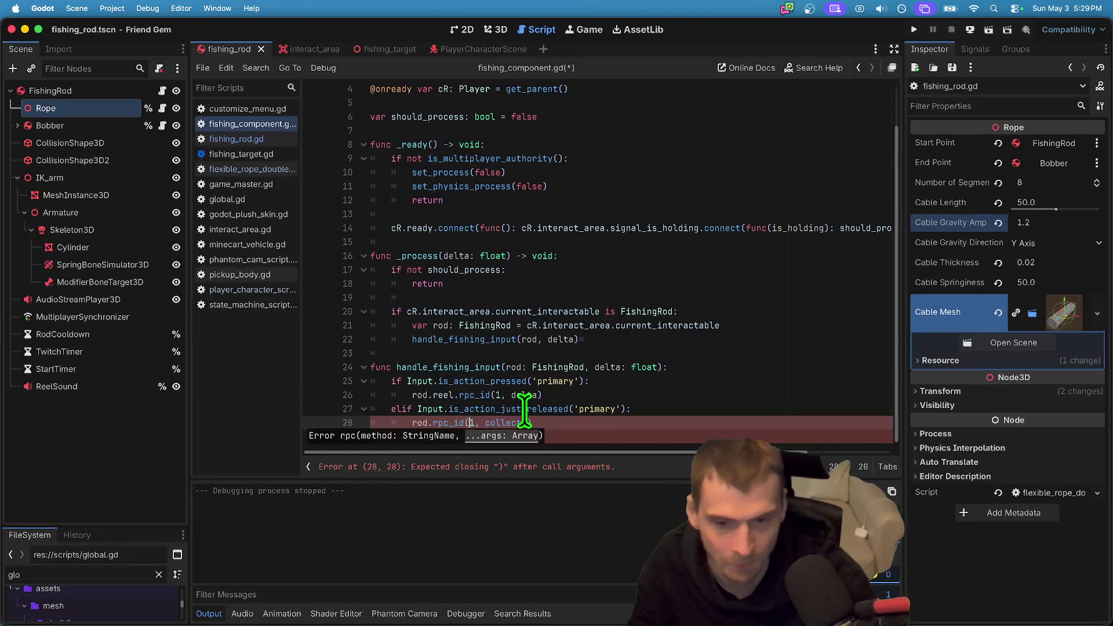
pyautogui.press('Right')
pyautogui.press('Right')
pyautogui.press('Right')
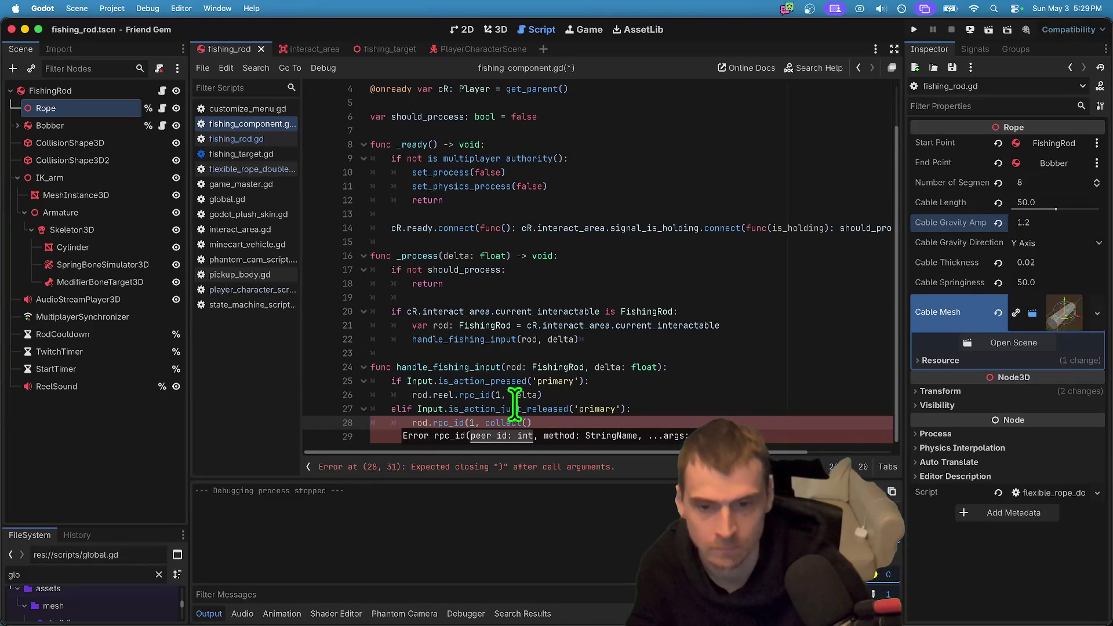
pyautogui.click(433, 423)
pyautogui.write('collect.')
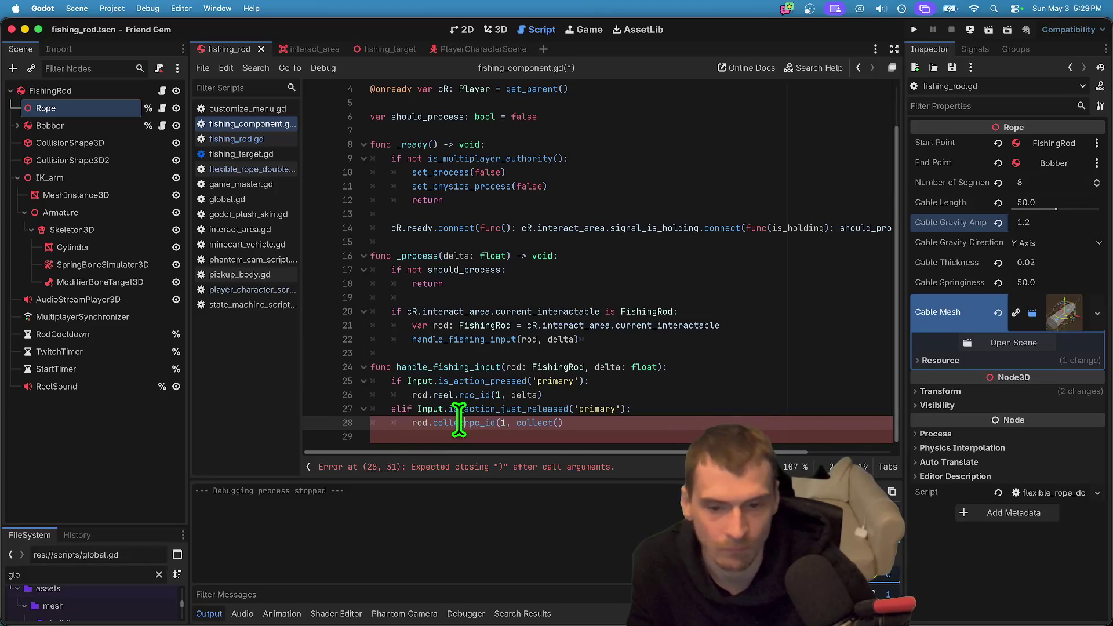
pyautogui.press('End')
pyautogui.press('BackSpace')
pyautogui.press('BackSpace')
pyautogui.press('BackSpace')
pyautogui.press('Down')
pyautogui.press('Up')
pyautogui.press('End')
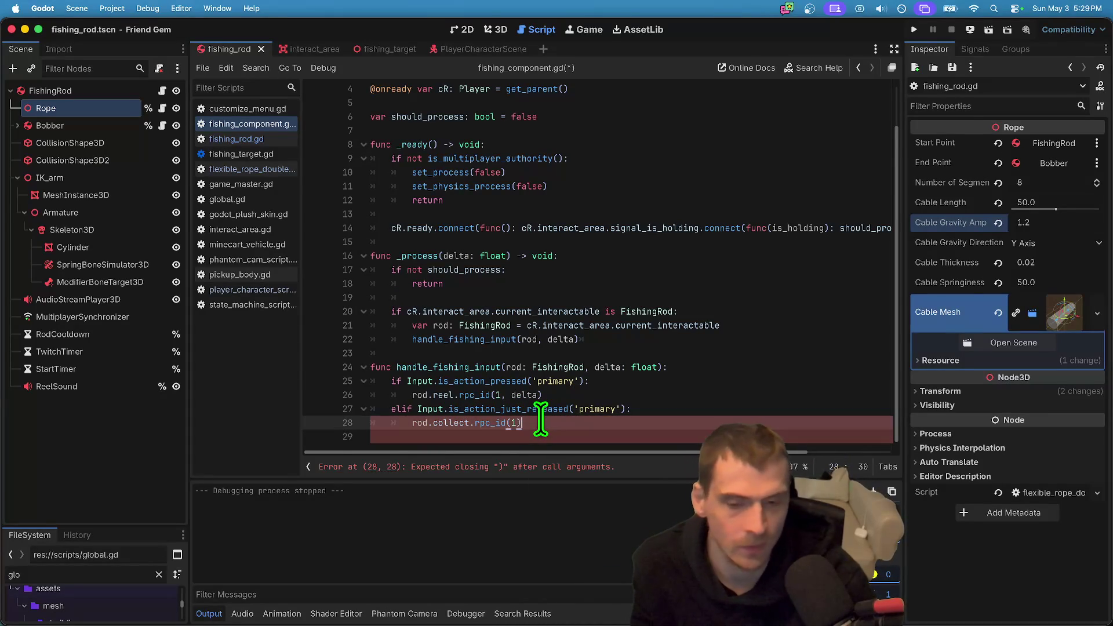
pyautogui.write(')')
pyautogui.press('Down')
pyautogui.hotkey('ctrl', 's')
pyautogui.press('super+b')
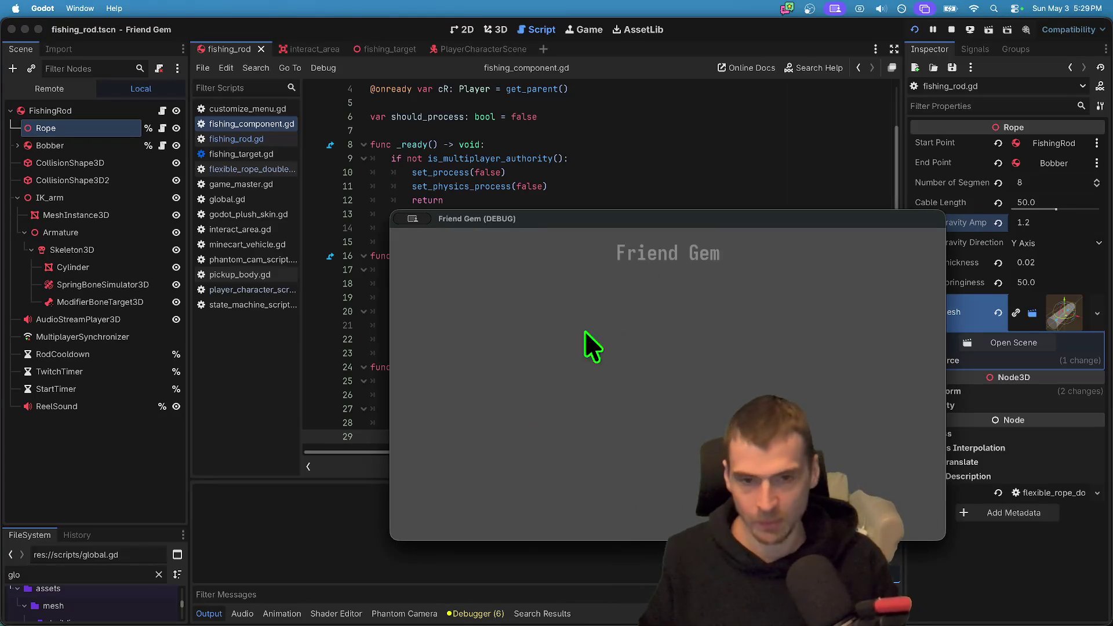
# Move the first window aside, then in the second instance pick up the rod, cast and reel.
pyautogui.moveTo(659, 212)
pyautogui.mouseDown()
pyautogui.moveTo(667, 384)
pyautogui.moveTo(238, 5)
pyautogui.moveTo(342, 72)
pyautogui.mouseUp()
pyautogui.press('super+Tab')
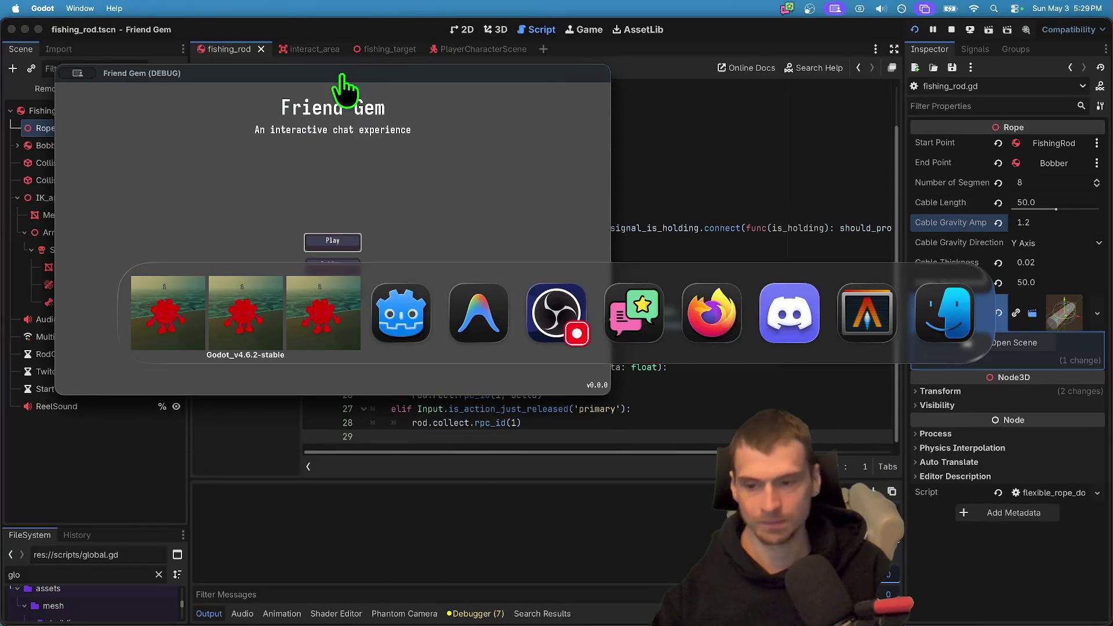
pyautogui.press('w')
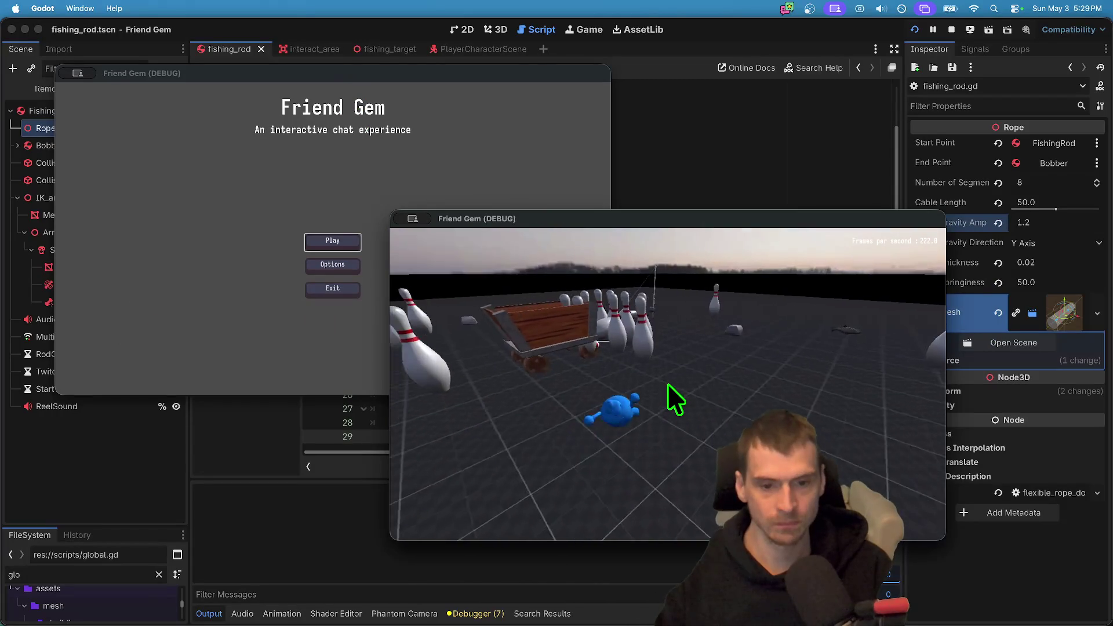
pyautogui.press('w')
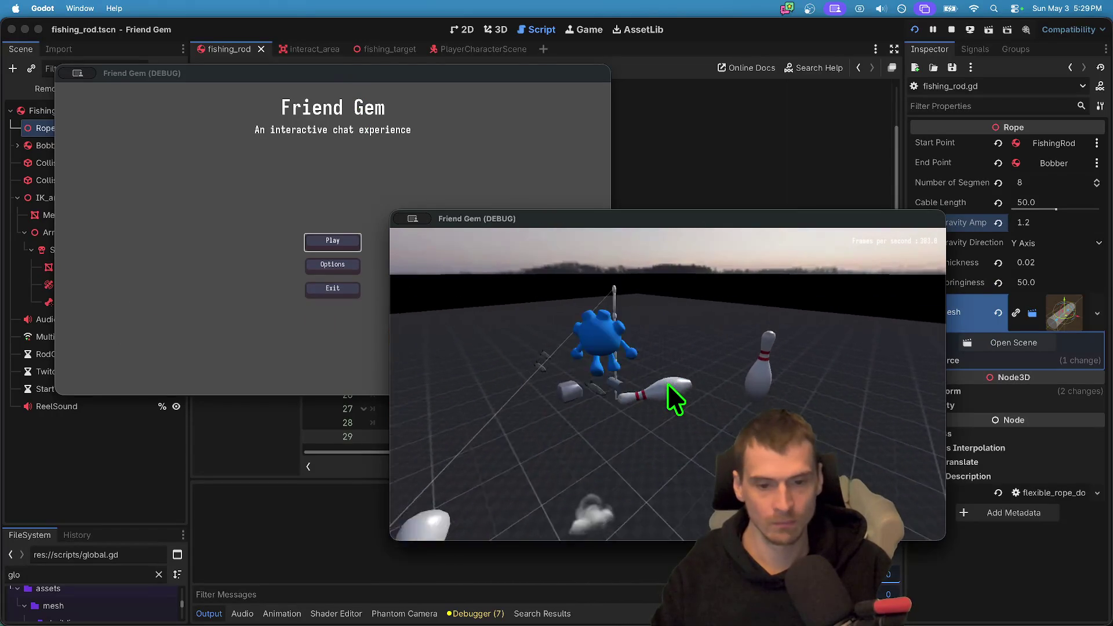
pyautogui.press('e')
pyautogui.press('a')
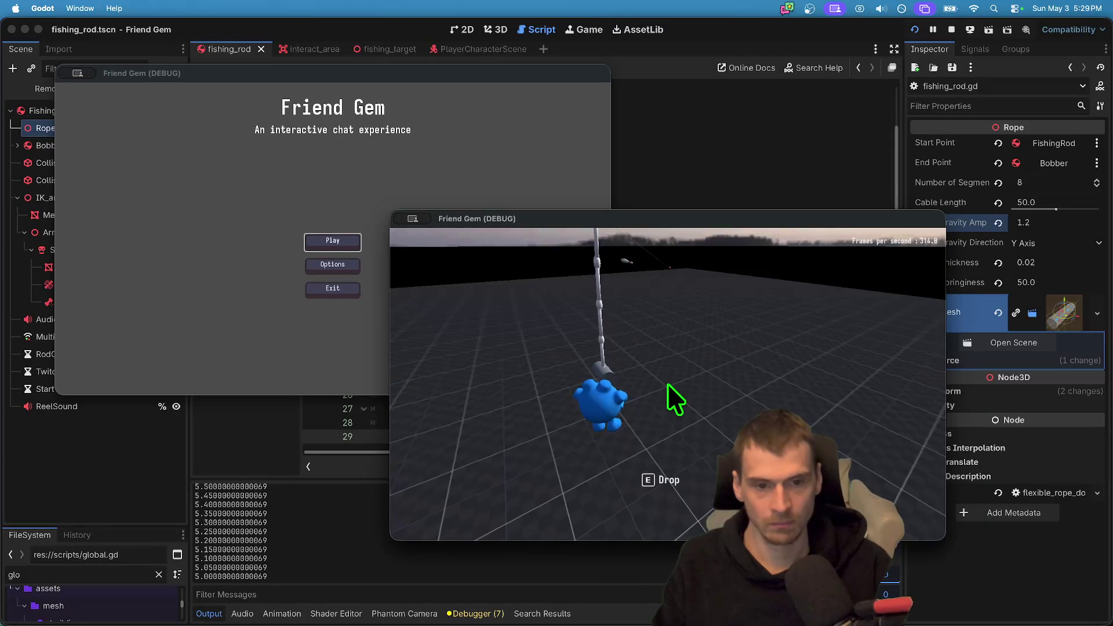
pyautogui.press('super+Tab')
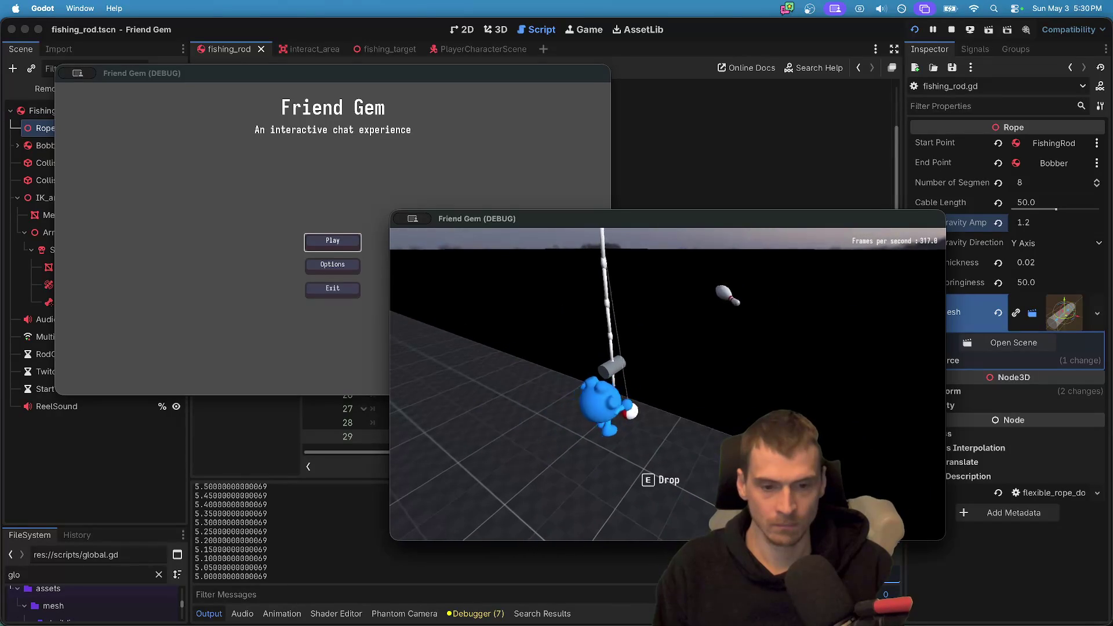
pyautogui.press('super+Tab')
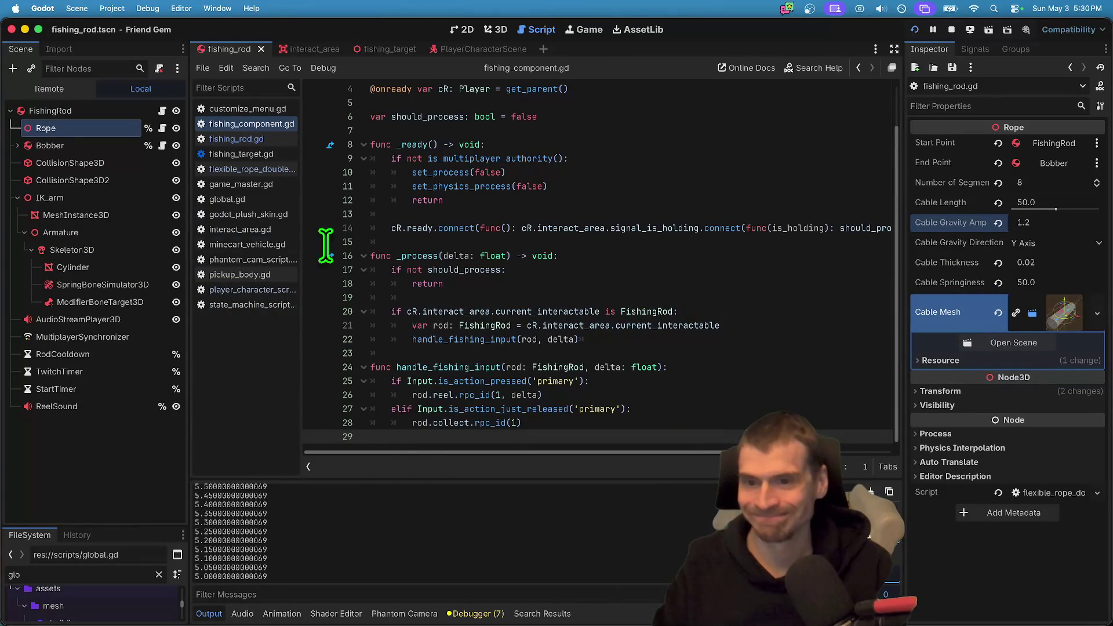
# Open fishing_rod.gd and review the reel() function's rpc annotation and delta parameter.
pyautogui.click(271, 167)
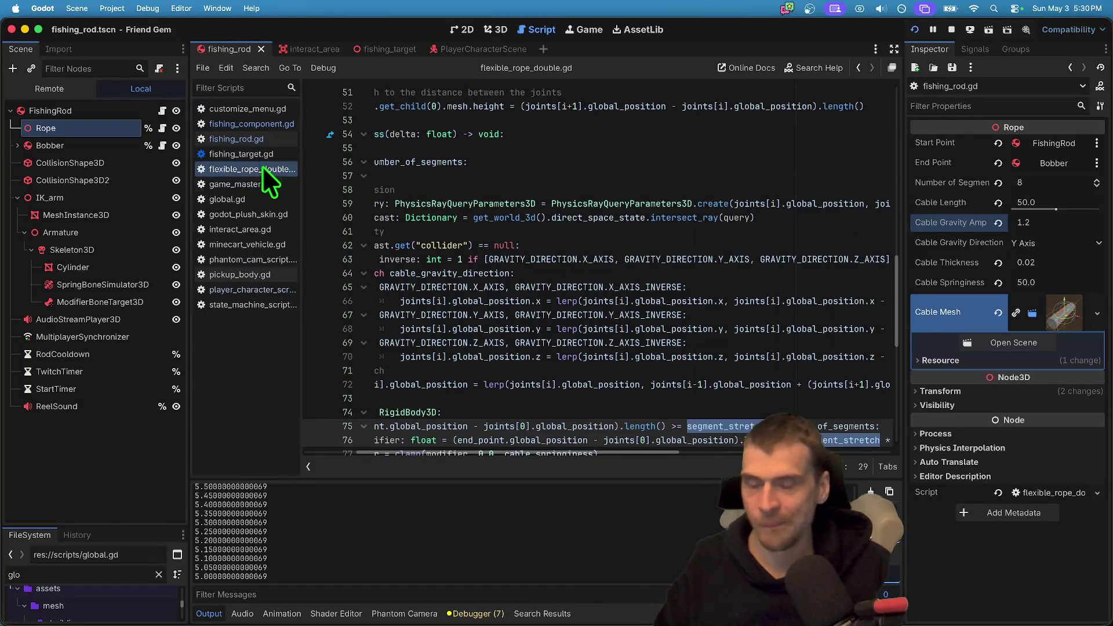
pyautogui.click(261, 154)
pyautogui.click(254, 140)
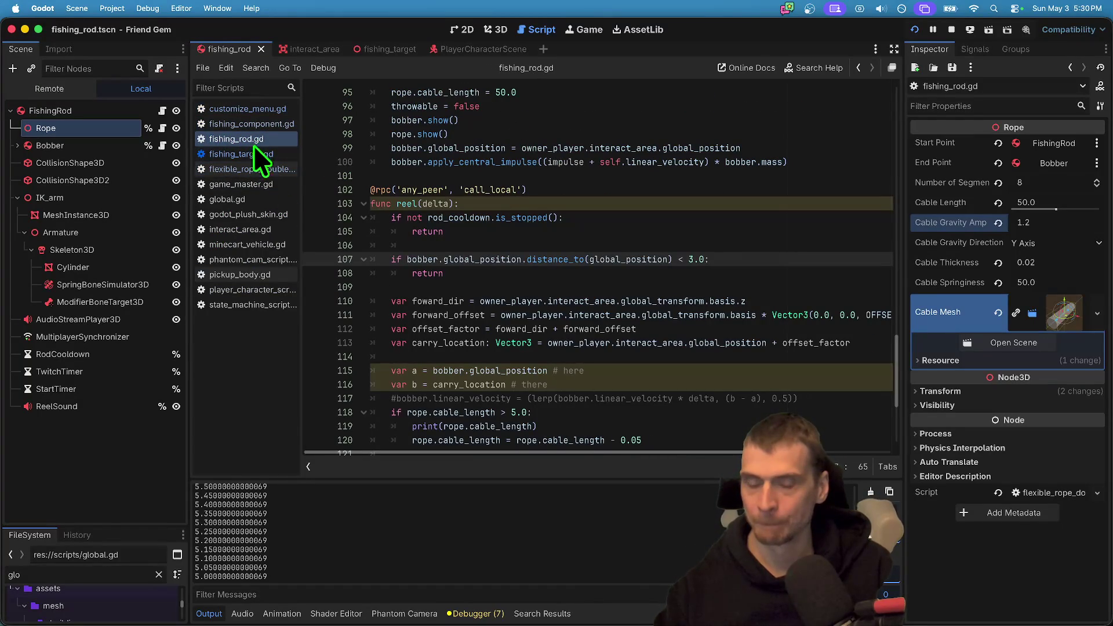
pyautogui.scroll(-1, 620, 310)
pyautogui.click(572, 196)
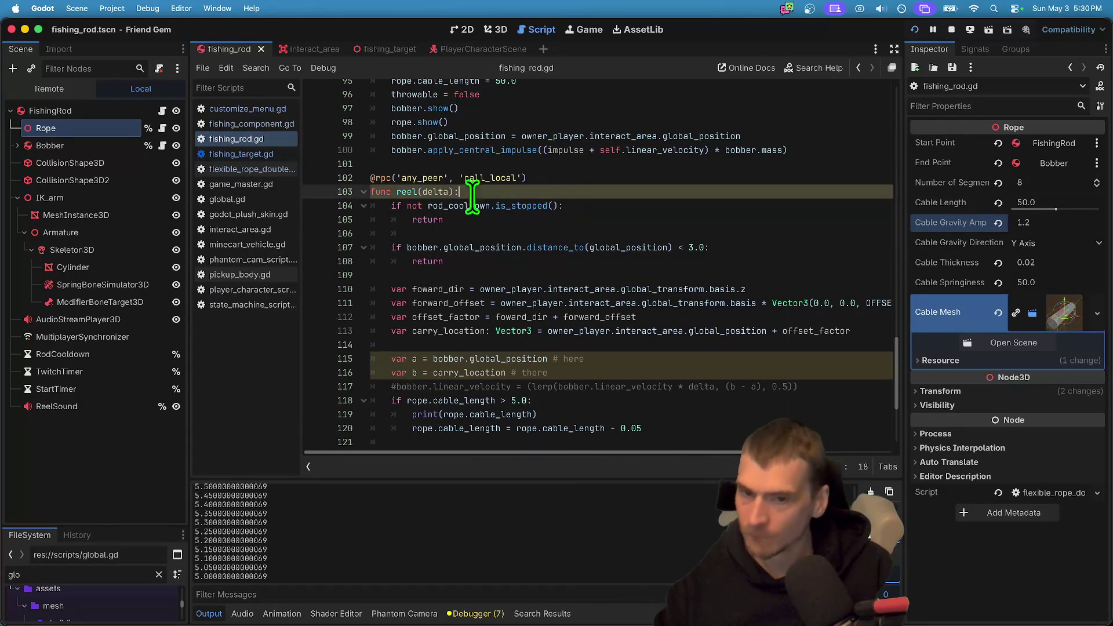
pyautogui.doubleClick(503, 178)
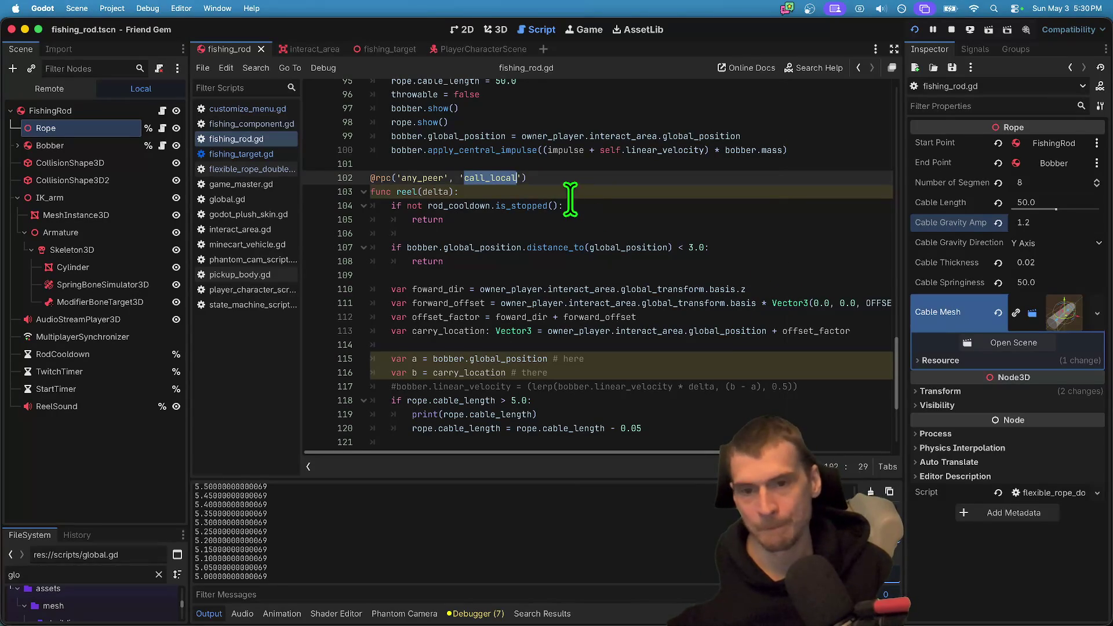
pyautogui.doubleClick(435, 192)
pyautogui.scroll(-3, 473, 227)
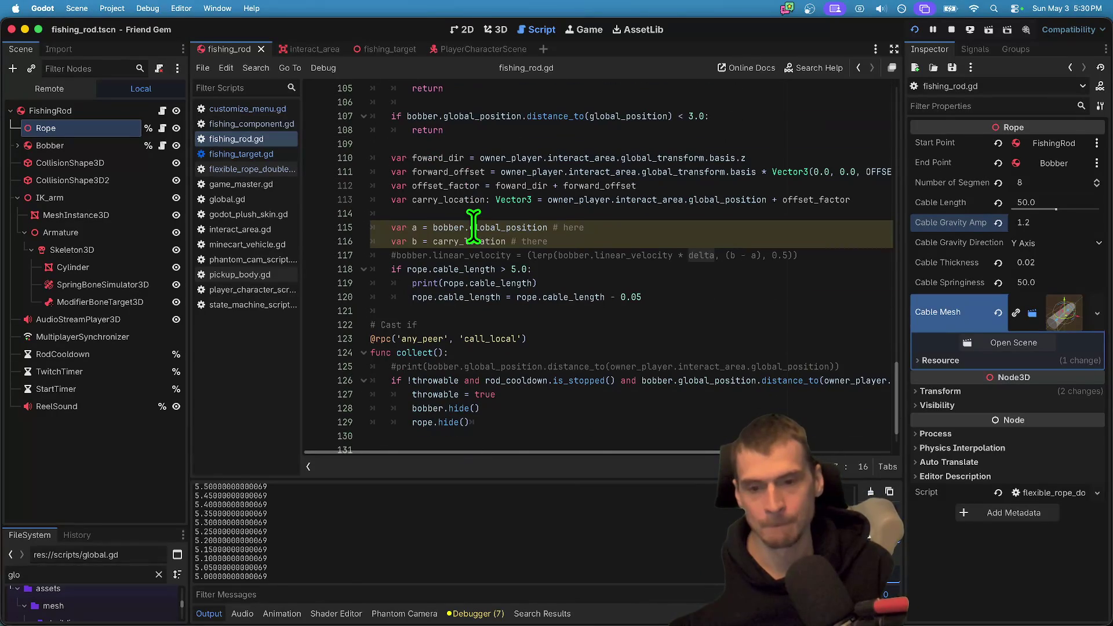
# Change line 119 to prints(multiplayer.get_unique_id(), rope.cable_length) and run the project.
pyautogui.click(590, 282)
pyautogui.press('Up')
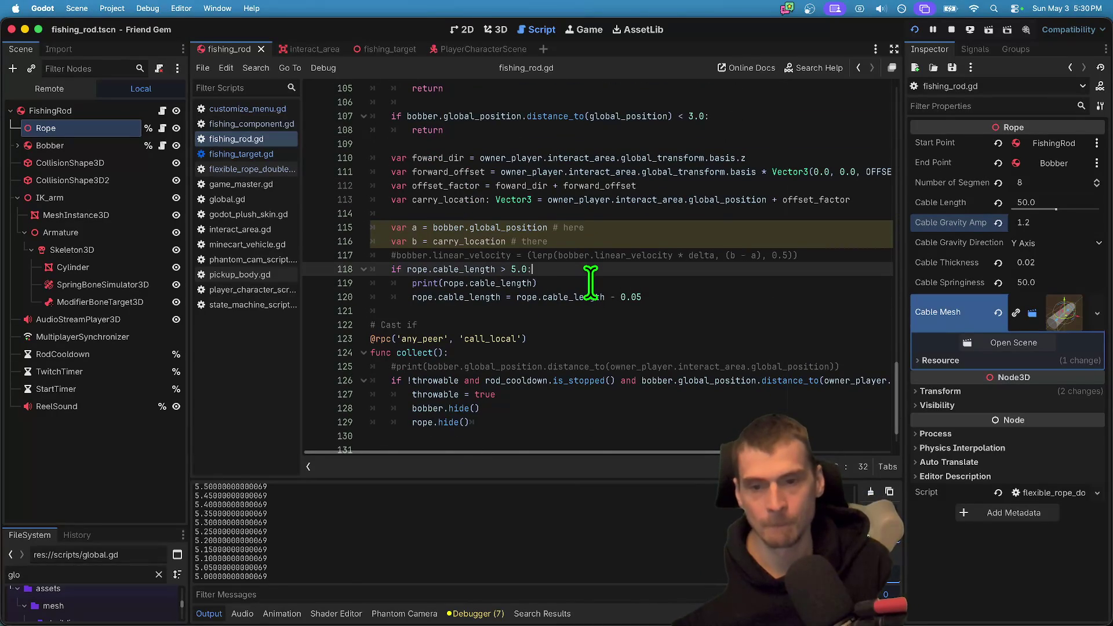
pyautogui.click(590, 282)
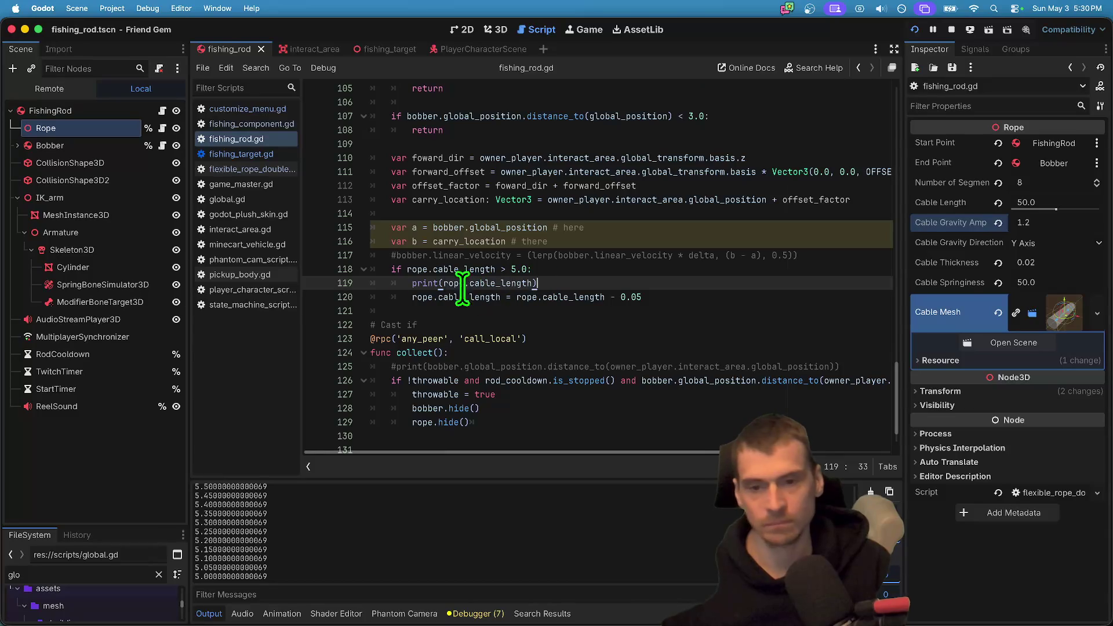
pyautogui.doubleClick(408, 284)
pyautogui.write('(')
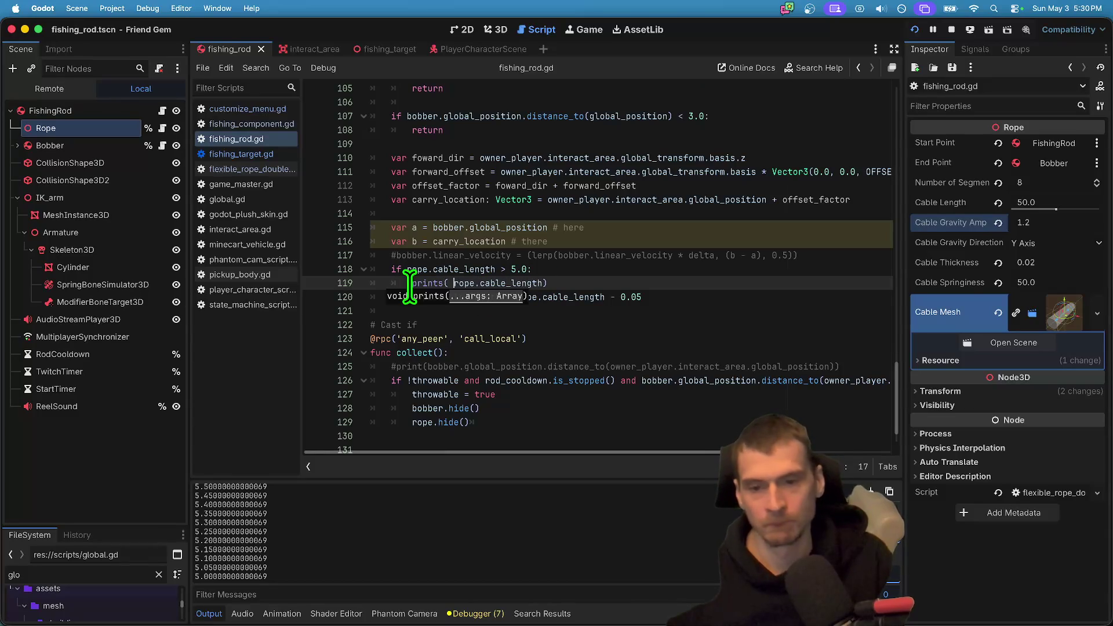
pyautogui.press('BackSpace')
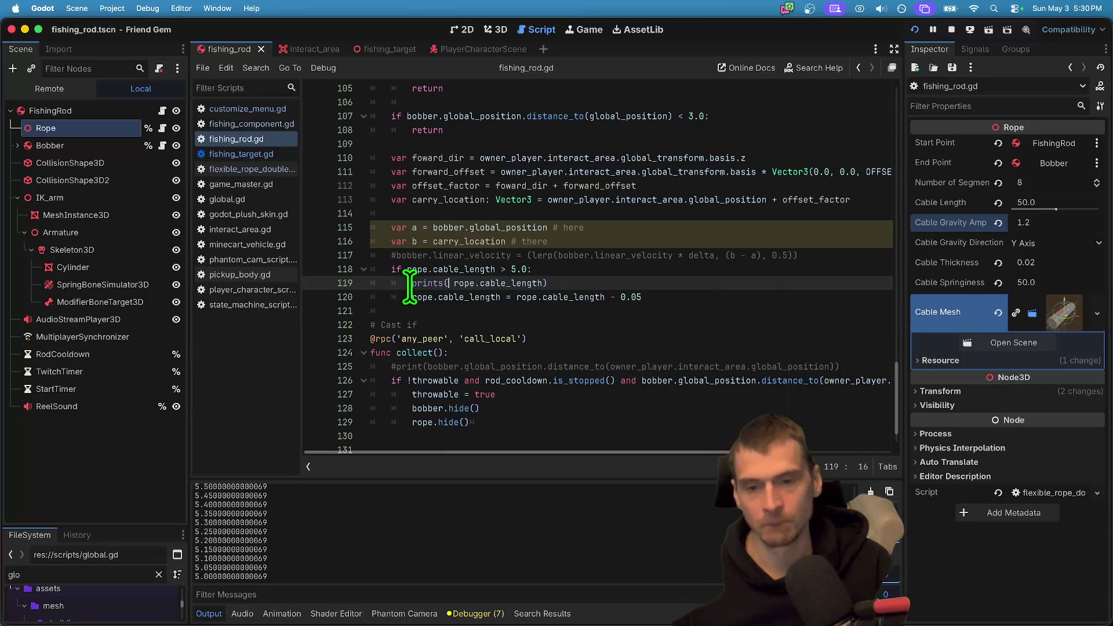
pyautogui.write('multiplayer.getu')
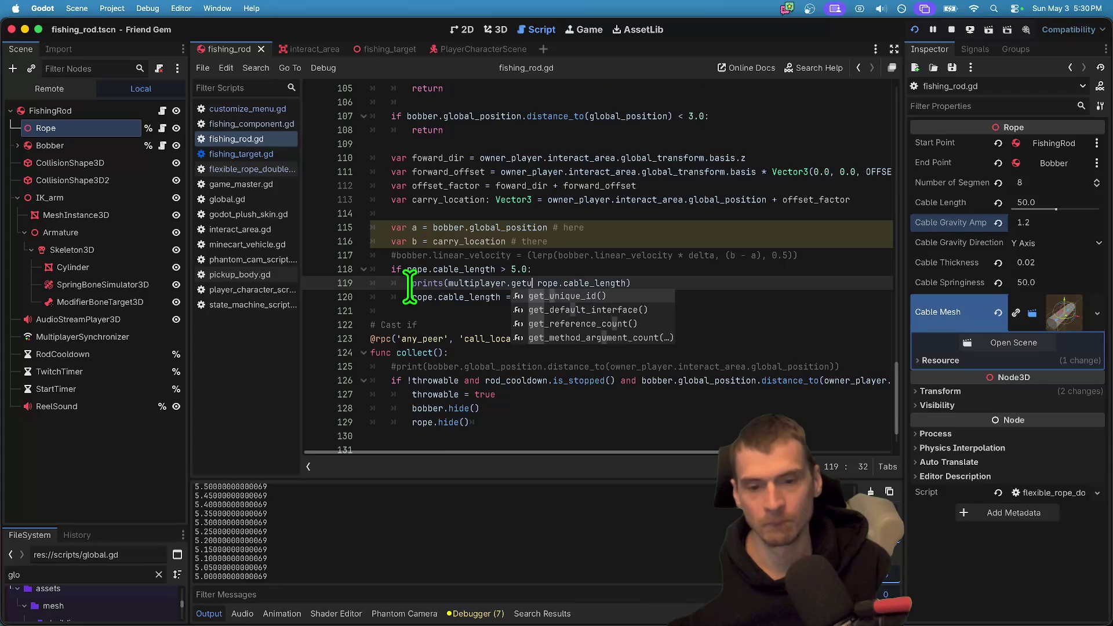
pyautogui.press('Return')
pyautogui.press('super+b')
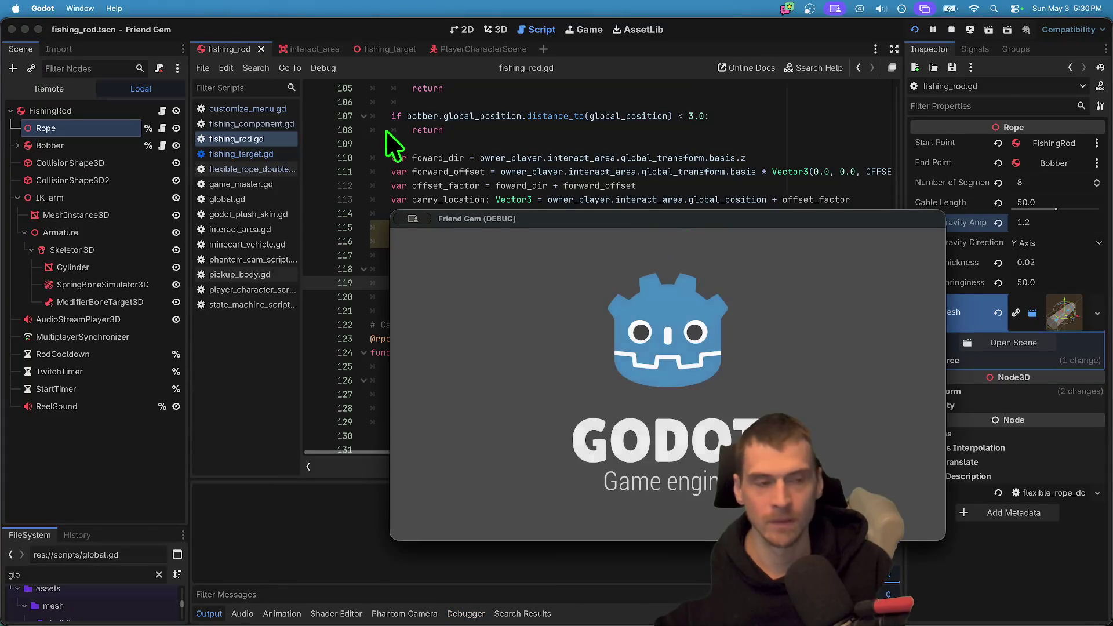
# Pick up the rod in the debug game, confirming output logs peer 1 with cable lengths near 21.15.
pyautogui.moveTo(476, 159); pyautogui.dragTo(386, 94)
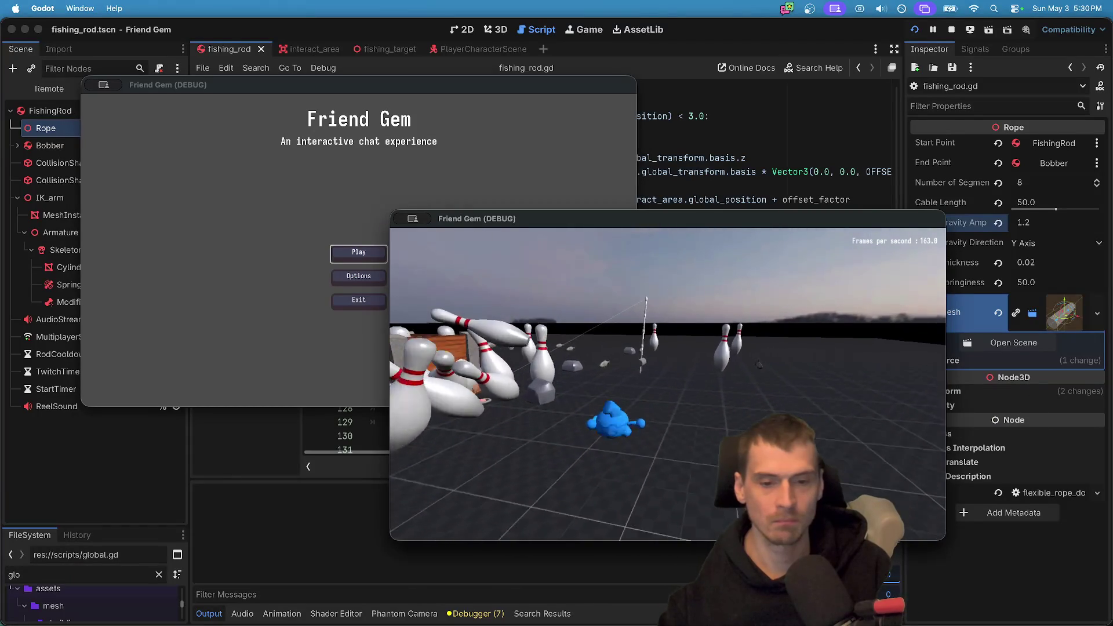
pyautogui.press('e')
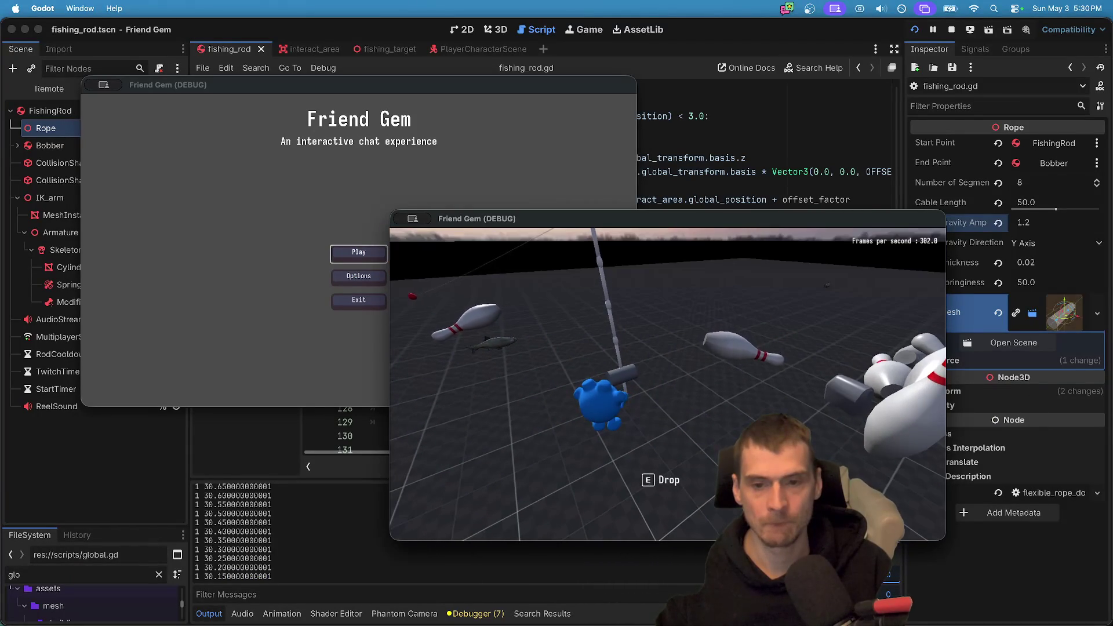
pyautogui.press('super+Tab')
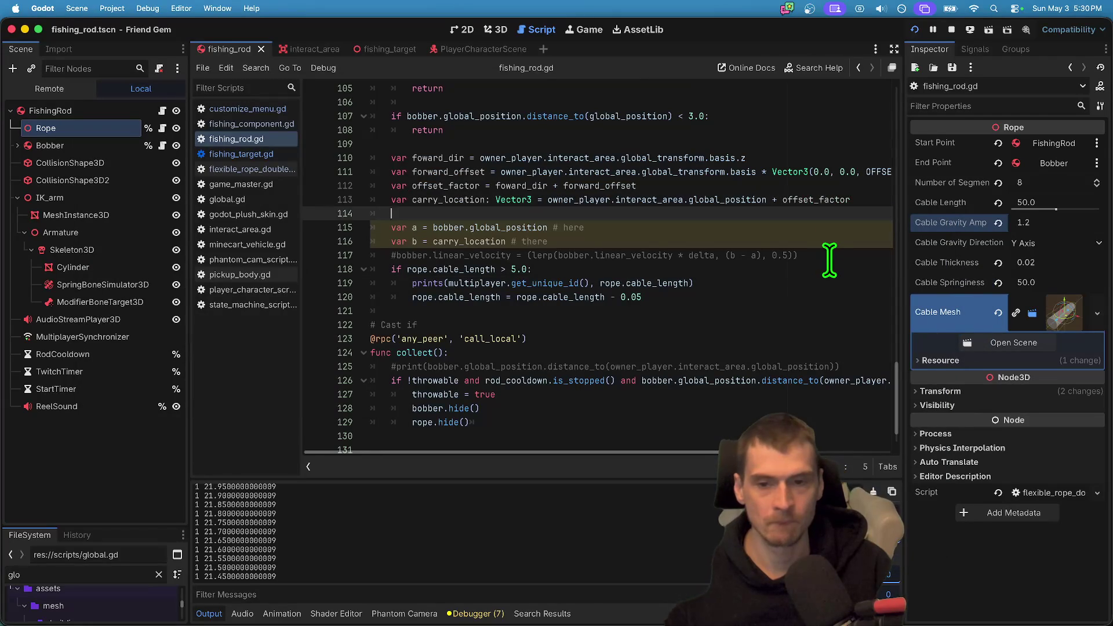
# Uncomment line 117's bobber linear_velocity lerp and test reeling, with cable lengths bottoming near 5.05.
pyautogui.click(830, 255)
pyautogui.press('super+k')
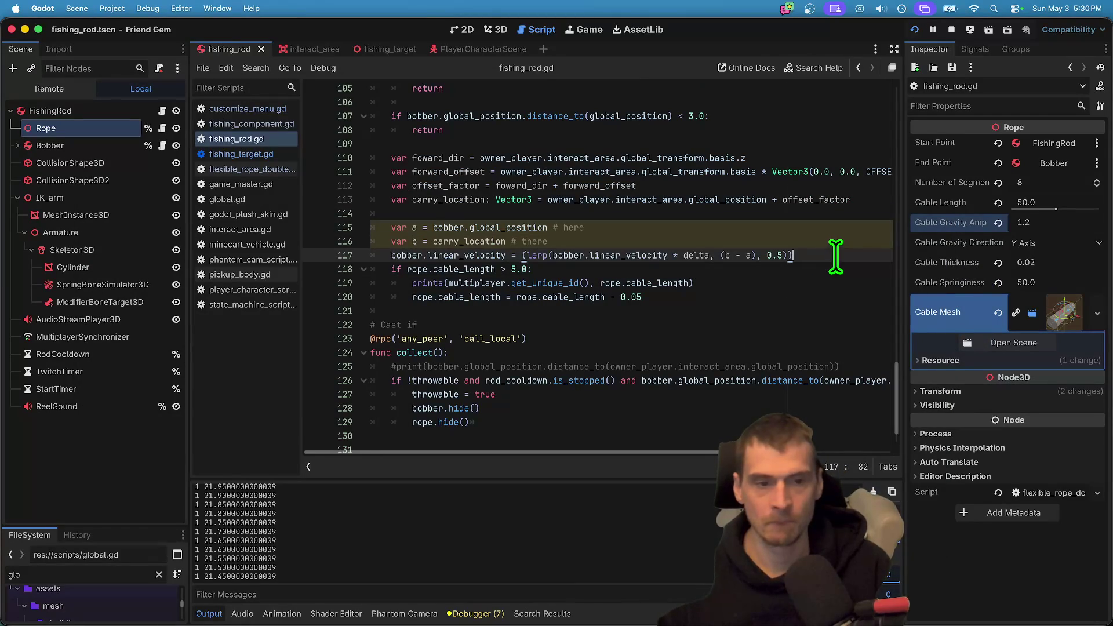
pyautogui.press('super+Tab')
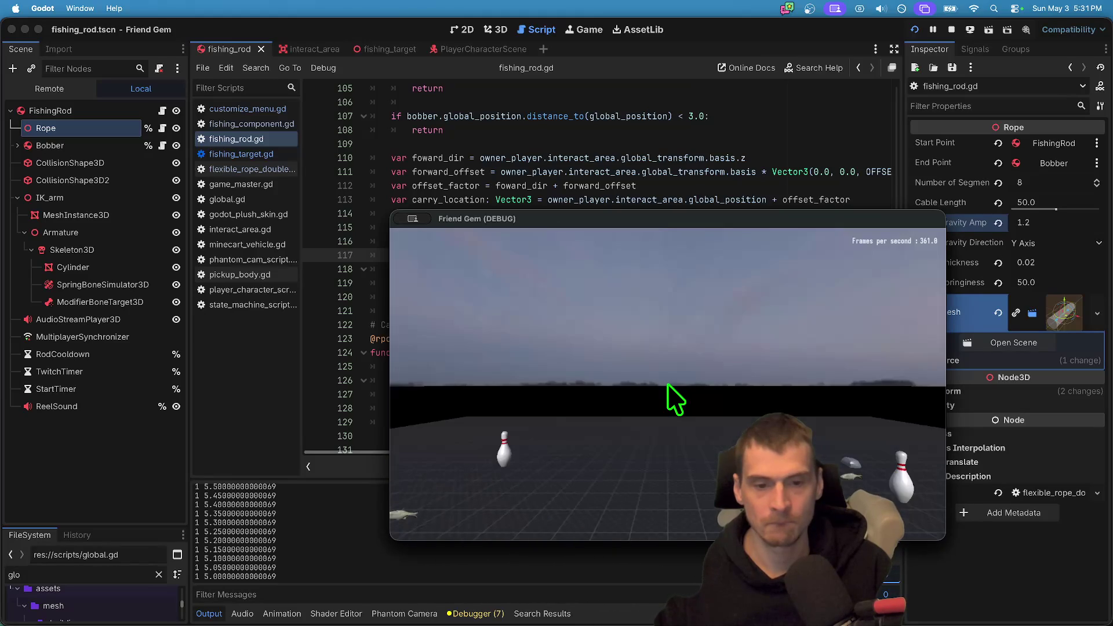
pyautogui.click(667, 384)
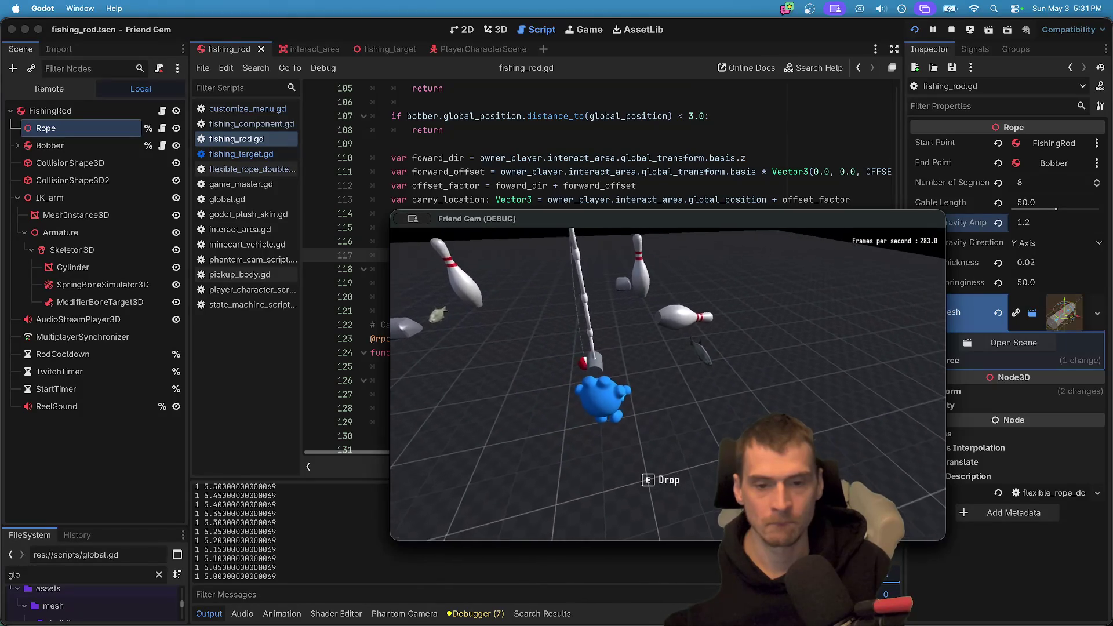
pyautogui.press('super+Tab')
pyautogui.click(589, 200)
pyautogui.scroll(-1, 485, 335)
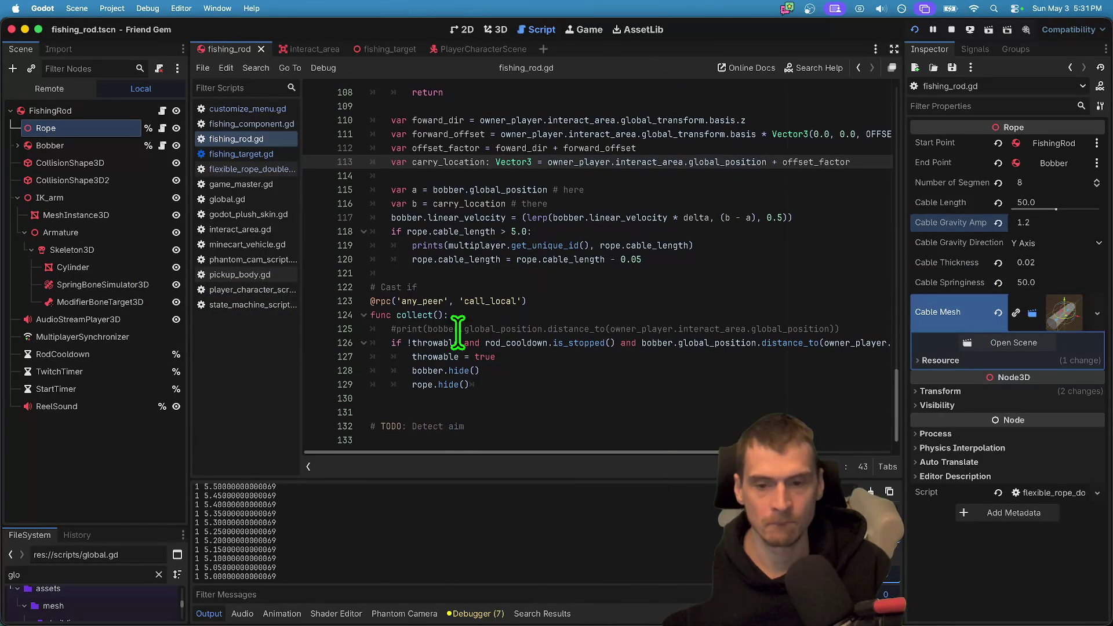
pyautogui.click(445, 315)
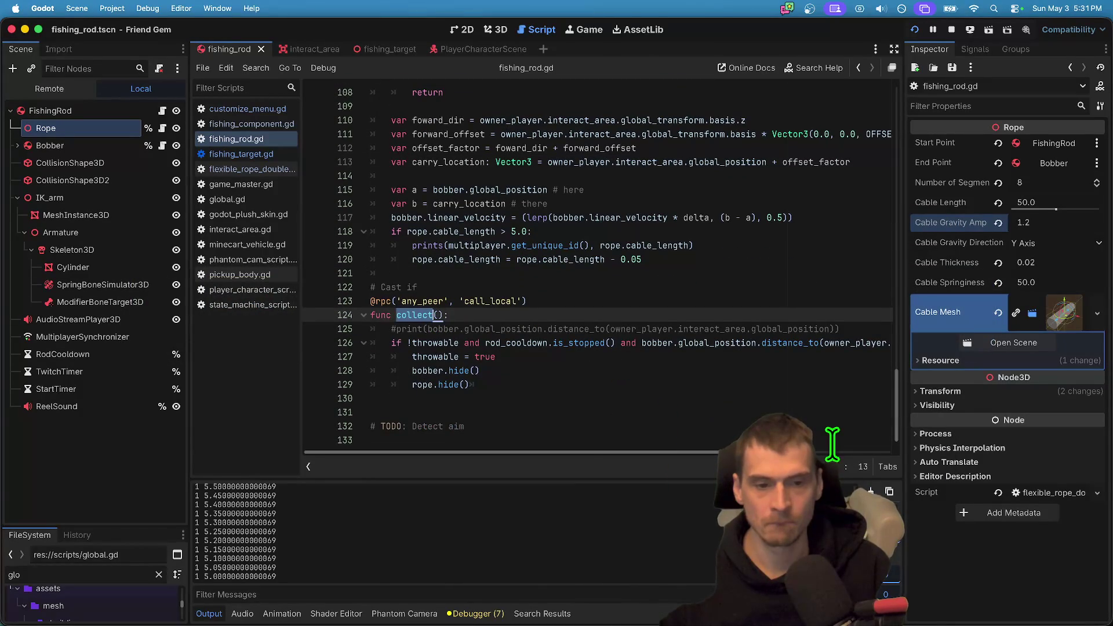
pyautogui.hscroll(5, 833, 447)
pyautogui.hscroll(-5, 754, 406)
pyautogui.moveTo(603, 370)
pyautogui.mouseDown()
pyautogui.moveTo(249, 343)
pyautogui.moveTo(607, 342)
pyautogui.moveTo(251, 306)
pyautogui.moveTo(425, 332)
pyautogui.mouseUp()
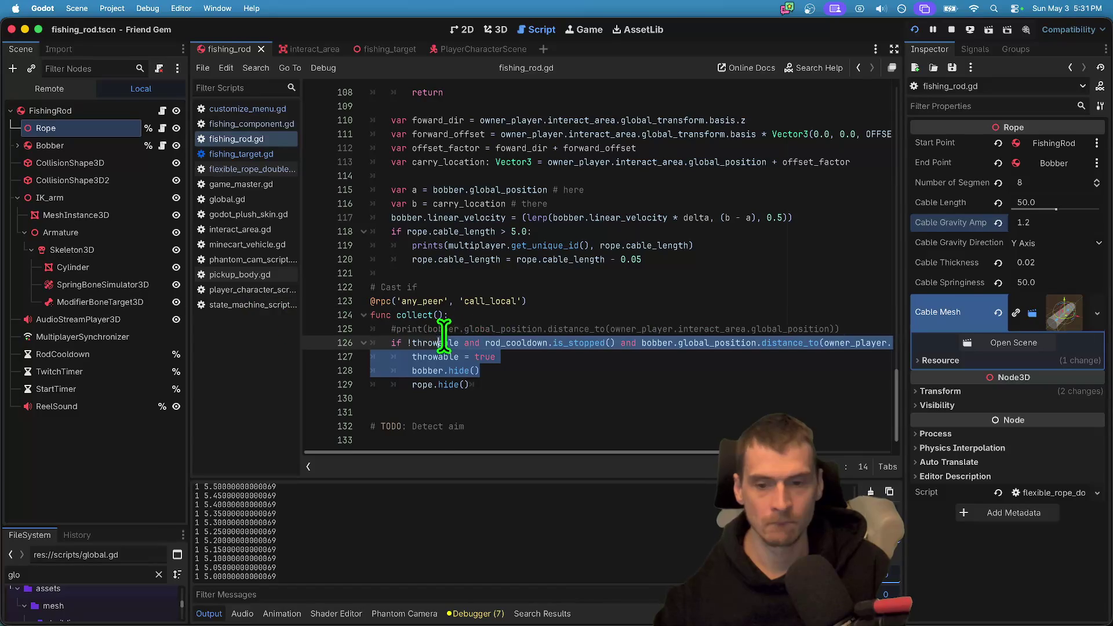
pyautogui.doubleClick(468, 325)
pyautogui.press('super+b')
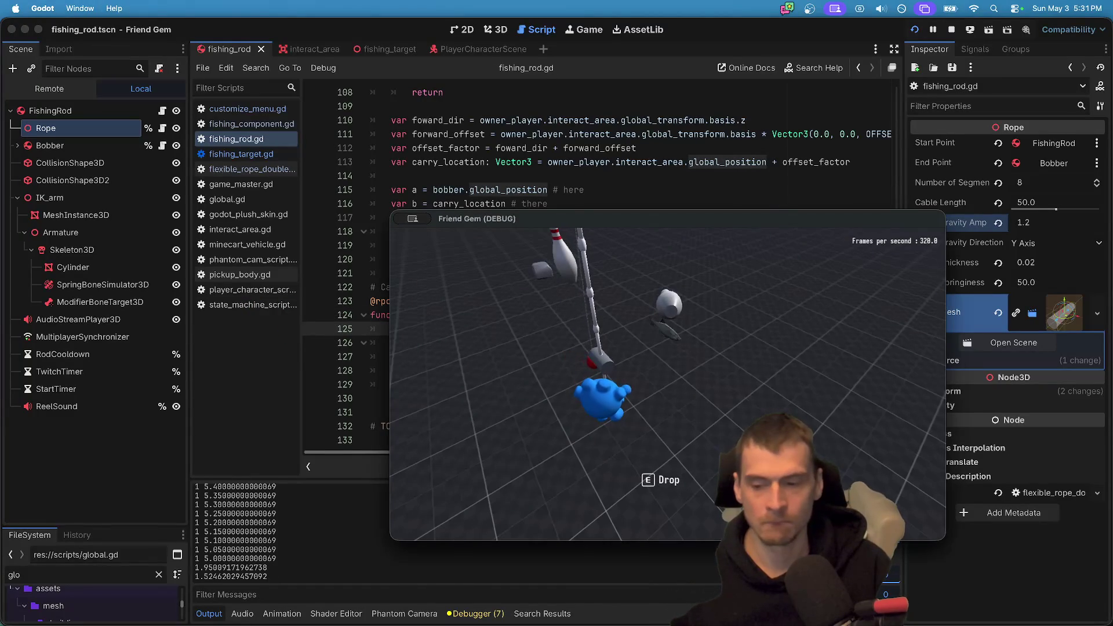
pyautogui.press('super+q')
pyautogui.press('super+z')
pyautogui.press('super+z')
pyautogui.press('super+z')
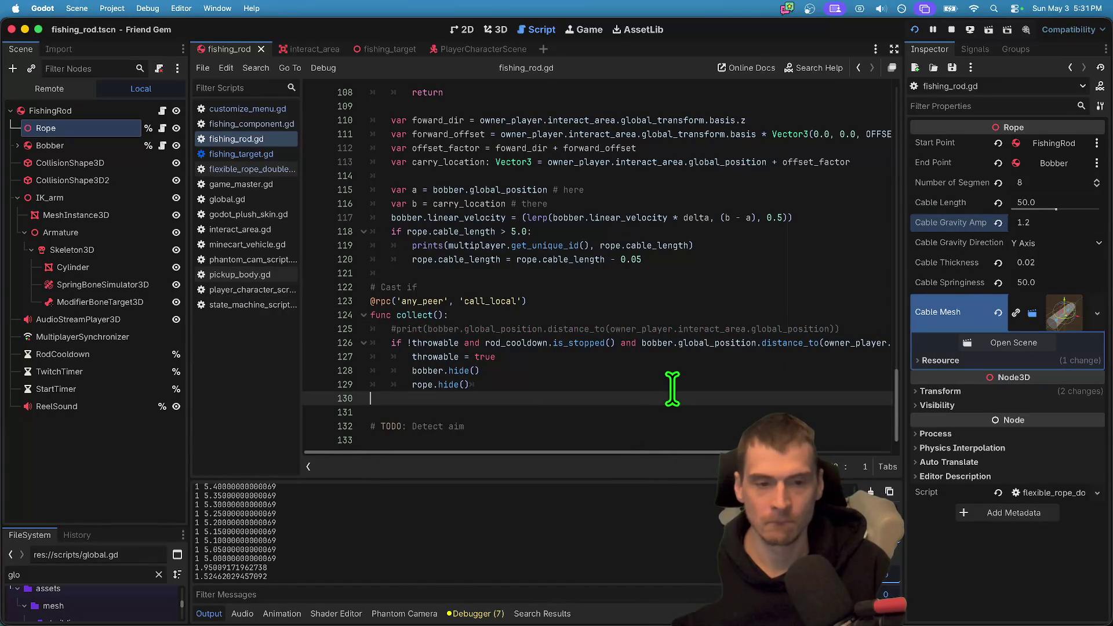
# Undo the stray edits in collect(), restore line 126's indentation, and save fishing_rod.gd.
pyautogui.press('super+z')
pyautogui.press('super+z')
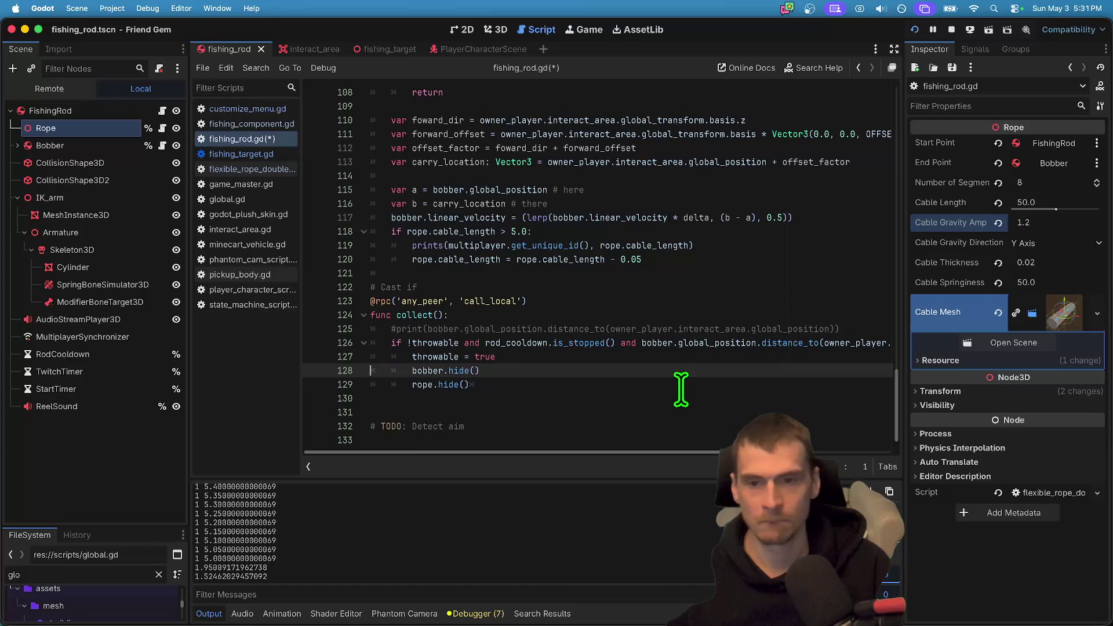
pyautogui.press('super+z')
pyautogui.press('super+z')
pyautogui.press('super+z')
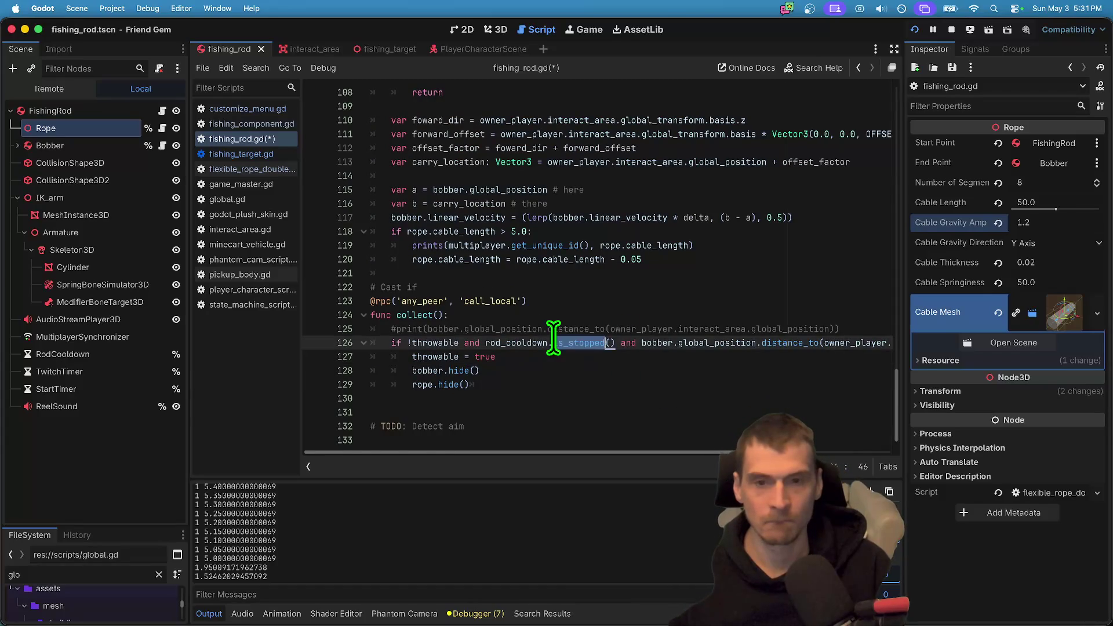
pyautogui.press('super+z')
pyautogui.press('super+z')
pyautogui.press('super+z')
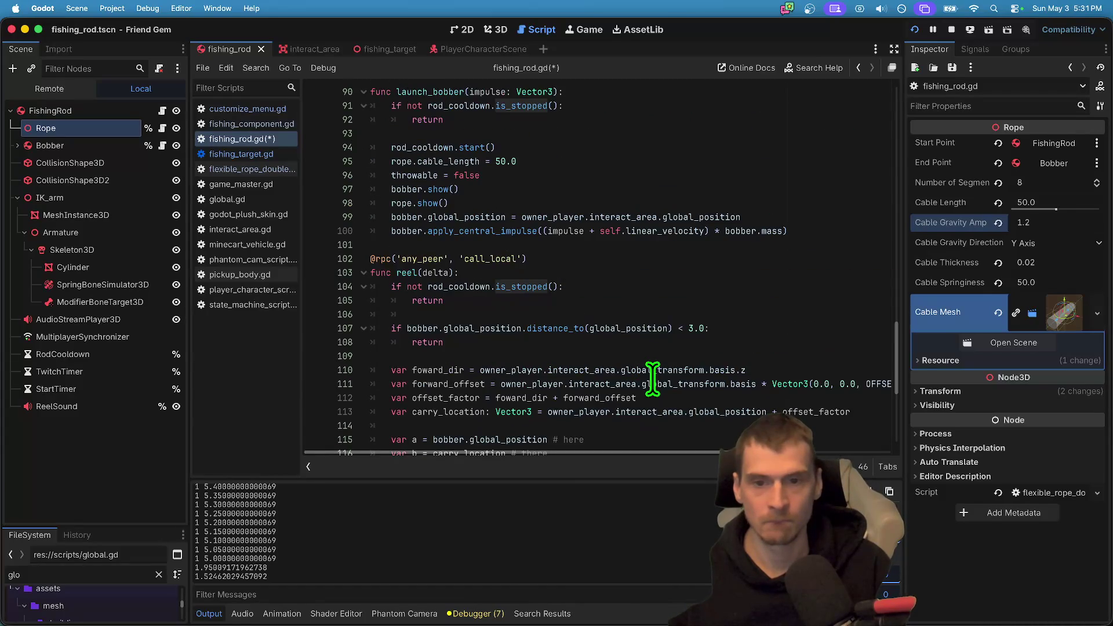
pyautogui.scroll(2, 520, 355)
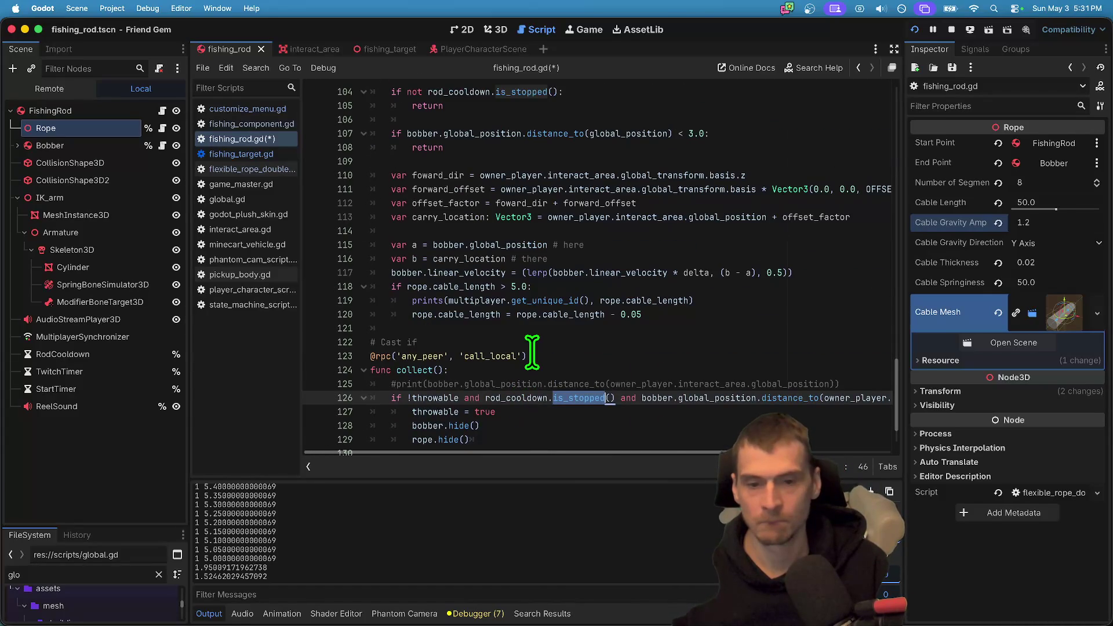
pyautogui.scroll(-2, 528, 400)
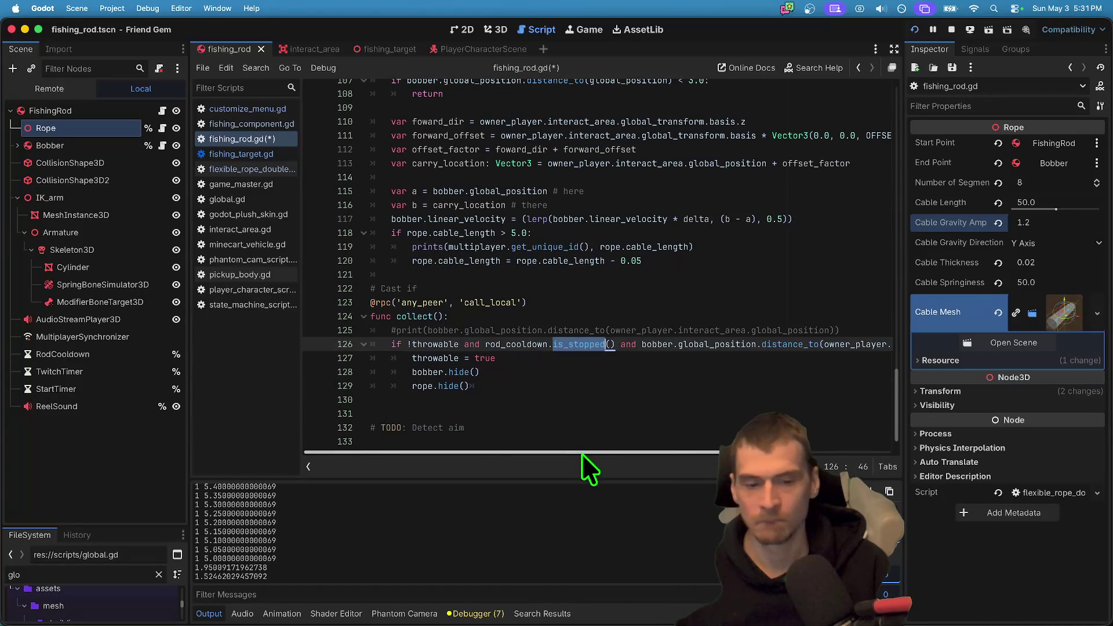
pyautogui.moveTo(583, 453); pyautogui.dragTo(903, 448)
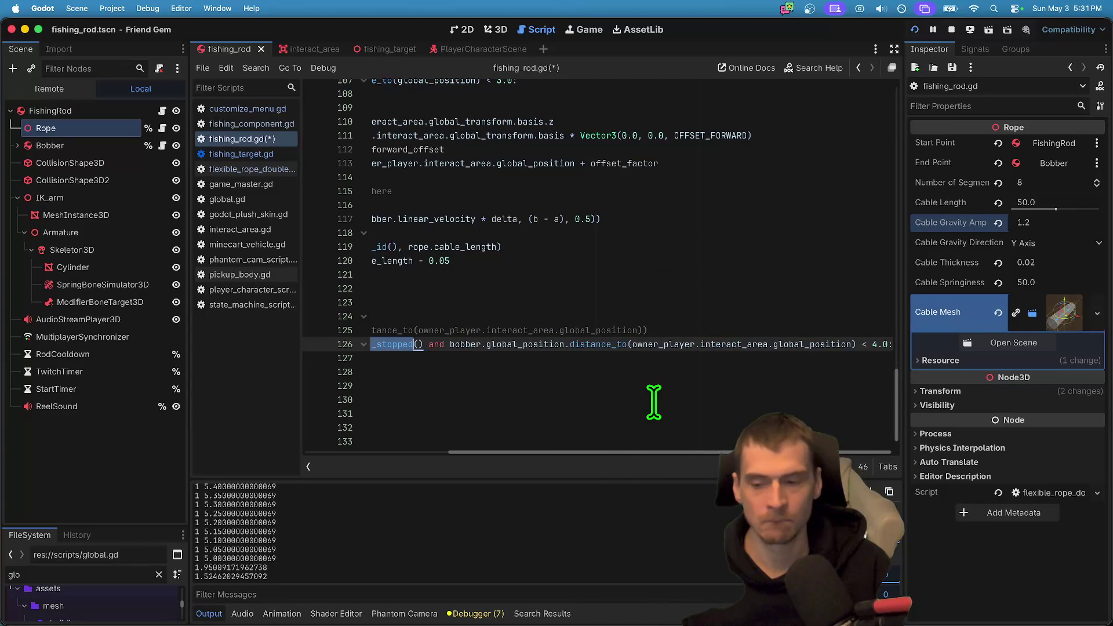
pyautogui.moveTo(654, 402)
pyautogui.mouseDown()
pyautogui.moveTo(413, 390)
pyautogui.moveTo(370, 358)
pyautogui.mouseUp()
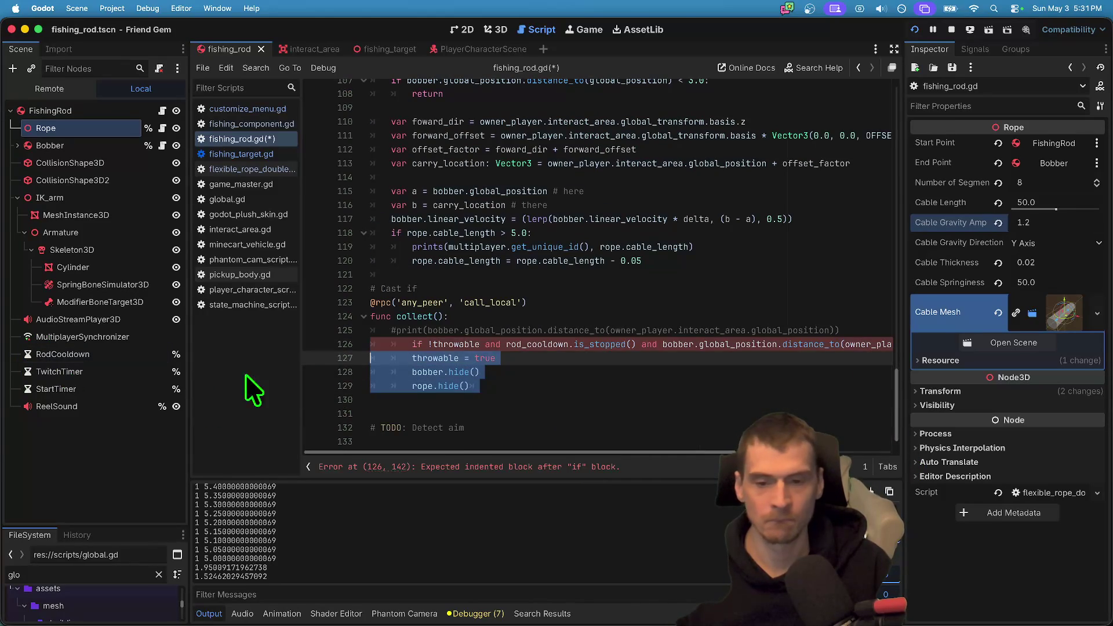
pyautogui.click(542, 364)
pyautogui.press('super+z')
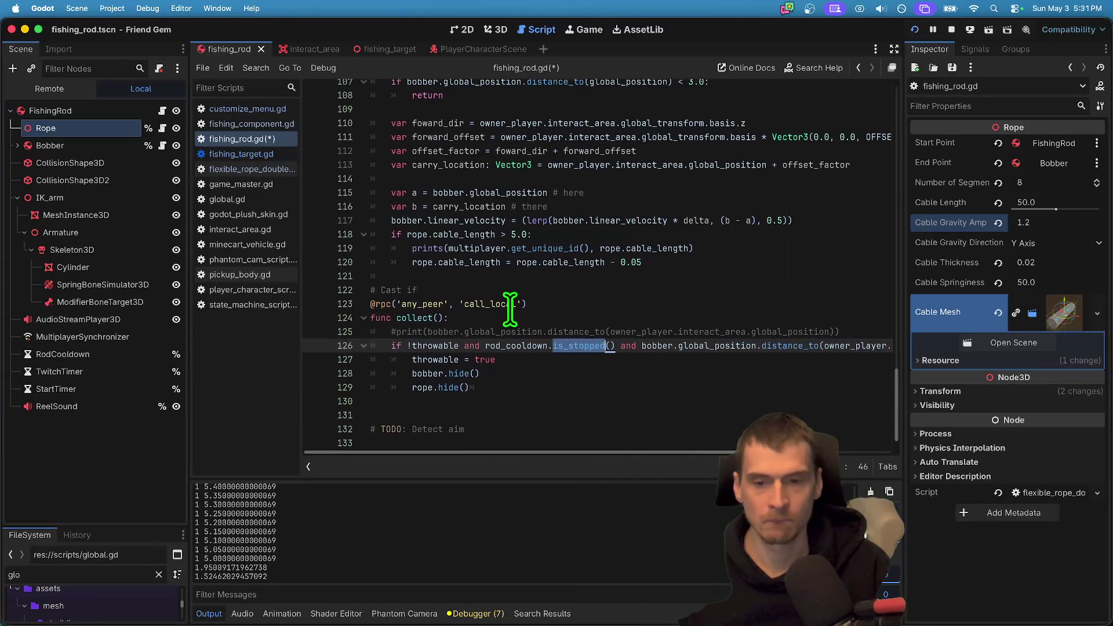
pyautogui.scroll(1, 441, 330)
pyautogui.doubleClick(413, 328)
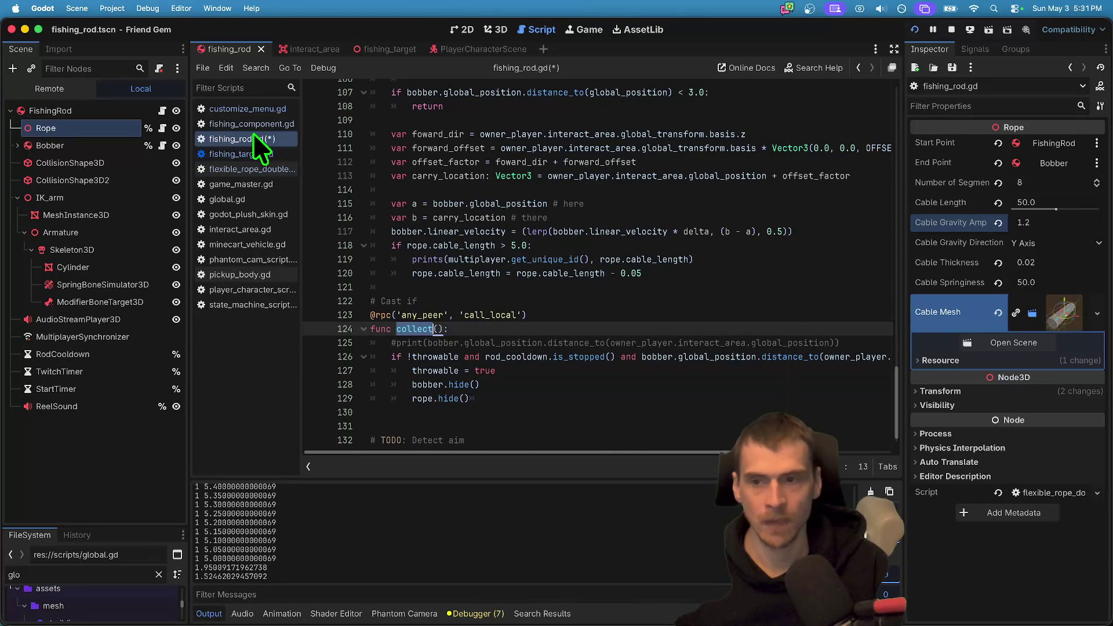
pyautogui.press('super+s')
# Open fishing_component.gd and inspect its rod.collect.rpc_id(1) call.
pyautogui.hotkey('alt', 'Left')
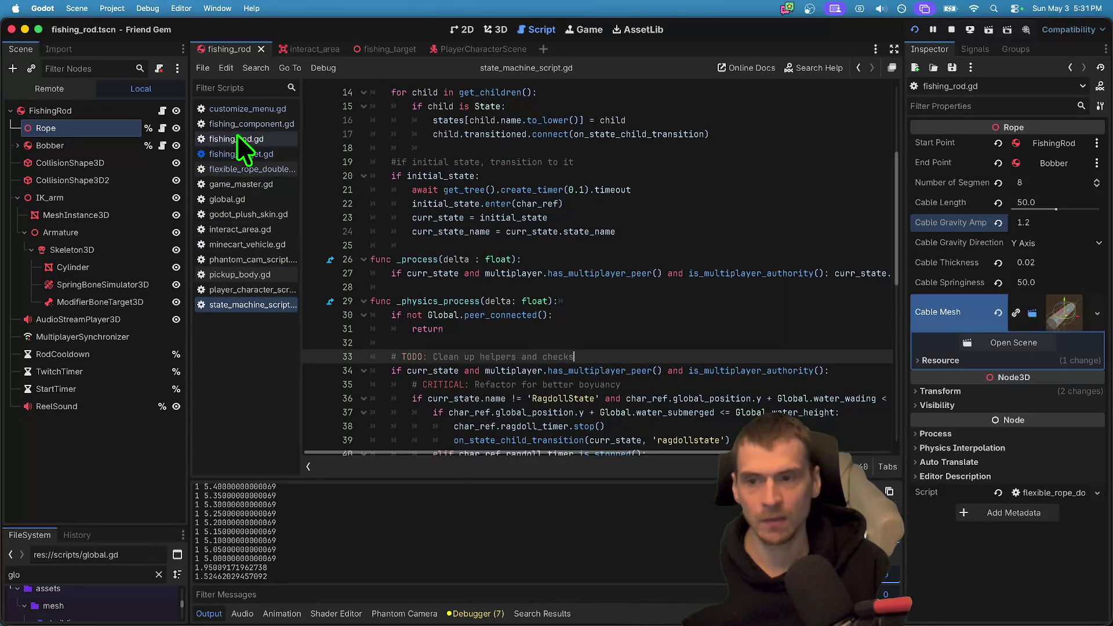
pyautogui.click(241, 123)
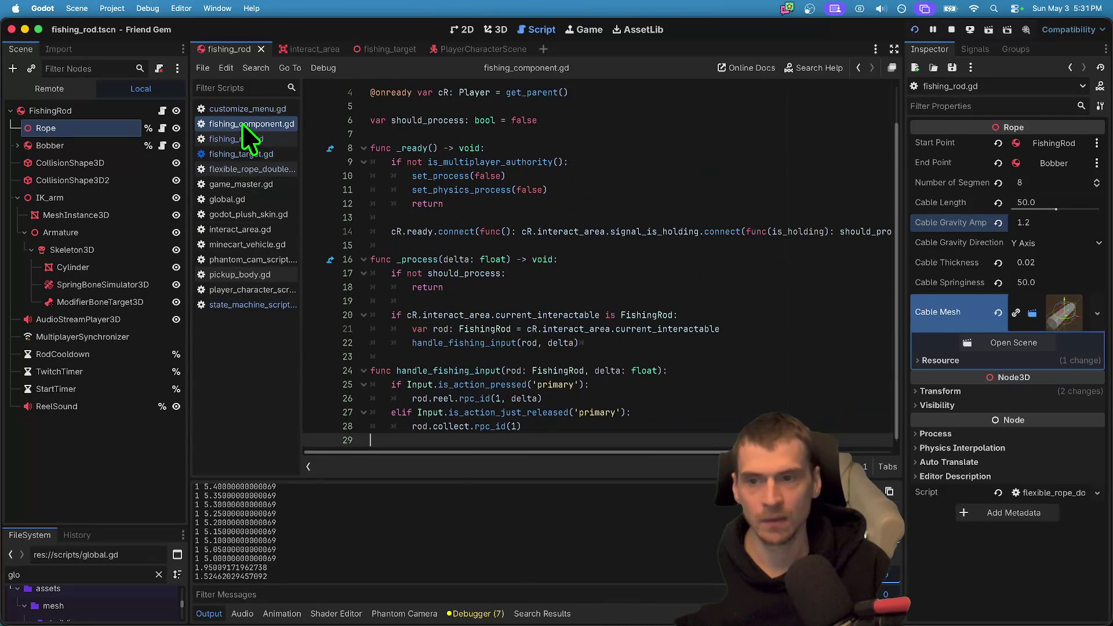
pyautogui.doubleClick(488, 427)
pyautogui.doubleClick(453, 427)
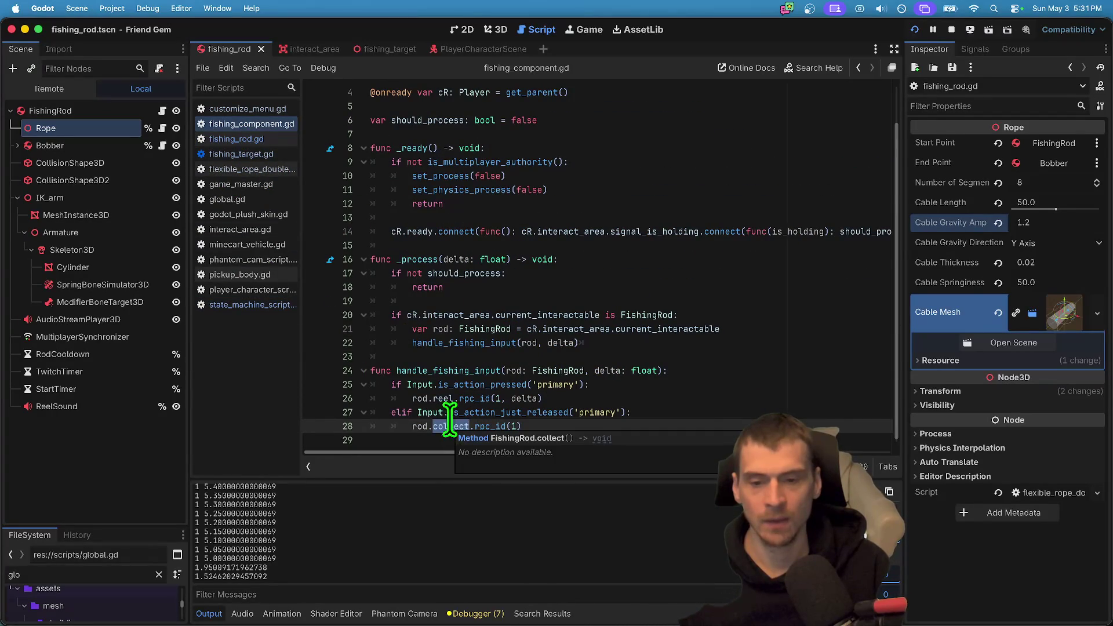